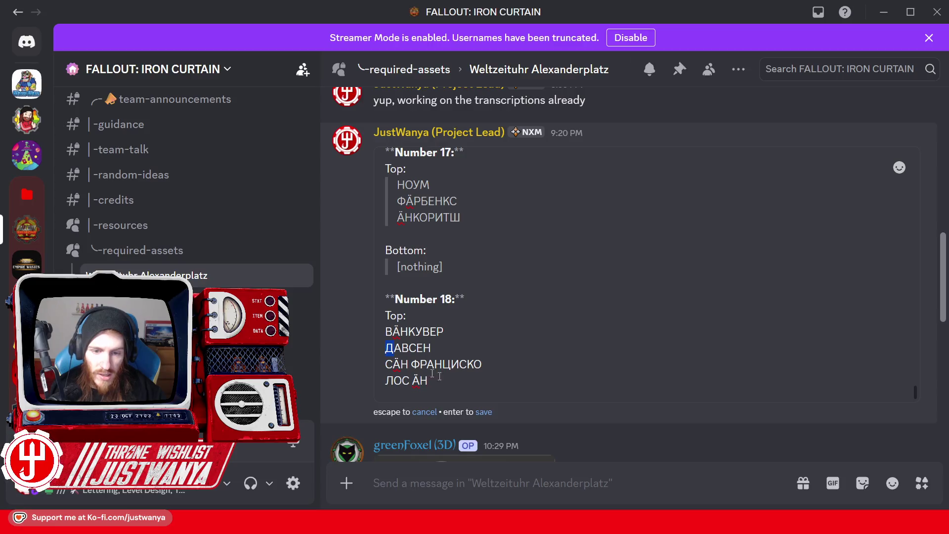
Complete the city name ЛОС АНДШЕЛЕС, reusing the Ш copied from АНКОРИТШ.
type("Д")
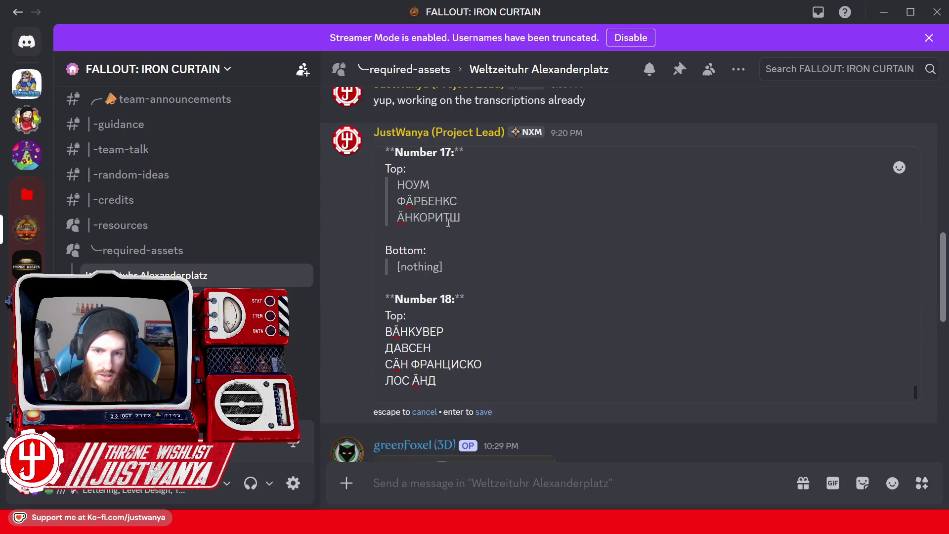
left_click_drag(448, 220, 460, 219)
key("ctrl+c")
left_click(437, 381)
key("ctrl+v")
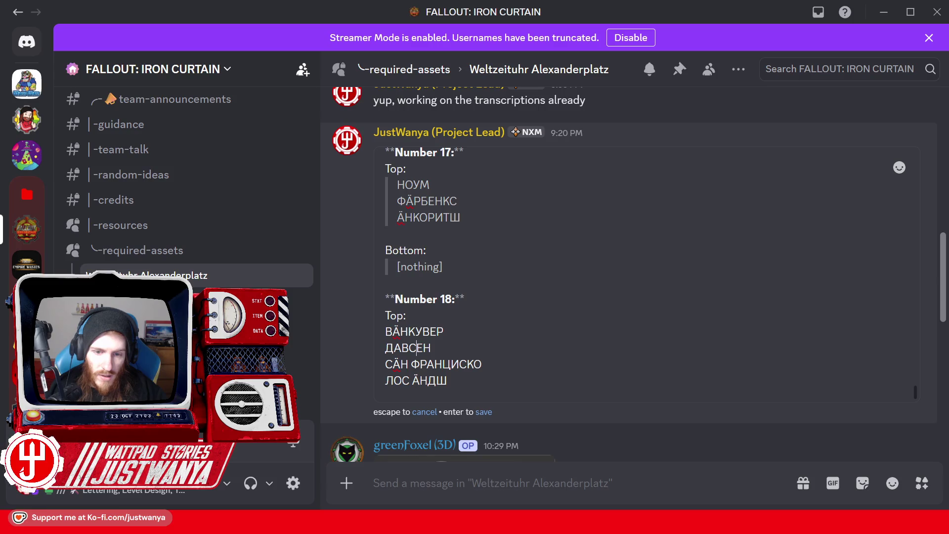
type("Е")
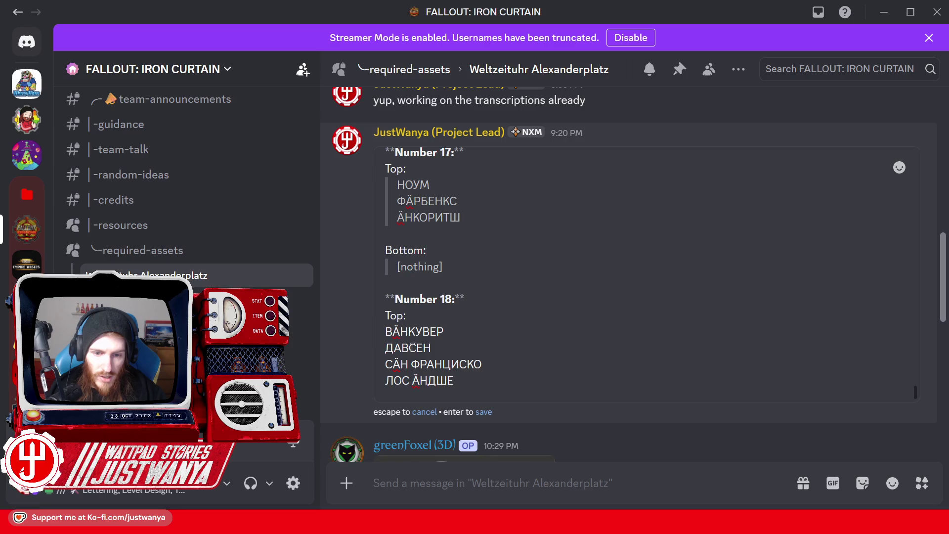
type("Л")
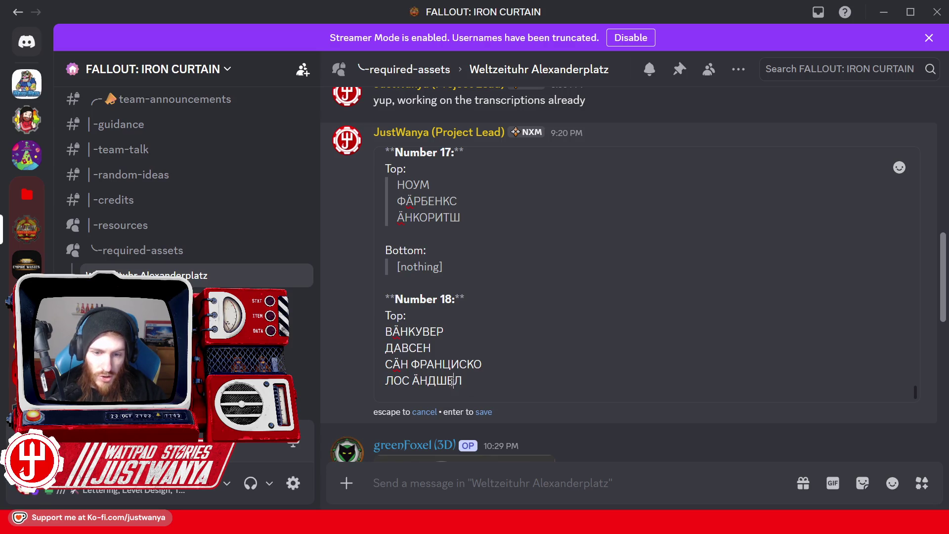
type("Е")
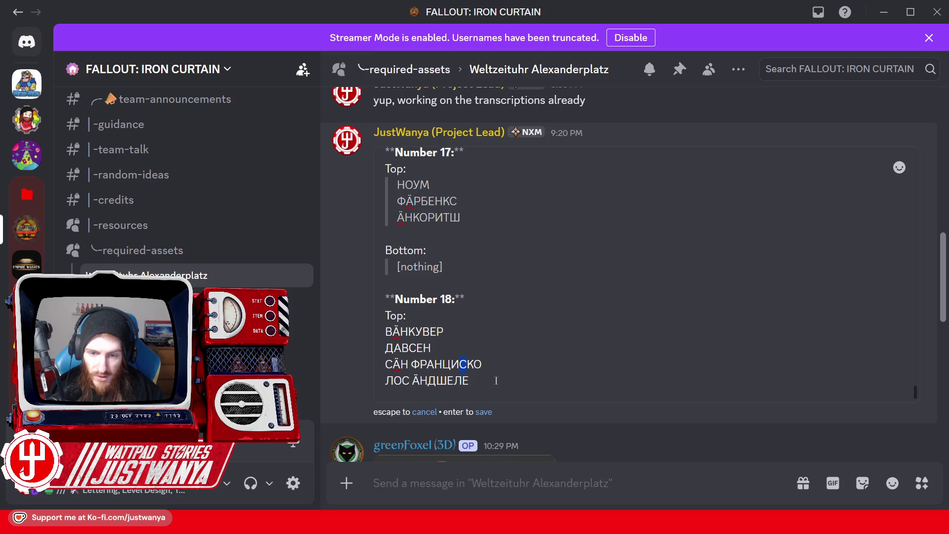
left_click(497, 380)
key("ctrl+v")
Add a Bottom: line, quote Number 18's four Top city names, and glance at the Weltzeituhr photo.
key("shift+Return")
key("shift+Return")
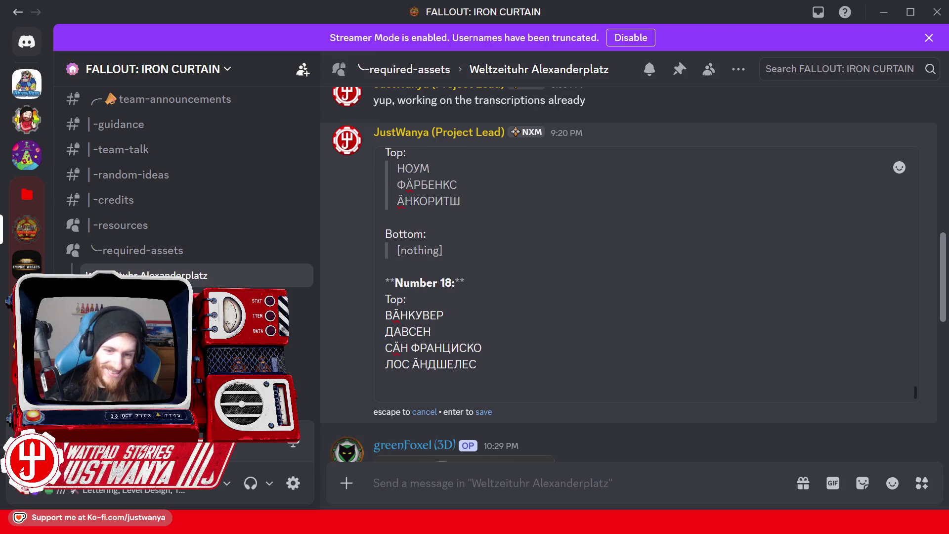
type("Вottom:")
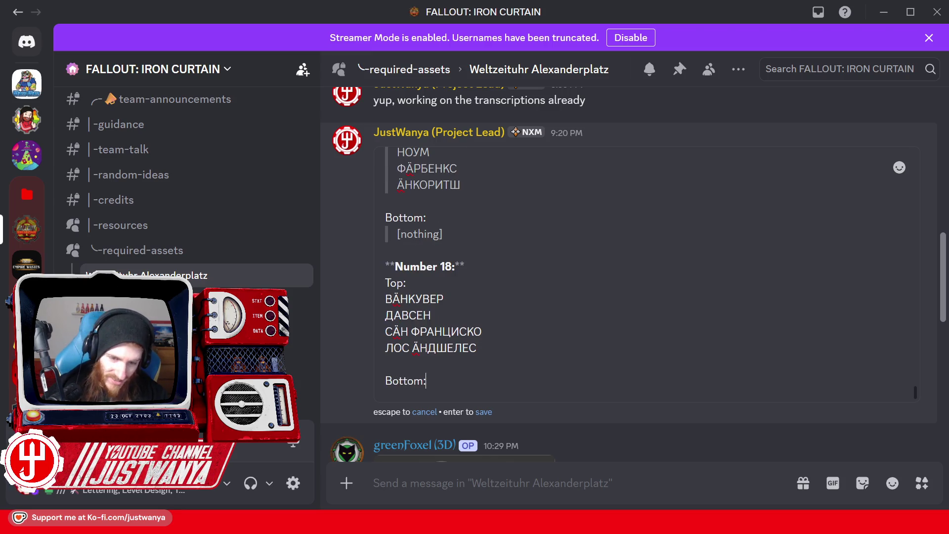
left_click_drag(483, 348, 385, 303)
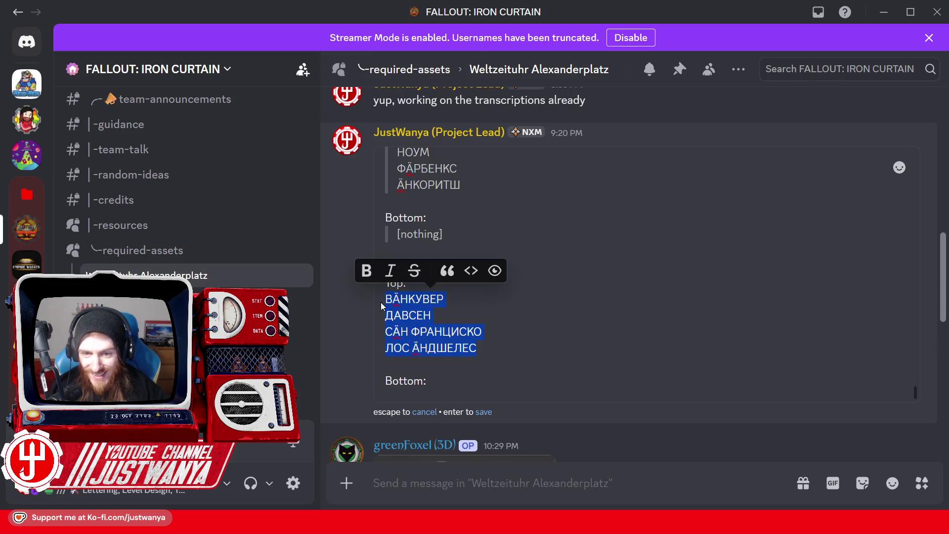
left_click(451, 275)
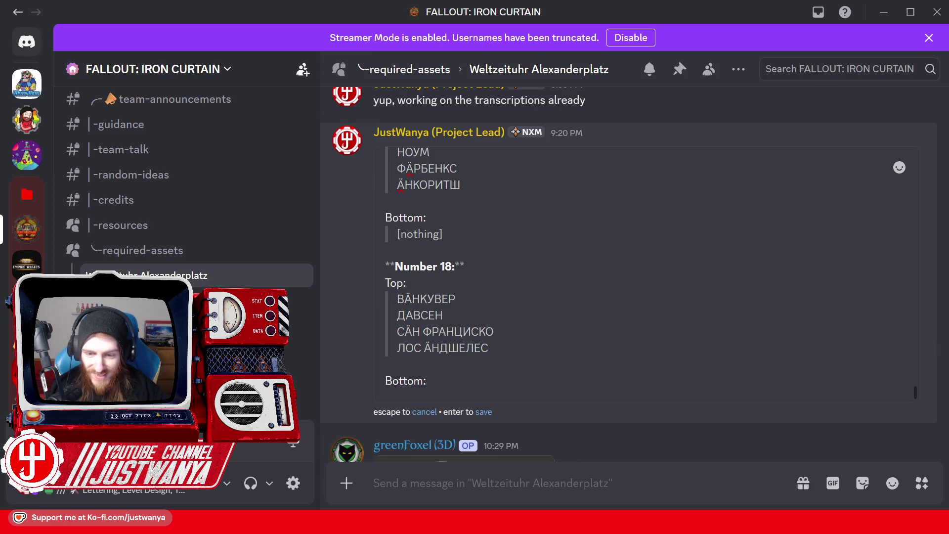
left_click(634, 487)
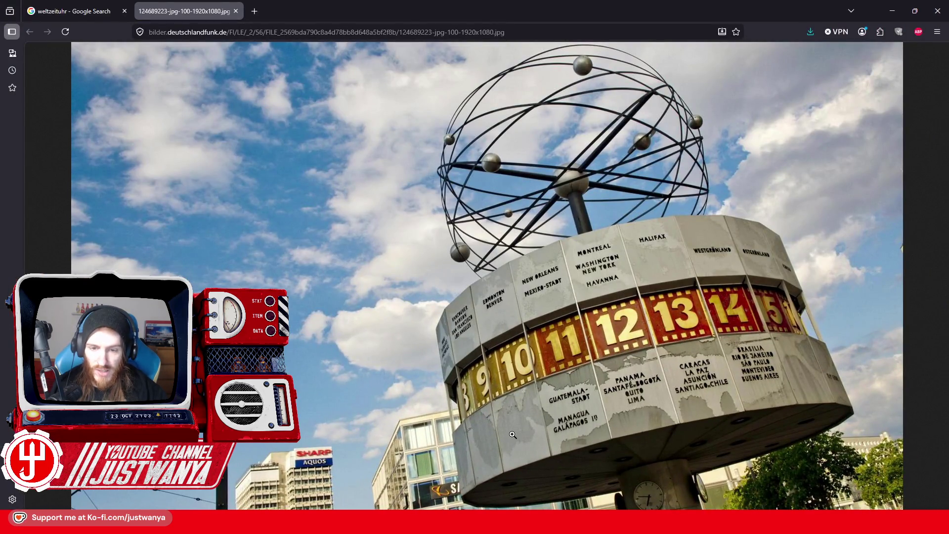
left_click(893, 11)
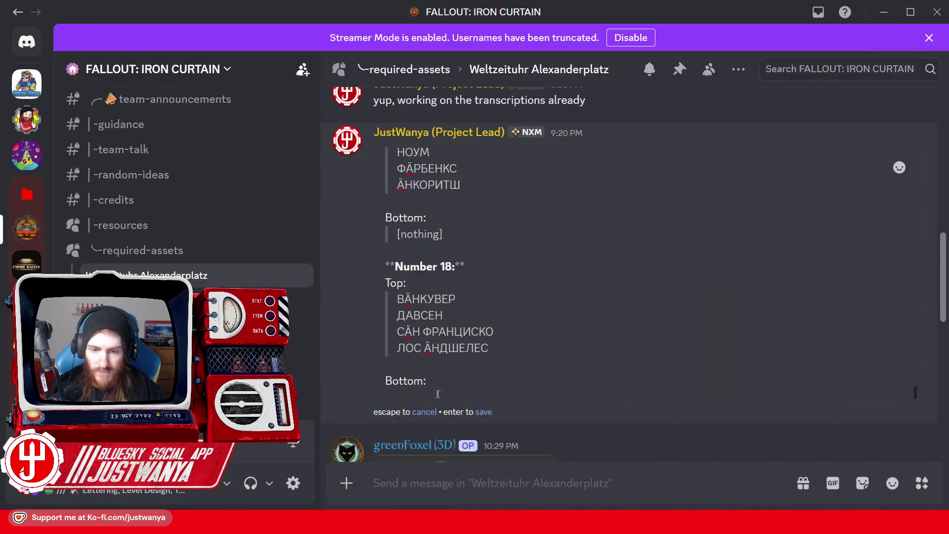
Put [nothing] under Number 18's Bottom and add a bold Number 19 heading with a Top: line.
key("shift+Return")
type("[n")
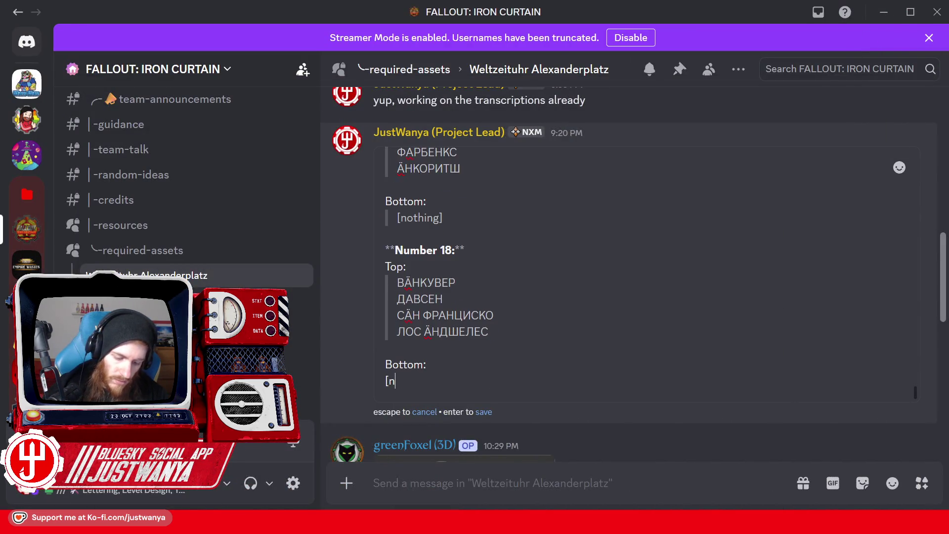
type("othing]")
key("shift+Return")
key("shift+Return")
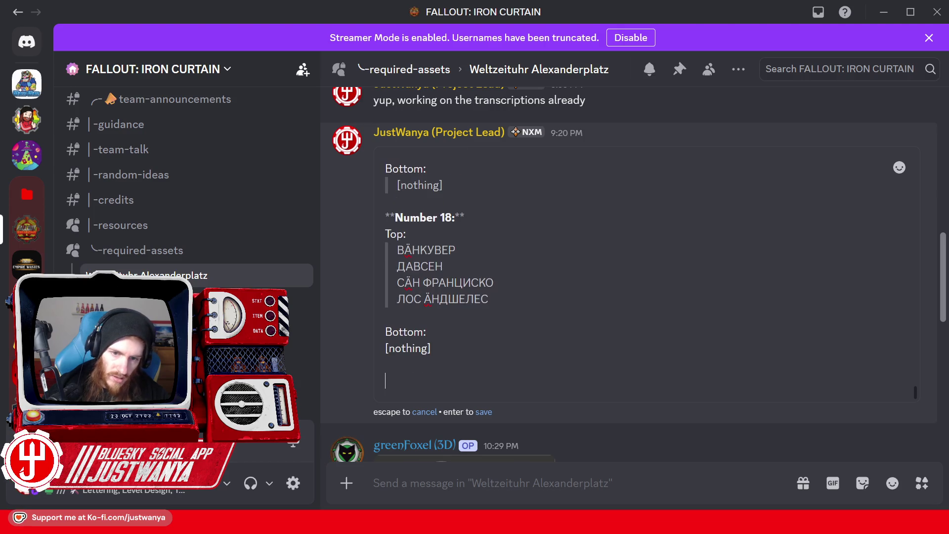
type("**Number 19:**")
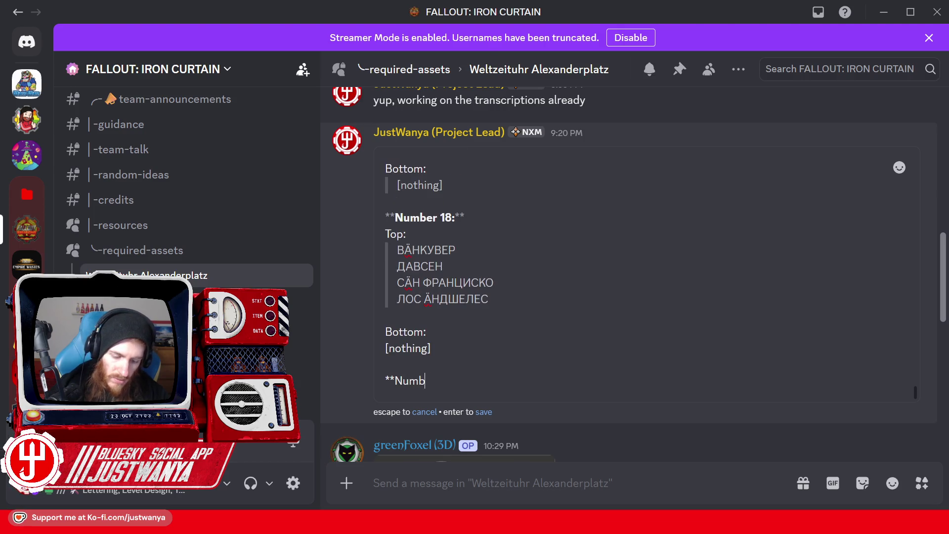
key("shift+Return")
type("top:")
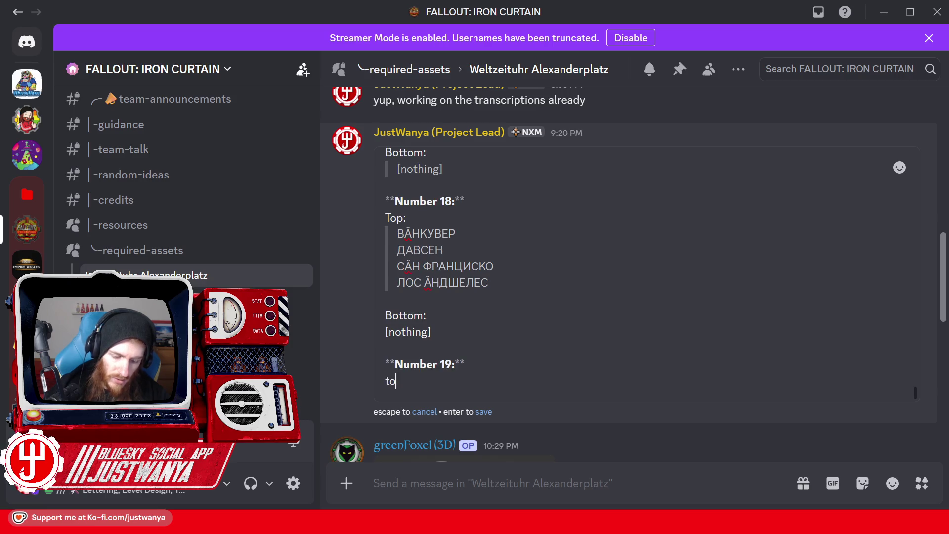
key("shift+Return")
key("Up")
key("BackSpace")
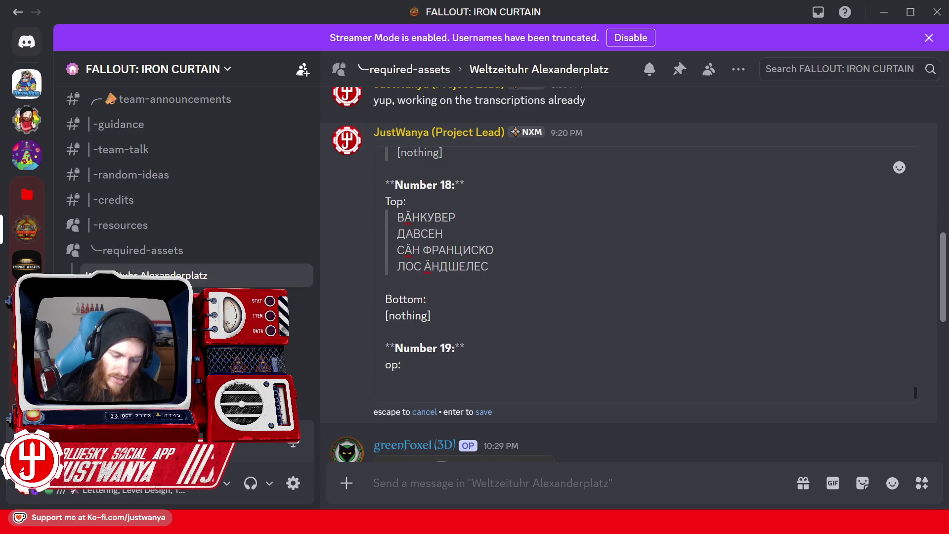
type("T")
Add Number 19's Bottom: with a quoted [Nothing] and save the edited message.
key("Down")
key("shift+Return")
type("Bottom:")
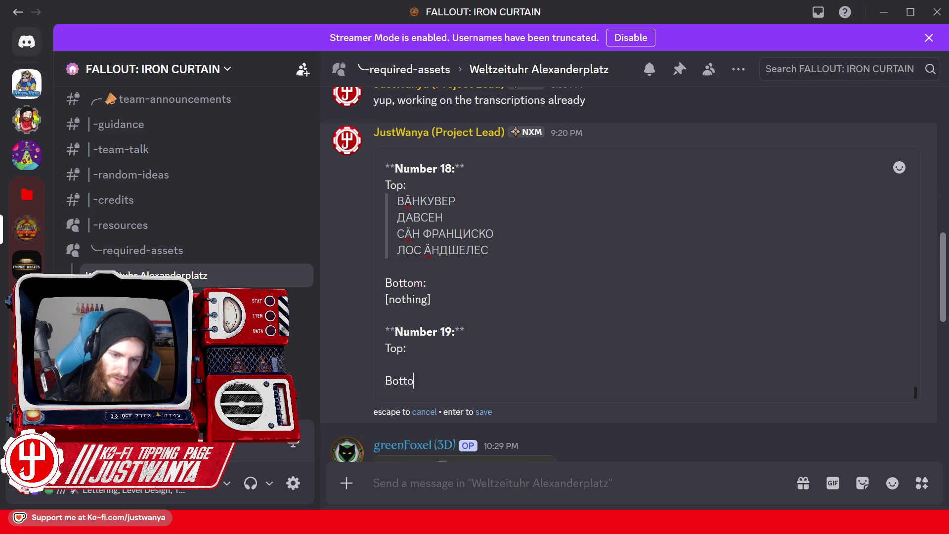
key("shift+Return")
type("[Nothing]")
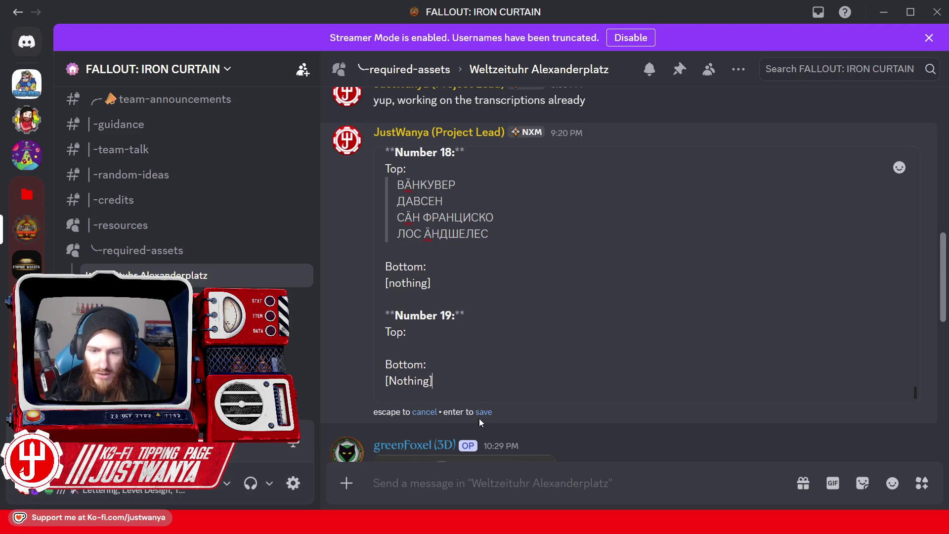
left_click_drag(434, 381, 381, 386)
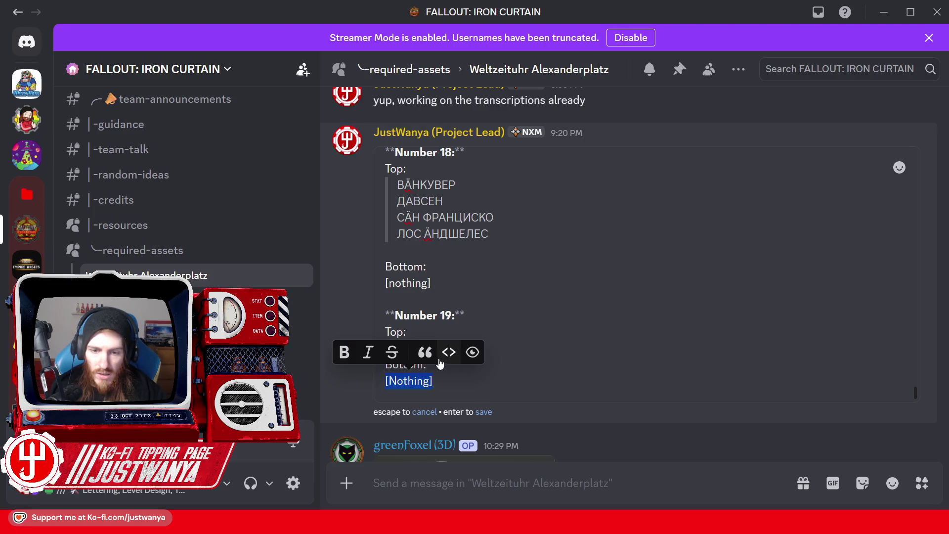
left_click(423, 352)
left_click(492, 412)
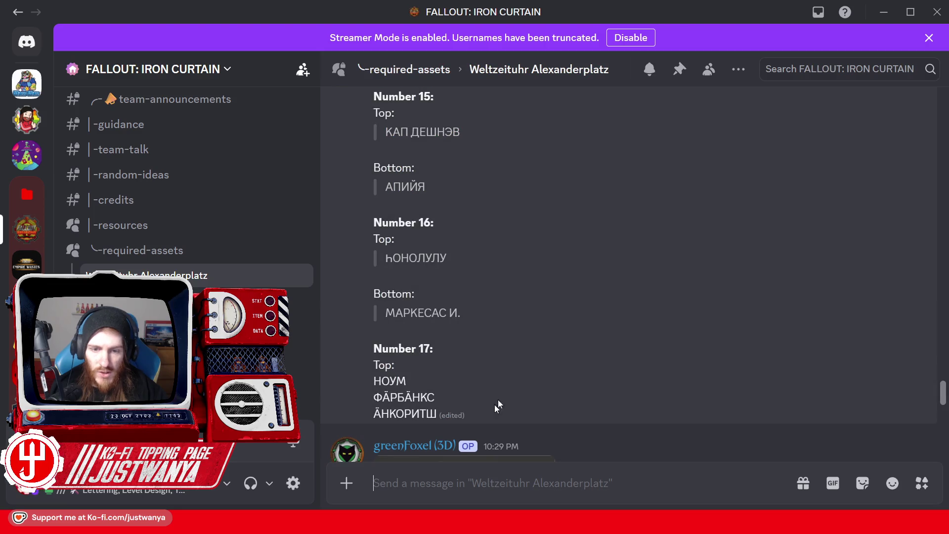
Reopen the message for editing with the cursor under Number 19's Top:.
scroll(390, 352, "up", 20)
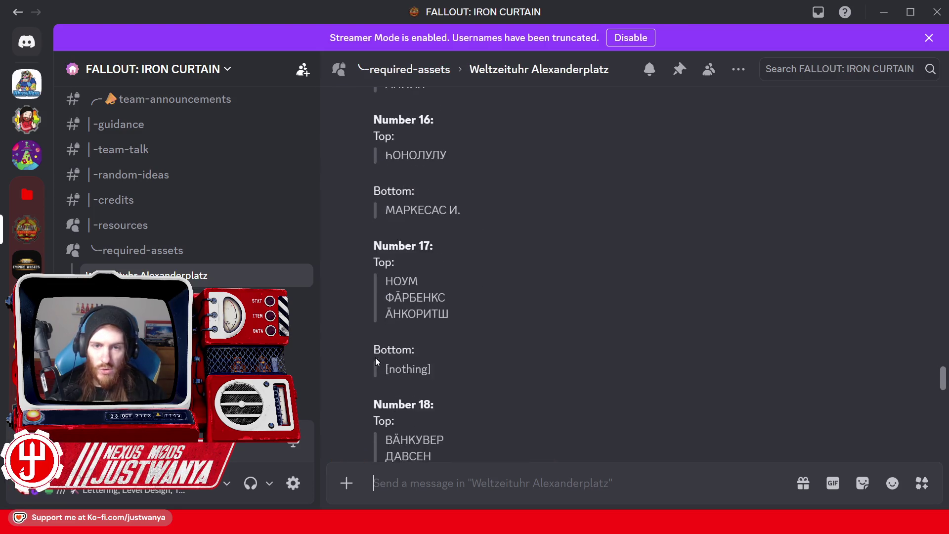
scroll(372, 352, "up", 20)
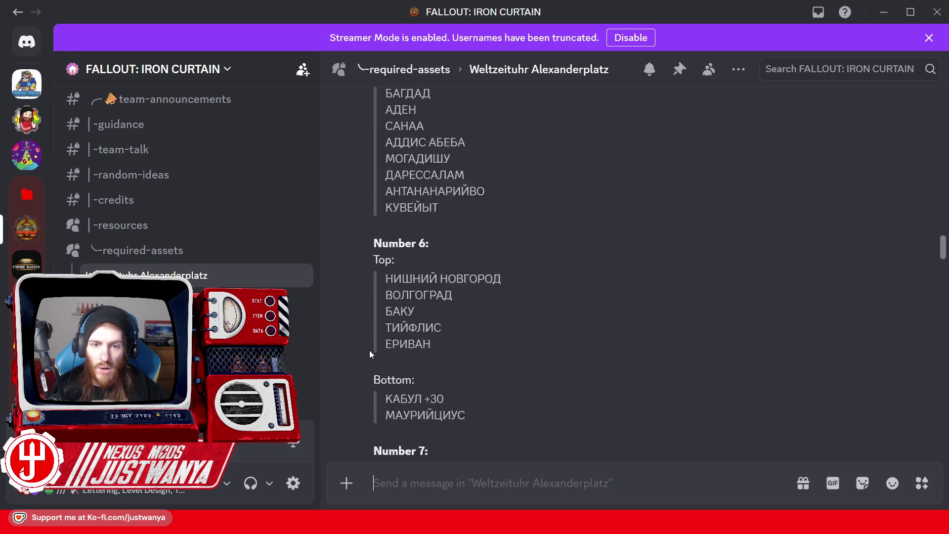
scroll(364, 346, "up", 5)
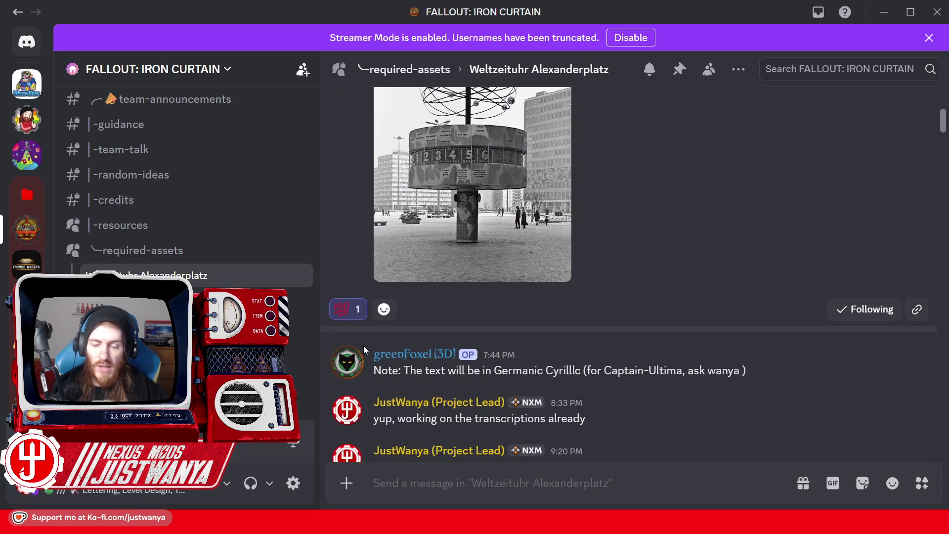
scroll(371, 347, "down", 6)
left_click(873, 145)
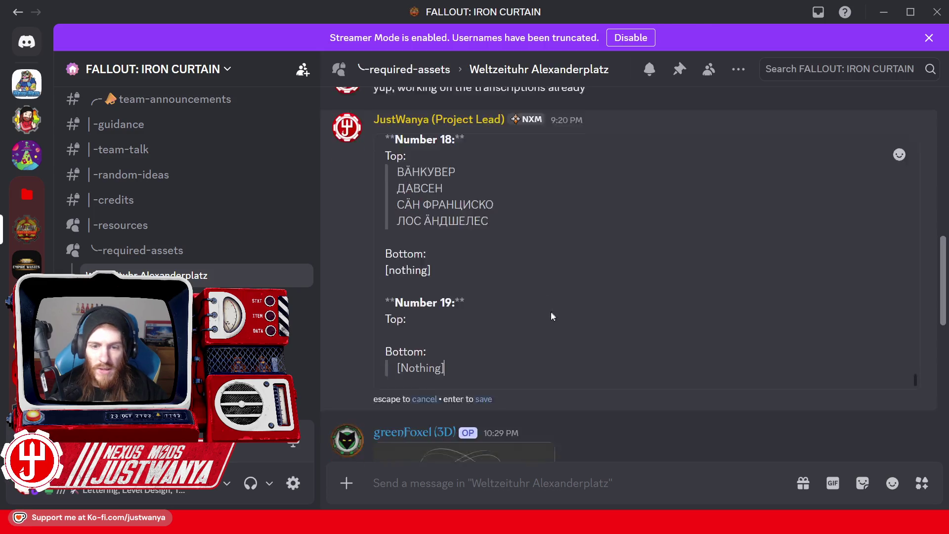
left_click(463, 311)
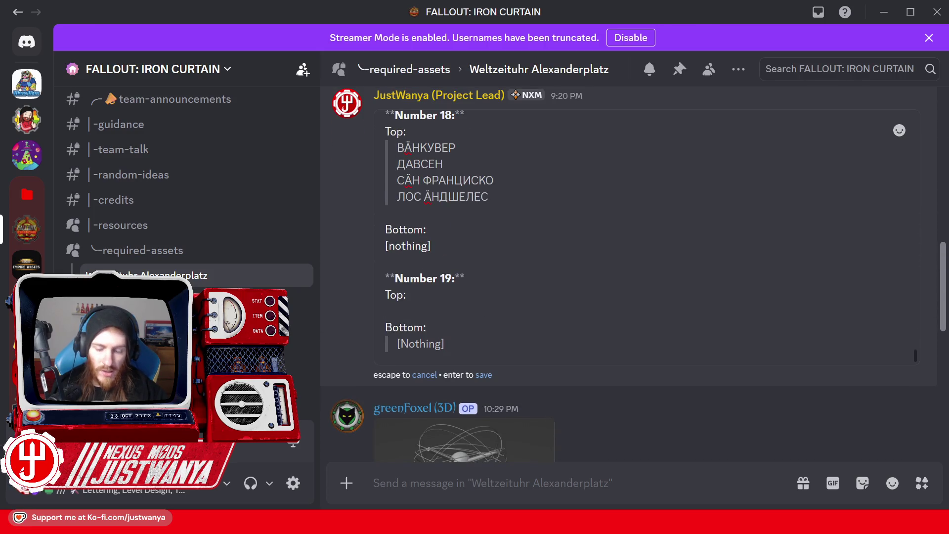
Add an empty line under Number 19's Top: and check the Weltzeituhr photo in the browser.
key("shift+Return")
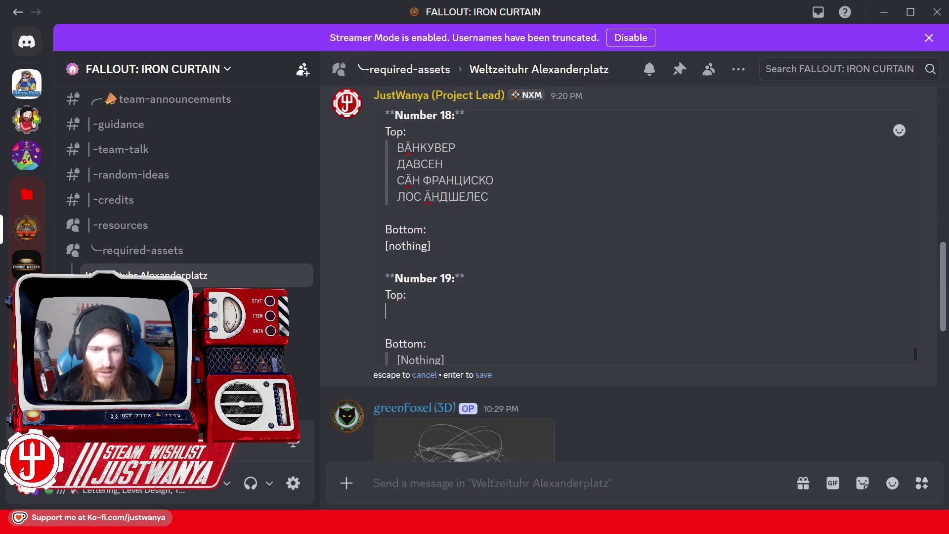
mouse_move(529, 522)
left_click(623, 478)
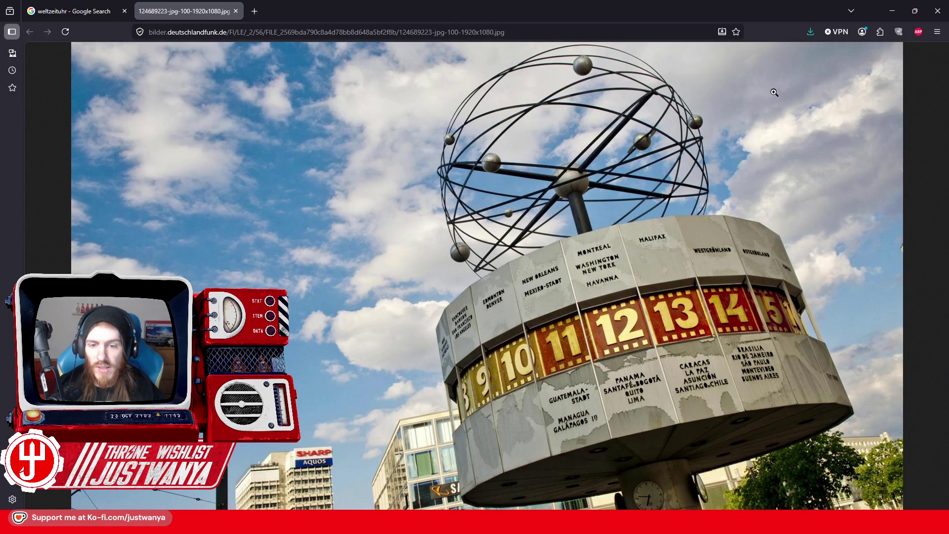
left_click(888, 19)
Begin the city name ЕДМЕН under Number 19's Top, pasting Д copied from ДАВСЕН.
left_click(443, 310)
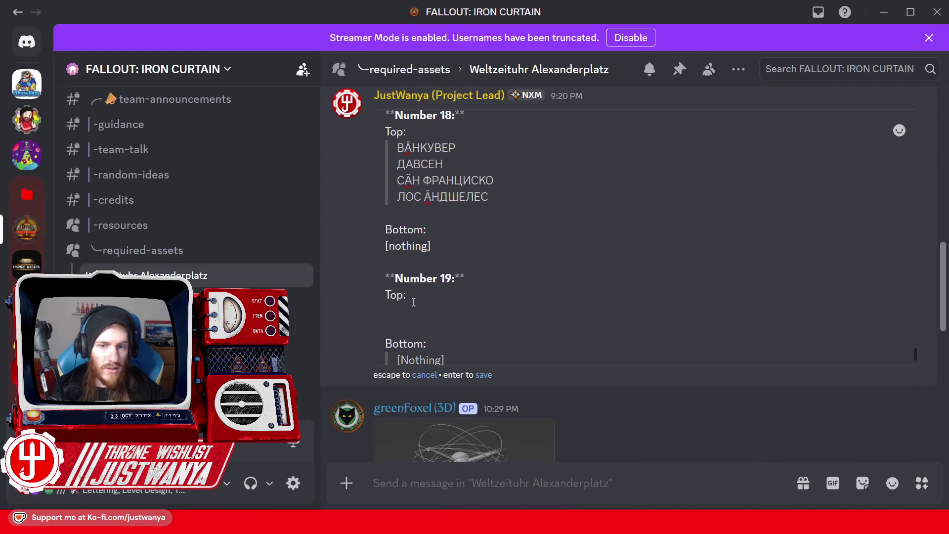
left_click_drag(477, 199, 488, 198)
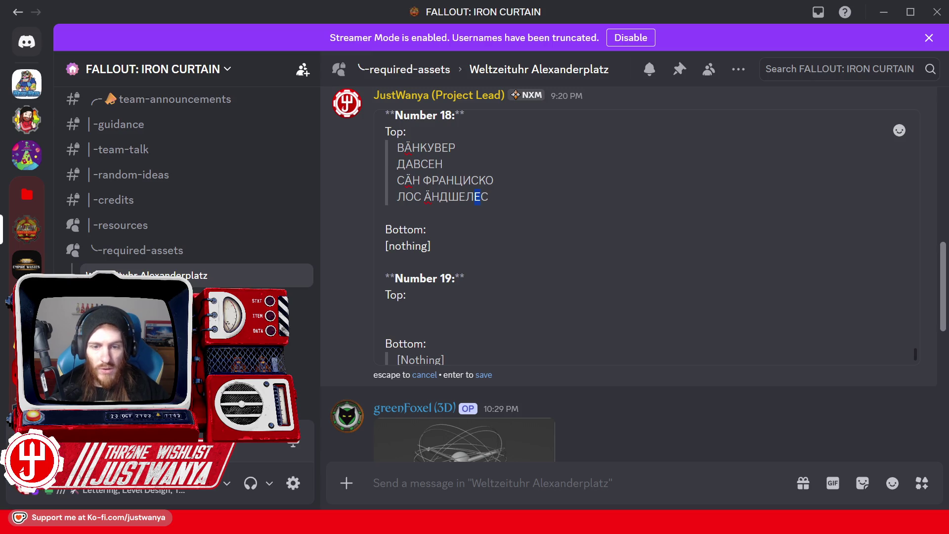
left_click(425, 311)
type("E")
left_click_drag(397, 163, 405, 163)
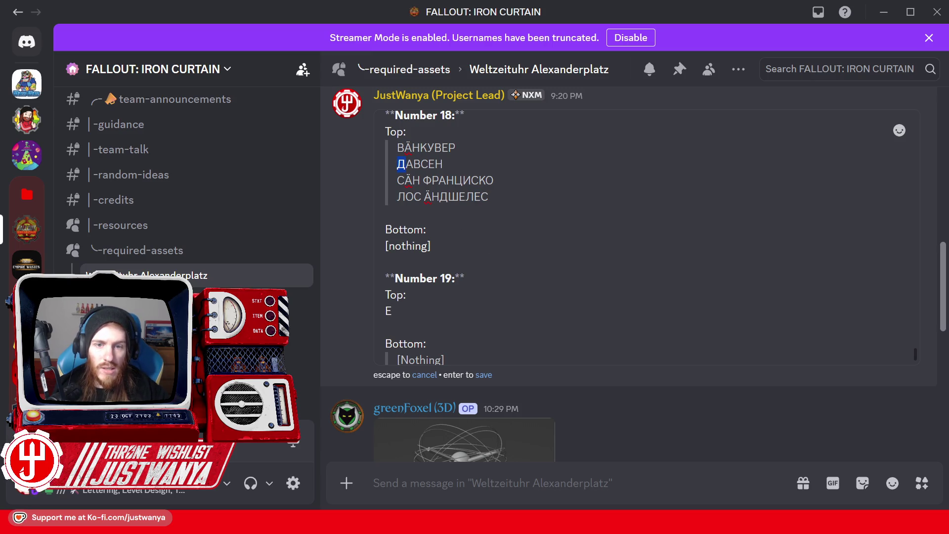
key("ctrl+c")
left_click(425, 310)
key("ctrl+v")
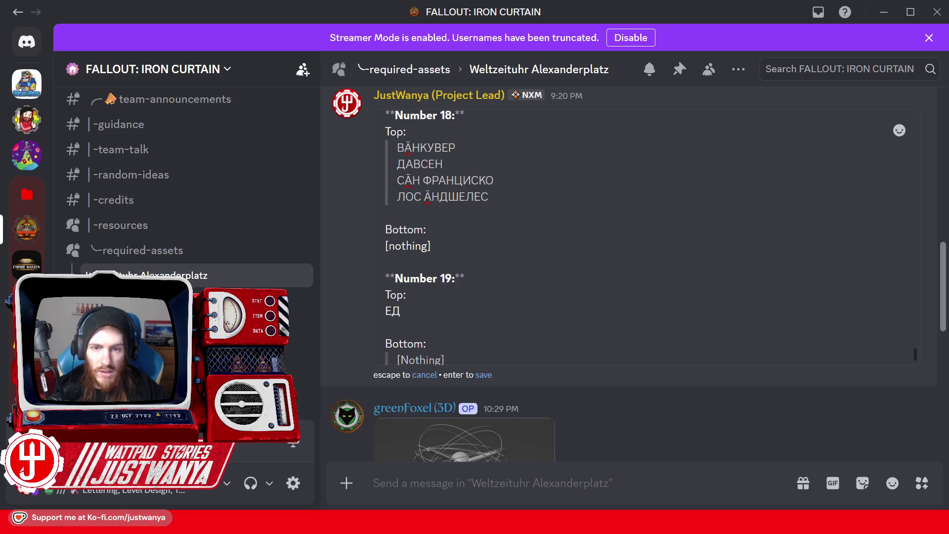
scroll(439, 237, "up", 3)
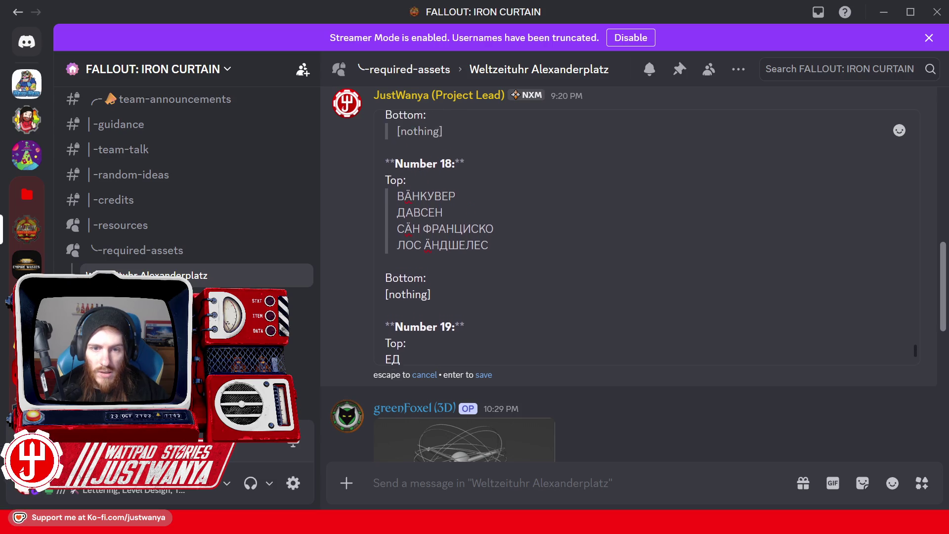
scroll(439, 238, "up", 2)
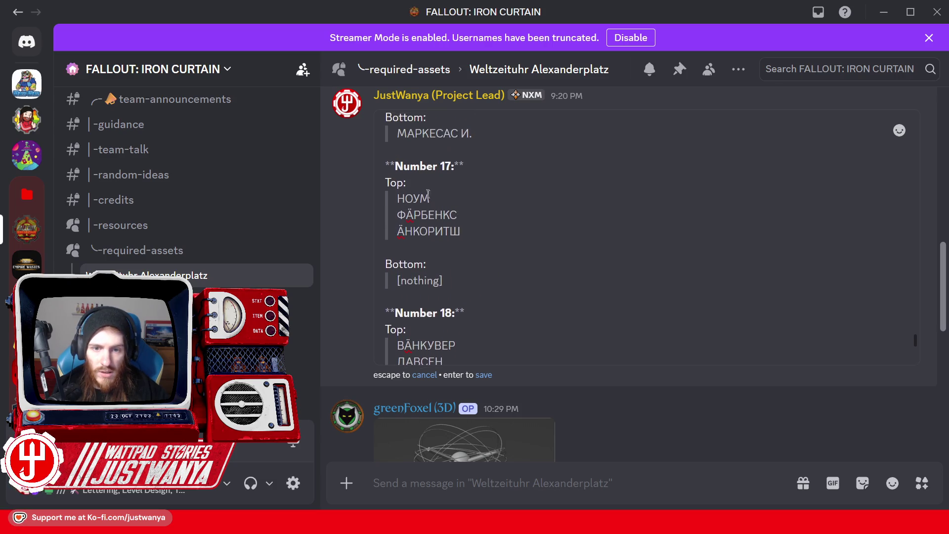
left_click_drag(407, 184, 398, 183)
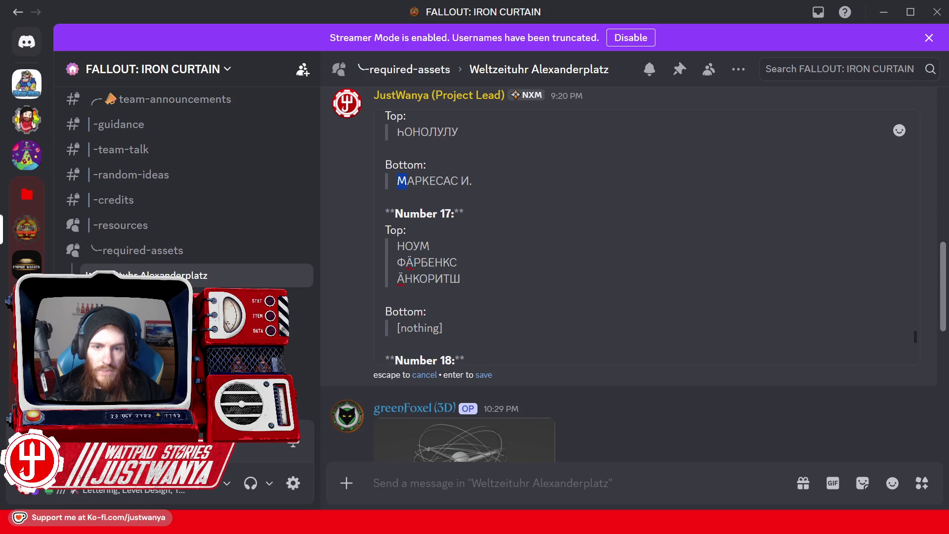
scroll(439, 237, "down", 5)
type("> МЕ")
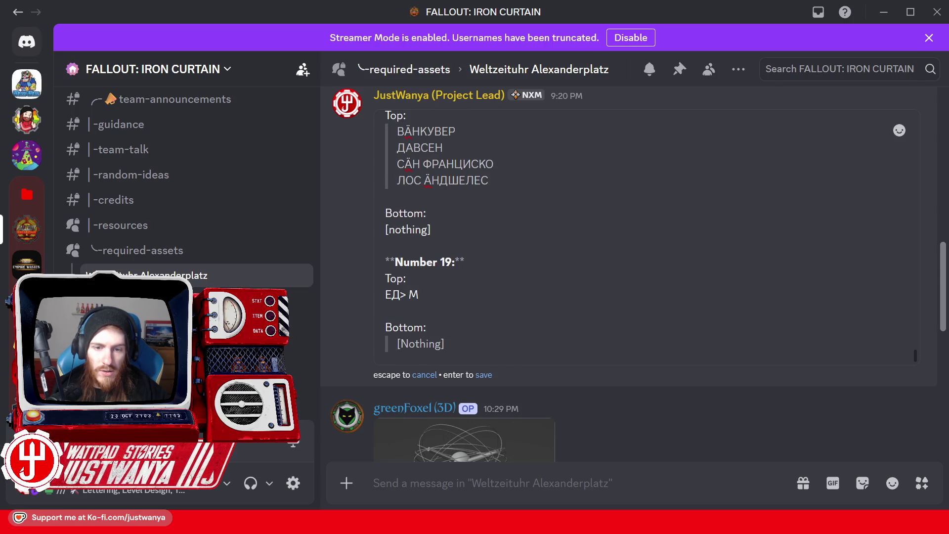
key("BackSpace")
key("BackSpace")
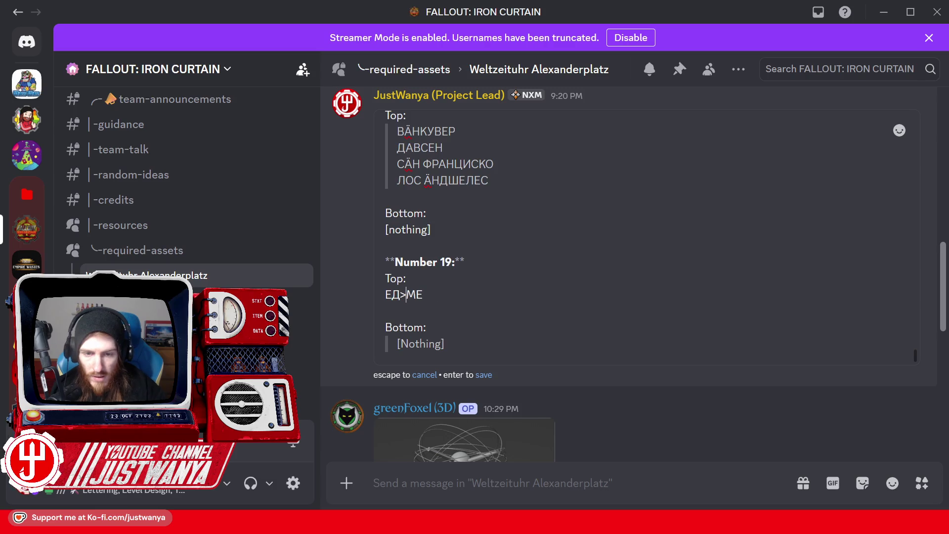
left_click(442, 295)
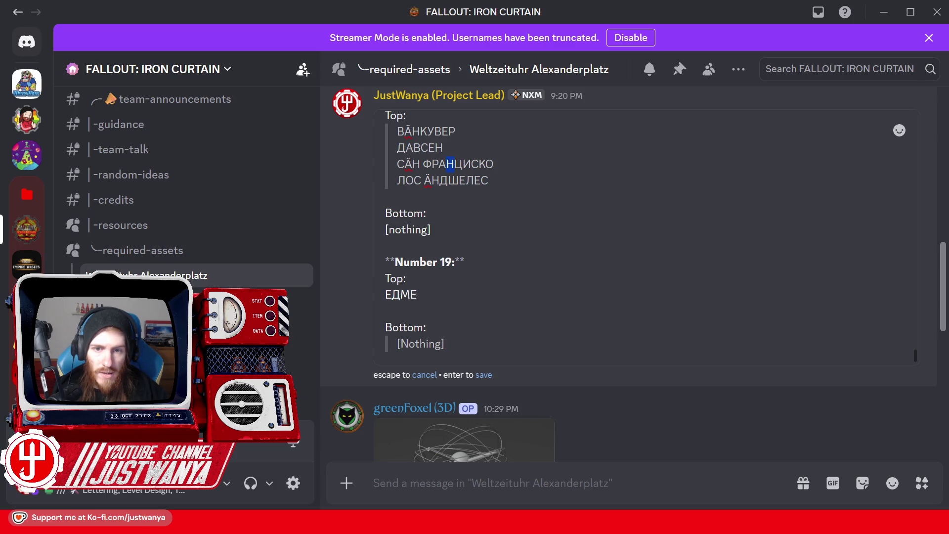
type("Н")
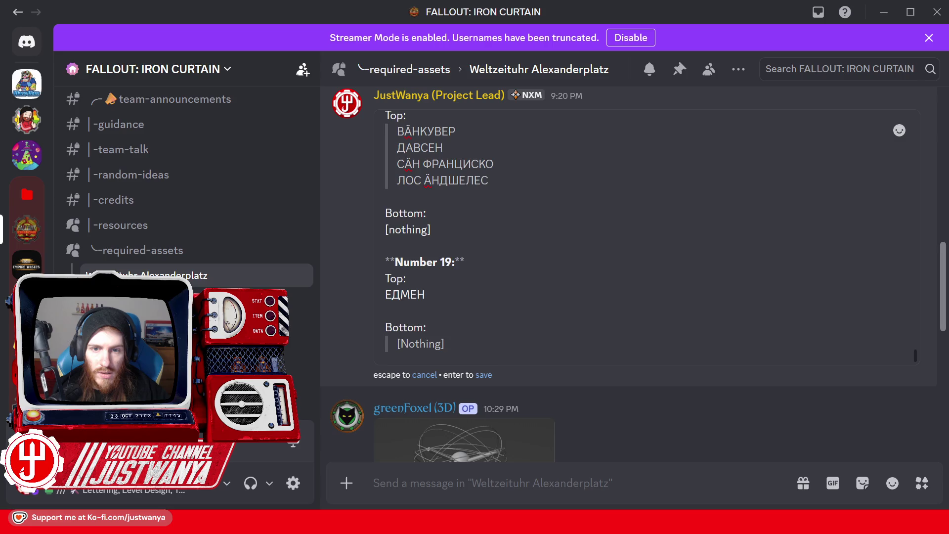
Finish the first Number 19 Top entry as ЕДМЕНТЕН.
scroll(643, 237, "up", 5)
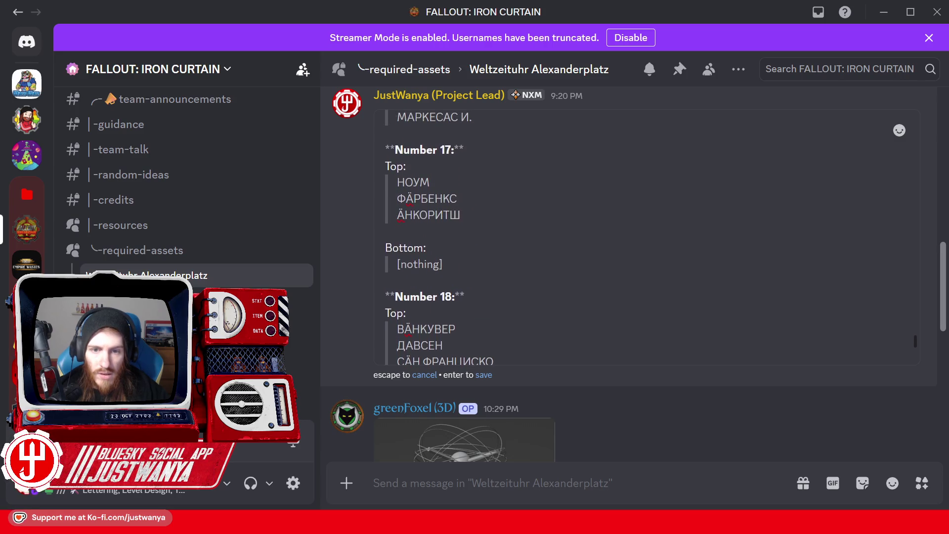
scroll(478, 273, "down", 5)
left_click(421, 294)
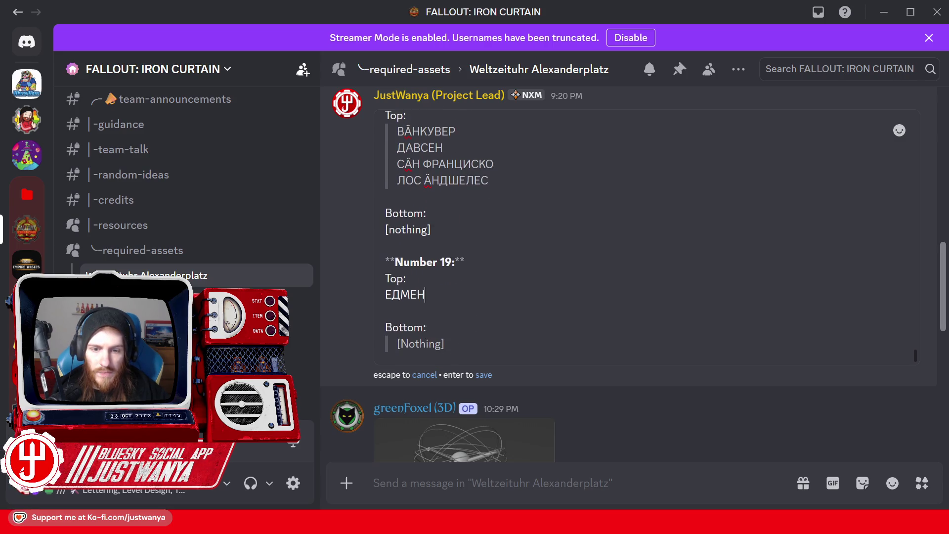
type("Т")
left_click_drag(410, 294, 431, 294)
left_click(418, 294)
type("НТЕН")
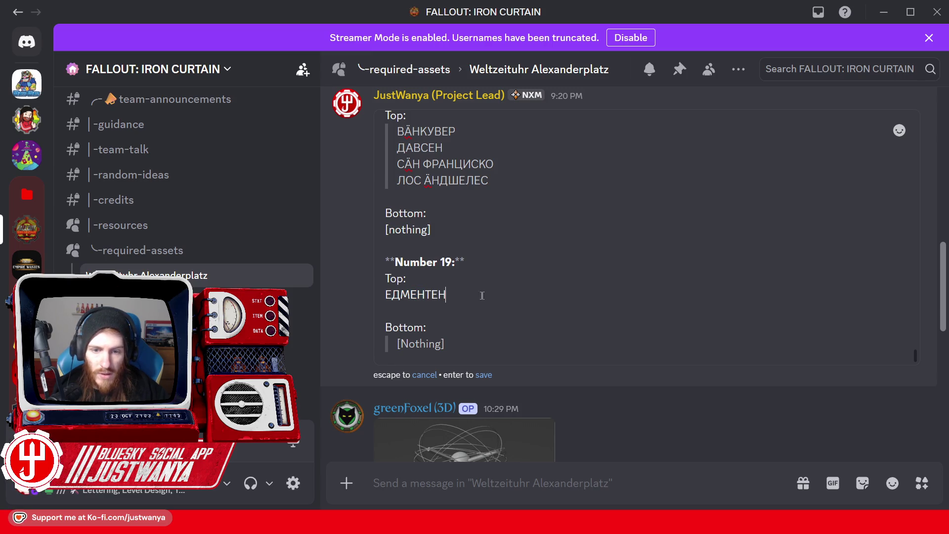
key("shift+Return")
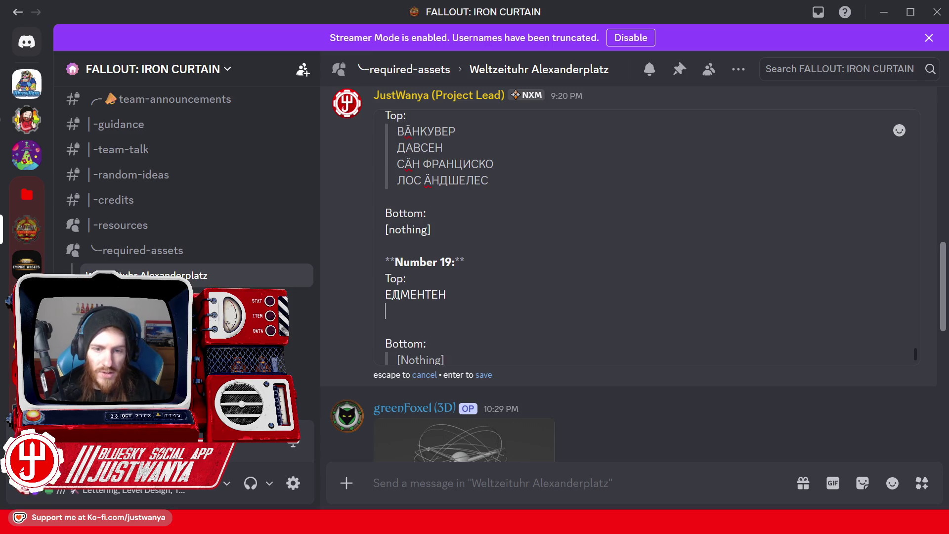
Add ДЕНВЕР on the next line and quote both Number 19 Top entries.
type("Д")
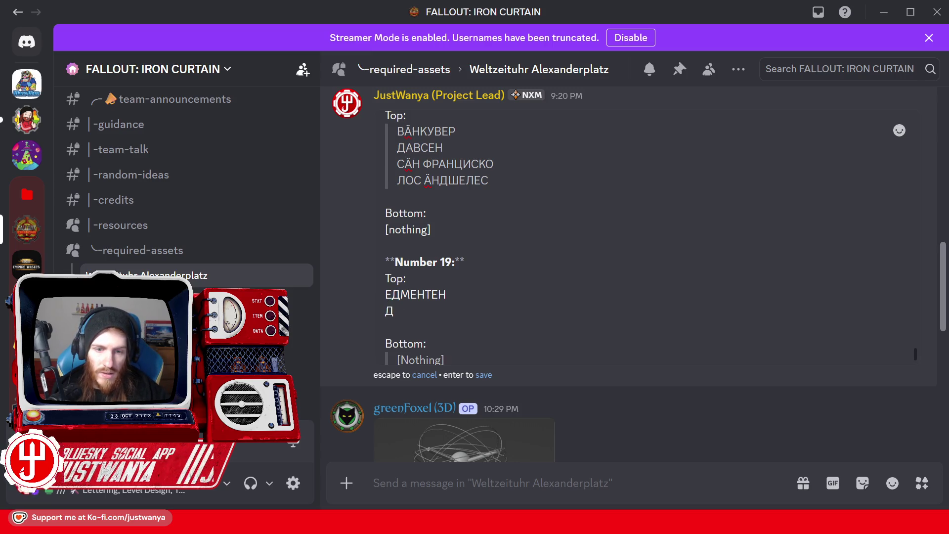
type("Е")
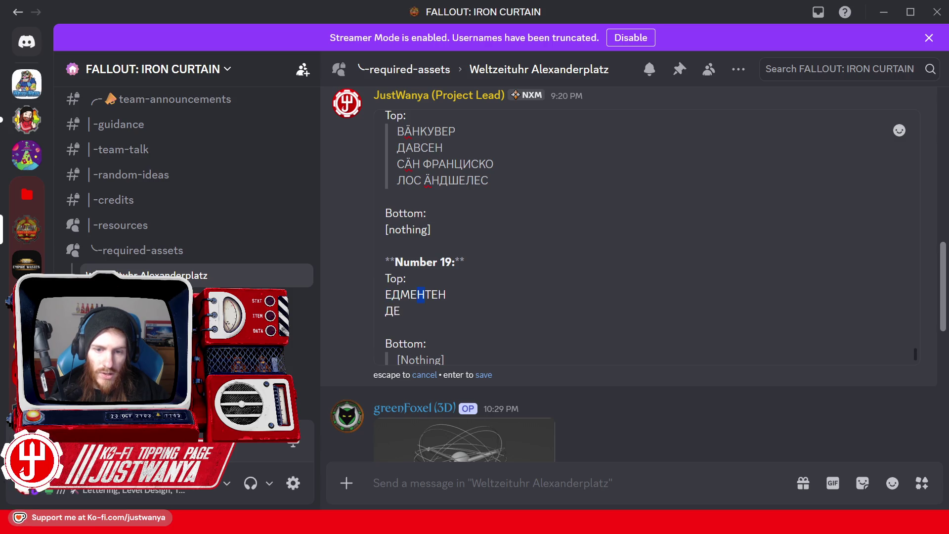
type("Н")
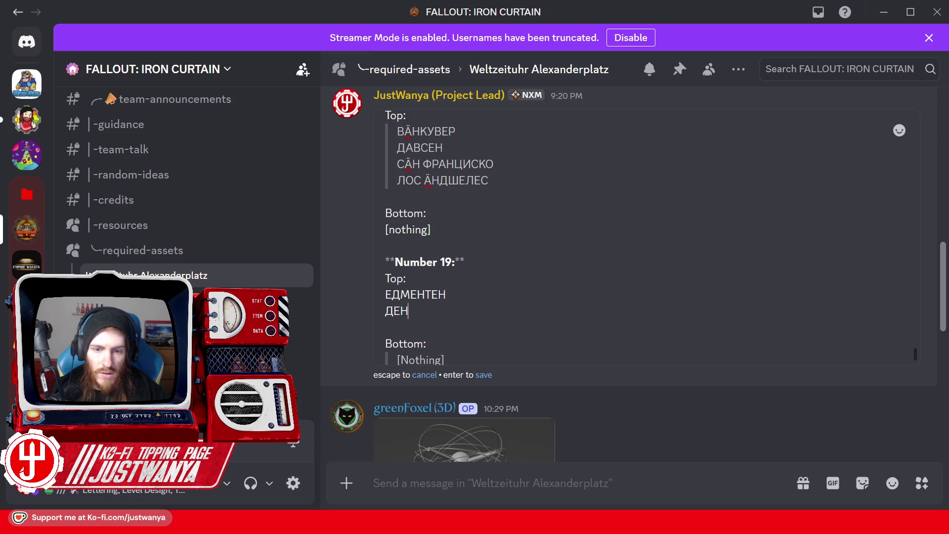
type("> ВЕ")
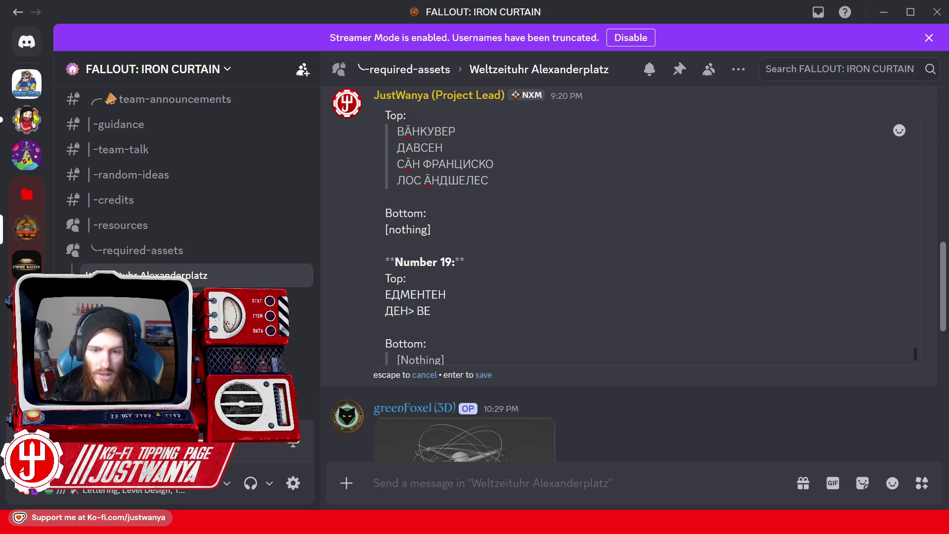
key("Left")
key("Left")
key("BackSpace")
key("BackSpace")
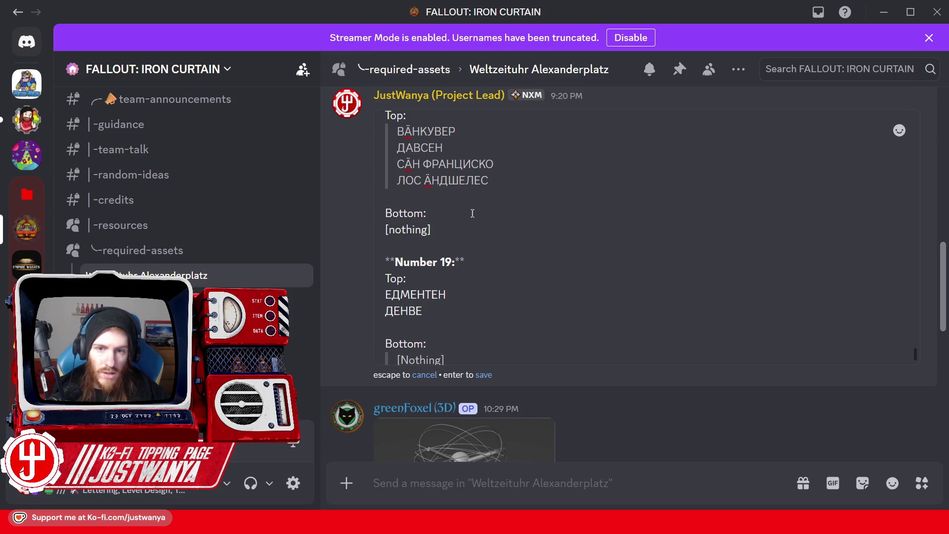
type("Р")
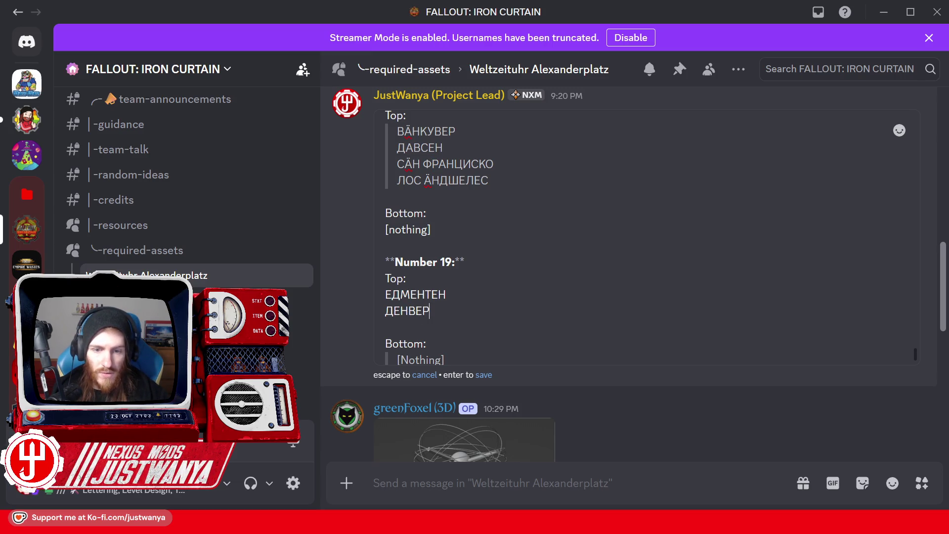
left_click(374, 295, "shift")
left_click(422, 265)
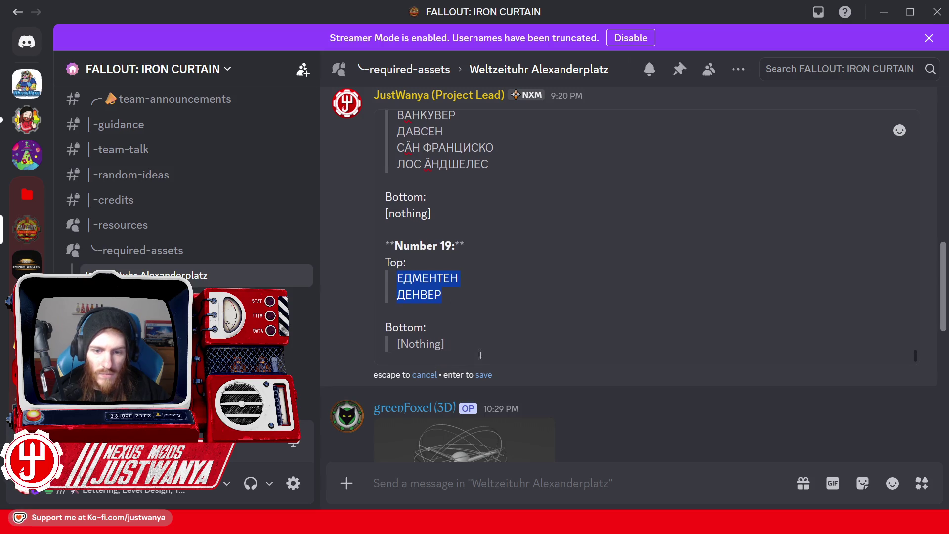
key("shift+Return")
key("shift+Return")
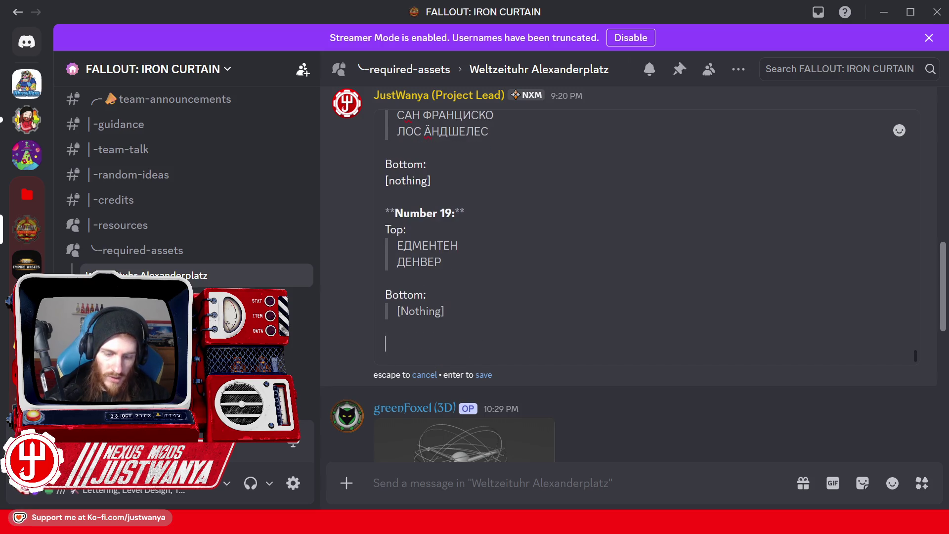
Type the bold **Number 20:** heading, then show the browser's Weltzeituhr photo.
type("**Number ")
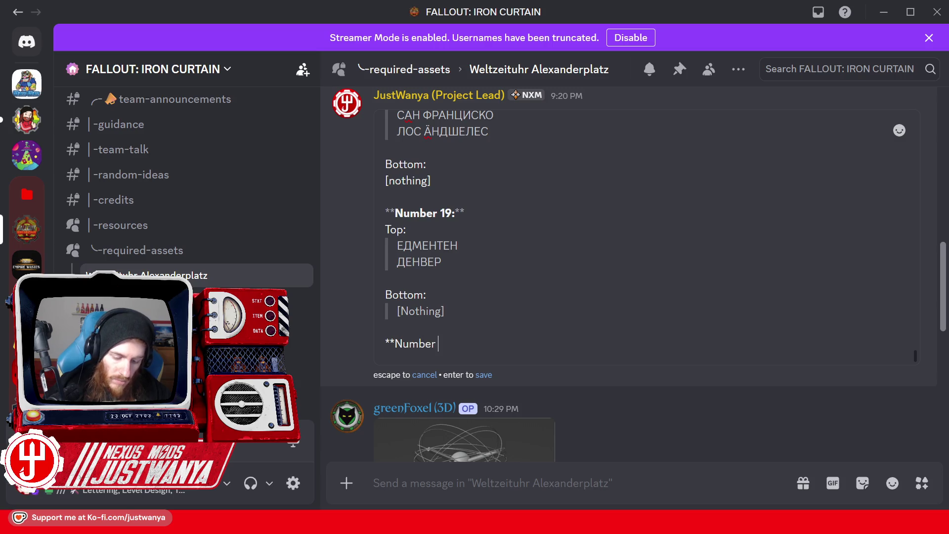
type("20:**")
key("shift+Return")
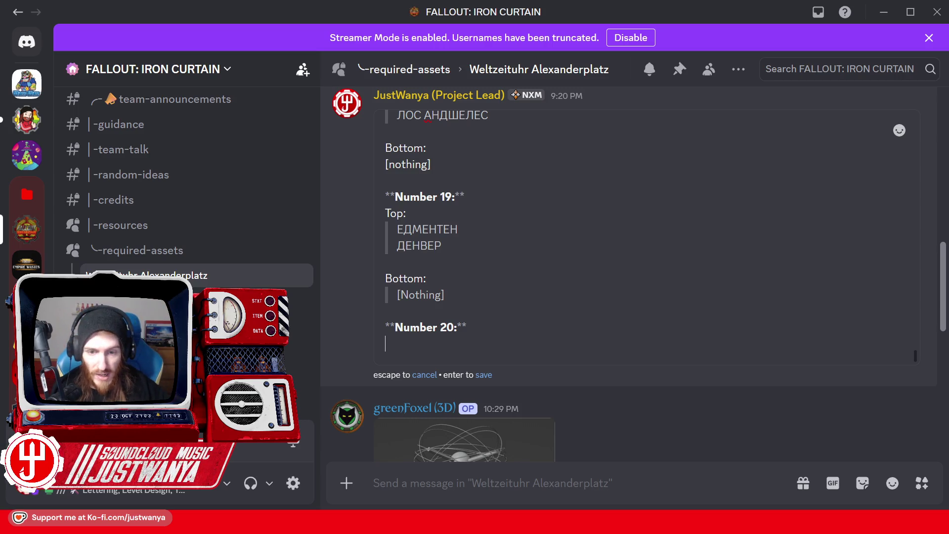
mouse_move(544, 522)
left_click(648, 474)
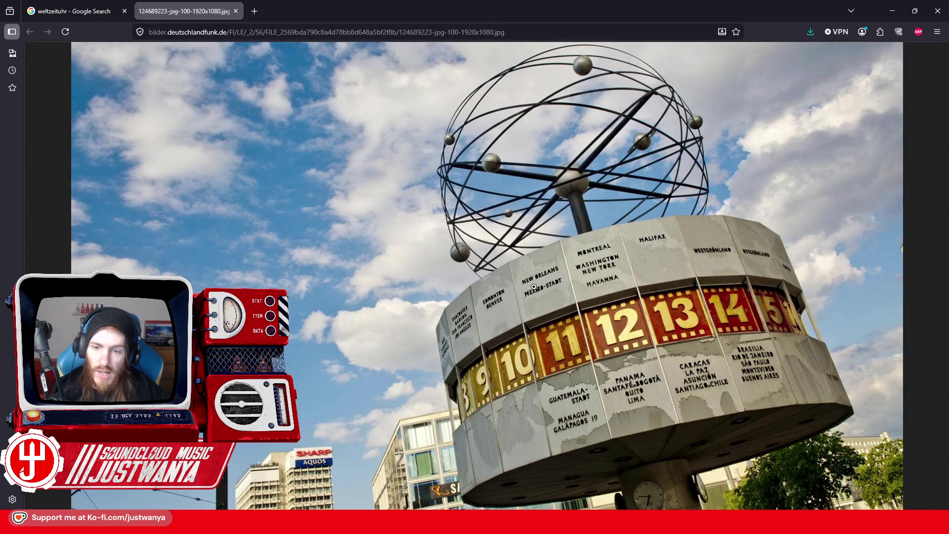
Minimize the browser to get back to the Discord message edit.
left_click(892, 10)
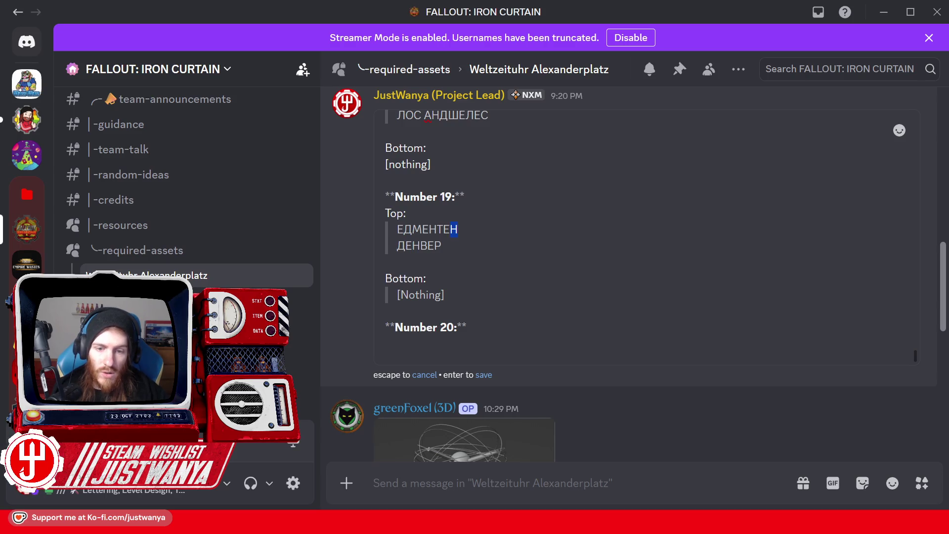
Write НЮ ОРЛИЙНС as Number 20's first city, reusing ИЙ from АПИЙЯ.
left_click(388, 344)
type("Н")
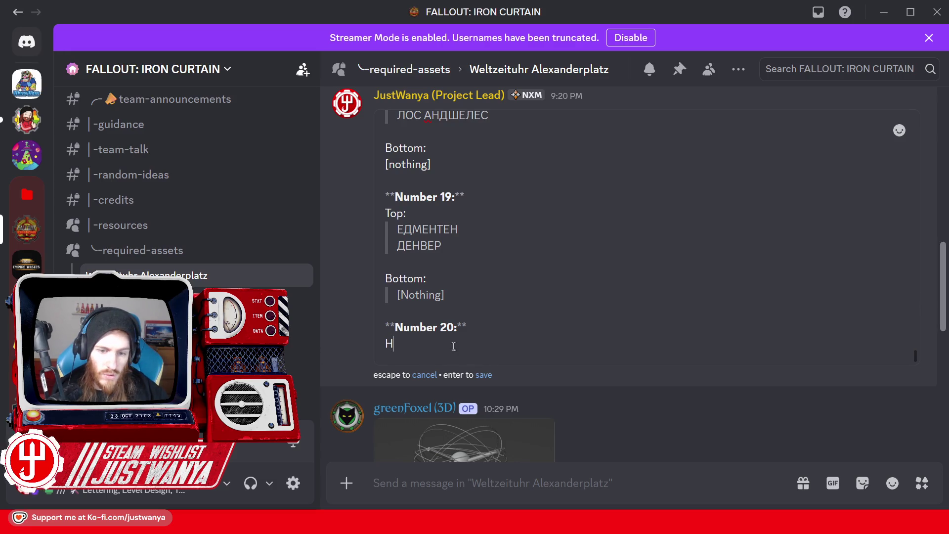
type("Ю")
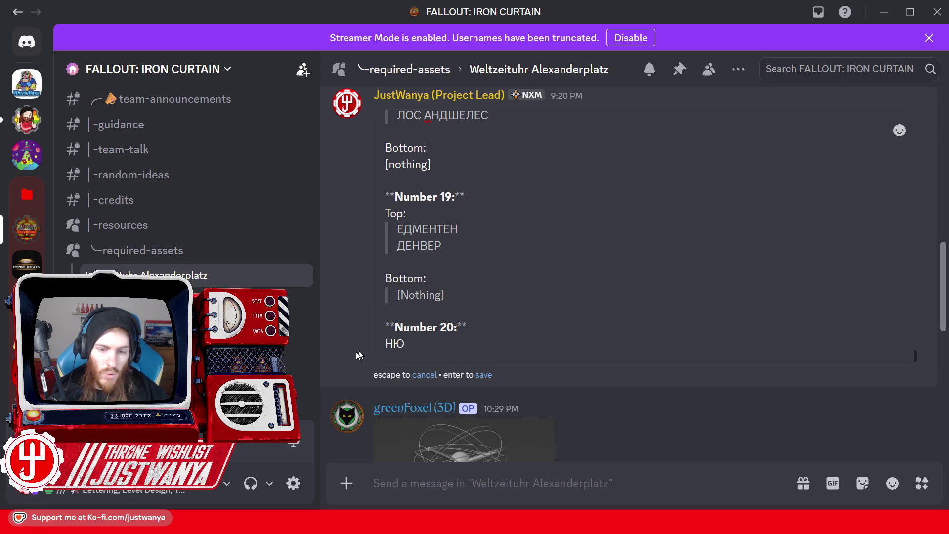
type(" О")
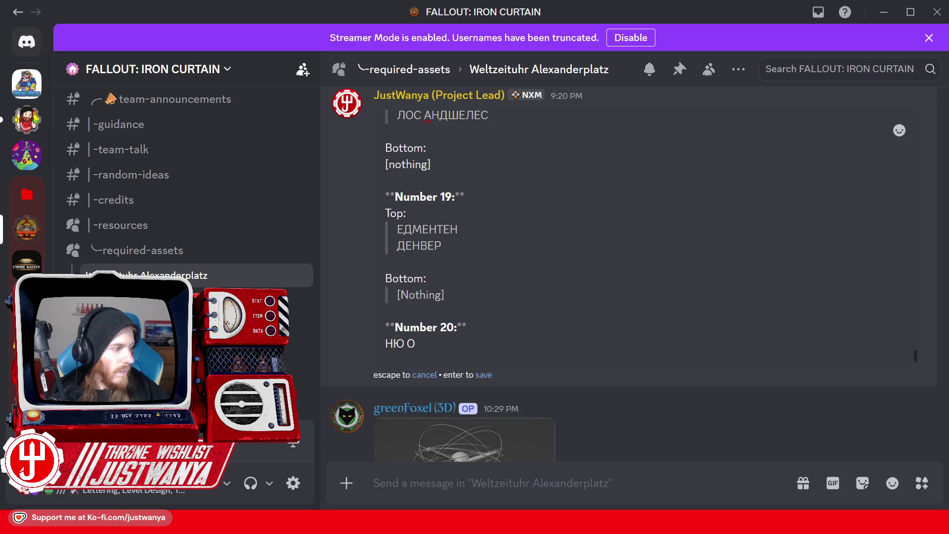
type("Р")
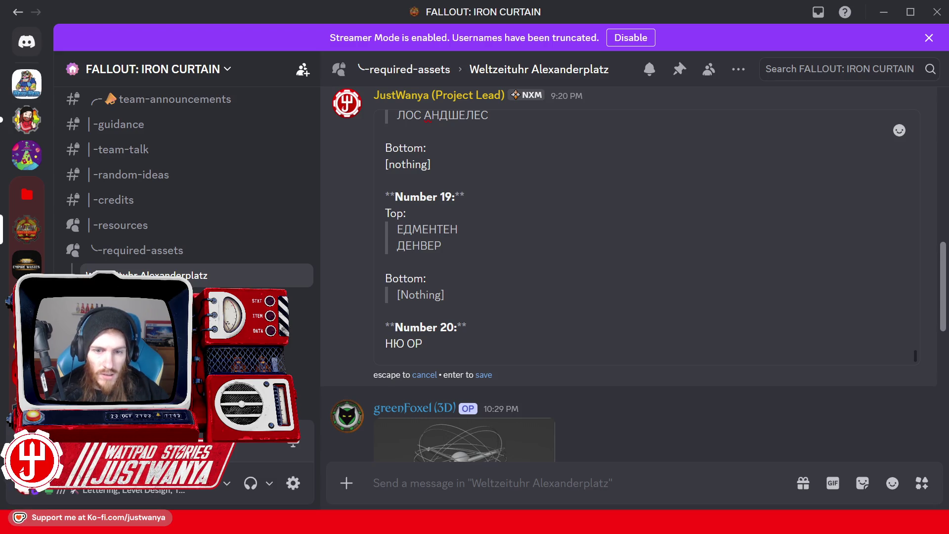
scroll(406, 246, "up", 1)
left_click_drag(406, 164, 398, 165)
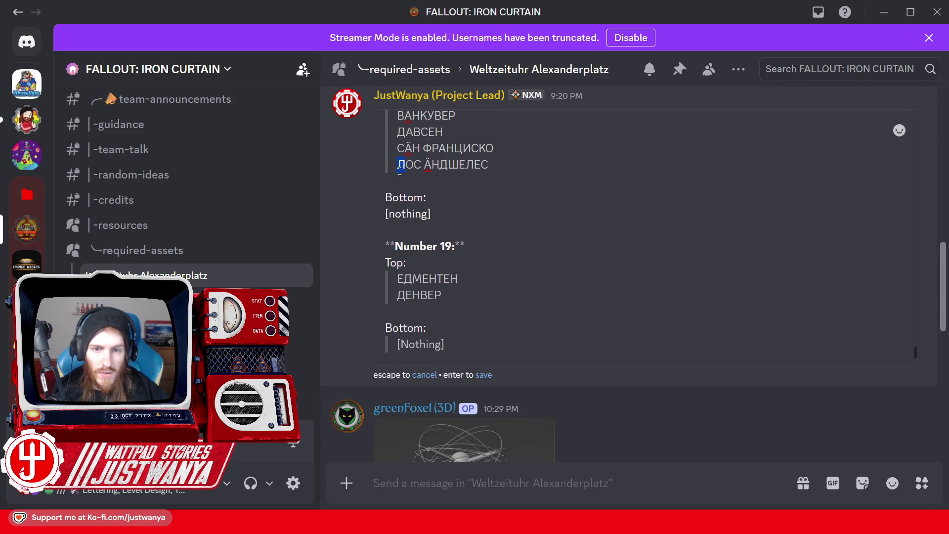
scroll(398, 164, "down", 1)
left_click(432, 344)
scroll(439, 239, "up", 2)
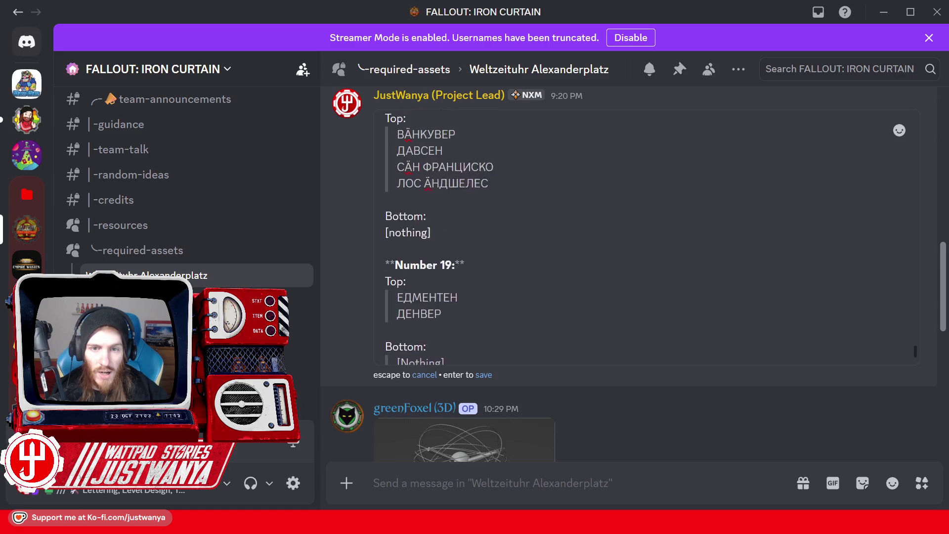
scroll(440, 239, "up", 8)
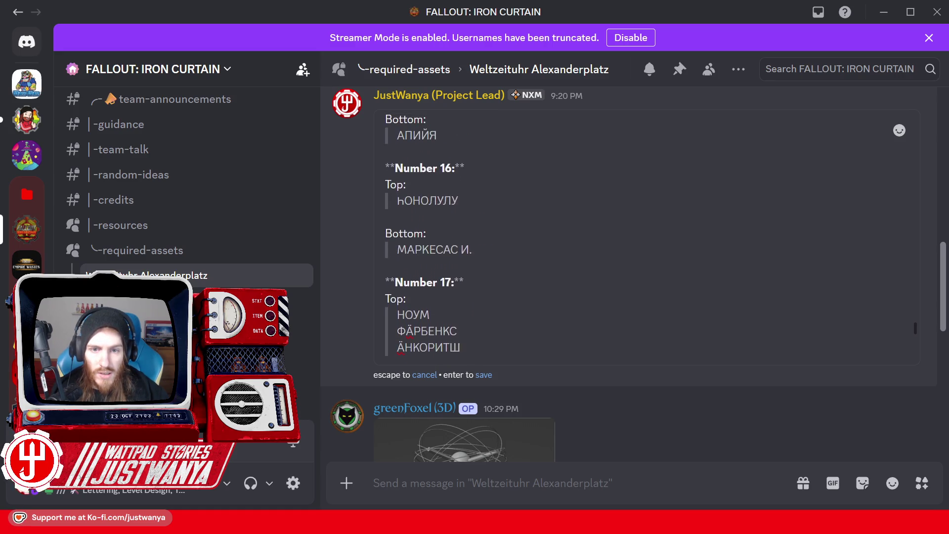
scroll(440, 239, "up", 1)
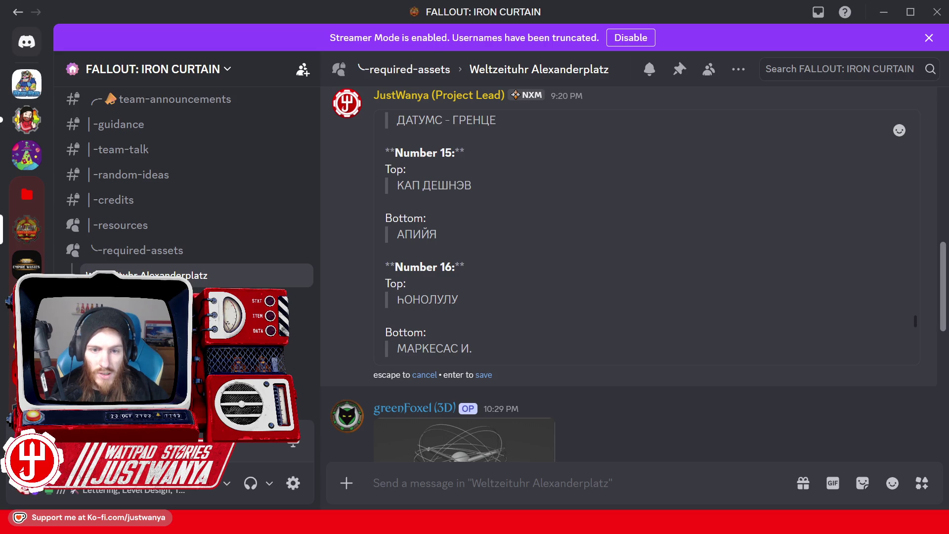
left_click_drag(413, 234, 429, 234)
scroll(440, 239, "down", 10)
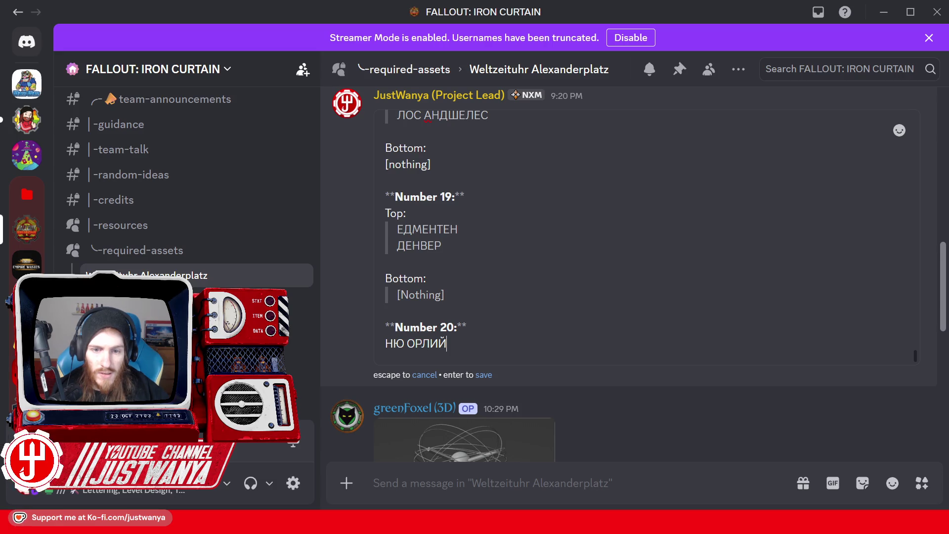
type("Н")
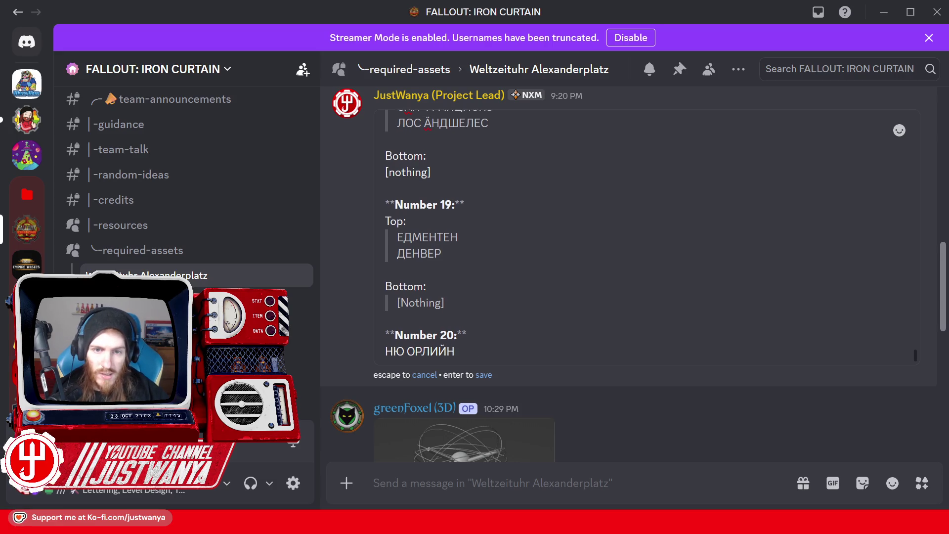
scroll(439, 232, "up", 1)
scroll(439, 232, "down", 1)
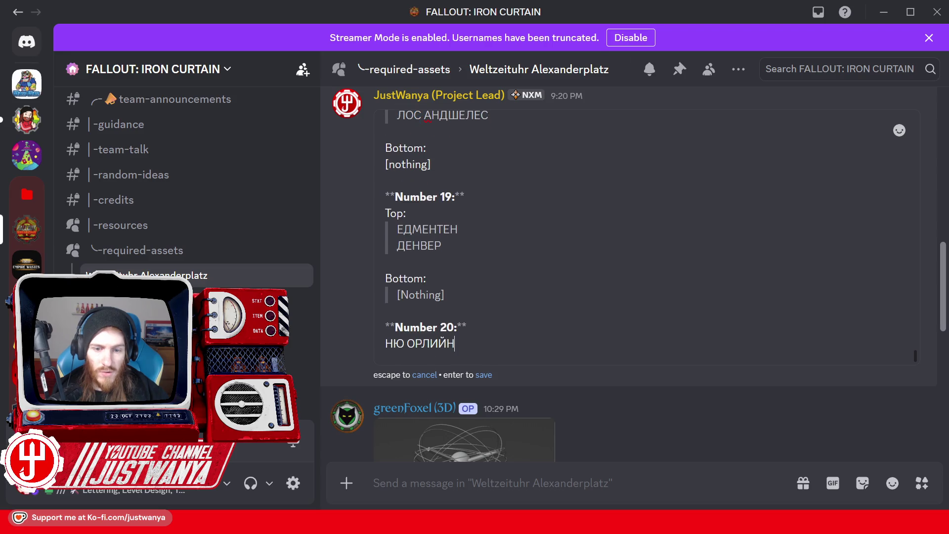
type("С")
key("shift+Return")
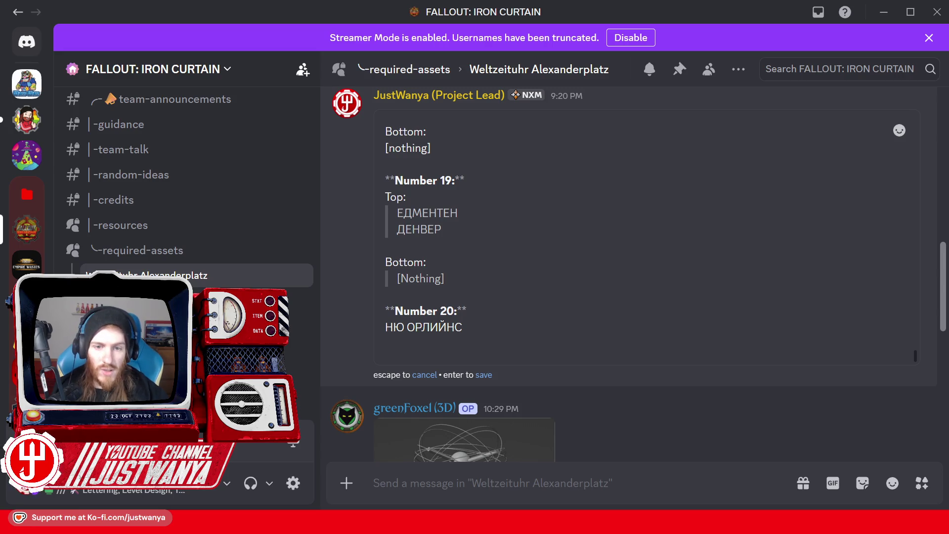
Start МЕКСИЙ on the next line, pasting МЕ copied from ЕДМЕНТЕН.
left_click_drag(414, 213, 424, 213)
key("ctrl+c")
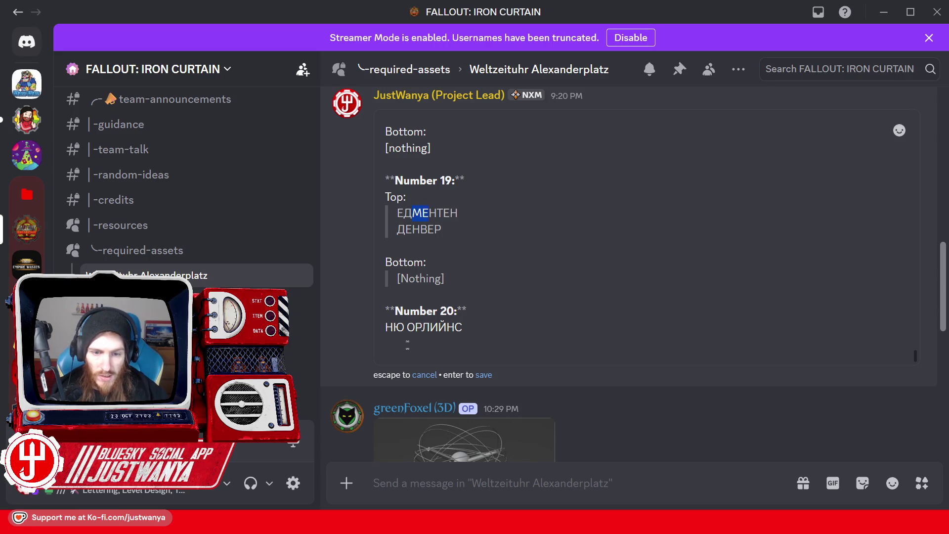
left_click(385, 343)
key("ctrl+v")
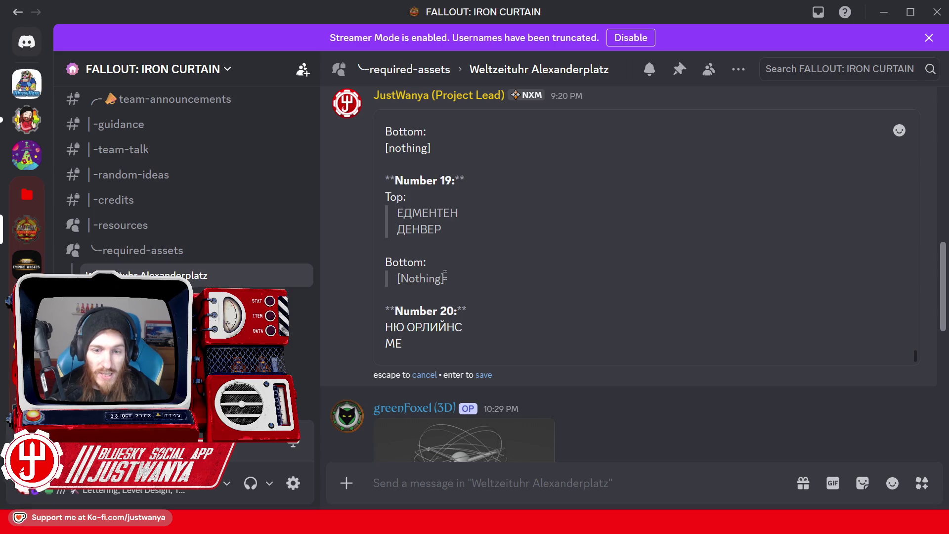
scroll(439, 229, "up", 3)
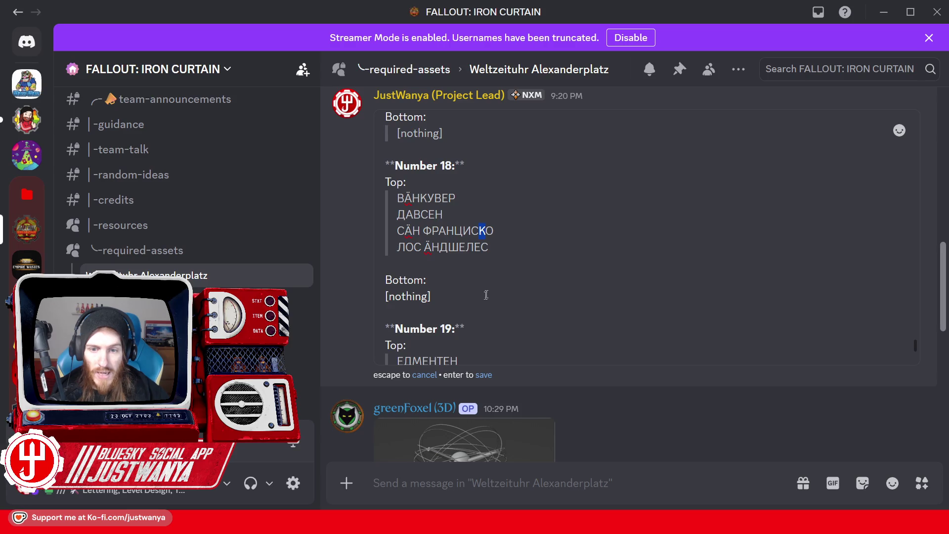
scroll(487, 295, "down", 3)
type("МЕК")
left_click(465, 328)
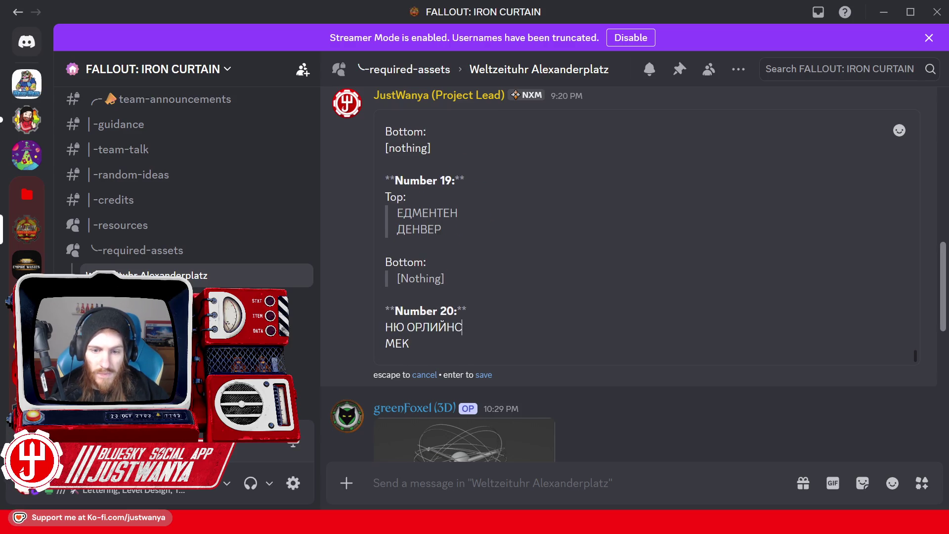
left_click(444, 339)
type("С")
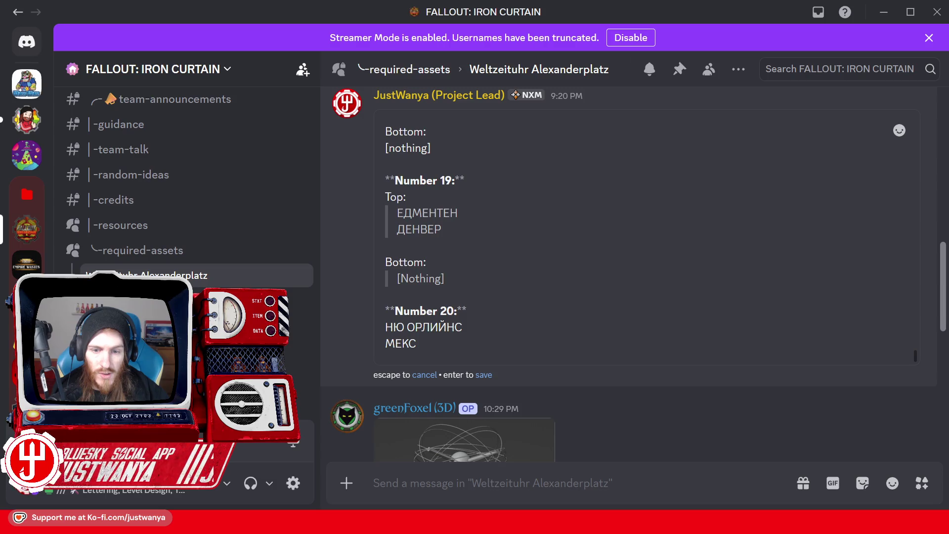
type("ИЙ")
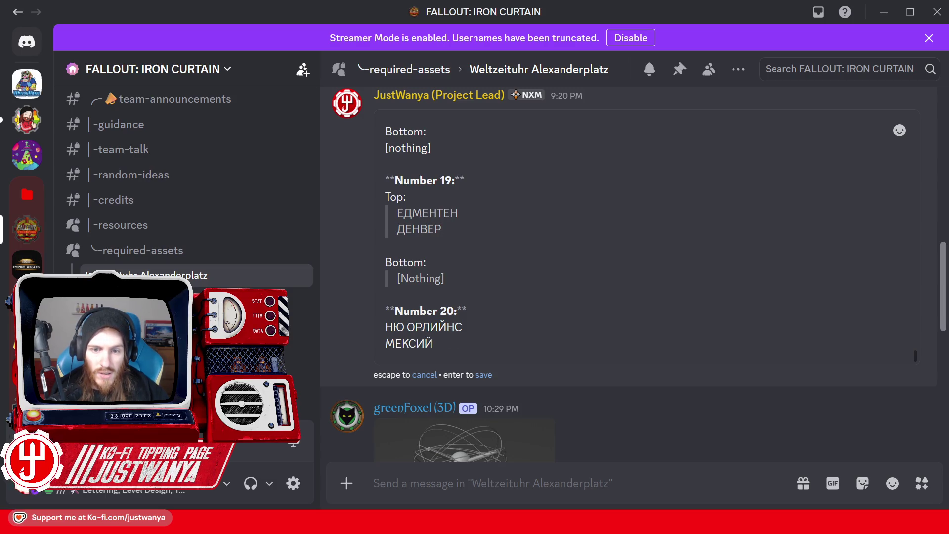
scroll(643, 237, "up", 3)
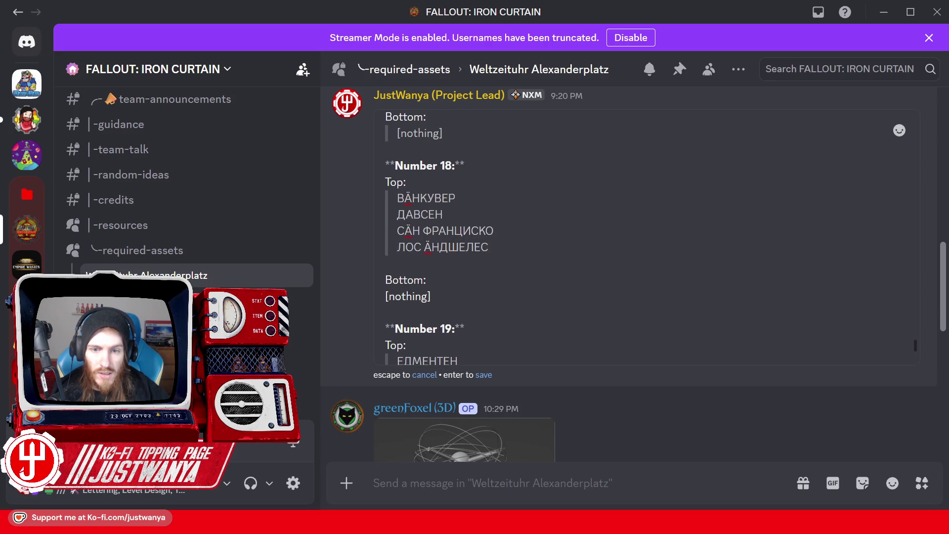
Quote Number 18's [nothing] and extend Number 20's second city to МЕКСИЙКО-ШТ.
key("shift+Home")
left_click(424, 268)
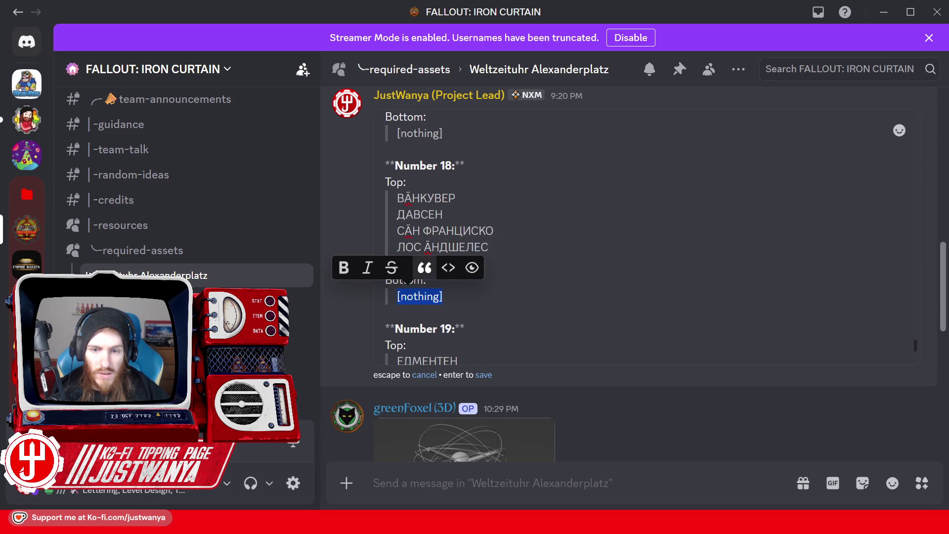
key("Down")
key("Down")
key("Down")
type("К")
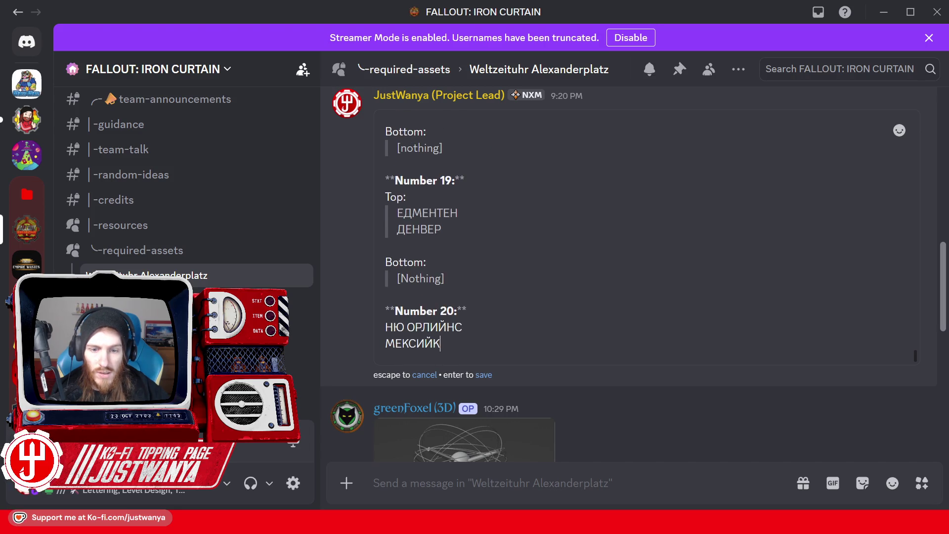
key("Left")
key("Left")
key("Left")
key("Up")
key("shift+Right")
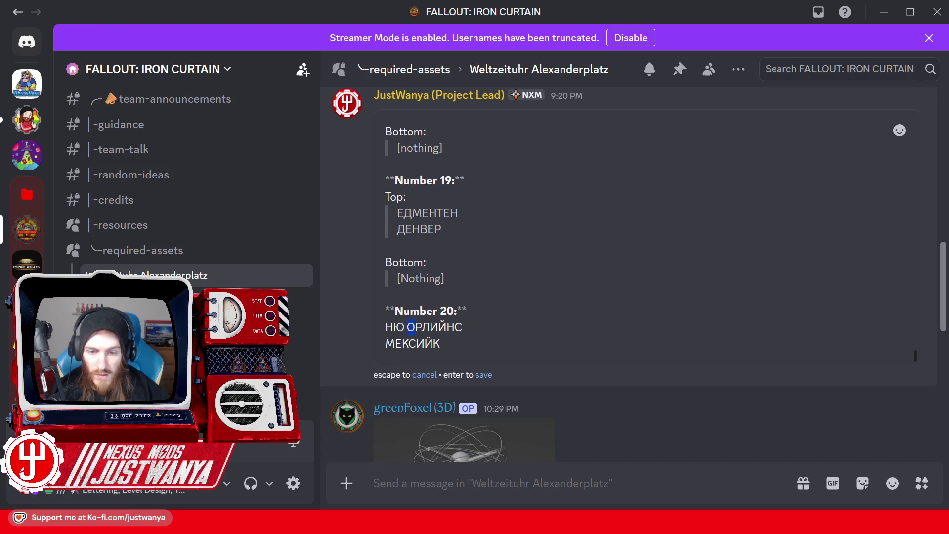
key("ctrl+c")
key("Down")
key("End")
key("ctrl+v")
type("-")
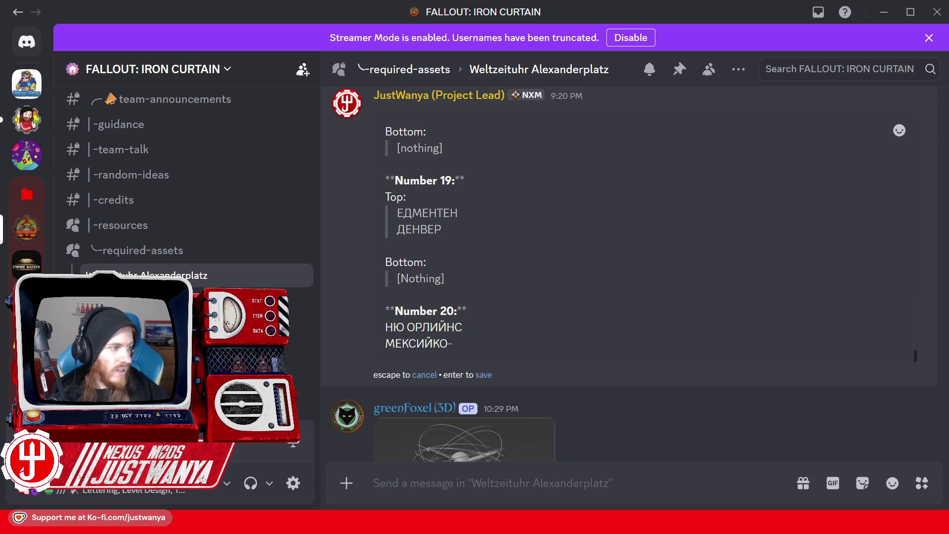
type("Ш")
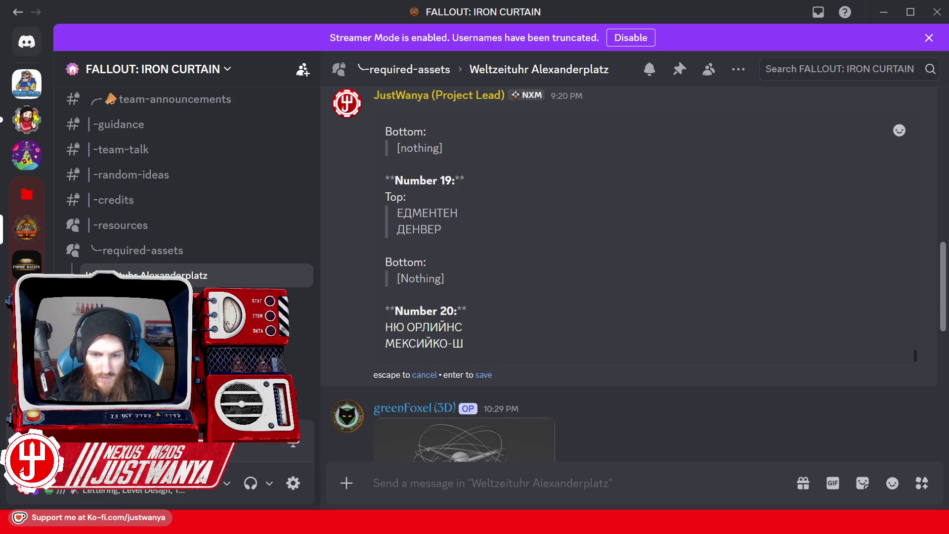
type("Т")
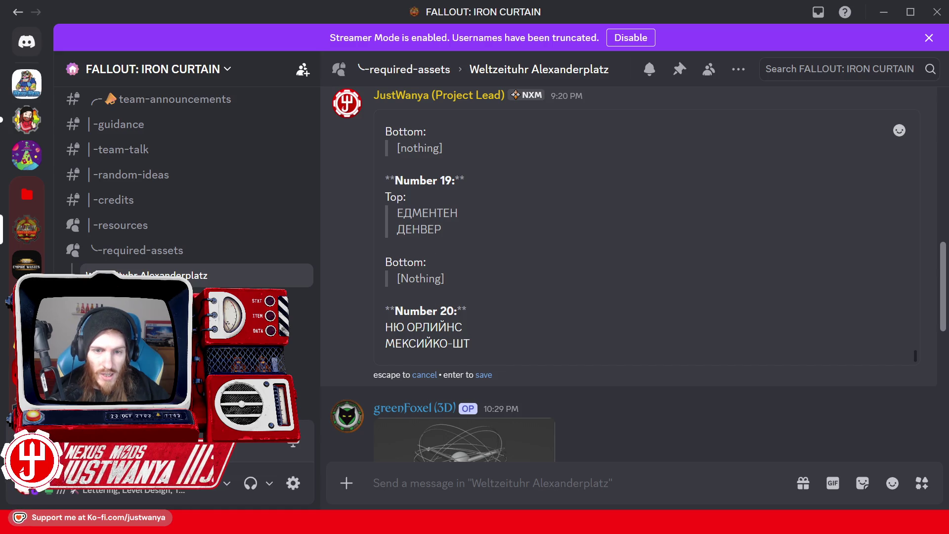
Finish spelling МЕКСИЙКО-ШТАДТ, reusing Д from ЕДМЕНТЕН and a copied Т.
scroll(419, 346, "up", 1)
scroll(648, 237, "up", 2)
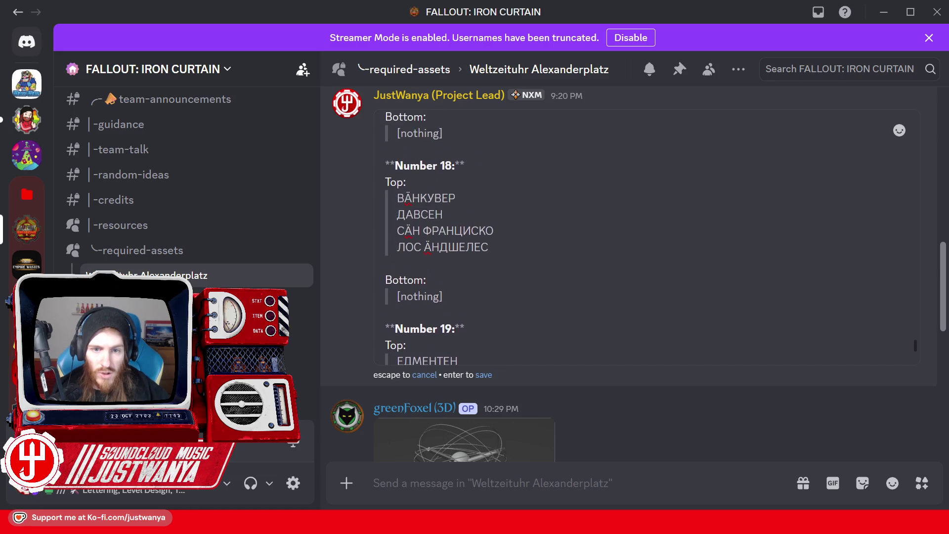
scroll(643, 237, "up", 4)
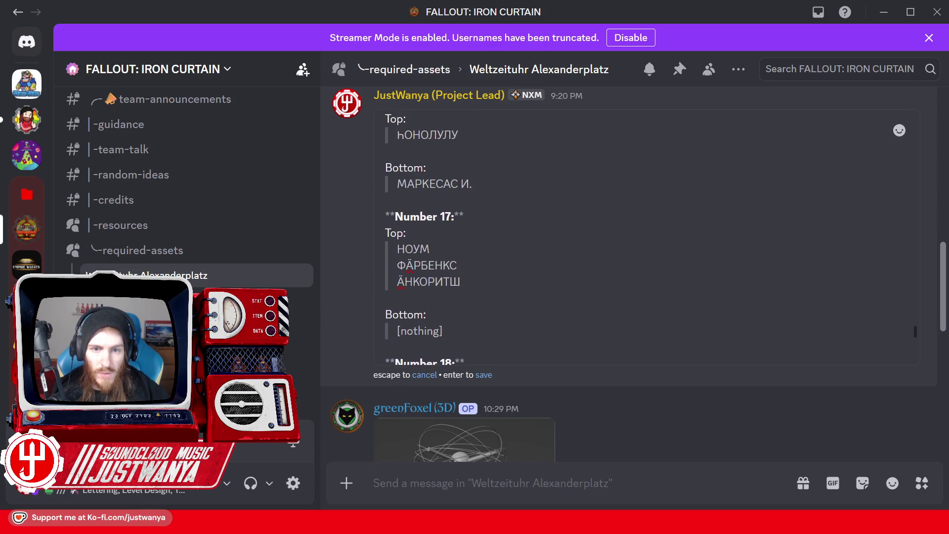
scroll(642, 237, "down", 7)
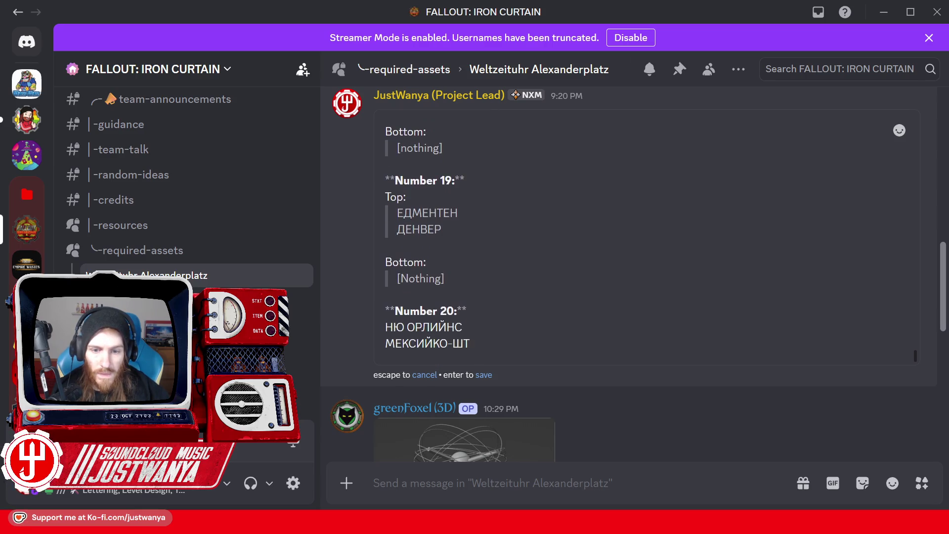
type("А")
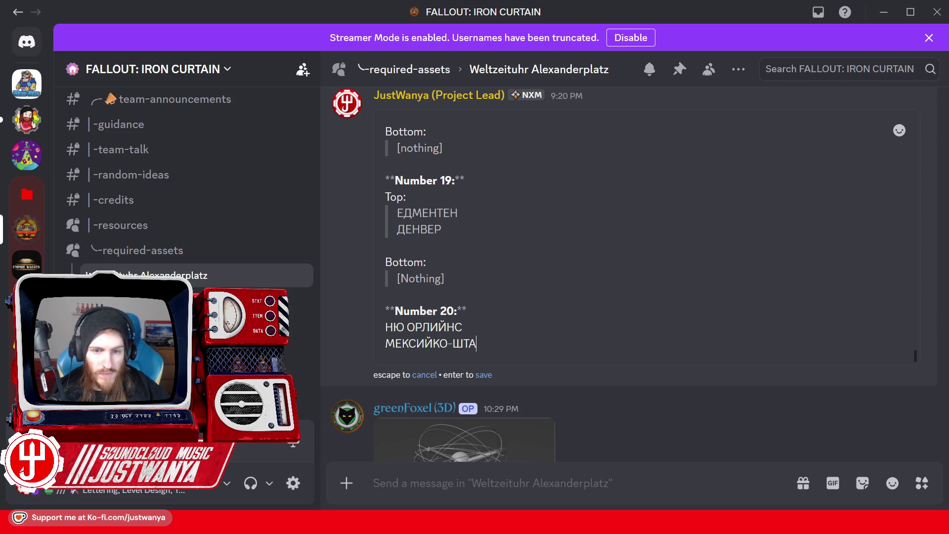
left_click(408, 213)
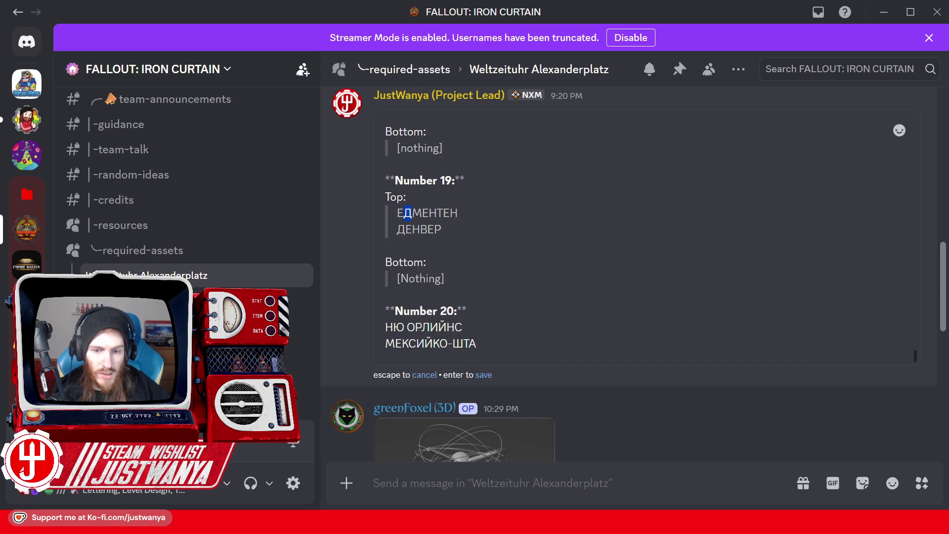
key("ctrl+c")
left_click(484, 343)
key("ctrl+v")
left_click_drag(468, 343, 464, 343)
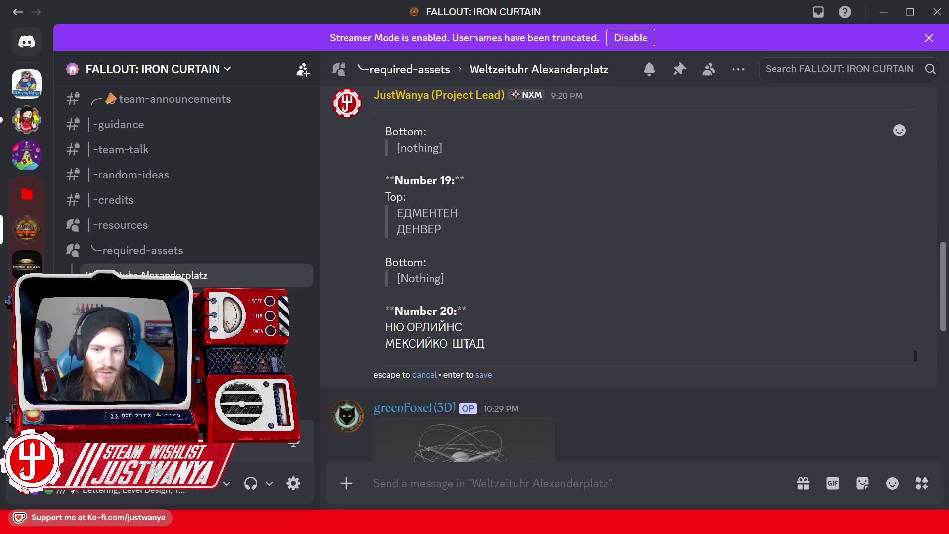
key("ctrl+c")
left_click(504, 344)
key("ctrl+v")
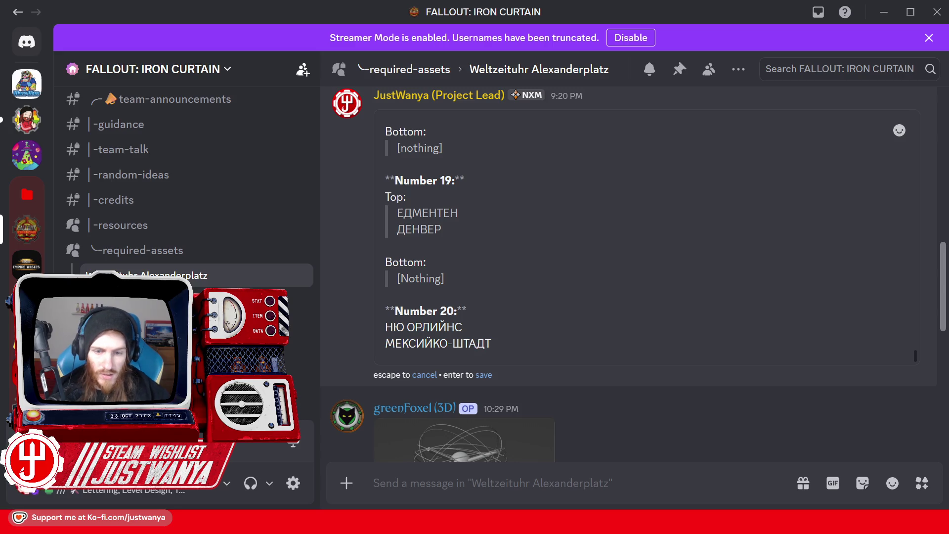
Put Top: above НЮ ОРЛИЙНС and МЕКСИЙКО-ШТАДТ, Bottom: below, and quote both cities.
key("shift+Return")
key("Up")
key("Up")
key("shift+Return")
key("Up")
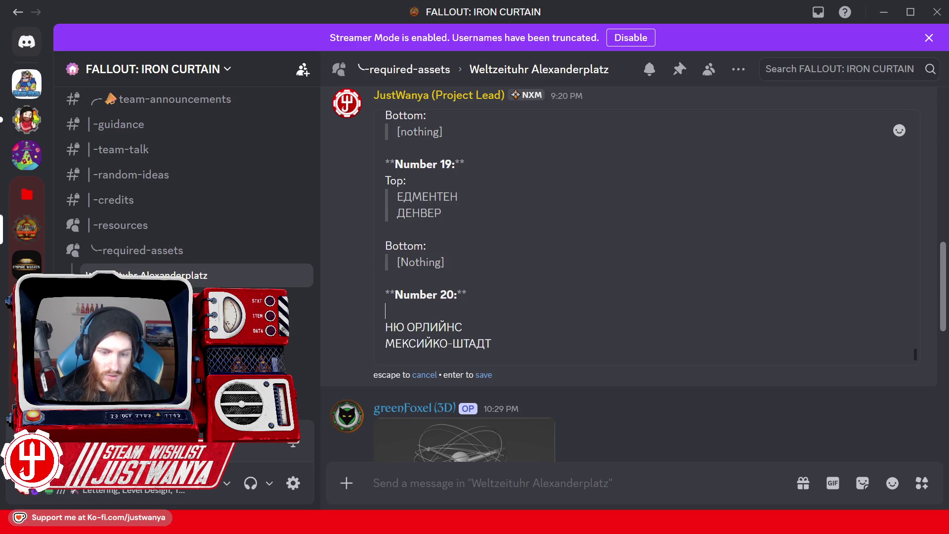
type("Top:")
scroll(526, 325, "down", 1)
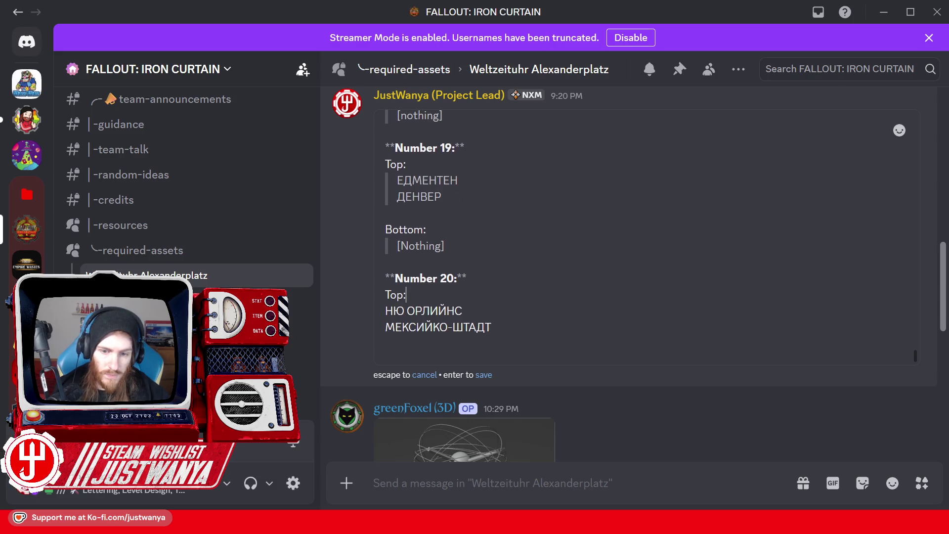
key("shift+Return")
type("Bottom:")
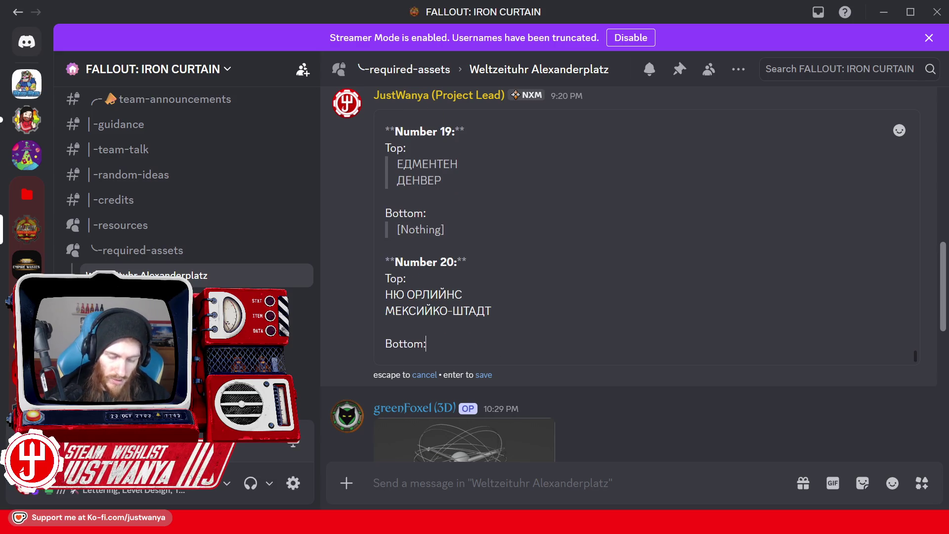
left_click_drag(500, 312, 360, 298)
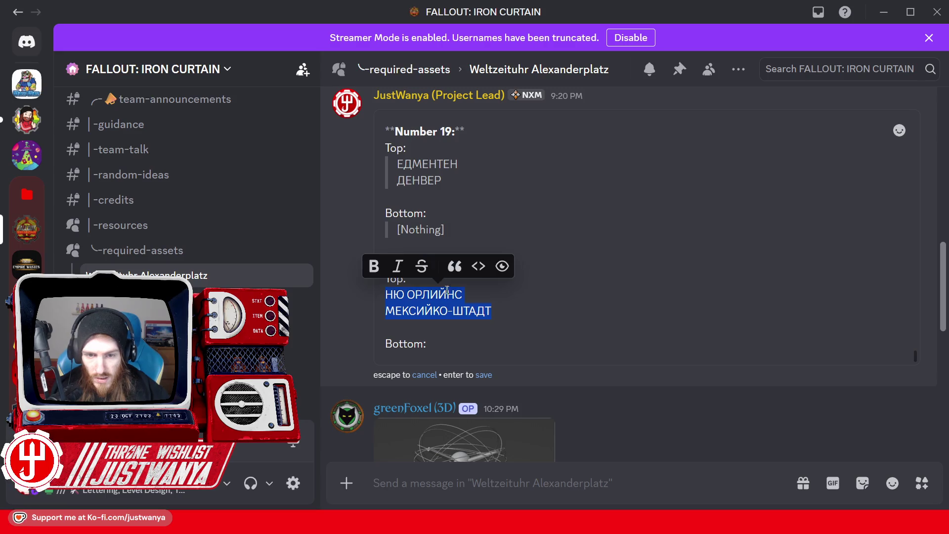
left_click(452, 268)
Leave an empty line under Bottom: and switch to the Weltzeituhr photo in Firefox.
key("shift+Return")
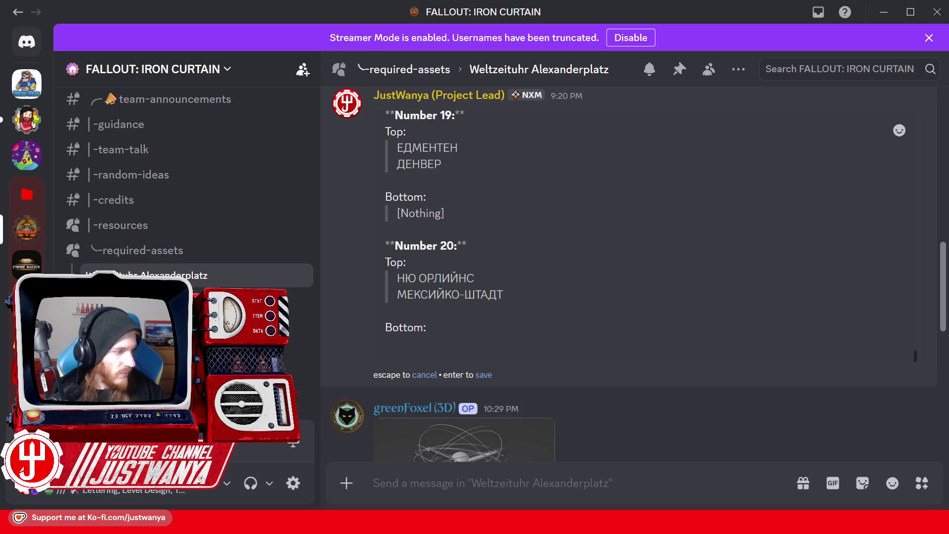
left_click(456, 349)
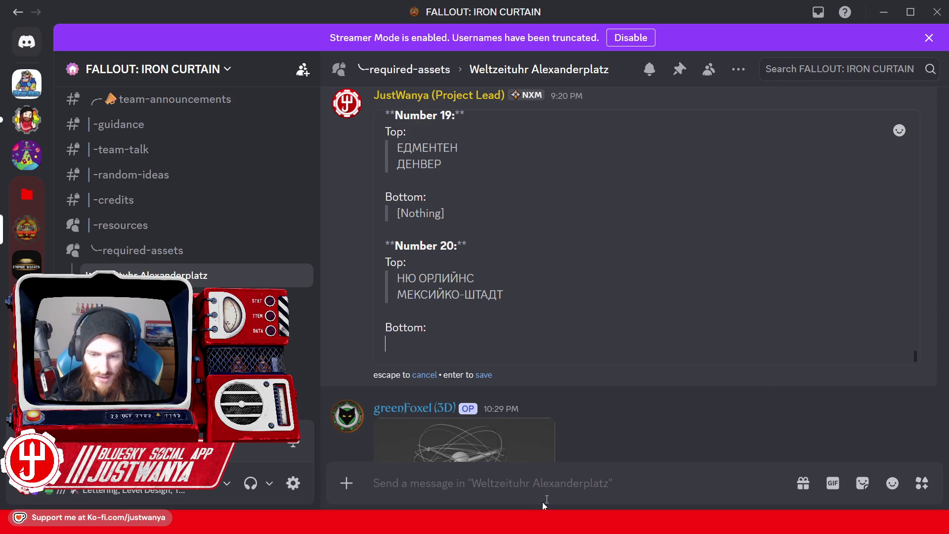
key("alt+Tab")
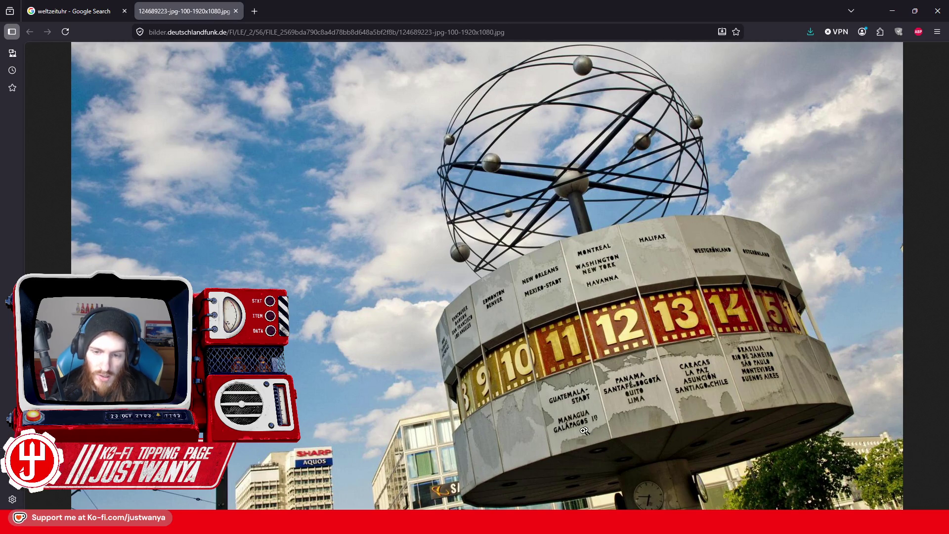
Minimize the Firefox photo window to get back to the Discord edit.
left_click(893, 10)
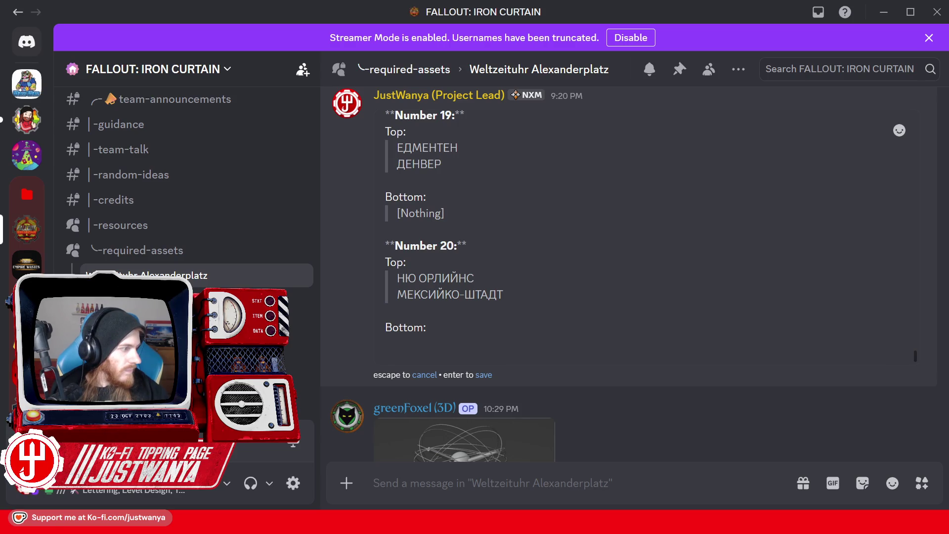
Start Number 20's Bottom line with ГУА and build it up to ГУАТЕМА from copied letters.
type("Г")
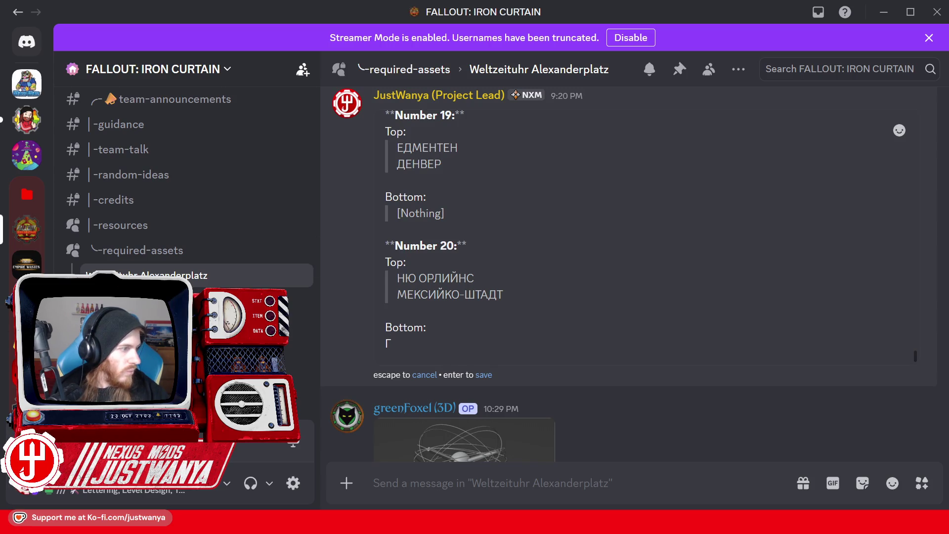
type("У")
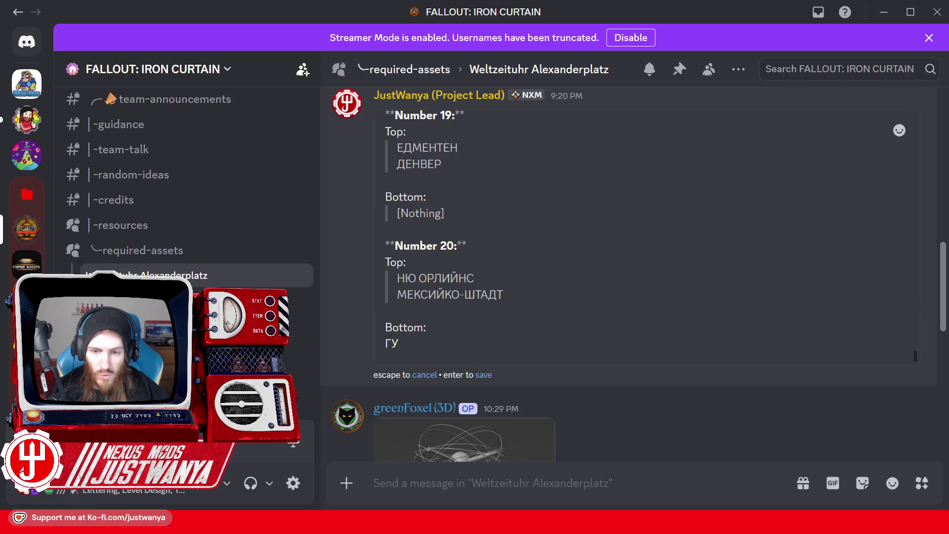
type("А")
left_click_drag(480, 294, 475, 295)
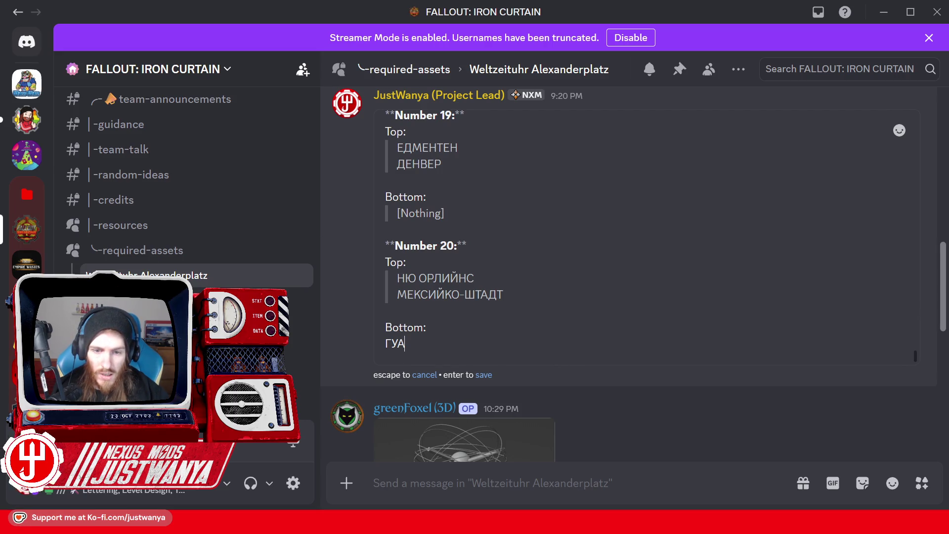
key("ctrl+v")
left_click_drag(414, 295, 398, 295)
key("ctrl+c")
left_click(410, 343)
key("ctrl+v")
key("ctrl+c")
left_click(418, 343)
key("ctrl+v")
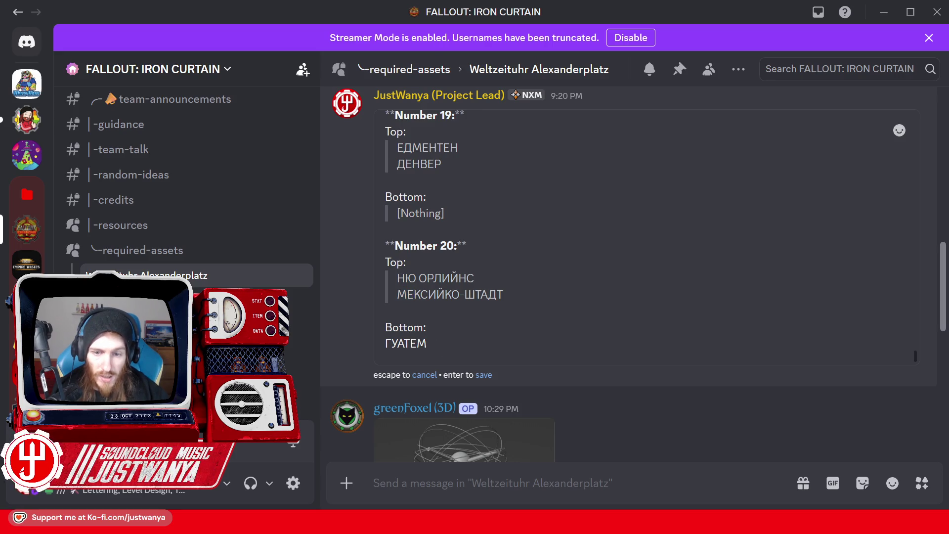
left_click_drag(488, 295, 434, 278)
key("ctrl+c")
left_click(453, 346)
key("ctrl+v")
Complete ГУАТЕМАЛА-ШТАДТ by pasting Л, А and ШТАДТ, then bring the photo back up.
key("ctrl+c")
left_click(455, 348)
key("ctrl+v")
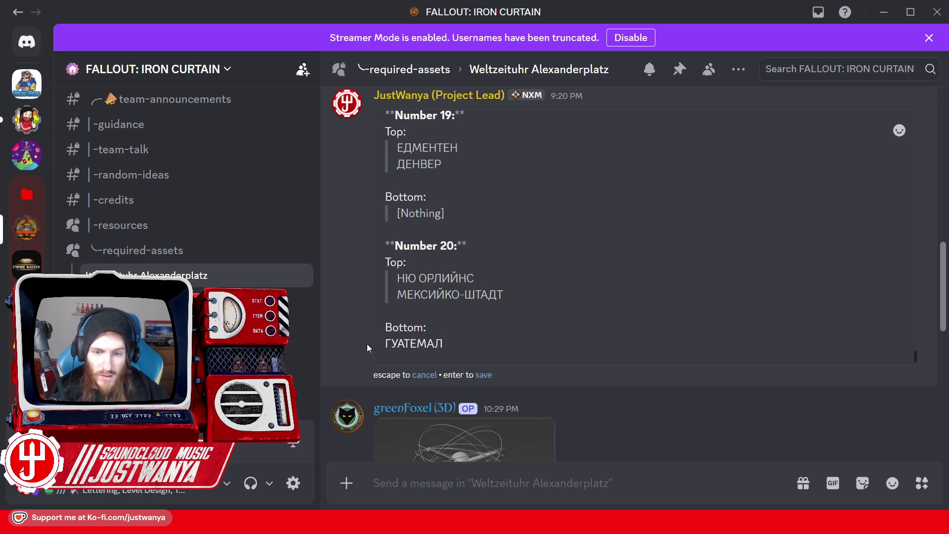
left_click_drag(489, 295, 482, 295)
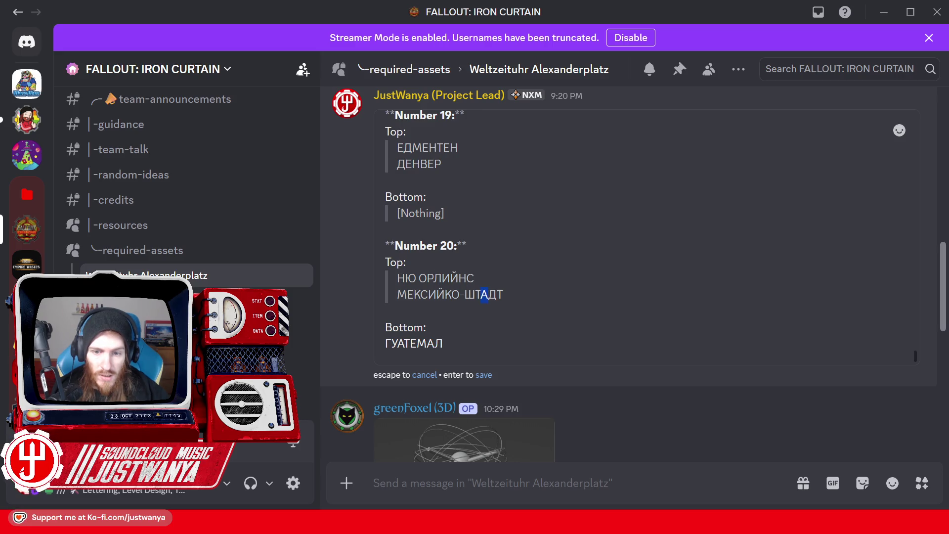
key("ctrl+c")
left_click(453, 344)
key("ctrl+v")
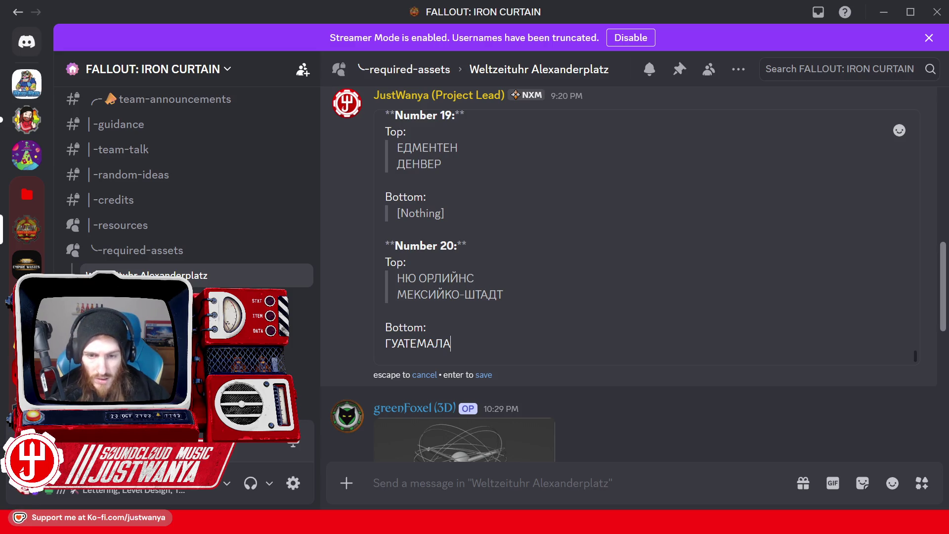
type("-")
double_click(483, 294)
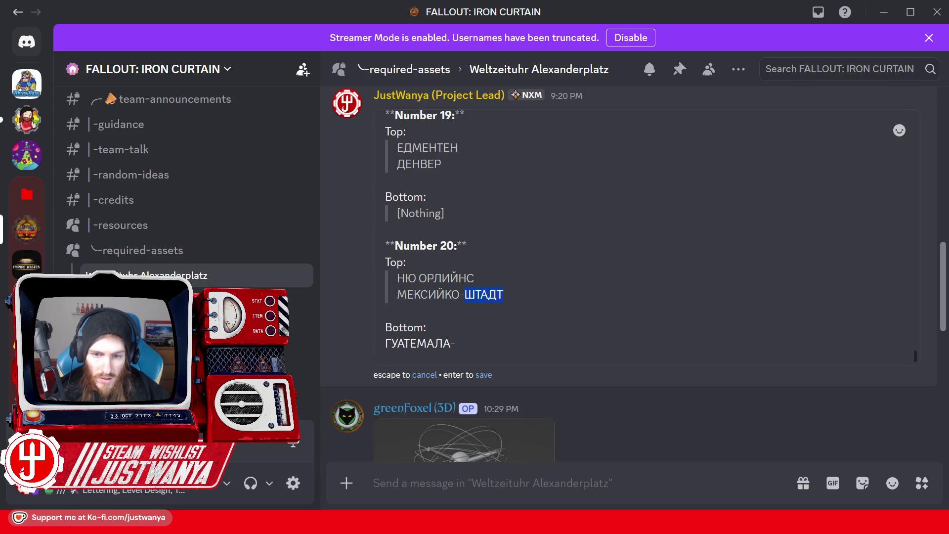
left_click(455, 344)
key("ctrl+v")
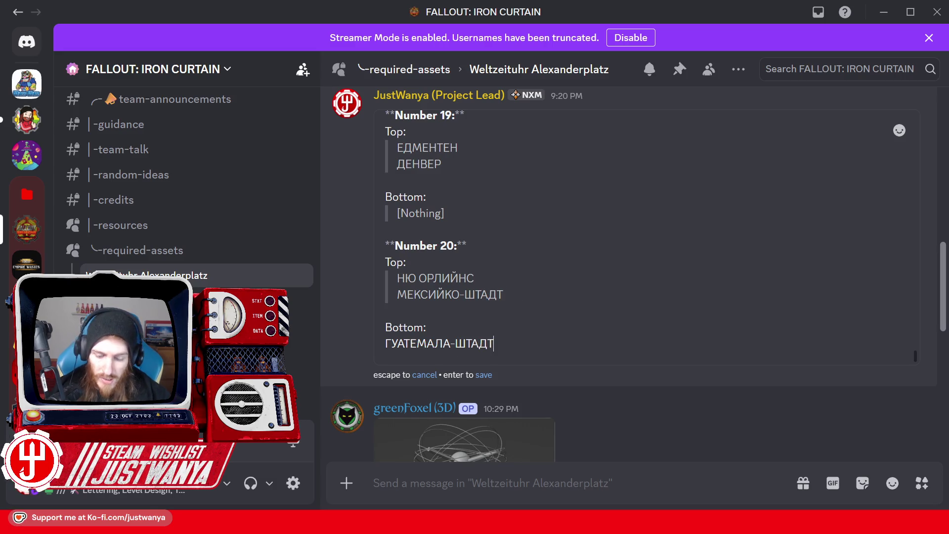
key("shift+Return")
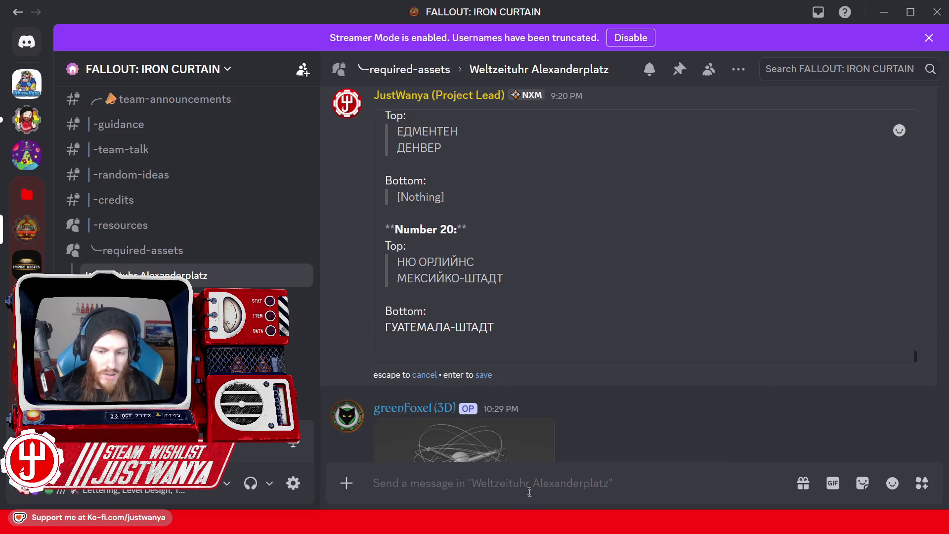
left_click(611, 482)
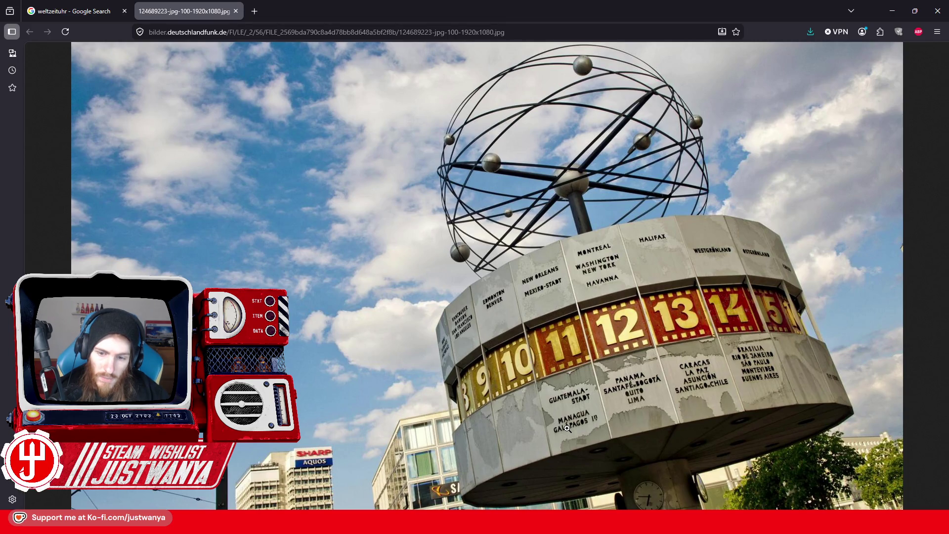
Minimize the Firefox photo again to reveal the Discord edit box.
left_click(893, 11)
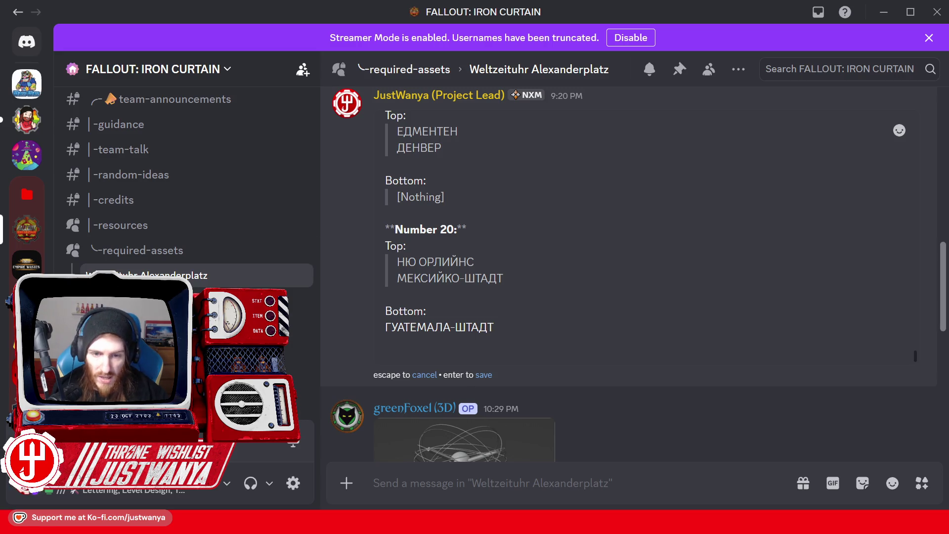
Type МАНАГВА on a new line below ГУАТЕМАЛА-ШТАДТ, copying Н from ЕДМЕНТЕН.
key("shift+Return")
type("МА")
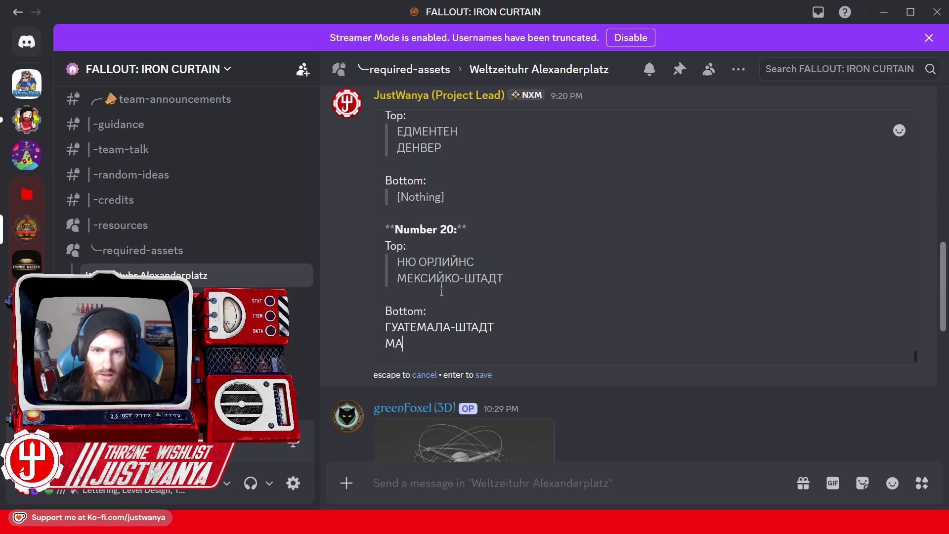
left_click_drag(459, 132, 451, 132)
key("ctrl+c")
left_click(411, 343)
key("ctrl+v")
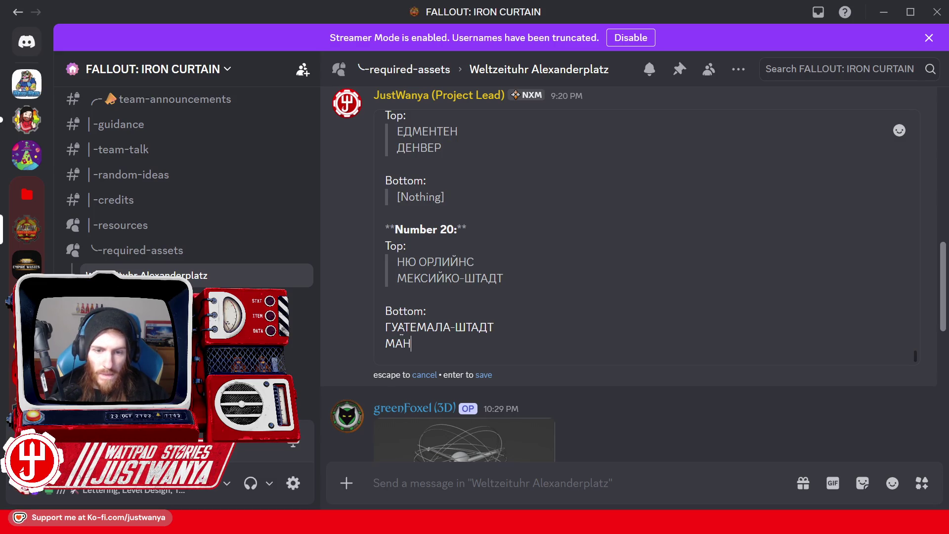
type("А")
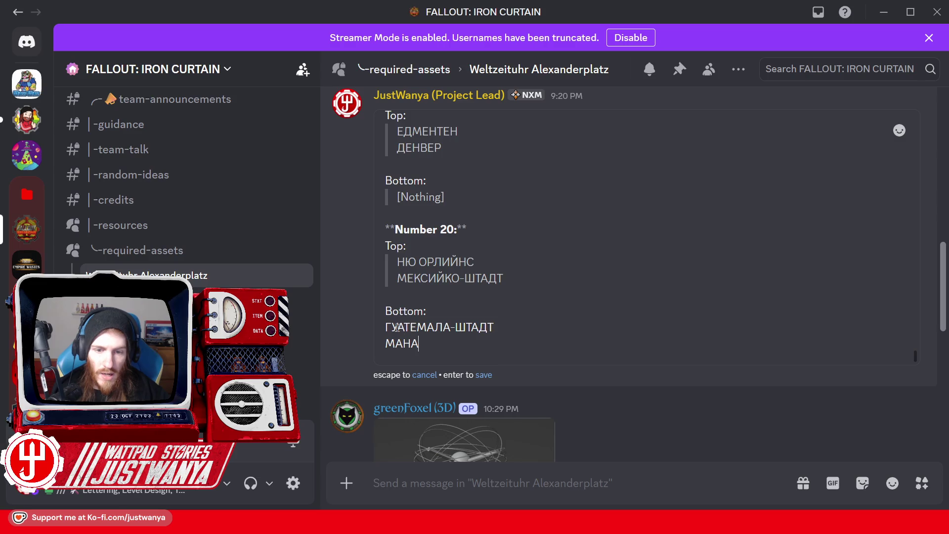
type("Г")
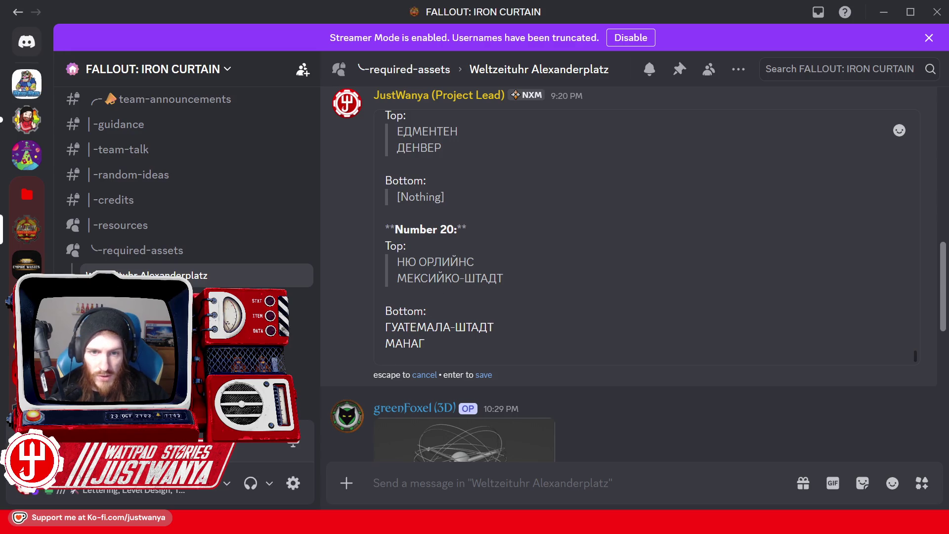
left_click_drag(421, 147, 427, 147)
left_click(434, 343)
type("ВА")
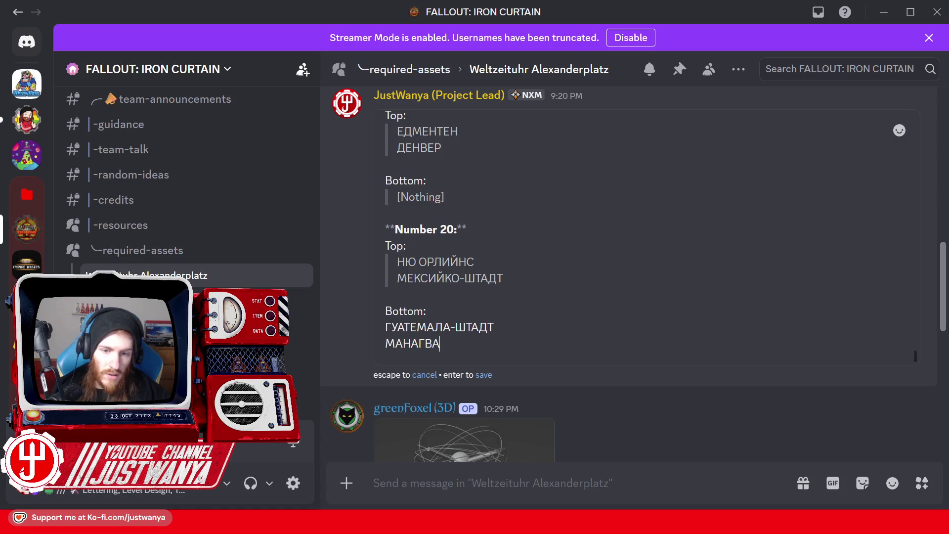
key("shift+Return")
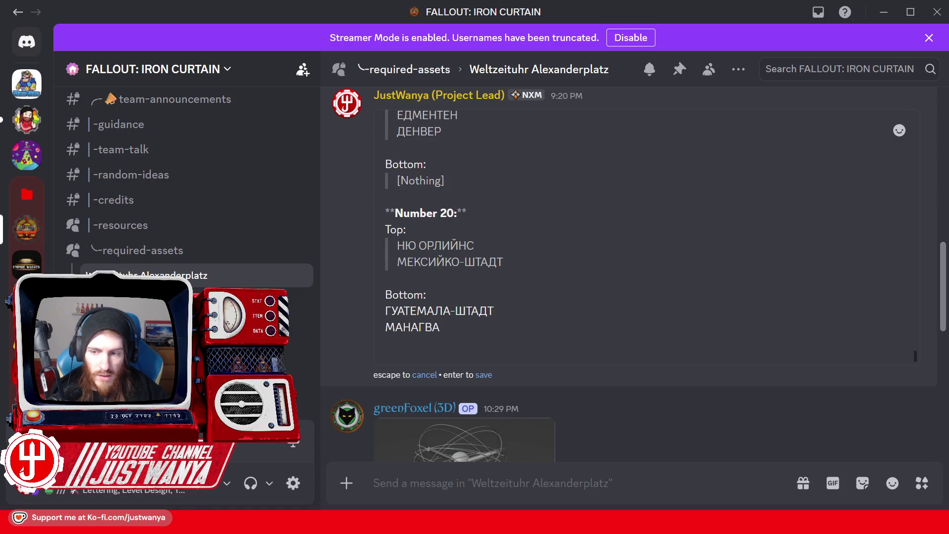
Glance at the Weltzeituhr photo in Firefox and return to editing the message.
mouse_move(531, 525)
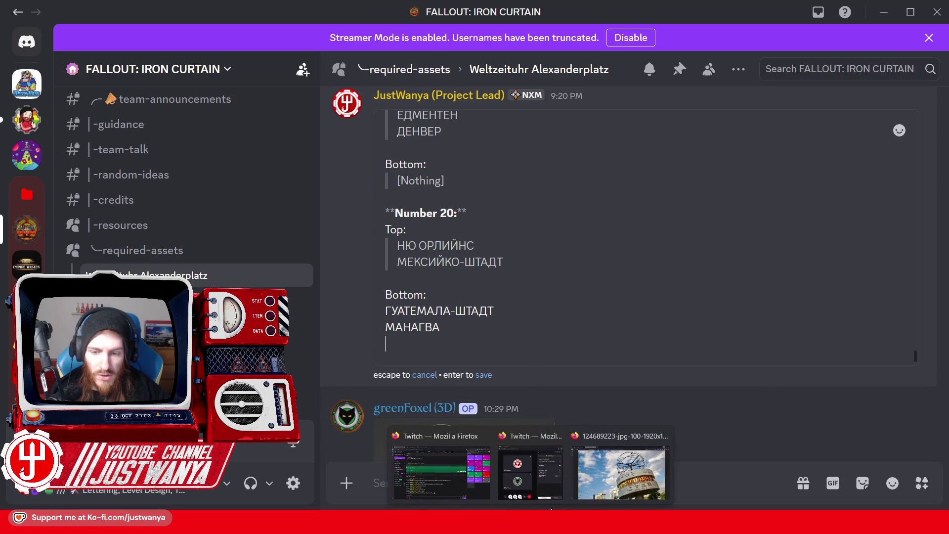
left_click(621, 455)
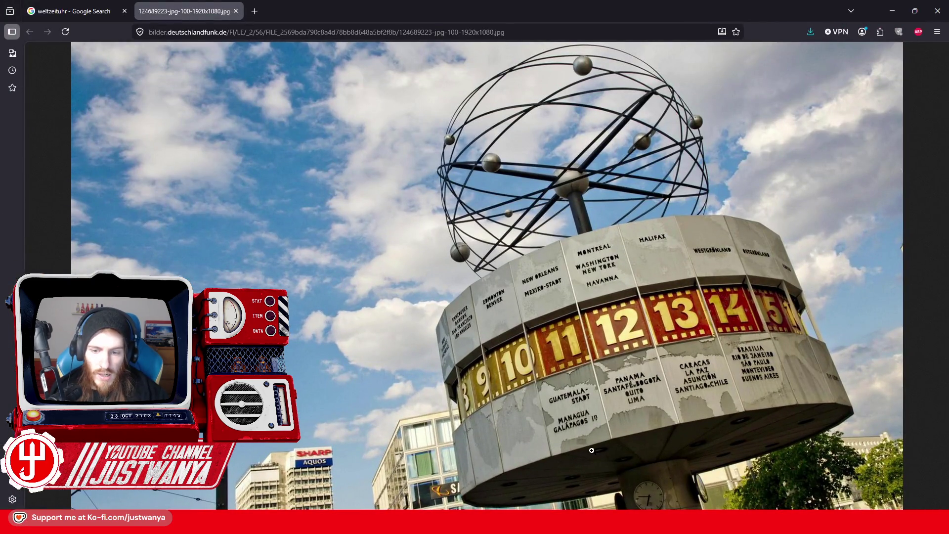
left_click(893, 11)
left_click(386, 311)
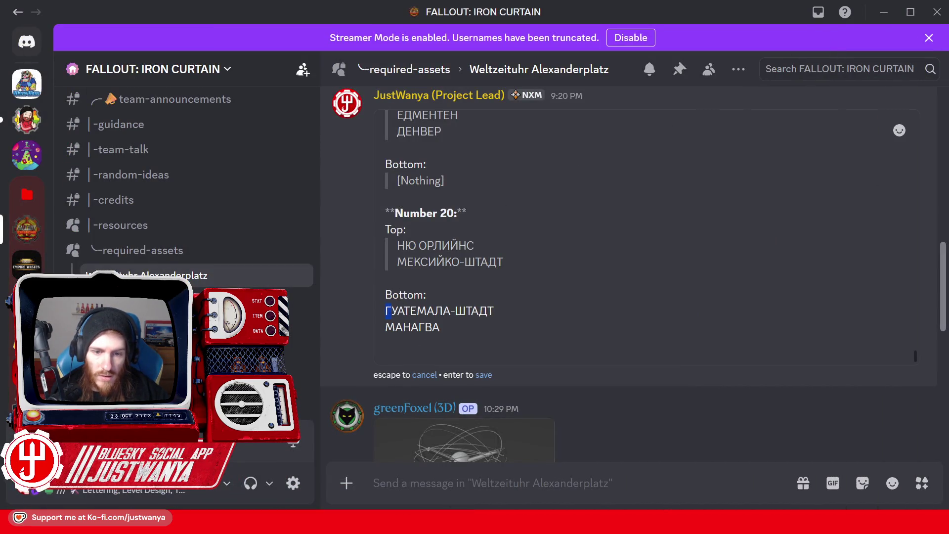
Type ГАЛАПАГОС as the third Bottom line and pick out И from МЕКСИЙКО-ШТАДТ.
type("ГА")
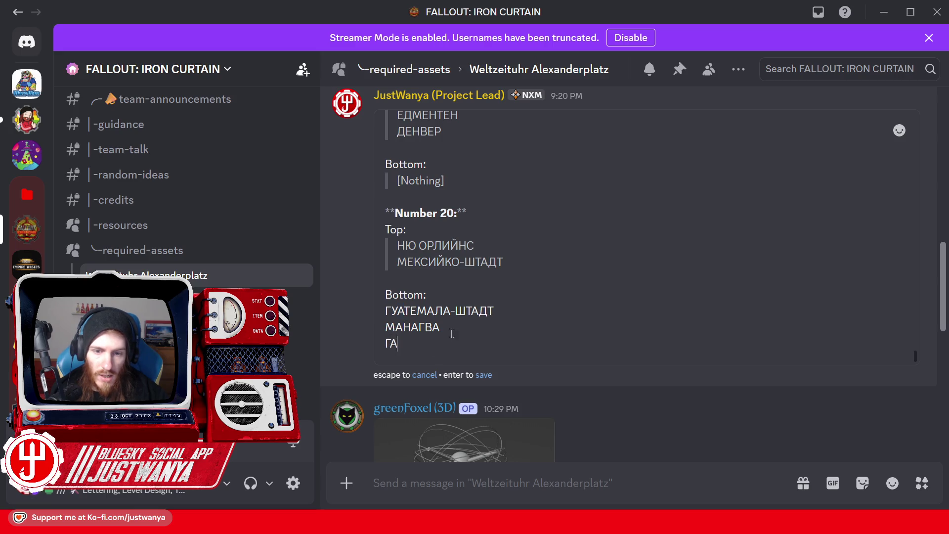
type("ЛА")
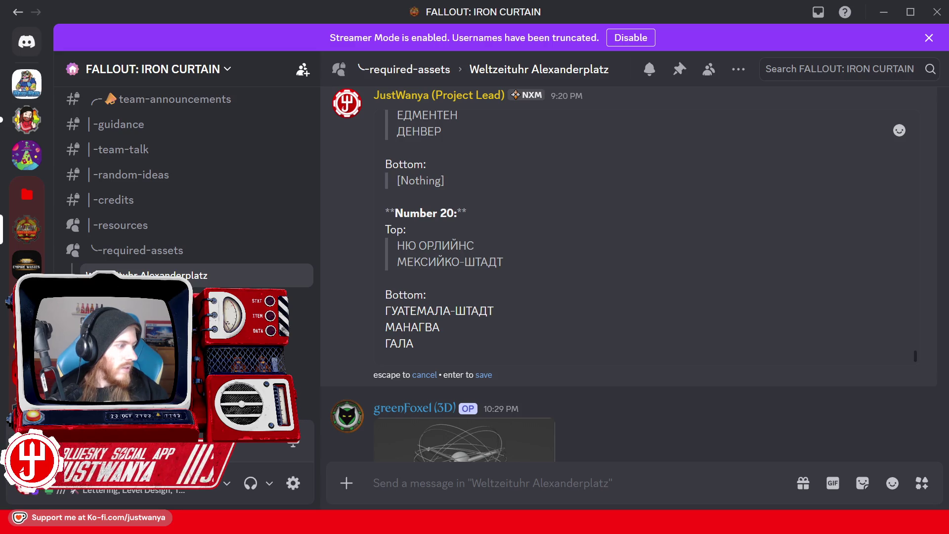
type("П")
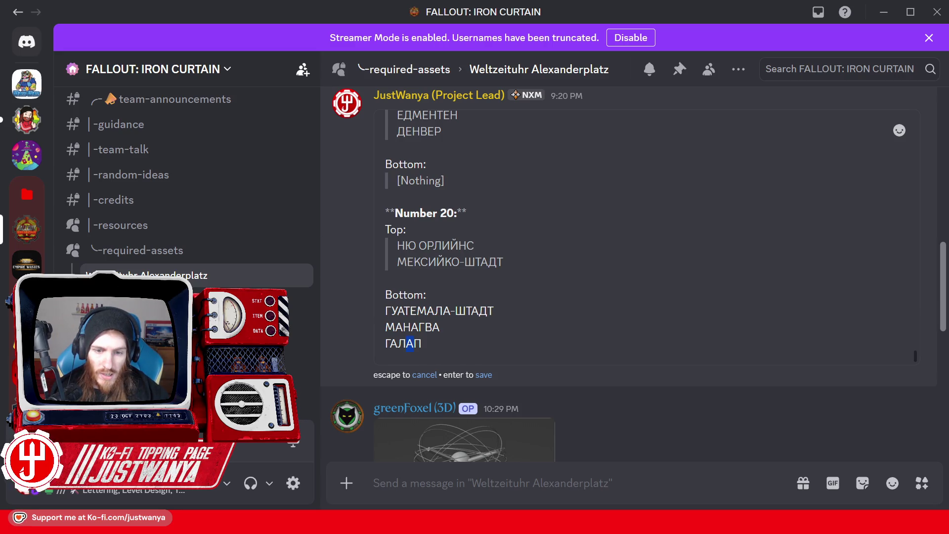
type("А")
left_click(385, 344)
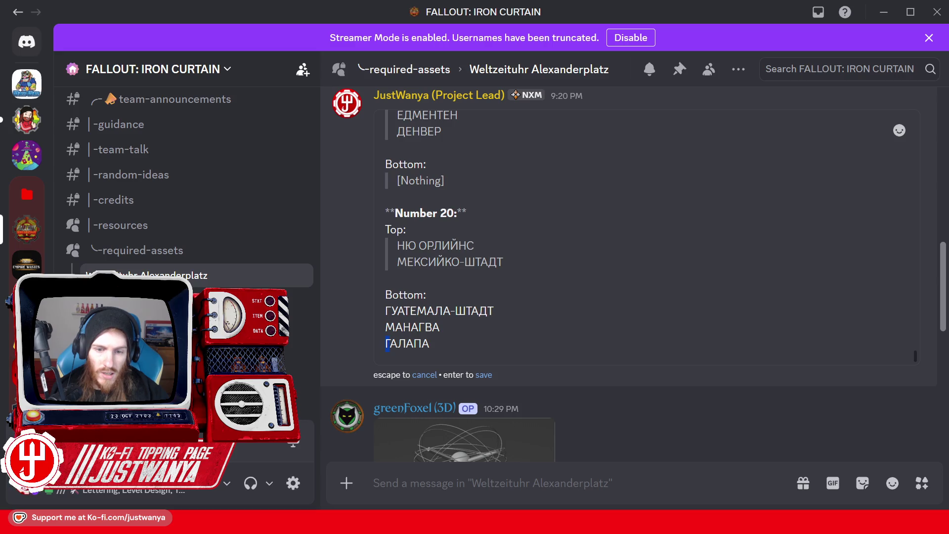
type("Г")
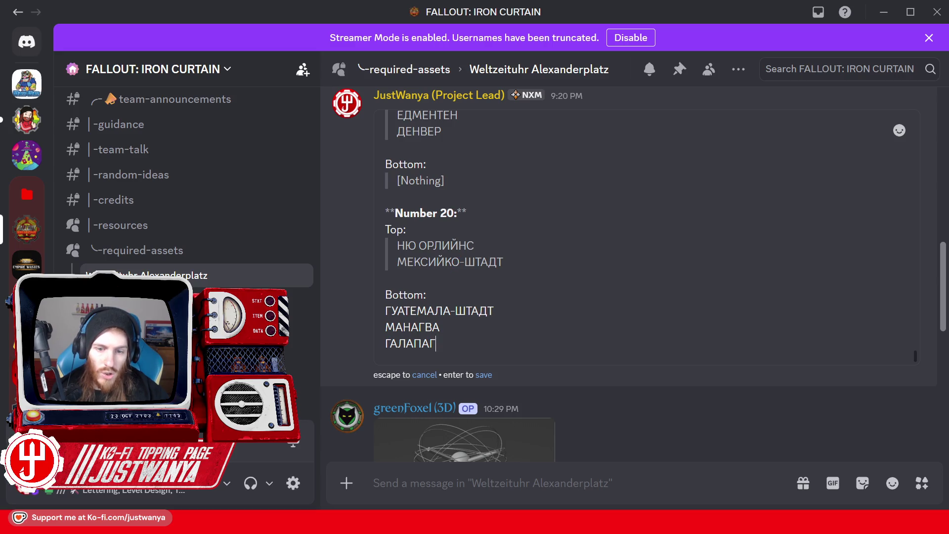
type("ОС")
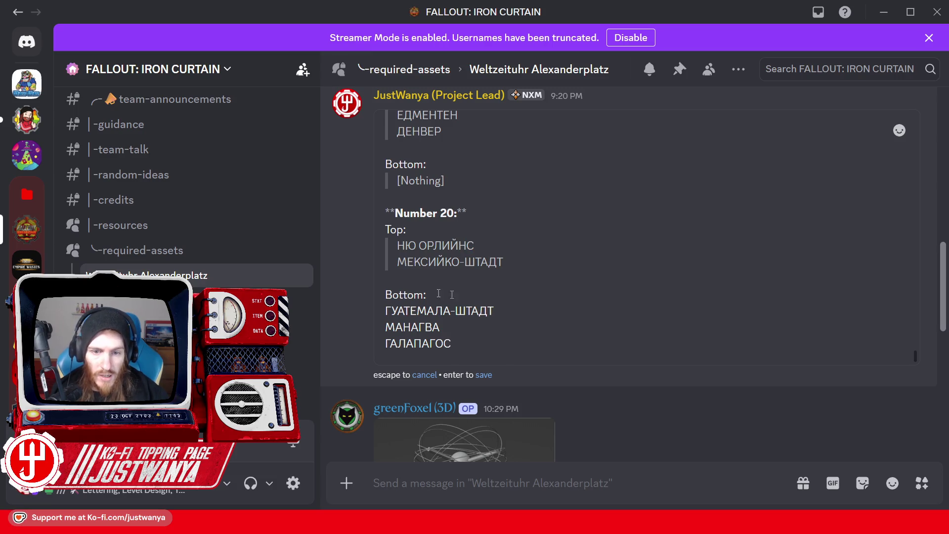
left_click_drag(437, 267, 428, 267)
Finish ГАЛАПАГОС И. and quote ГУАТЕМАЛА-ШТАДТ, МАНАГВА and ГАЛАПАГОС И.
type("И.")
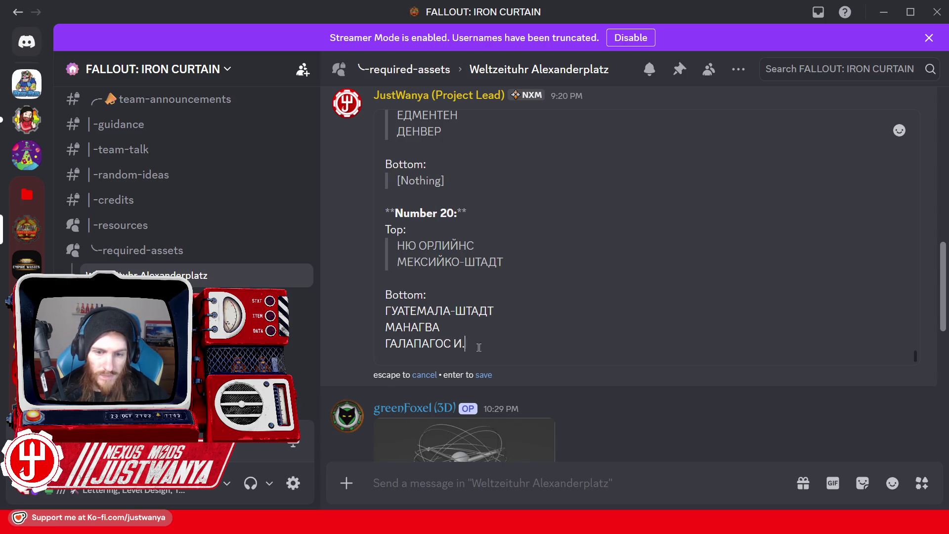
left_click_drag(480, 347, 372, 313)
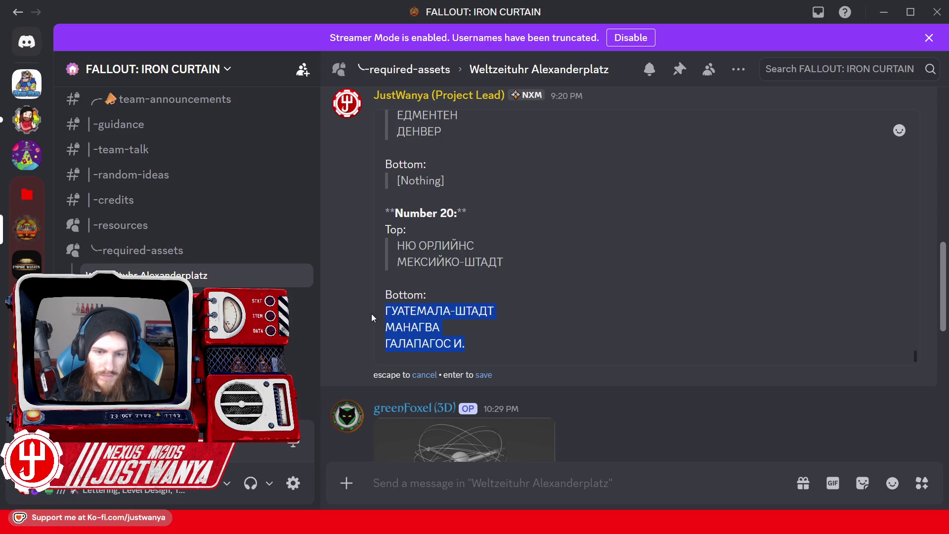
left_click(440, 280)
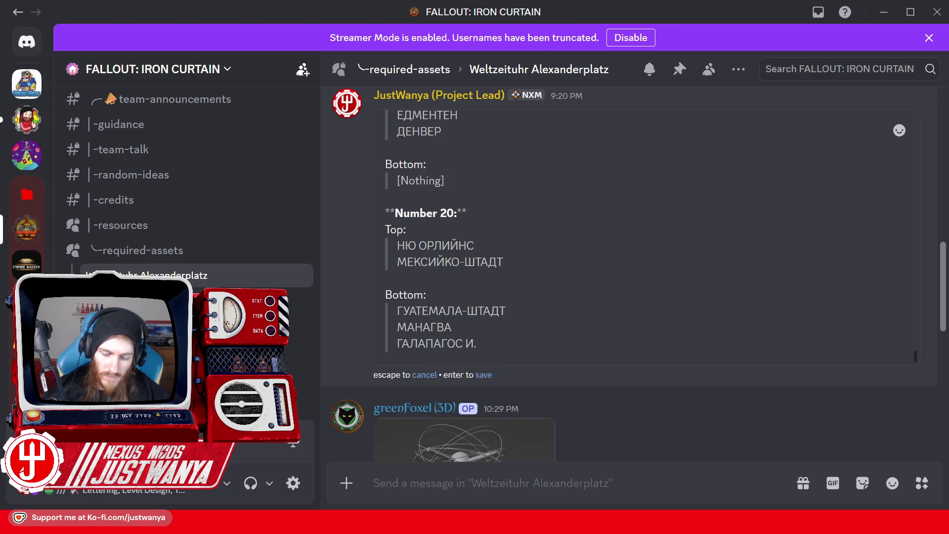
Add a bold **Number 21: heading on a new line and save the message.
key("shift+Return")
key("shift+Return")
type("**")
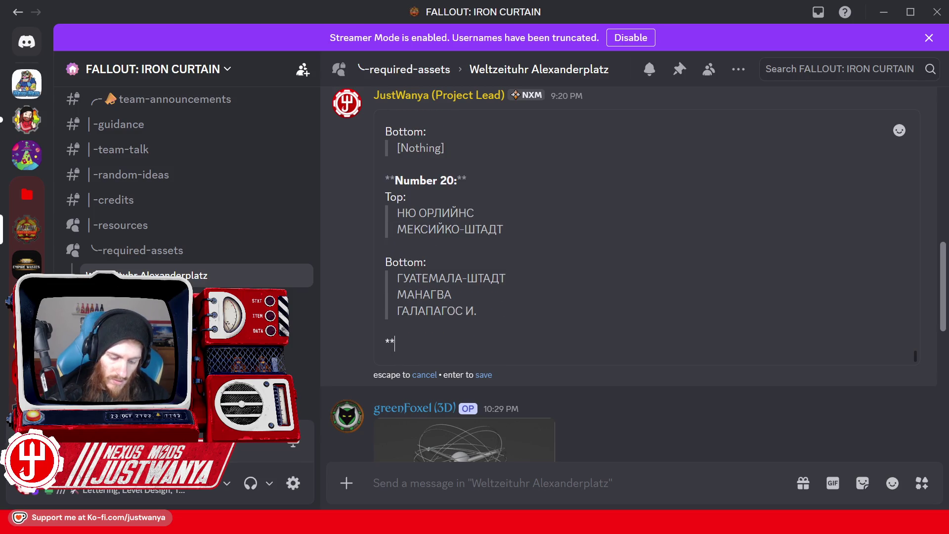
type("Number 21:**")
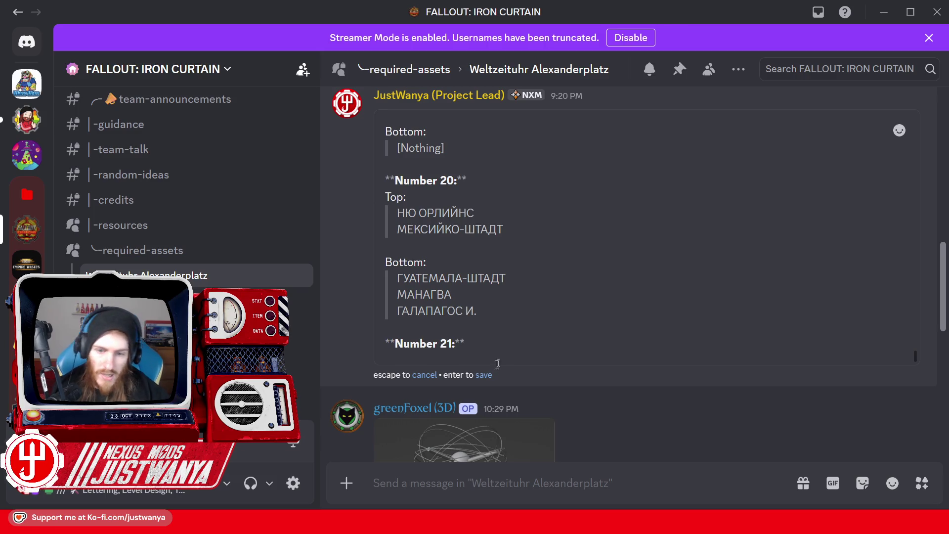
left_click(484, 376)
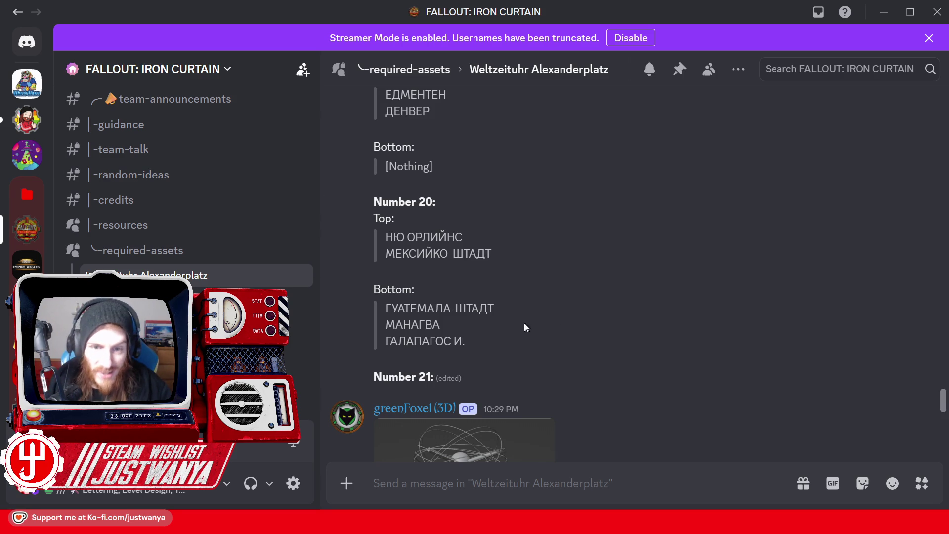
Scroll up to the INSCRIPTIONS message, edit it, and add a blank line after Number 21:.
scroll(468, 313, "up", 20)
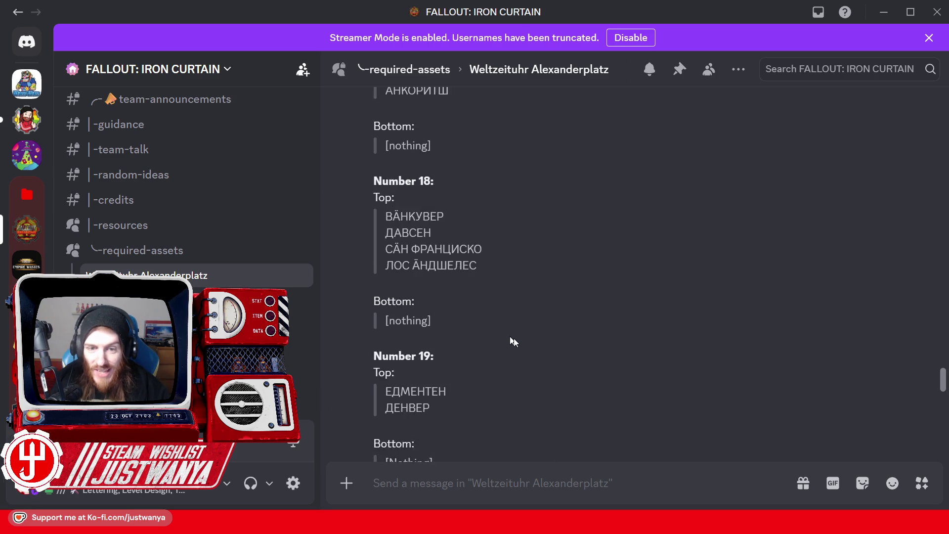
scroll(515, 394, "up", 20)
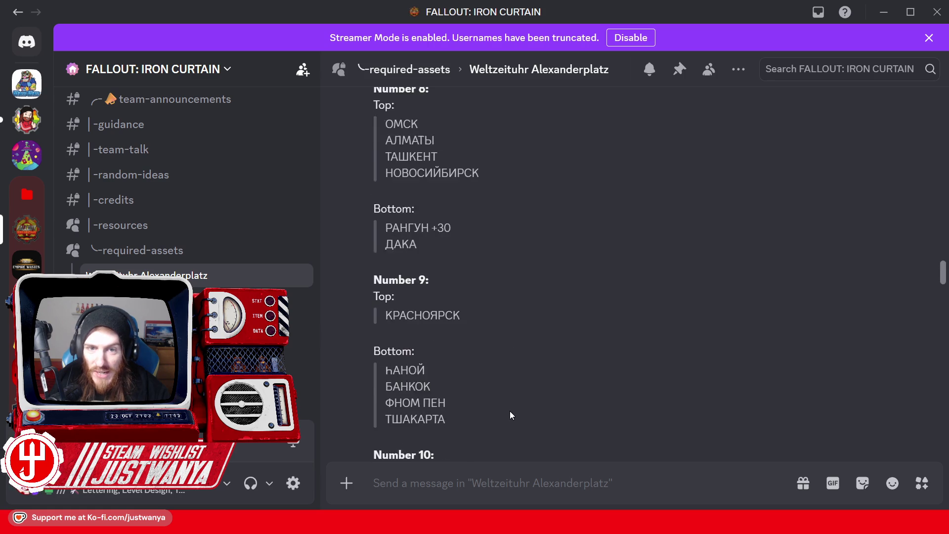
scroll(510, 417, "up", 15)
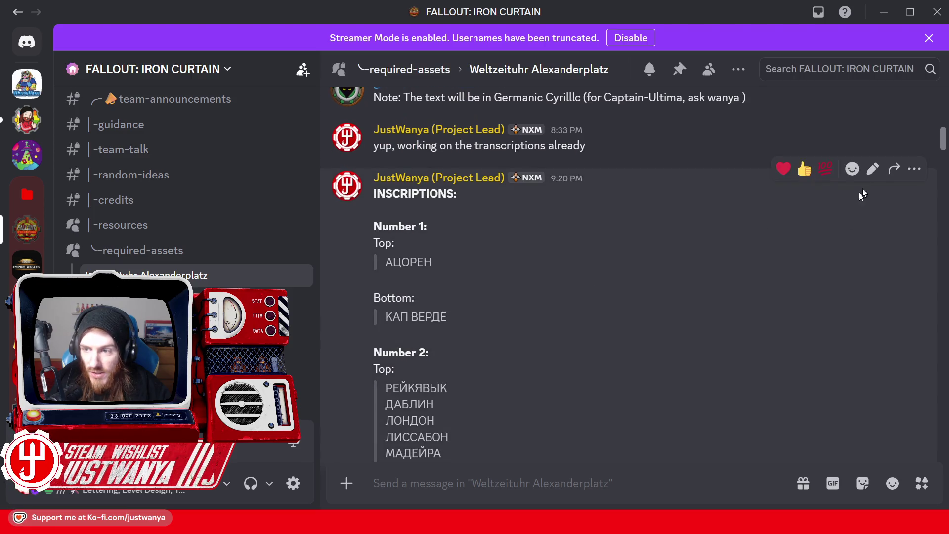
left_click(873, 171)
scroll(505, 339, "up", 2)
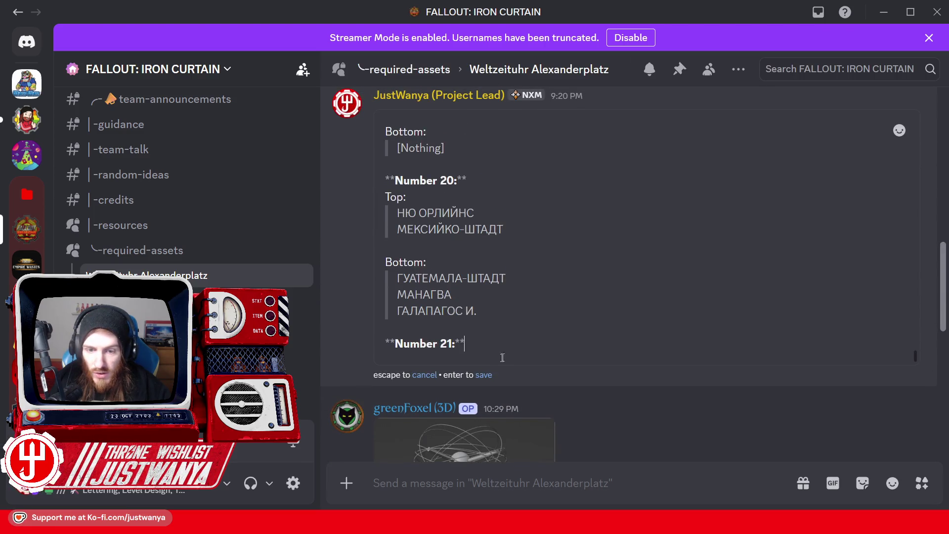
key("shift+Return")
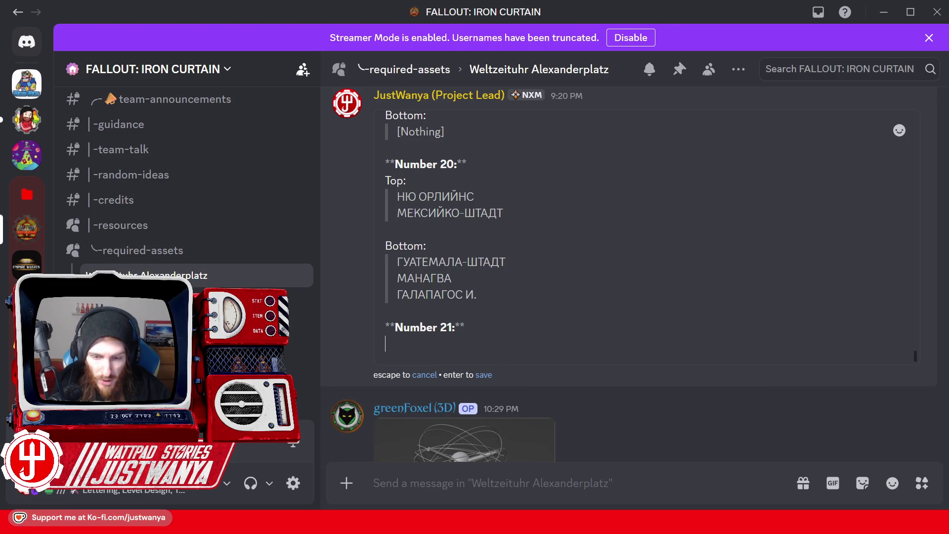
Check the Weltzeituhr photo, then add a Top: label under Number 21.
mouse_move(542, 522)
left_click(637, 469)
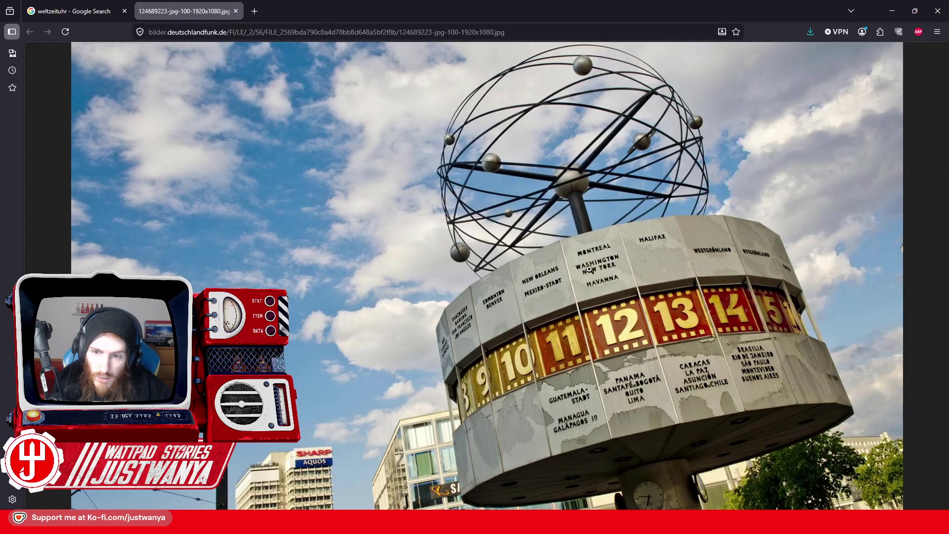
left_click(891, 11)
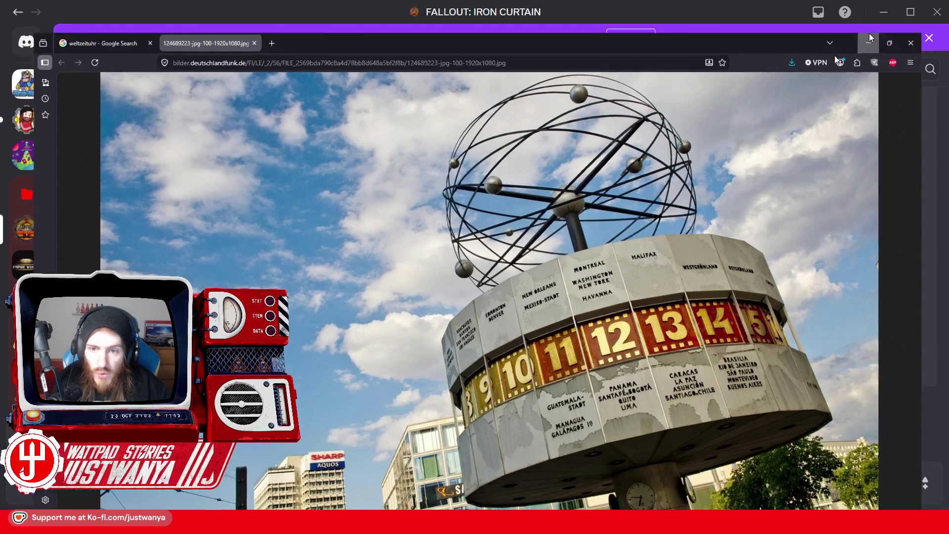
type("Top:")
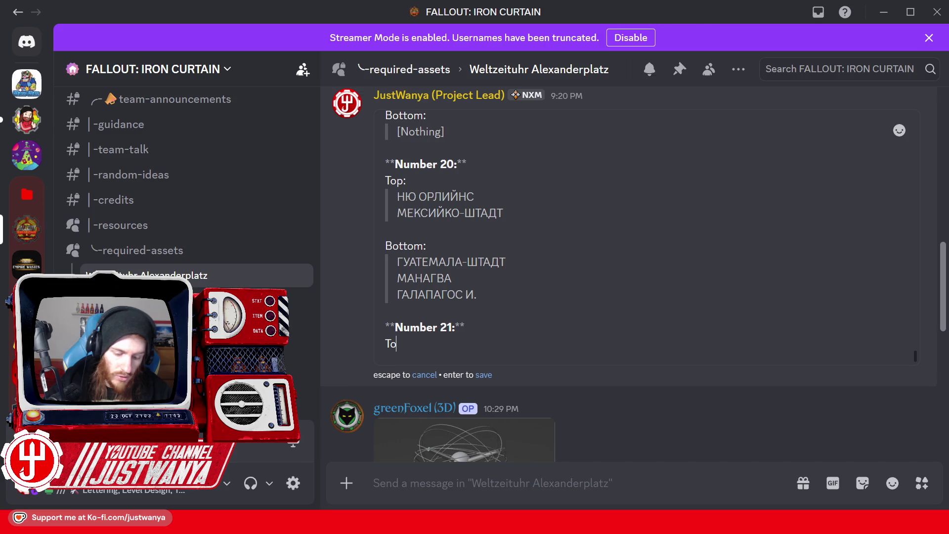
key("shift+Return")
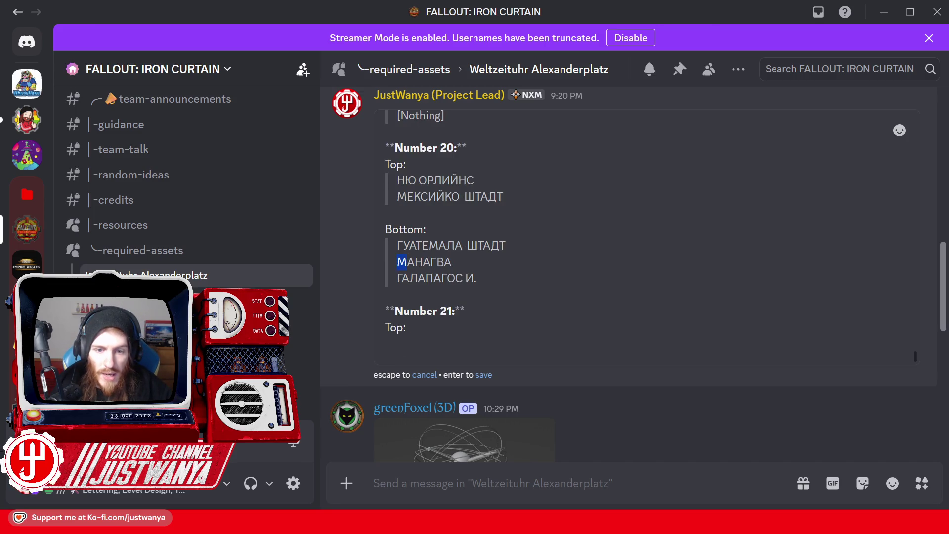
Begin the first Top city as МОНТР, taking Т and Р from existing city names.
type("M")
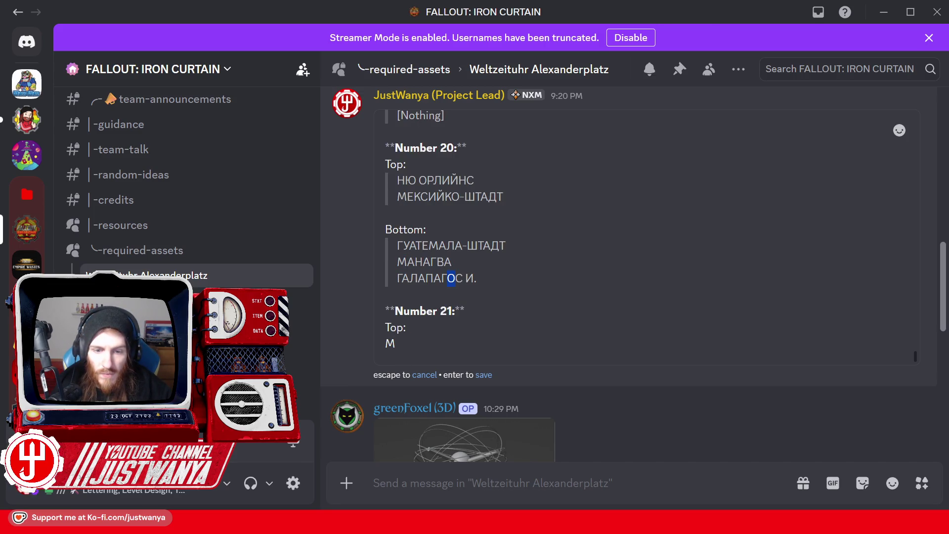
type("О")
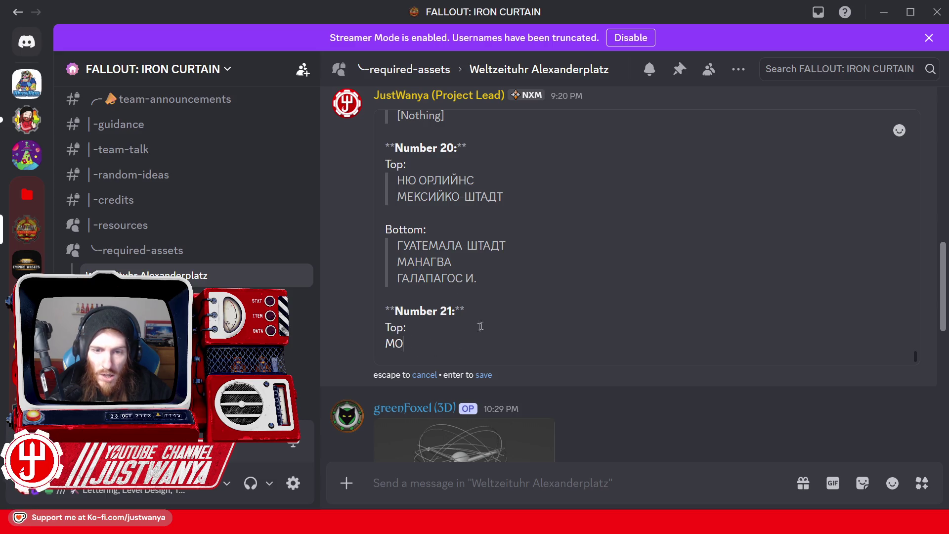
type("Н")
left_click_drag(506, 246, 503, 246)
left_click(419, 343)
type("Т")
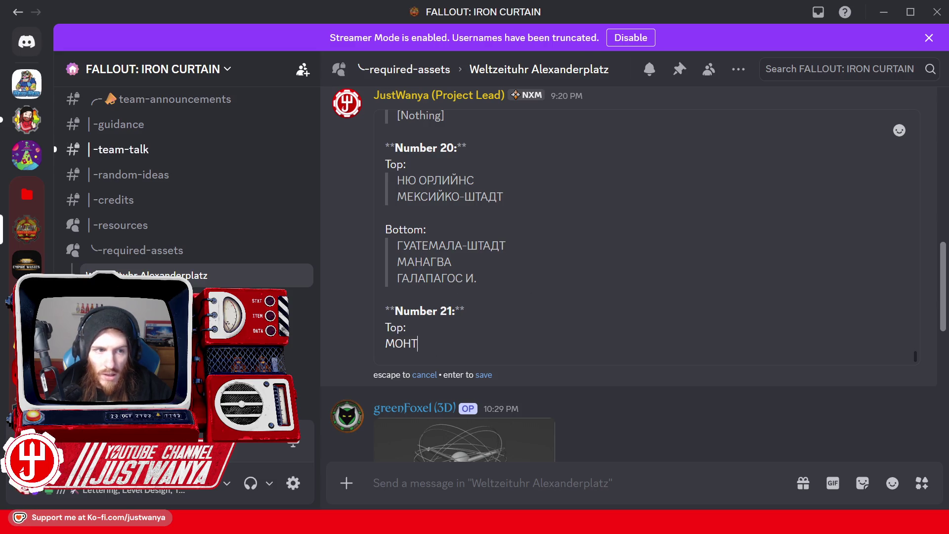
left_click_drag(434, 180, 428, 180)
left_click(425, 343)
type("Р")
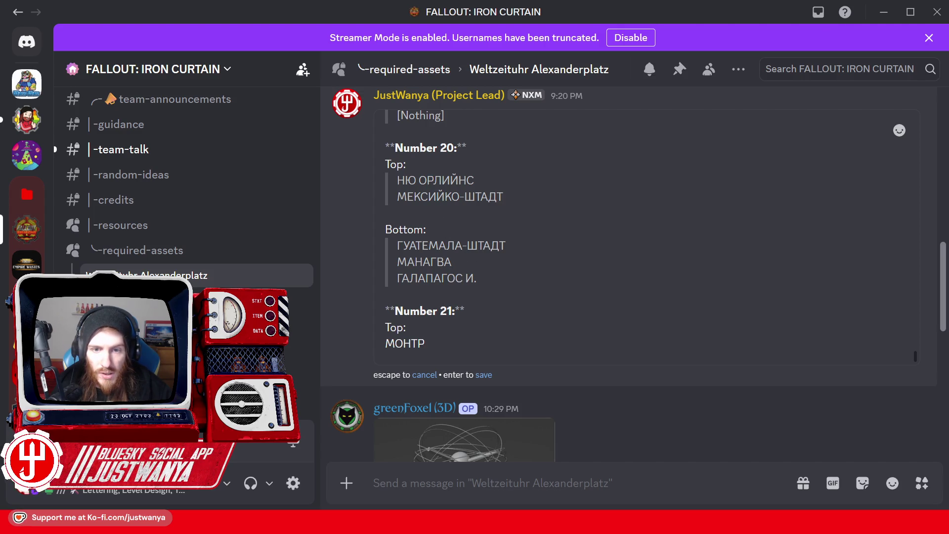
Complete МОНТРЕАЛ with Е, А and Л and start a new line.
left_click_drag(412, 197, 406, 197)
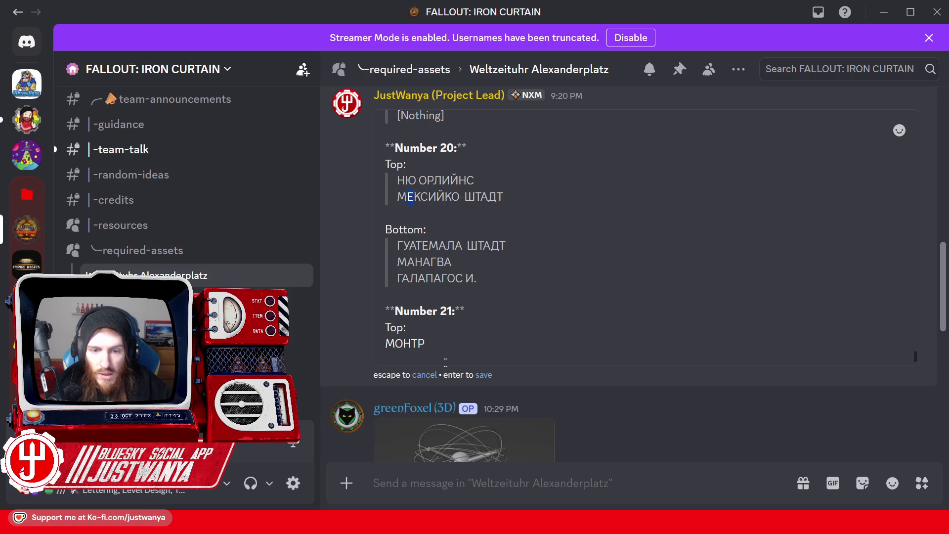
key("ctrl+End")
type("Е")
left_click_drag(425, 278, 411, 278)
key("ctrl+End")
type("А")
key("ctrl+End")
type("Л")
key("shift+Return")
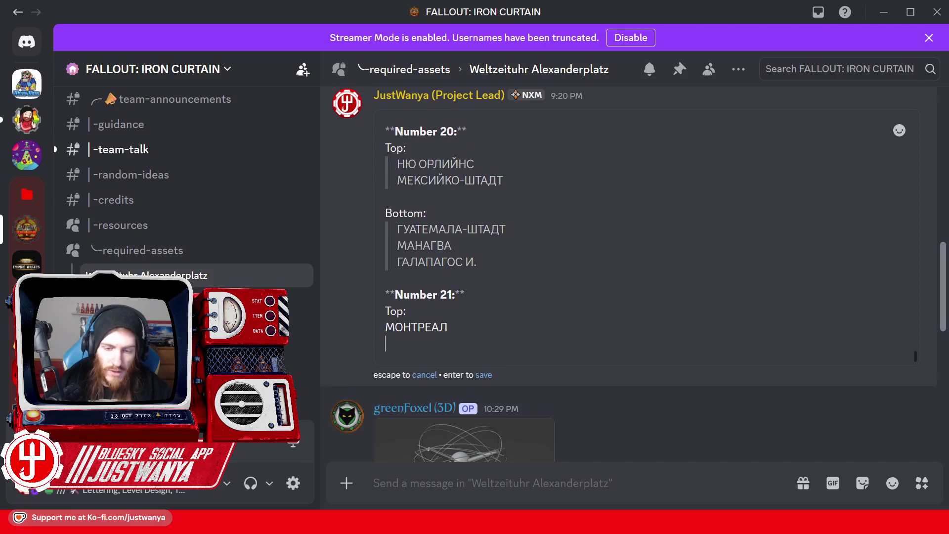
Glance at the Weltzeituhr photo again and return to the Discord message.
mouse_move(531, 523)
left_click(619, 475)
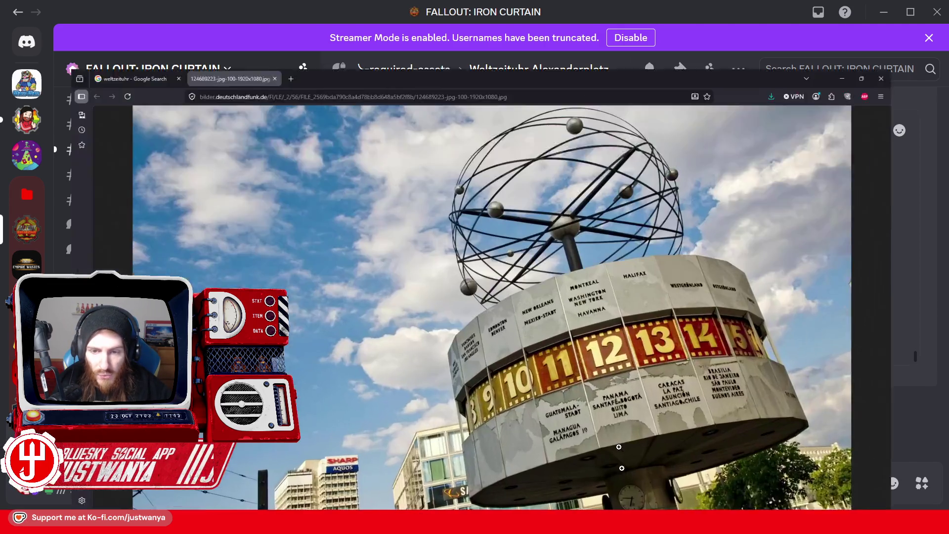
left_click(893, 11)
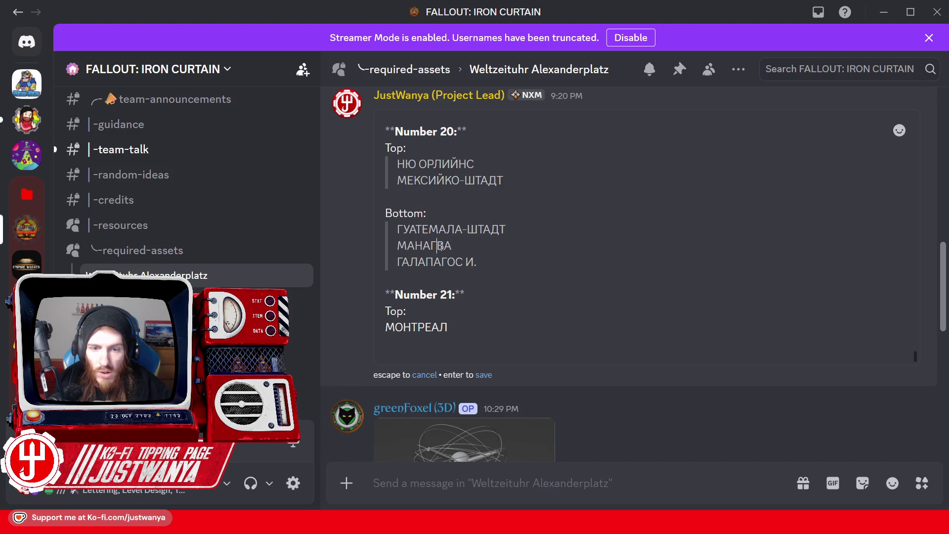
Start ВОШИНГТЕН below МОНТРЕАЛ by pasting reused letters to spell ВОШИ.
left_click_drag(438, 246, 451, 246)
key("ctrl+c")
left_click(430, 345)
key("ctrl+v")
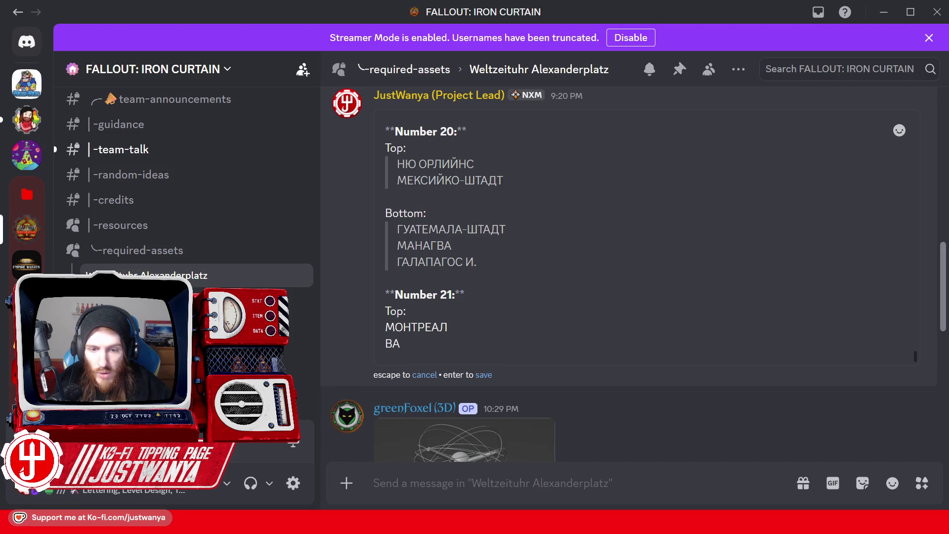
key("ctrl+c")
left_click(448, 345)
key("BackSpace")
key("ctrl+v")
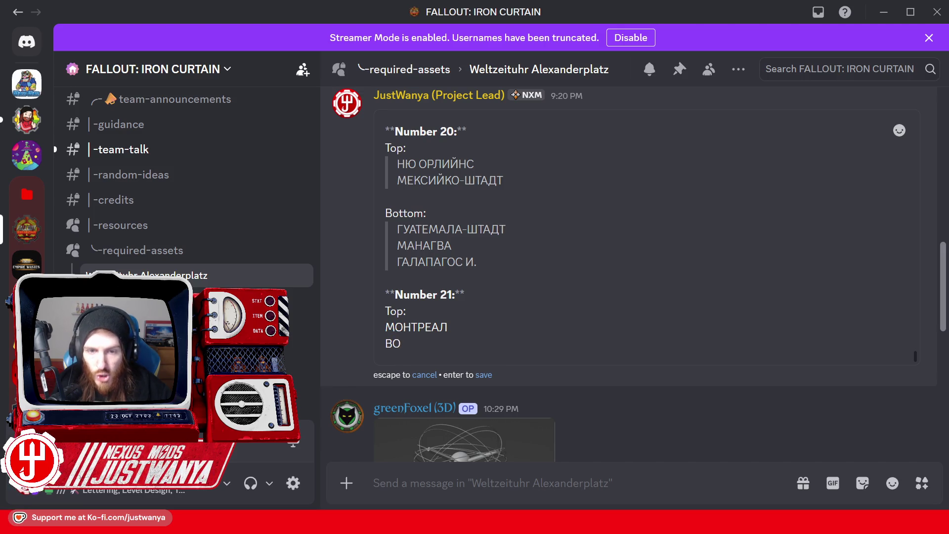
left_click_drag(468, 229, 478, 229)
key("ctrl+c")
left_click(431, 345)
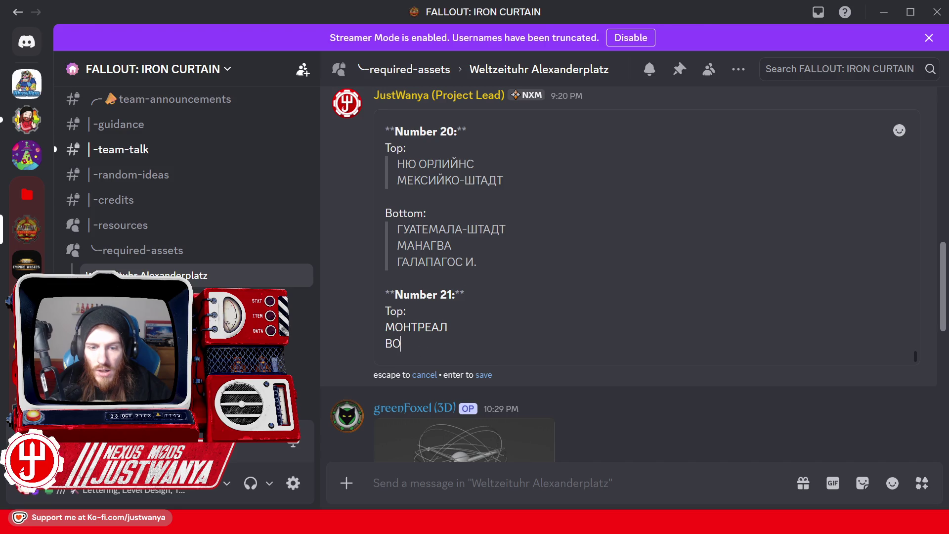
key("ctrl+v")
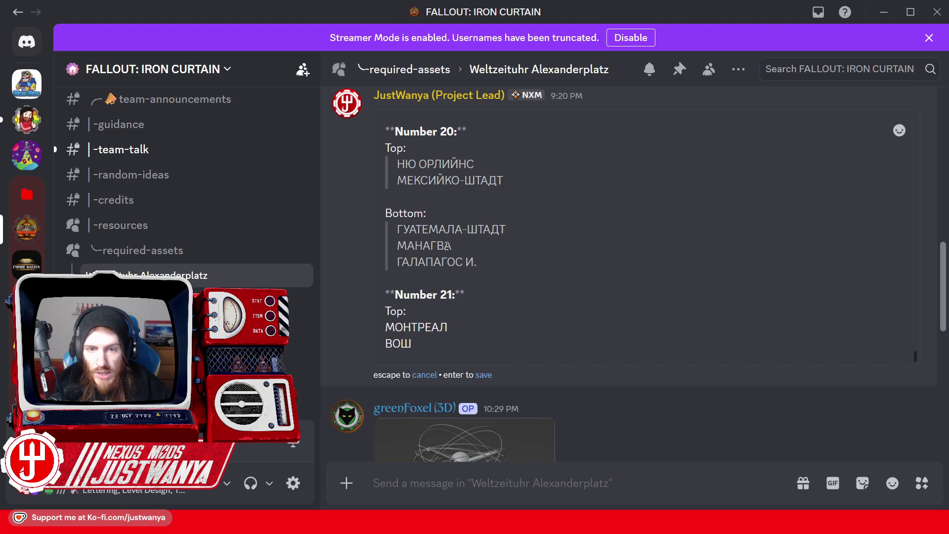
left_click_drag(438, 181, 429, 181)
key("ctrl+c")
left_click(416, 356)
key("ctrl+v")
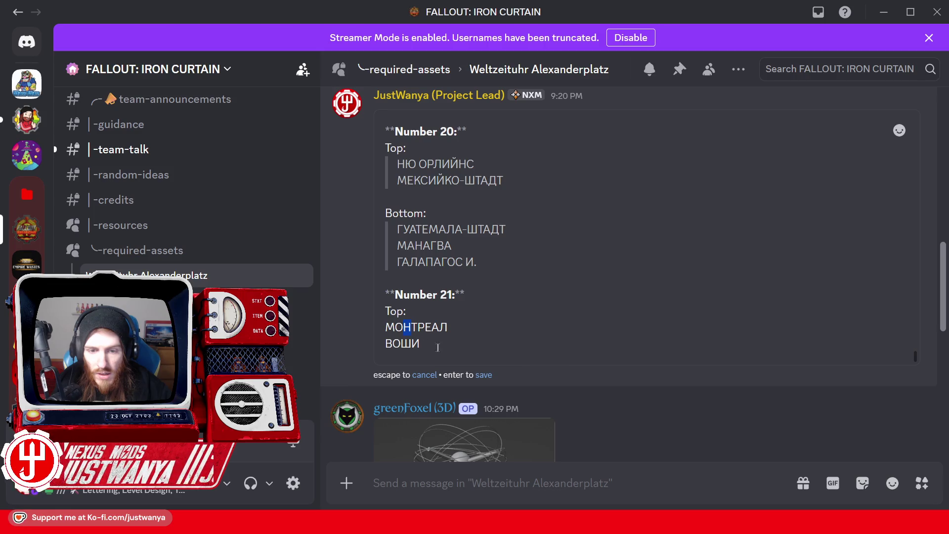
Finish ВОШИНГТЕН by adding Н, Г, Т, Е and Н, then start a new line.
type("Н")
left_click_drag(403, 262, 399, 262)
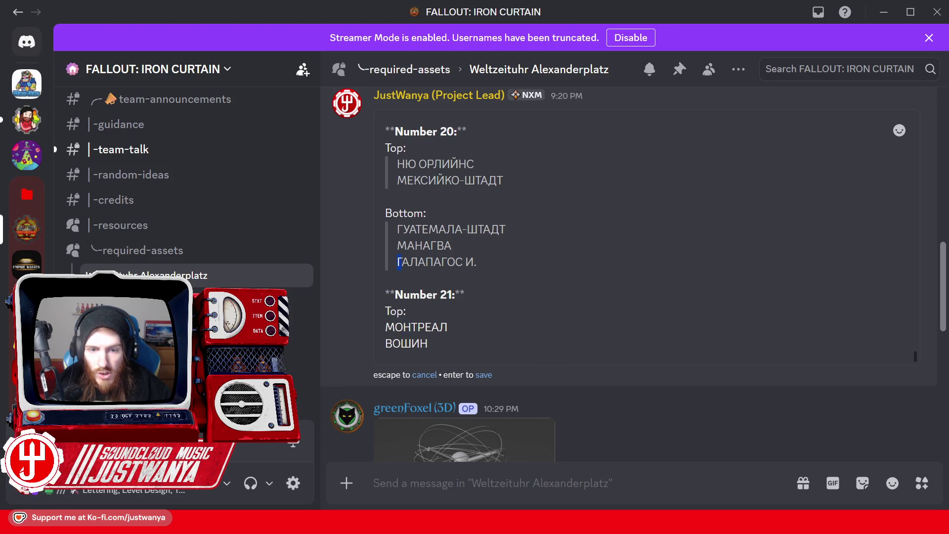
key("ctrl+c")
left_click(442, 339)
key("ctrl+v")
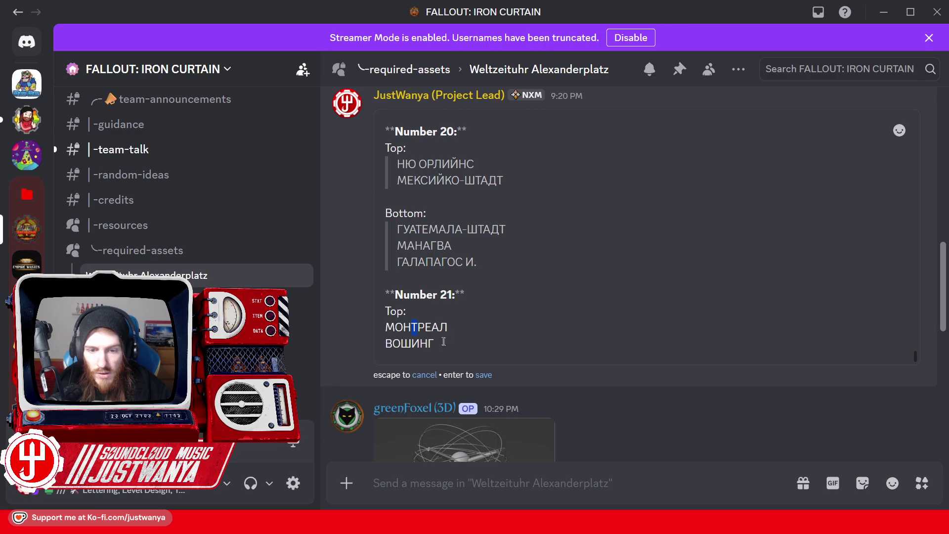
key("ctrl+c")
left_click(444, 341)
key("ctrl+v")
key("ctrl+c")
left_click(445, 343)
key("ctrl+v")
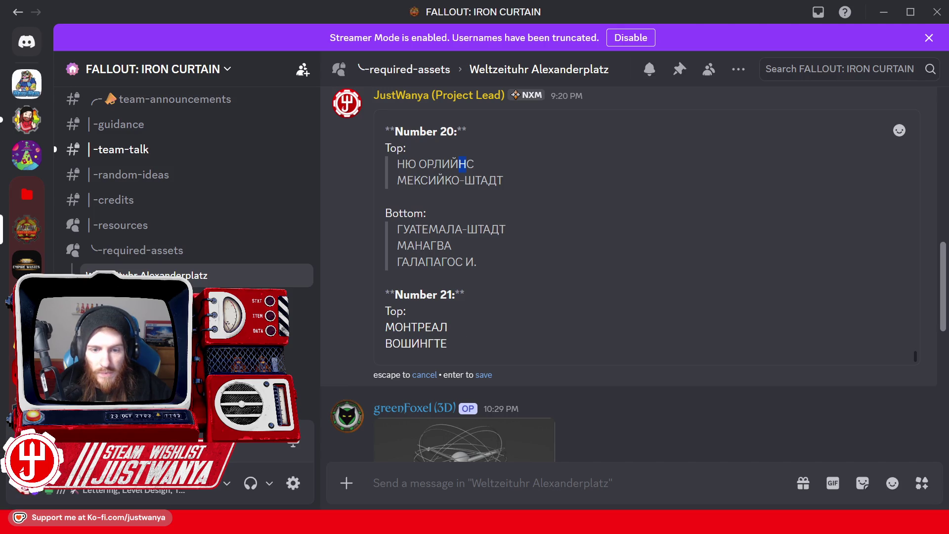
type("Н")
key("shift+Return")
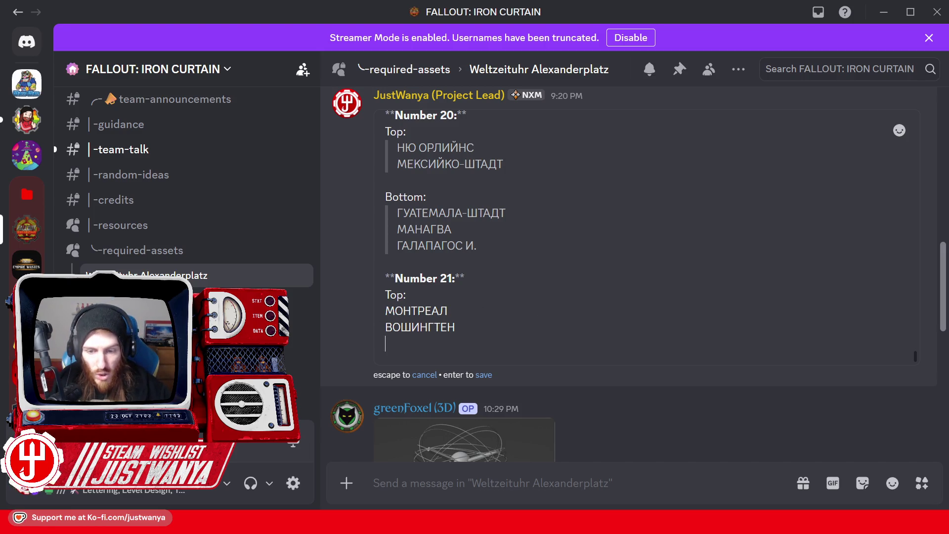
Check the Weltzeituhr photo in Firefox, then return to Discord.
mouse_move(531, 524)
left_click(615, 483)
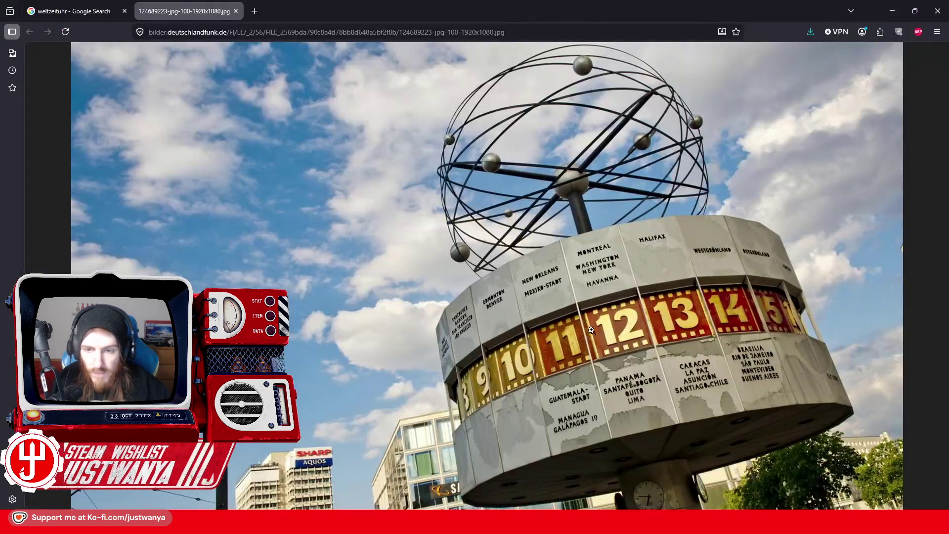
left_click(893, 11)
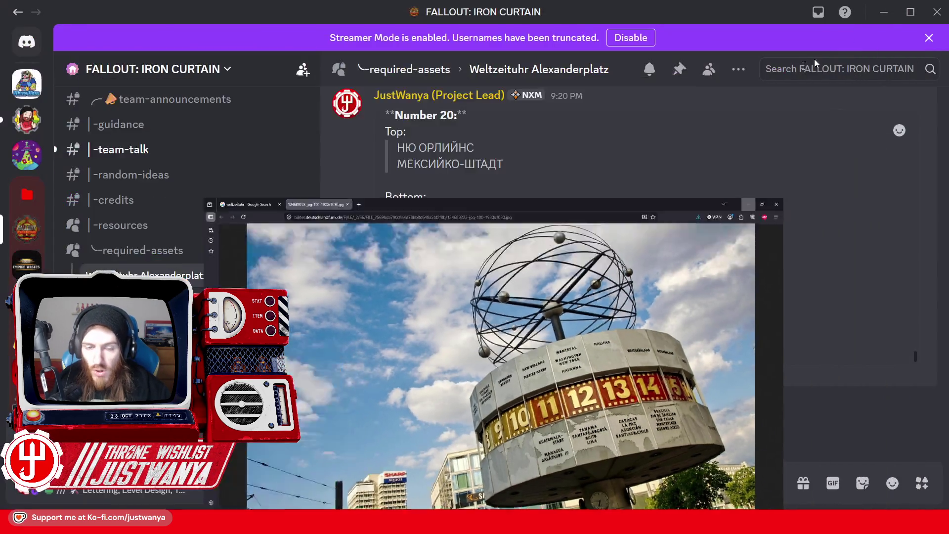
Write НЮ ЁРК below ВОШИНГТЕН, reusing НЮ and К from other city names.
double_click(404, 148)
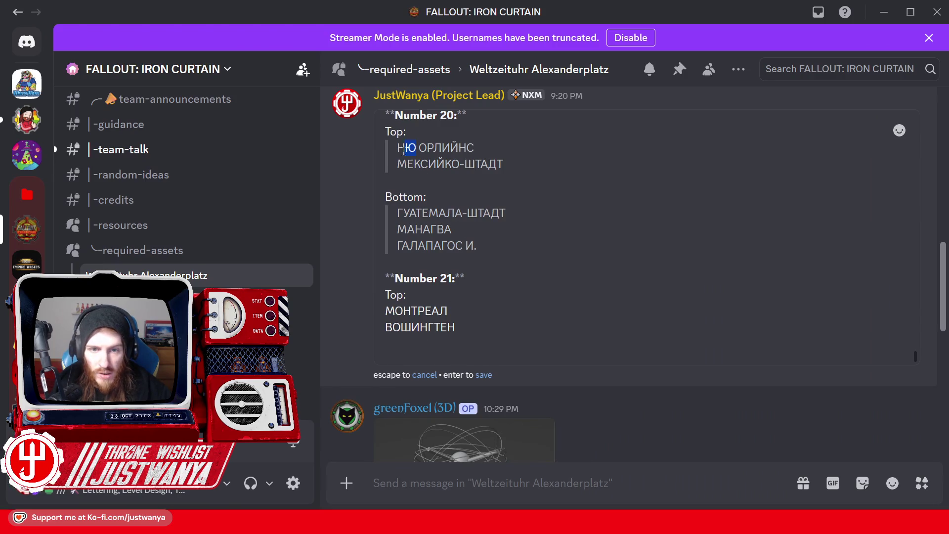
left_click(386, 344)
key("ctrl+v")
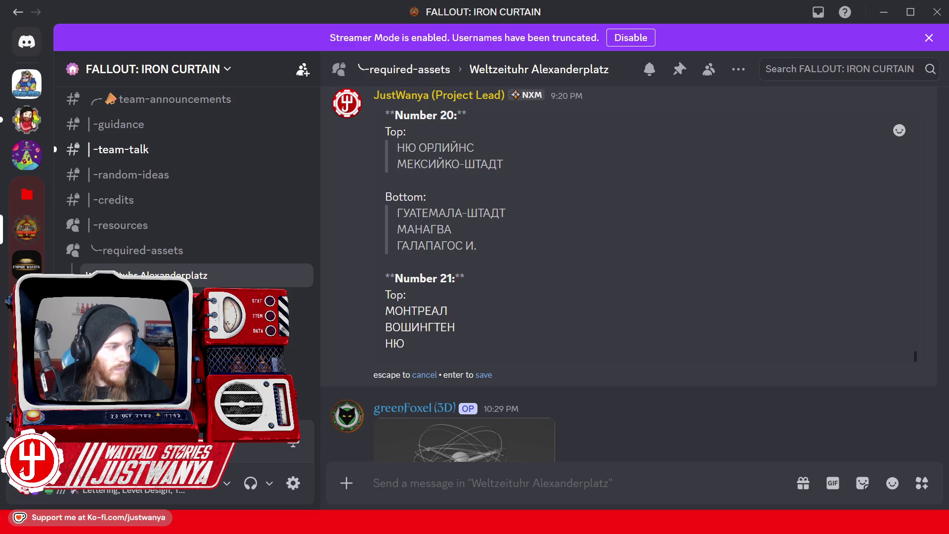
type(" Е")
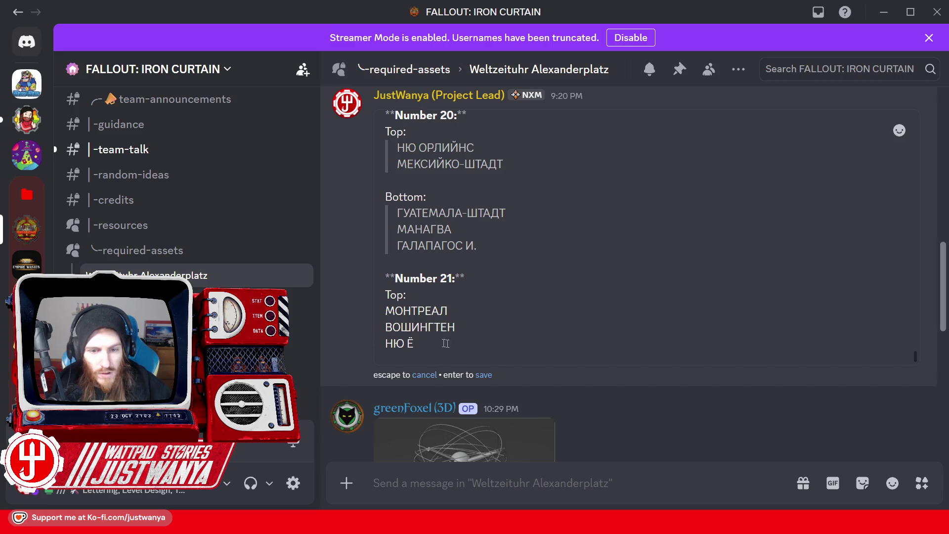
key("BackSpace")
type("Ё")
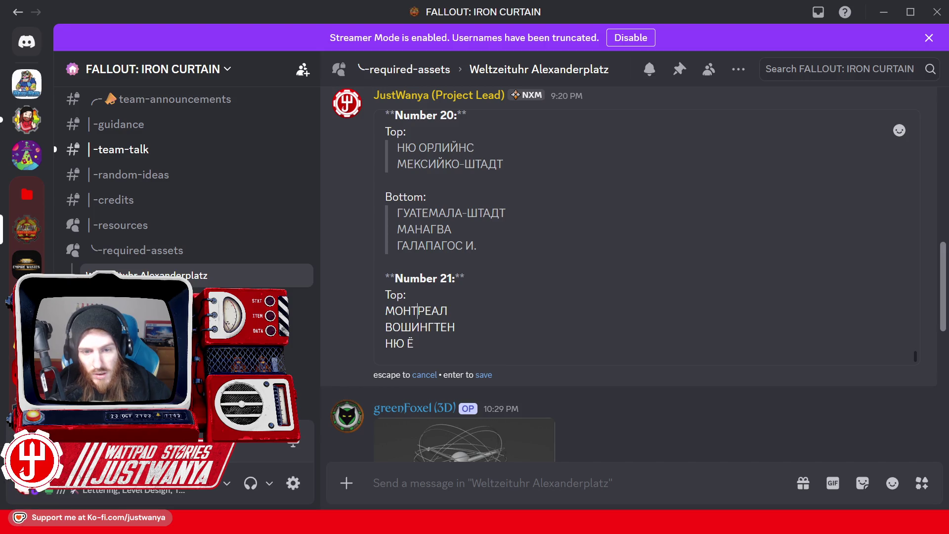
type("Р")
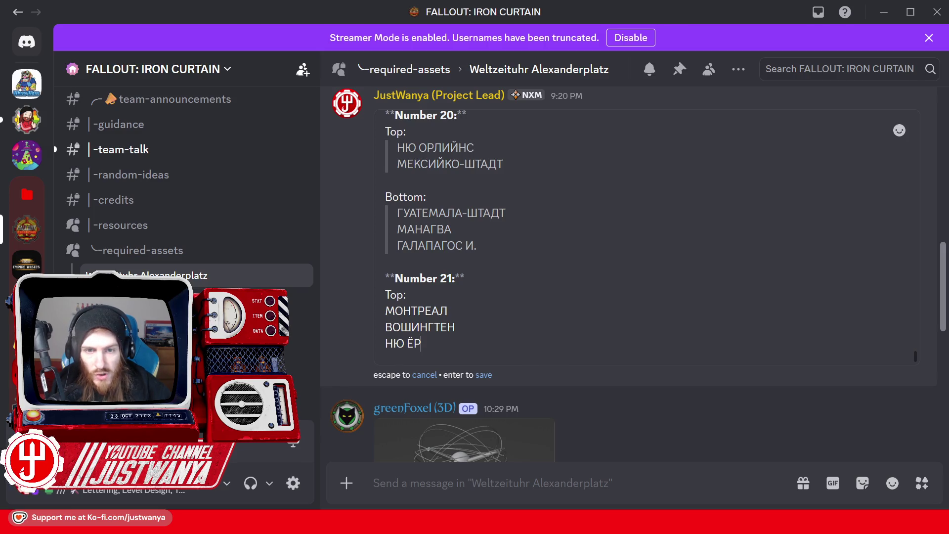
left_click_drag(414, 163, 422, 164)
left_click(421, 344)
key("ctrl+v")
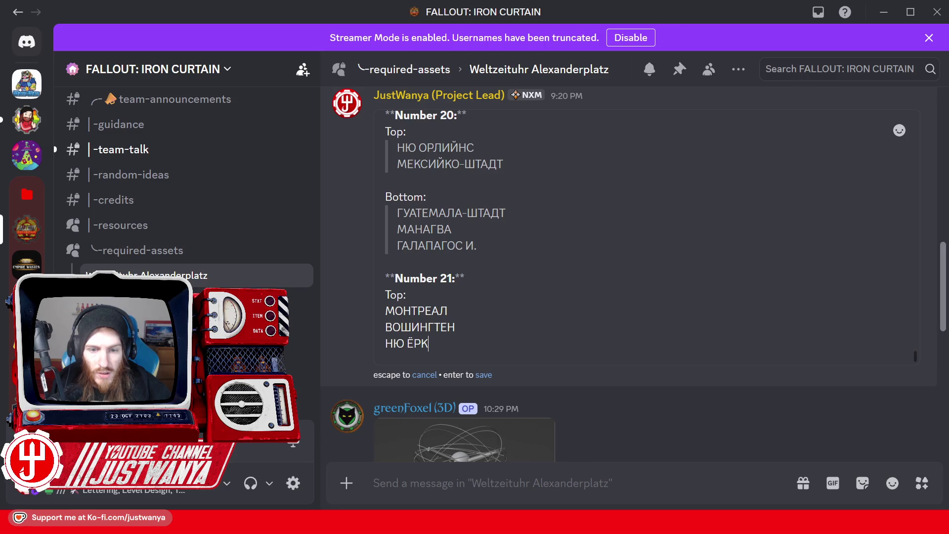
Glance at the Weltzeituhr photo again and go back to the message.
mouse_move(529, 521)
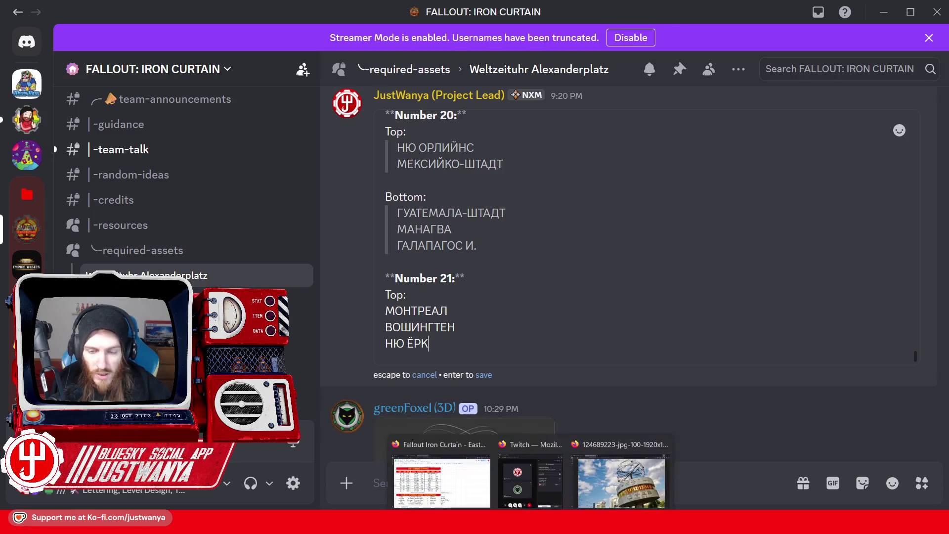
left_click(615, 478)
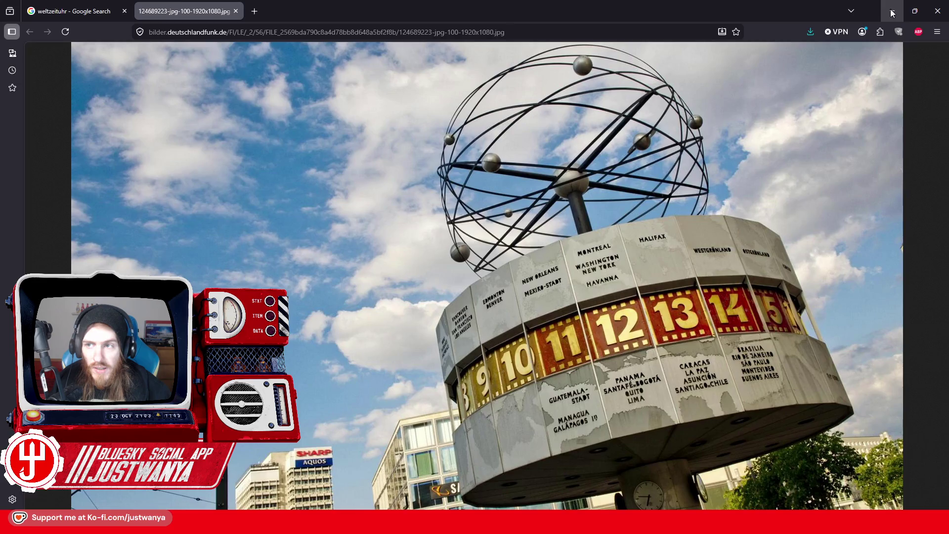
left_click(934, 10)
Add ҺАВАНА as the fourth Top city and format the four Top cities as a quote.
key("shift+Return")
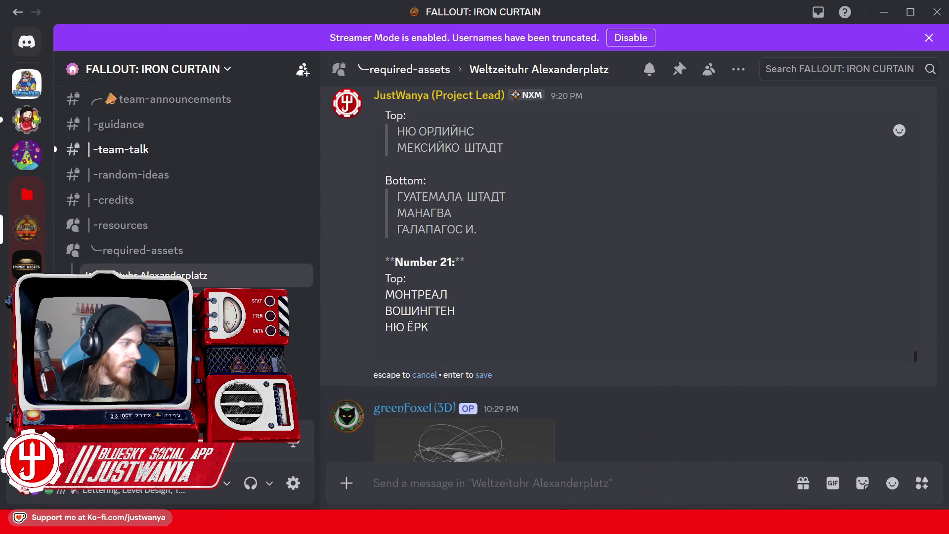
type("h")
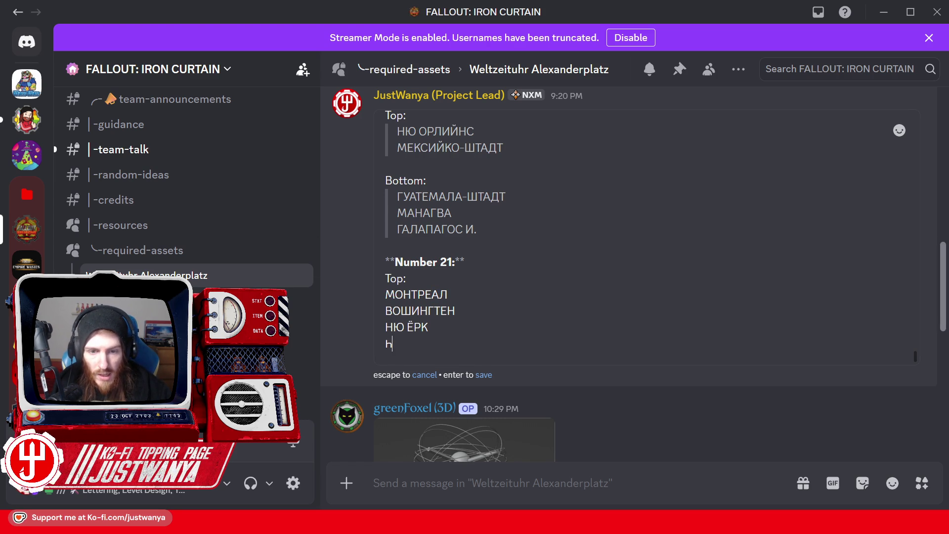
type("AB")
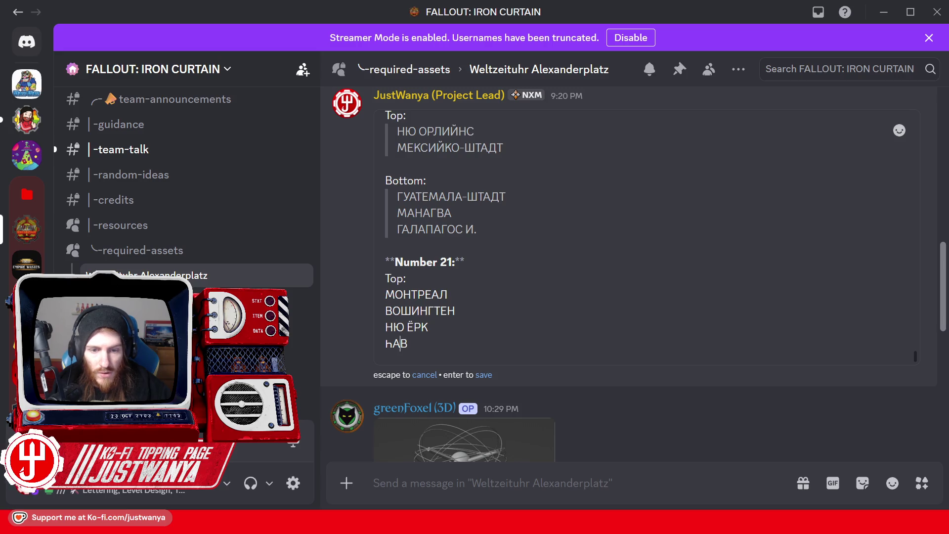
type("A")
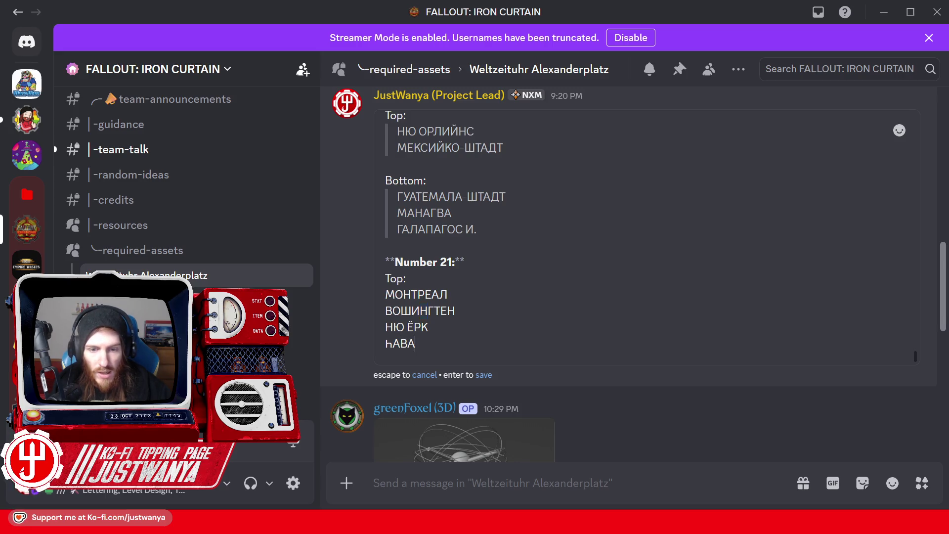
type("HA")
key("Up")
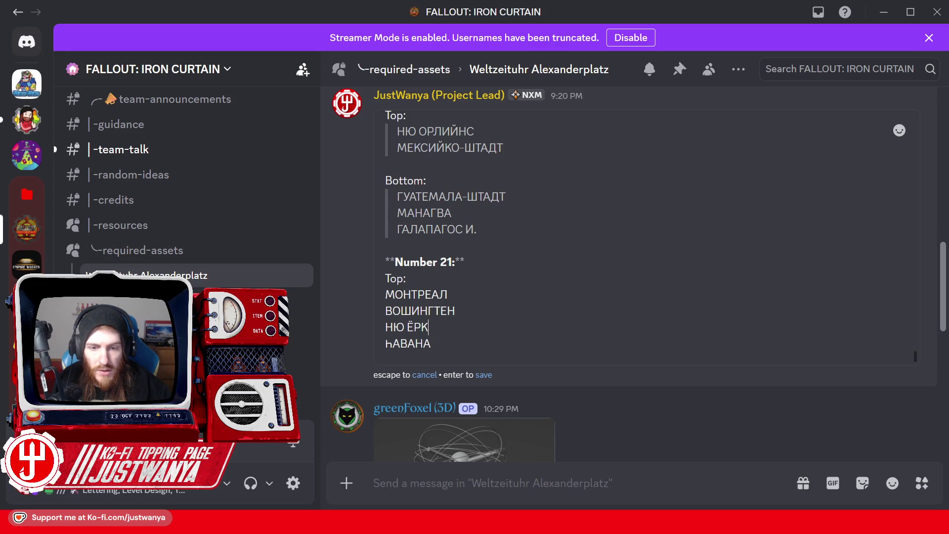
left_click_drag(432, 343, 380, 299)
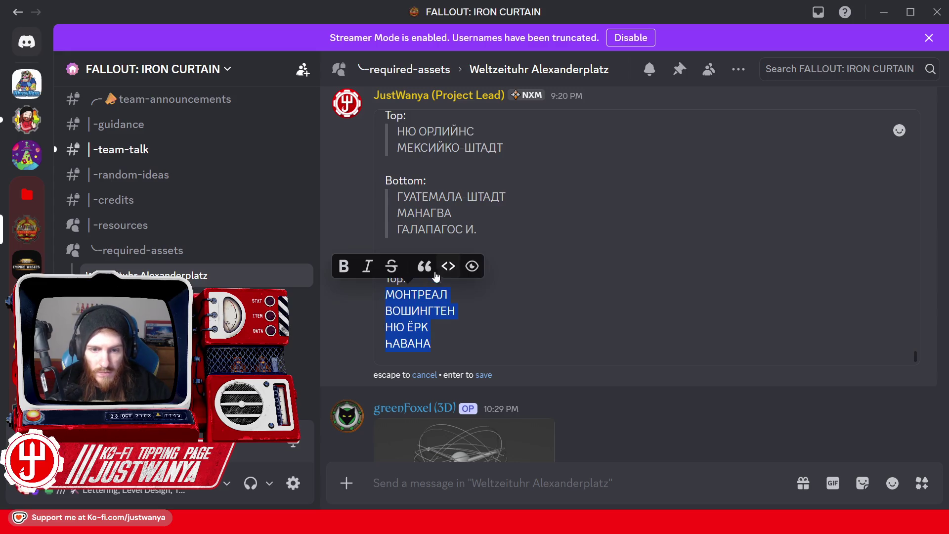
left_click(424, 265)
Add a Bottom: heading below the quote with an empty line beneath it.
key("Right")
key("shift+Return")
key("shift+Return")
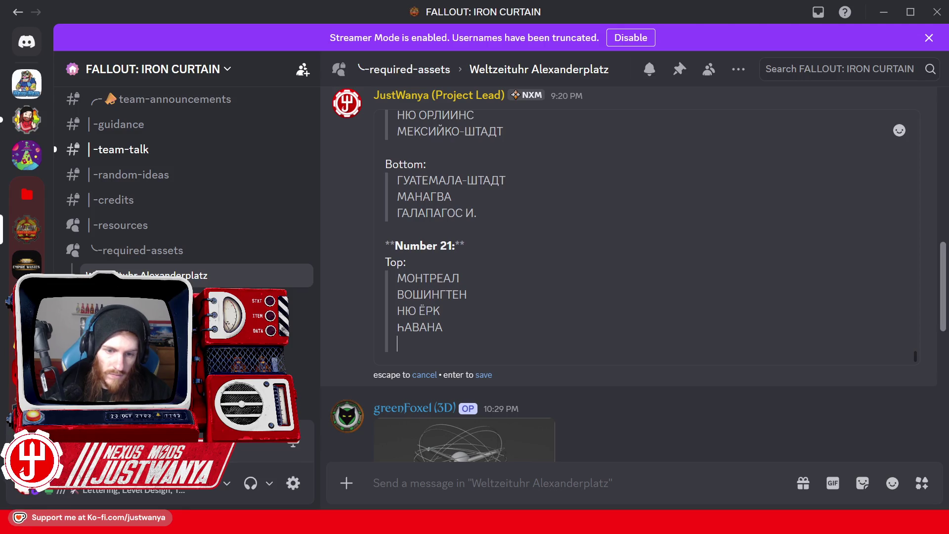
type("Bottom:")
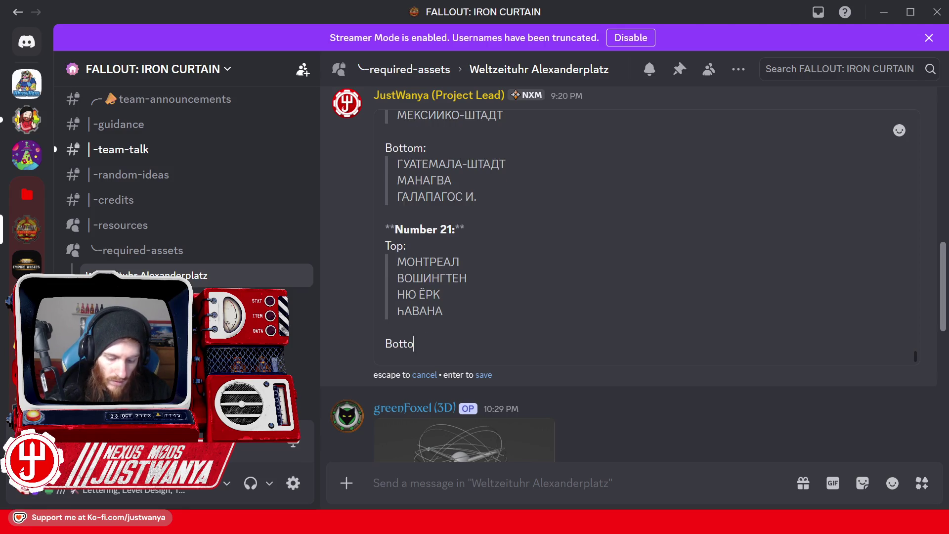
key("shift+Return")
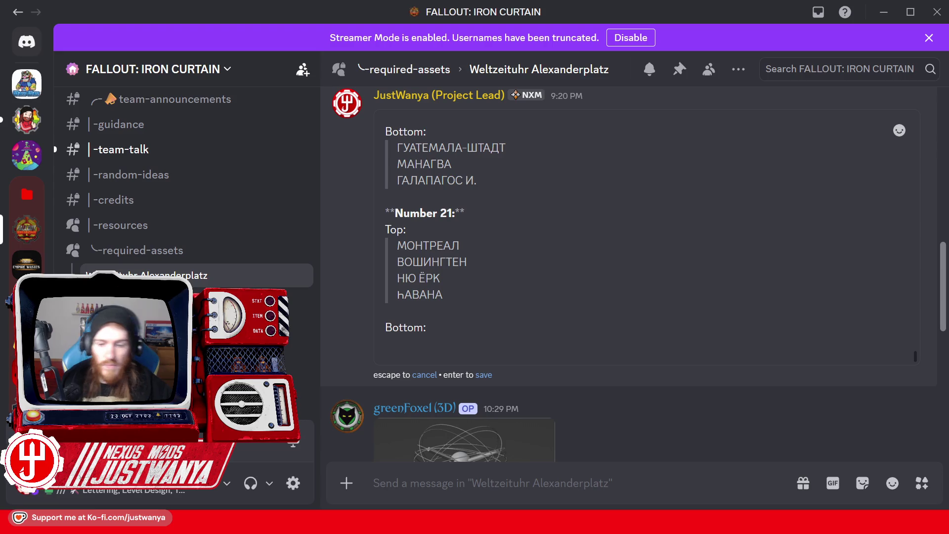
left_click(624, 465)
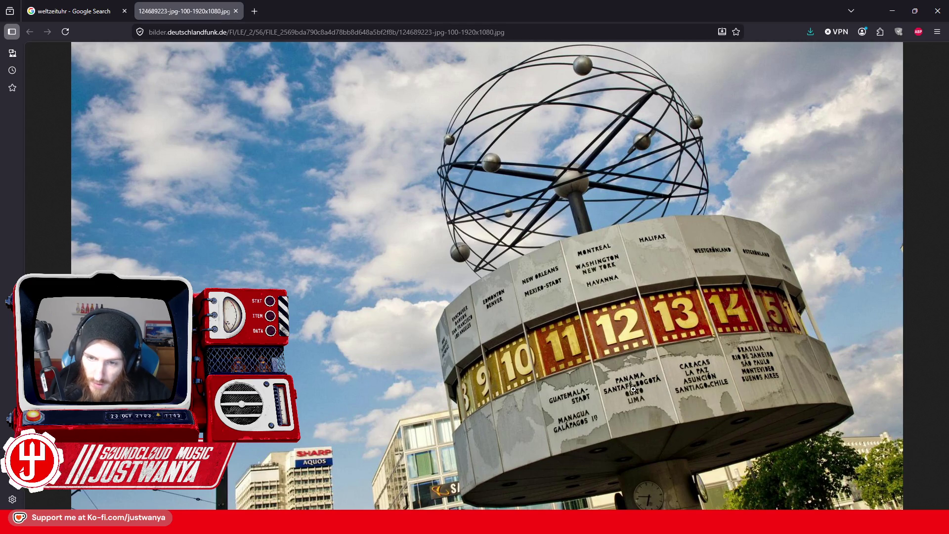
Minimize the Weltzeituhr photo so the Discord message edit shows again.
left_click(893, 11)
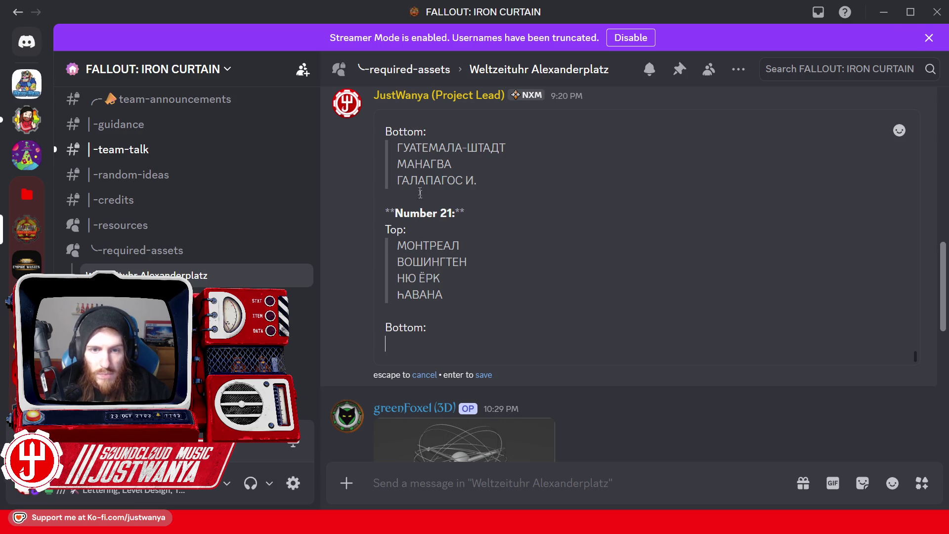
Begin the first Bottom city under Bottom: as ПАНА, pasting П and НА.
scroll(643, 237, "up", 5)
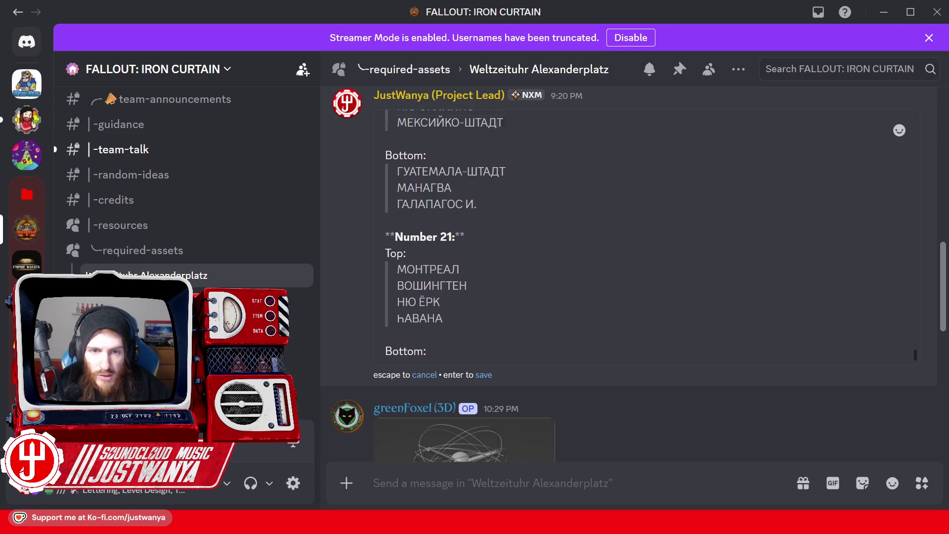
scroll(643, 237, "up", 1)
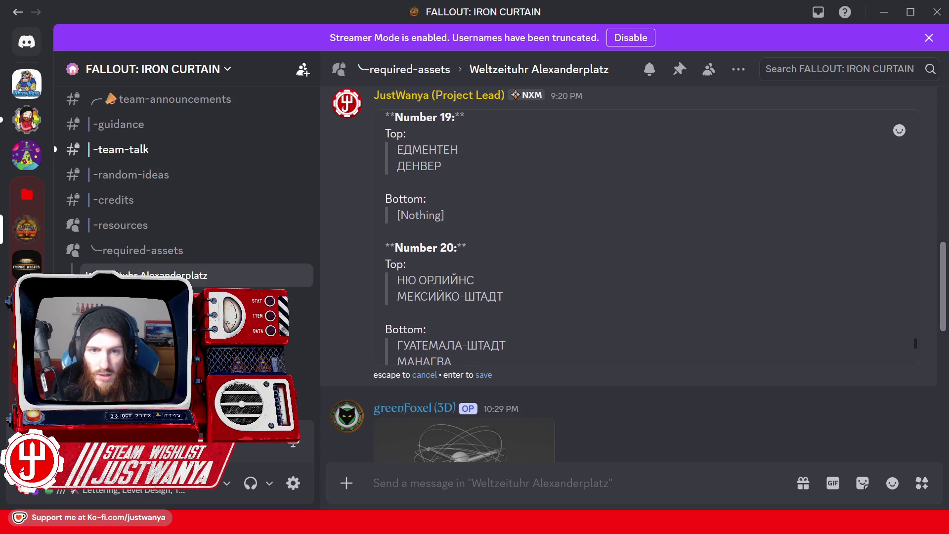
scroll(643, 237, "down", 2)
scroll(643, 238, "down", 3)
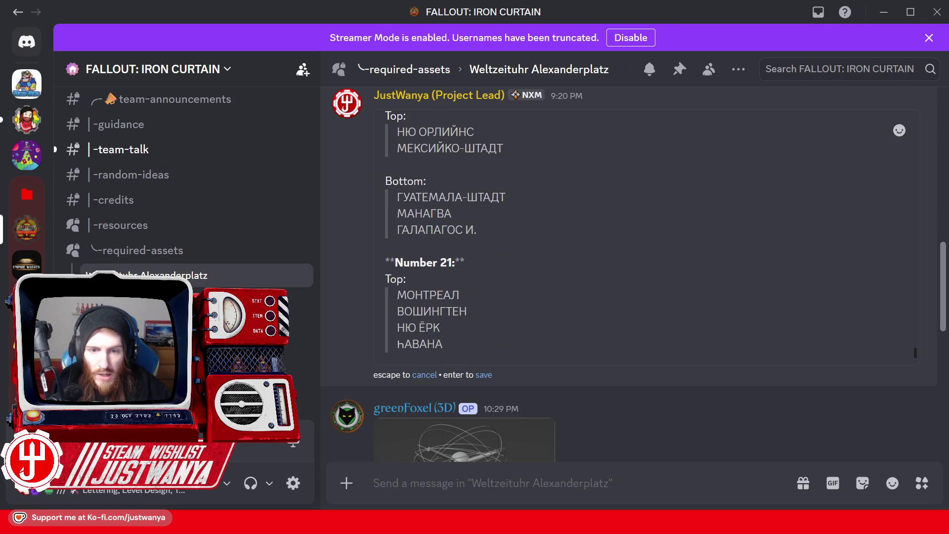
left_click_drag(426, 180, 433, 180)
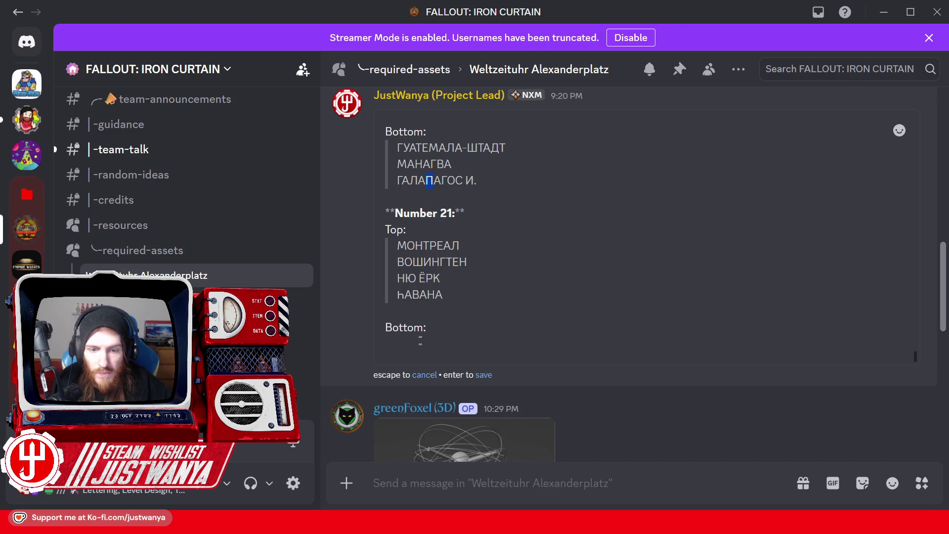
key("ctrl+c")
left_click(420, 340)
key("ctrl+v")
type("А")
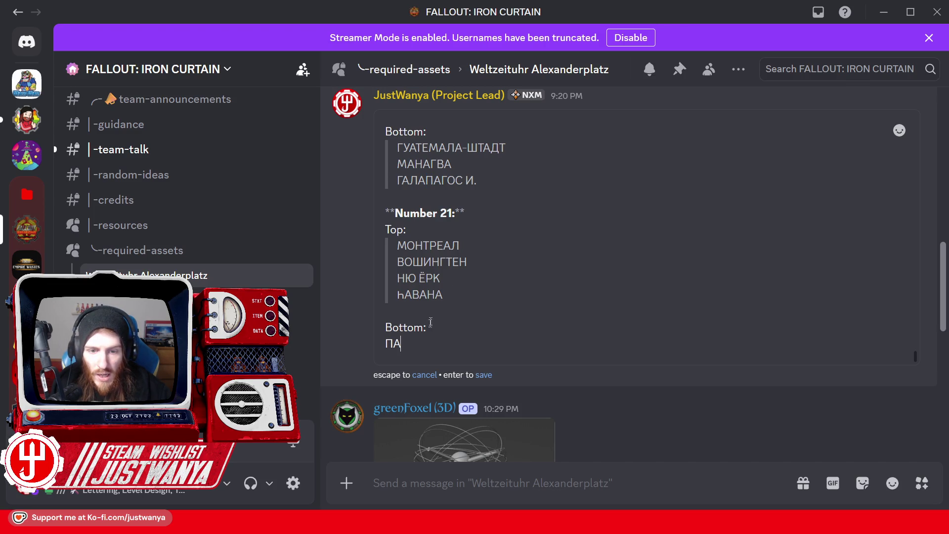
left_click_drag(444, 295, 427, 295)
key("ctrl+c")
left_click(423, 346)
key("ctrl+v")
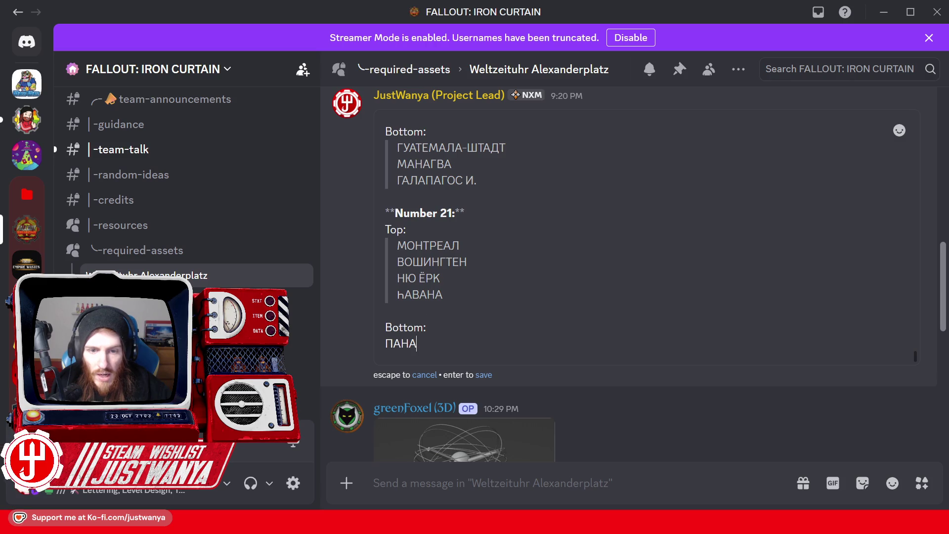
Complete ПАНАМА, remove a stray > character, start a new line, and check the photo.
left_click_drag(397, 245, 406, 245)
key("ctrl+c")
left_click(418, 344)
key("ctrl+v")
left_click_drag(417, 343, 409, 344)
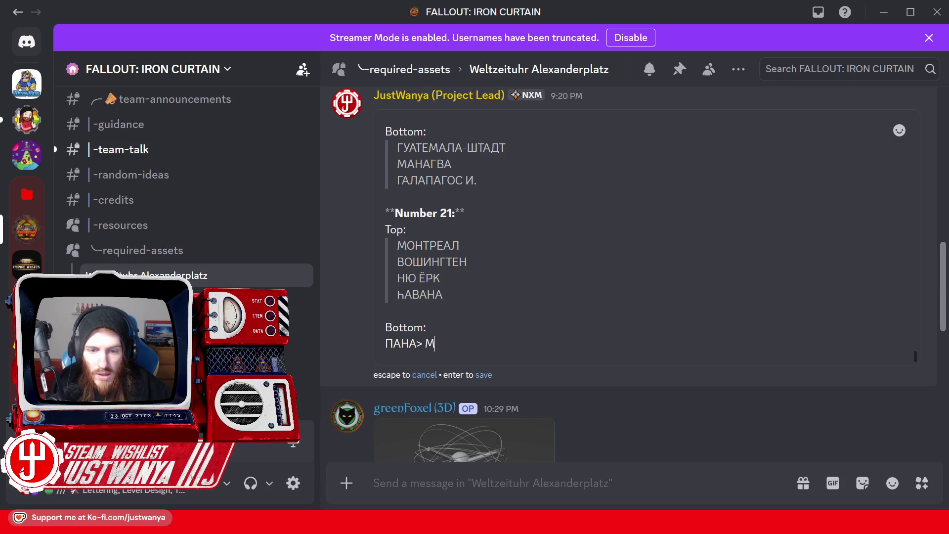
key("ctrl+c")
left_click(436, 343)
key("ctrl+v")
left_click(424, 343)
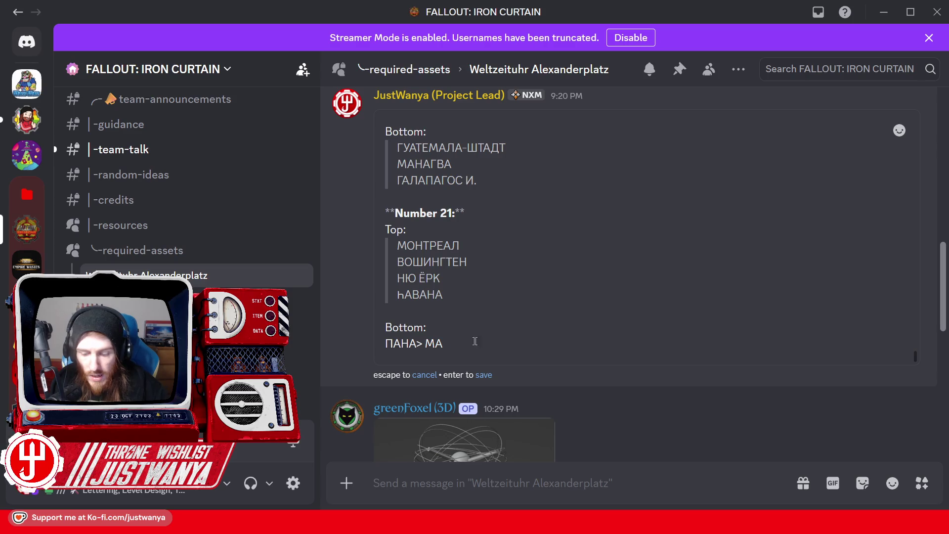
key("BackSpace")
key("BackSpace")
key("shift+Return")
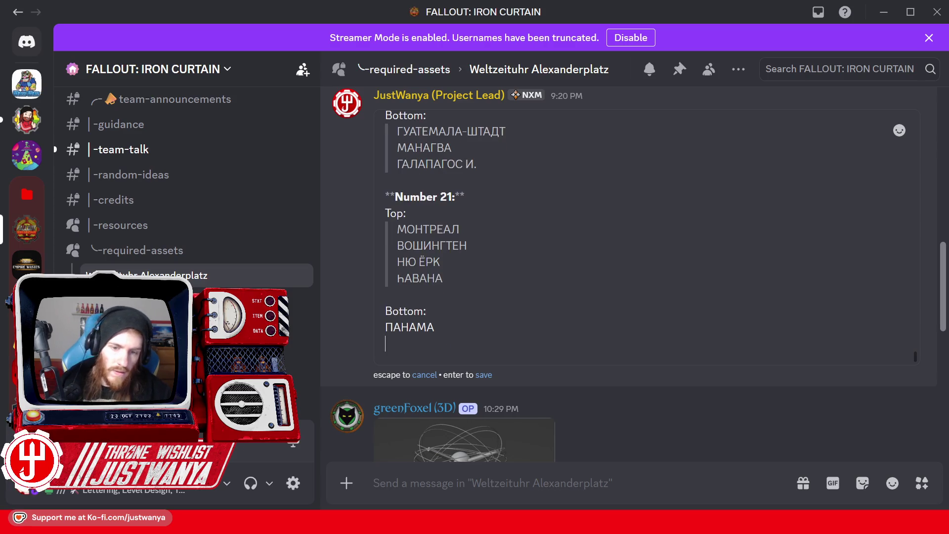
left_click(628, 455)
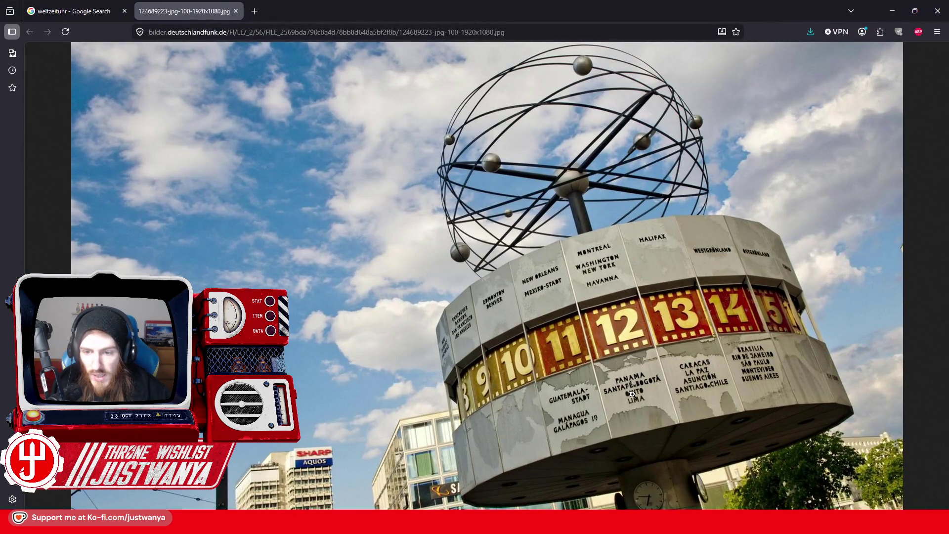
left_click(893, 11)
Build САНТА below ПАНАМА from copied С, АН and ТА letters.
left_click(449, 348)
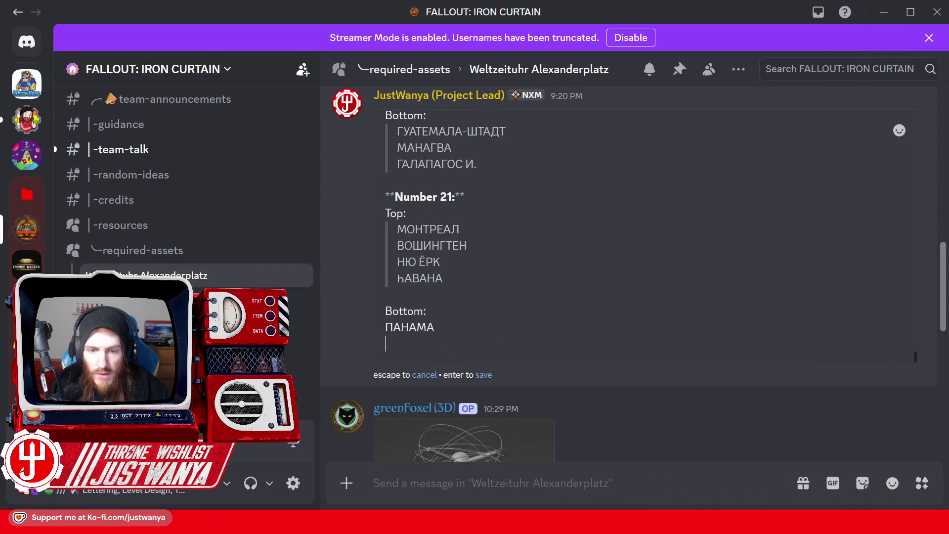
left_click_drag(455, 165, 463, 165)
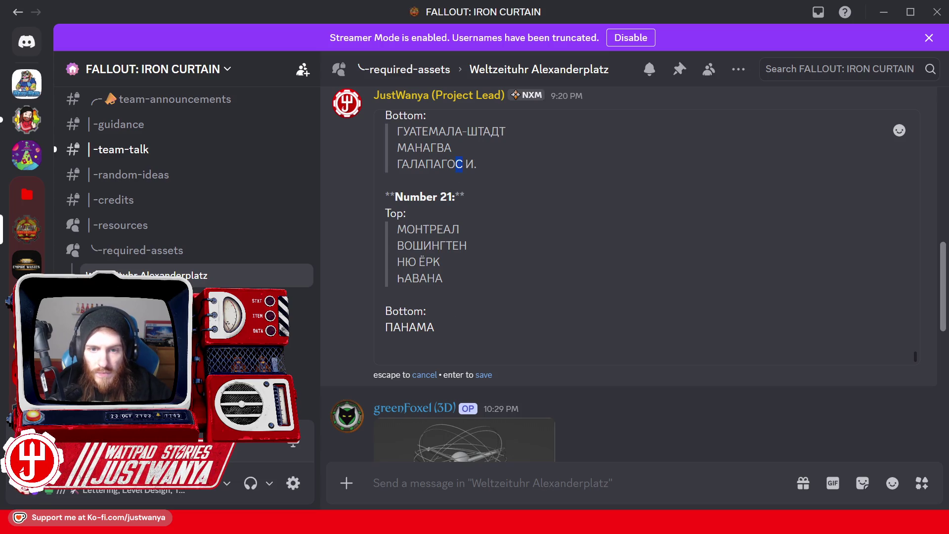
key("ctrl+c")
left_click(392, 347)
key("ctrl+v")
left_click_drag(394, 327, 401, 328)
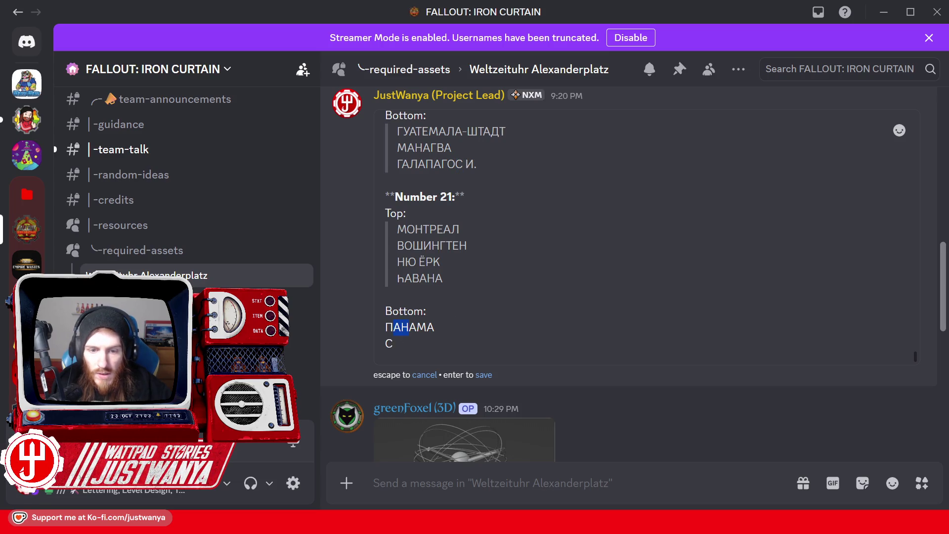
key("ctrl+c")
key("Down")
key("ctrl+v")
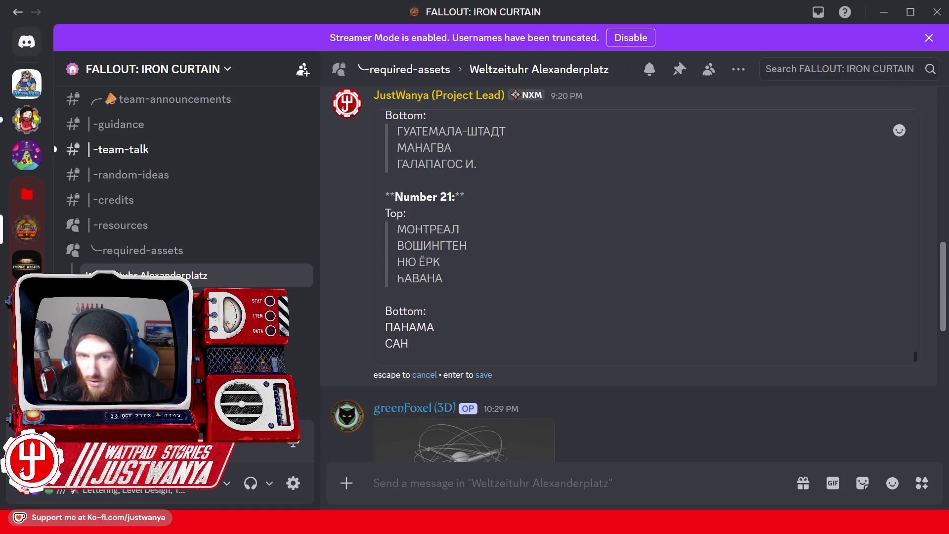
left_click_drag(478, 132, 491, 132)
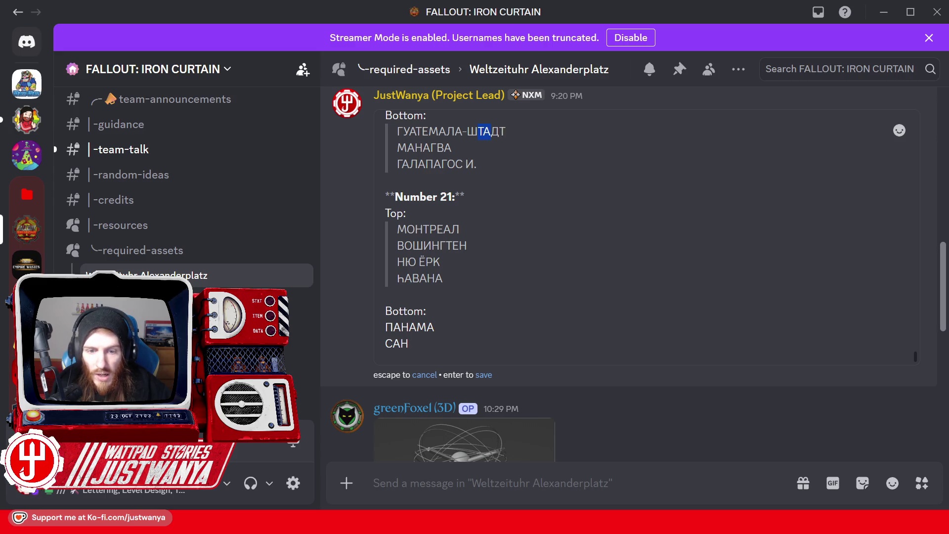
key("ctrl+c")
left_click(409, 343)
key("ctrl+v")
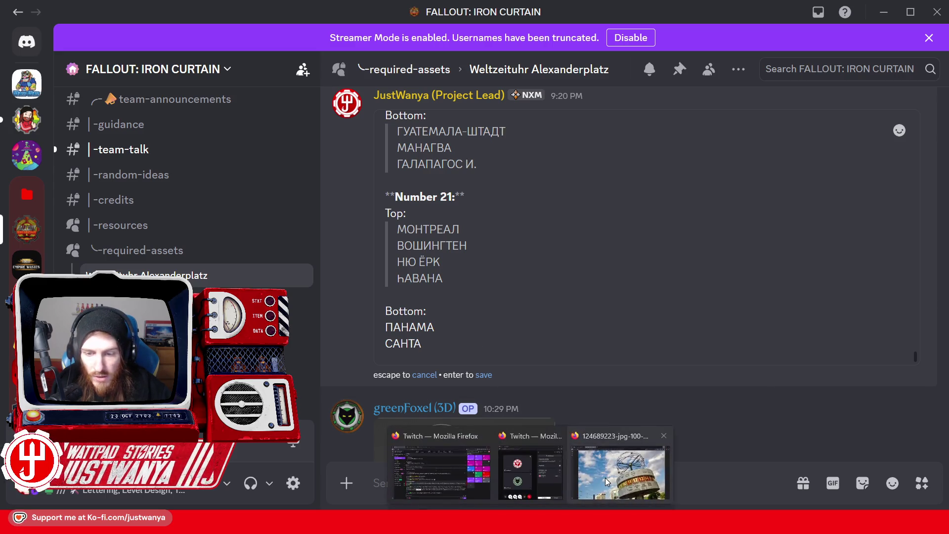
left_click(605, 478)
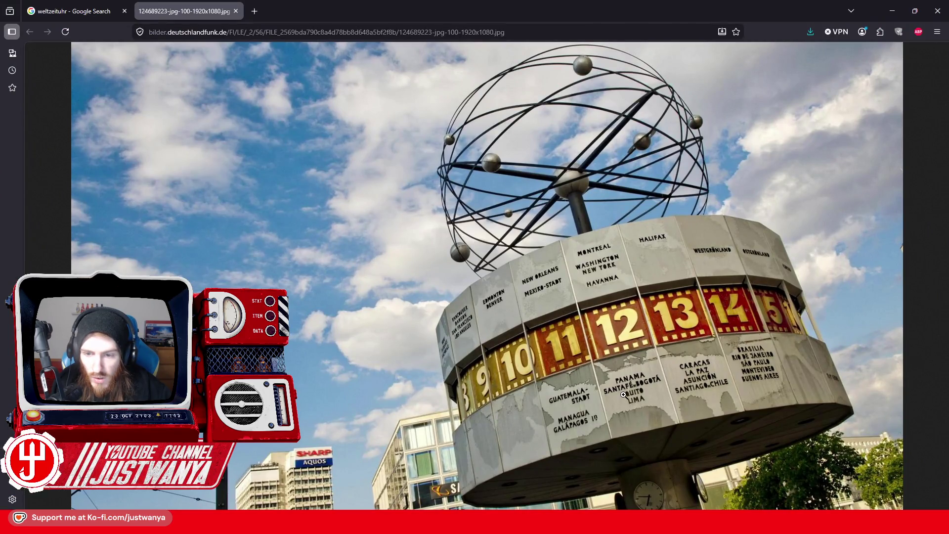
left_click(893, 10)
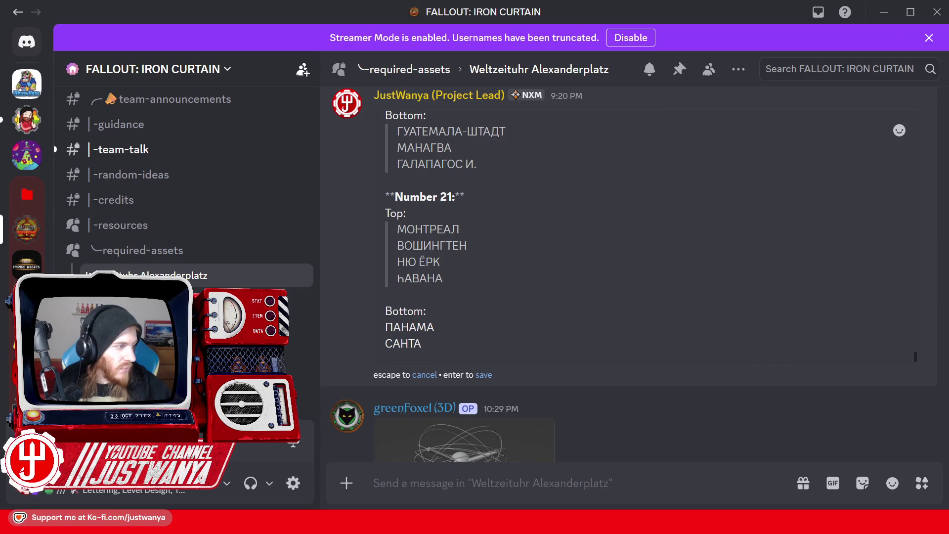
Extend the line to САНТАФЕ ДЕ by adding Ф, Е, Д and Е.
type("Ф")
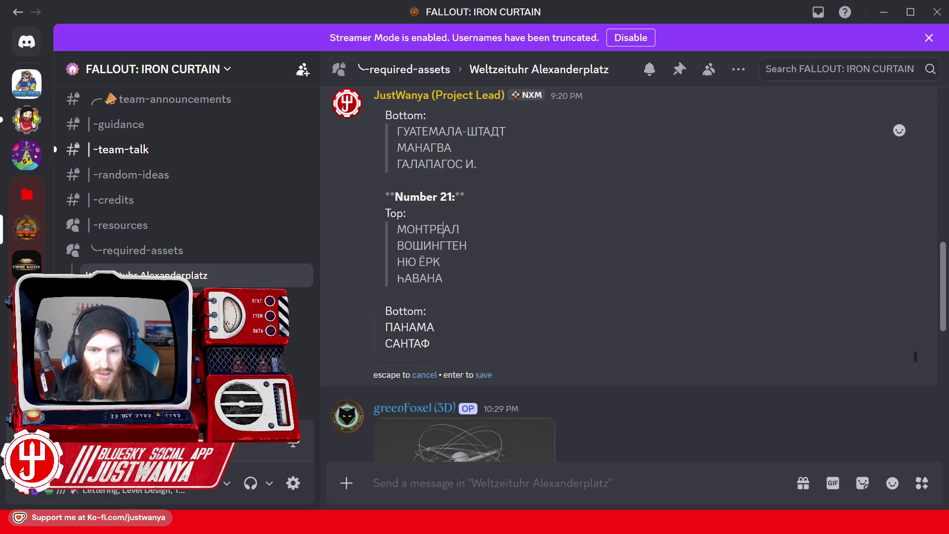
left_click_drag(438, 229, 443, 228)
key("ctrl+c")
left_click(435, 343)
key("ctrl+v")
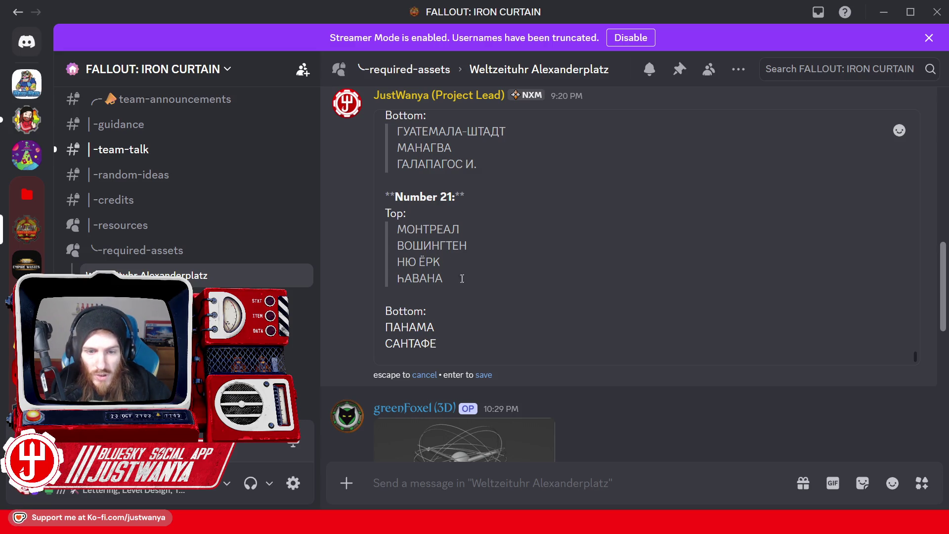
scroll(463, 278, "up", 3)
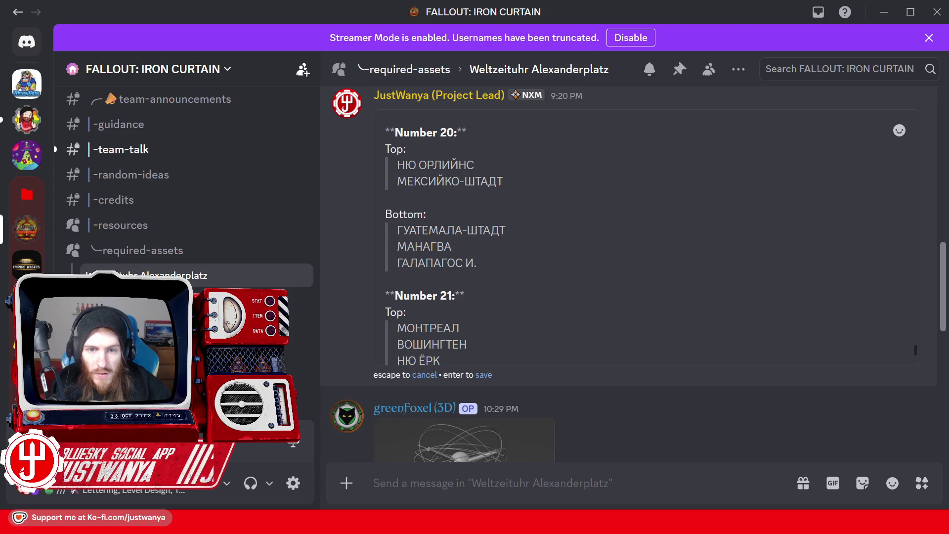
left_click_drag(490, 182, 497, 181)
key("ctrl+c")
key("ctrl+End")
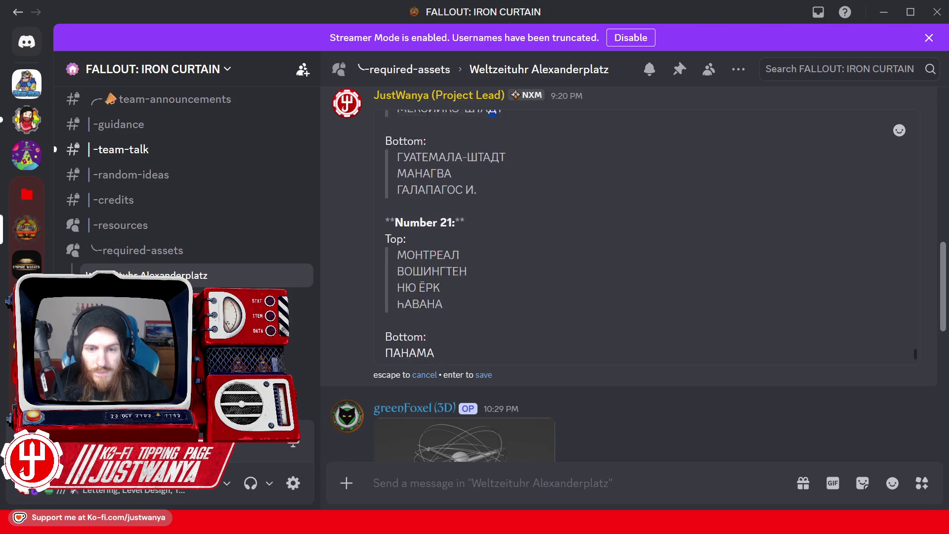
type("Д")
key("ctrl+c")
left_click(448, 345)
key("ctrl+v")
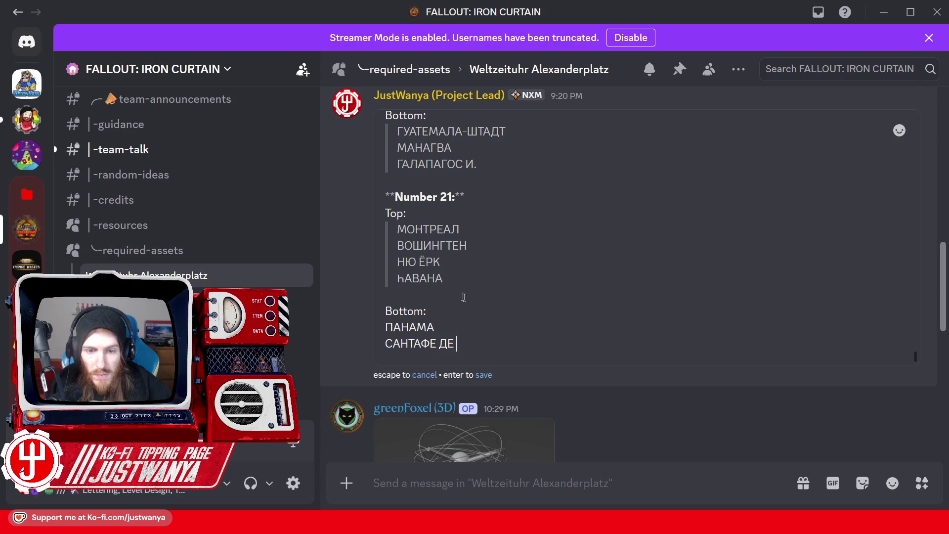
Type БОГОТА to complete САНТАФЕ ДЕ БОГОТА and start a new line.
scroll(642, 237, "up", 1)
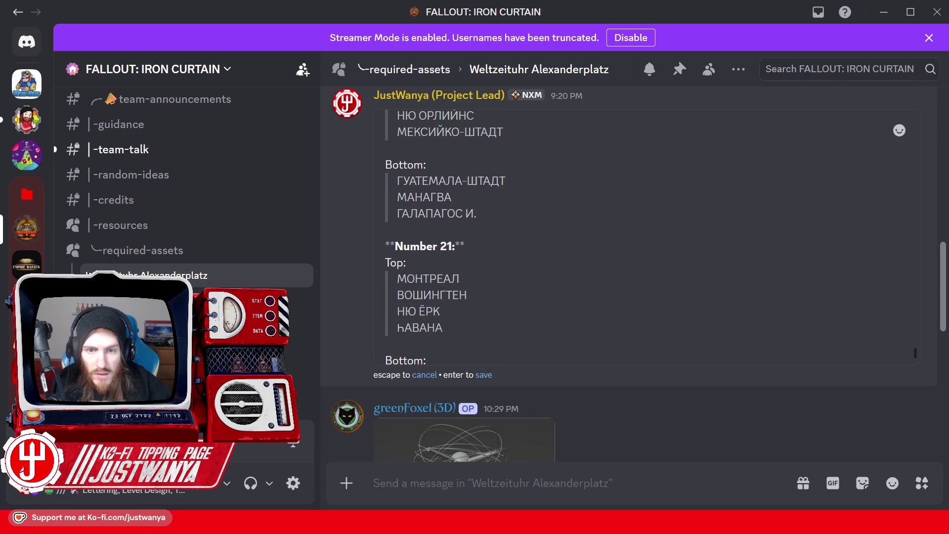
scroll(643, 237, "up", 2)
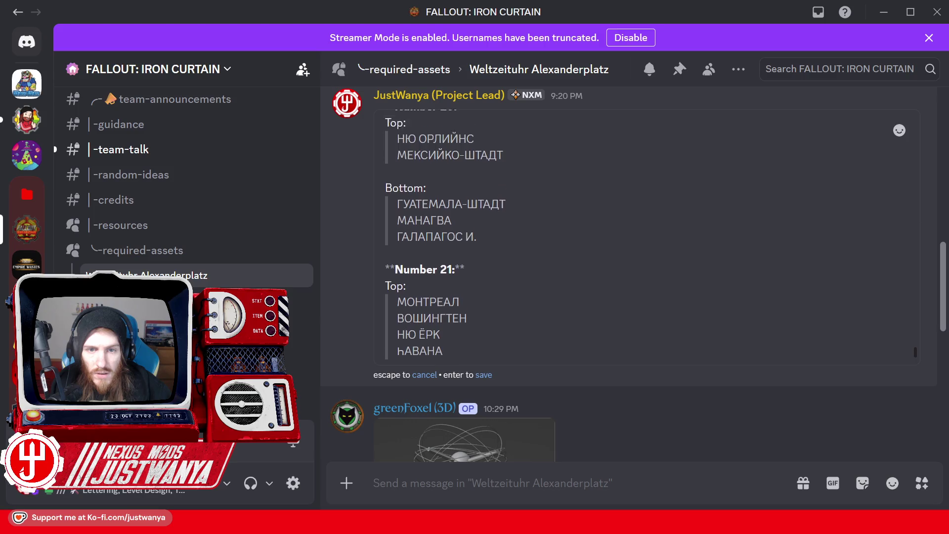
scroll(643, 238, "down", 3)
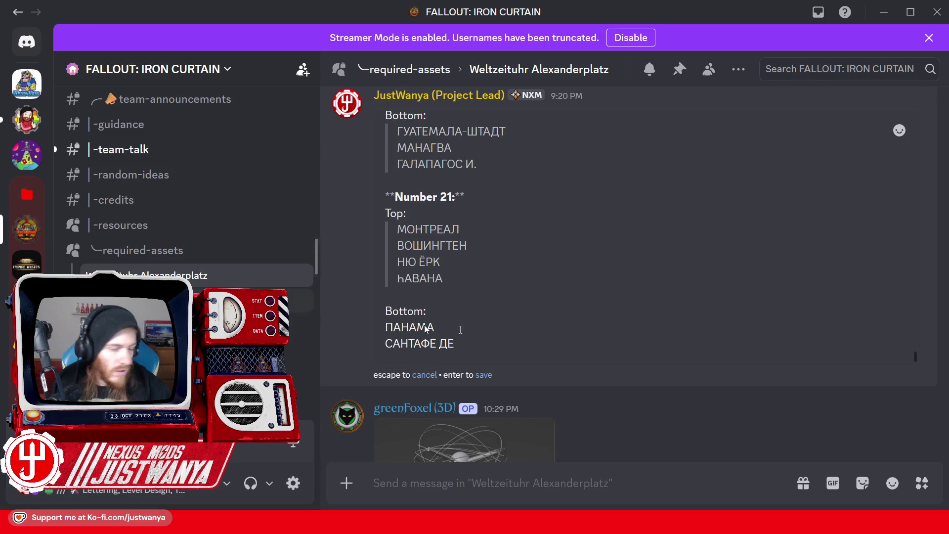
type(" Б")
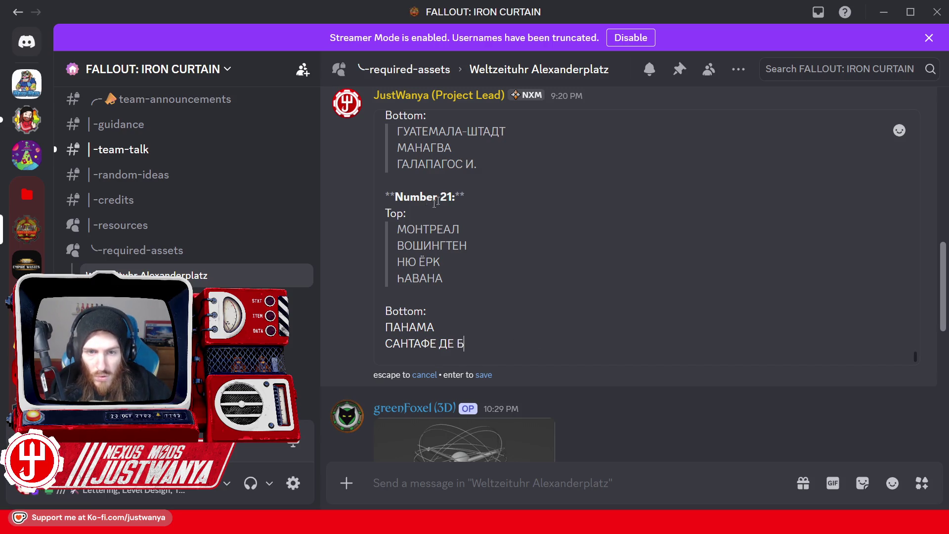
type("О")
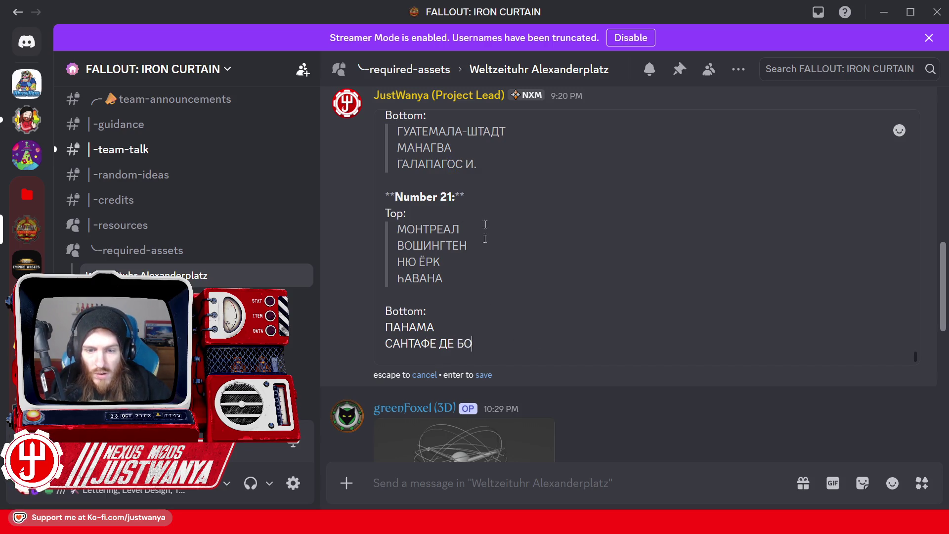
type("ГО")
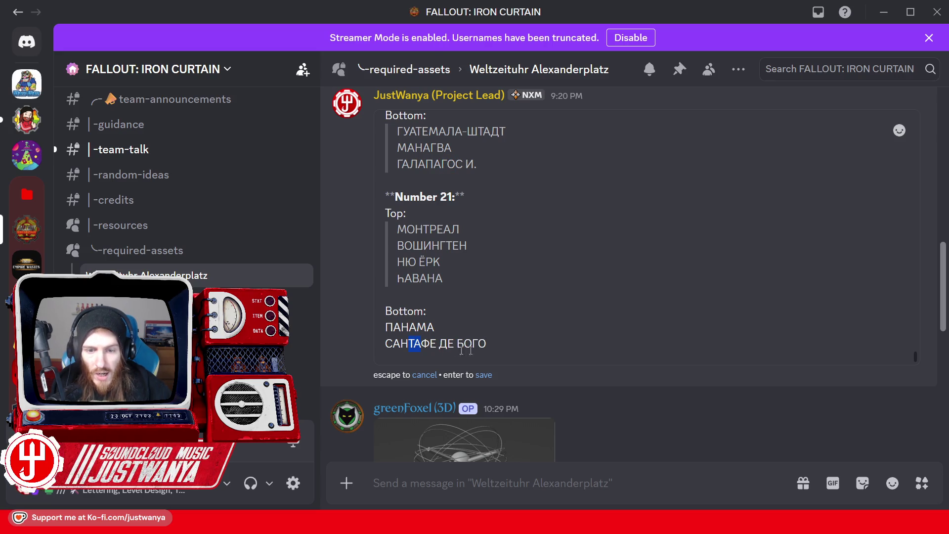
type("ТА")
key("shift+Return")
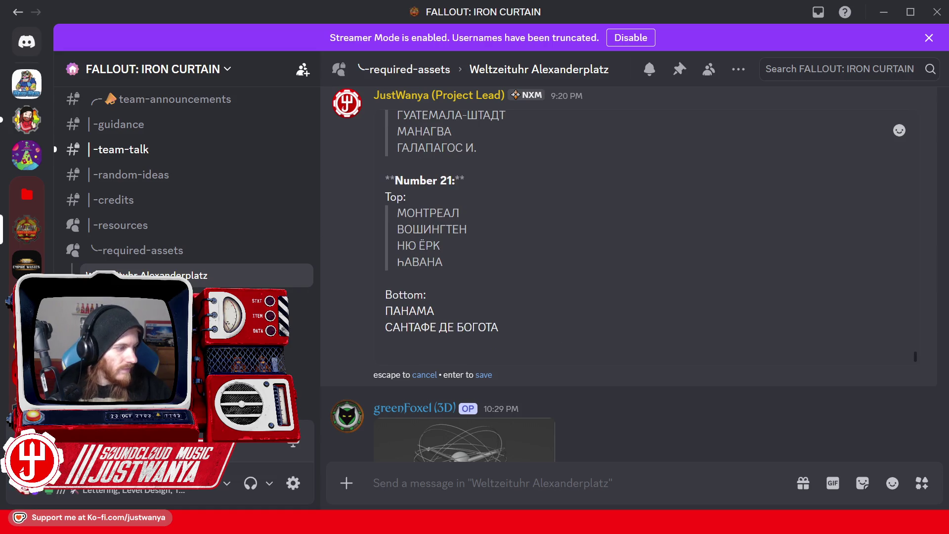
Save the Weltzeituhr photo with Save Image As, then minimize Firefox.
mouse_move(531, 530)
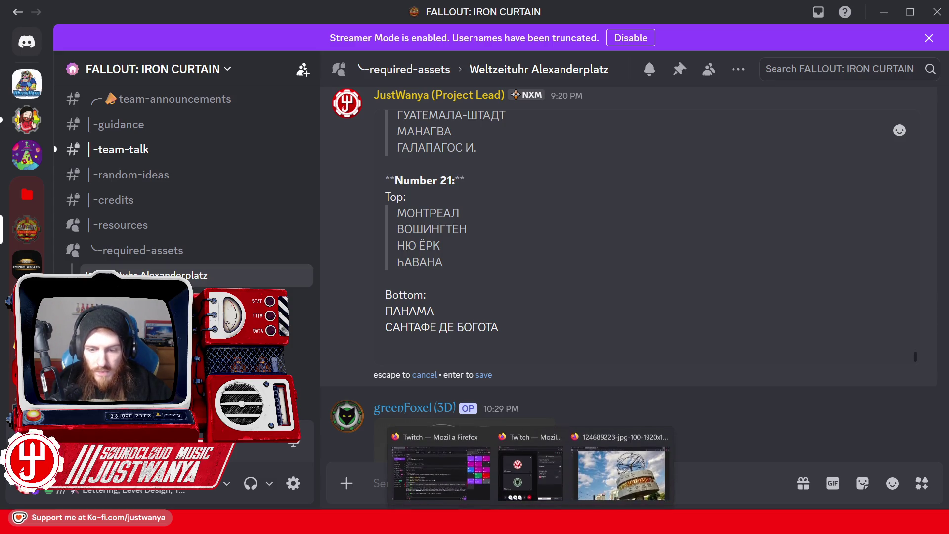
left_click(621, 472)
right_click(621, 298)
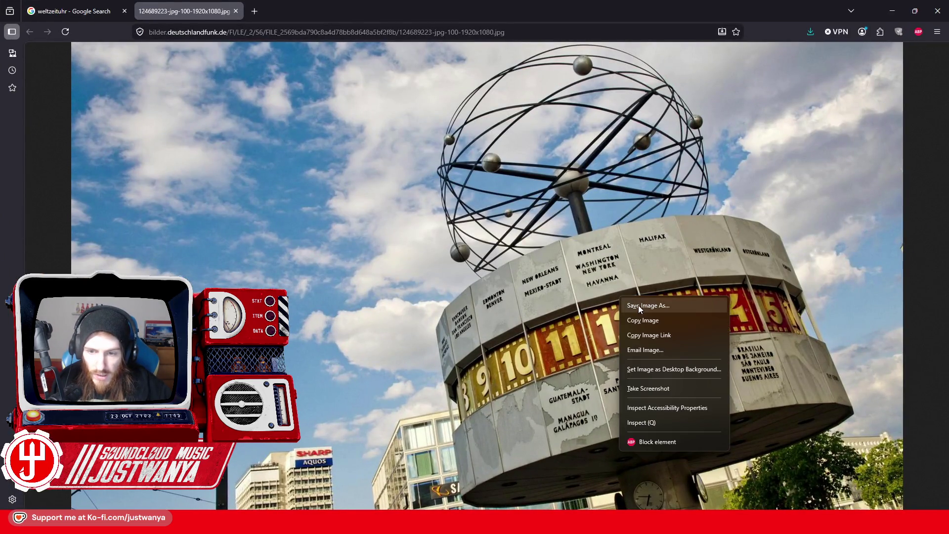
left_click(639, 305)
left_click(387, 249)
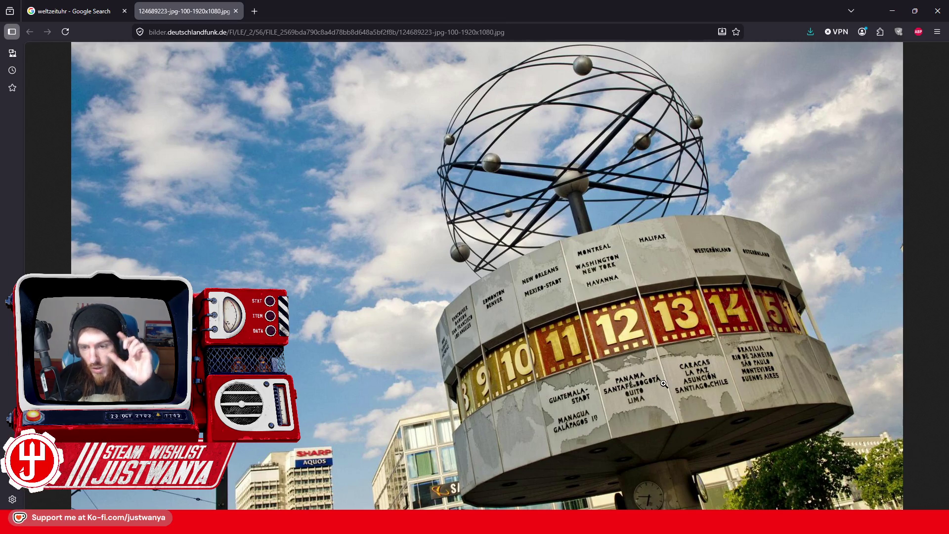
left_click(894, 14)
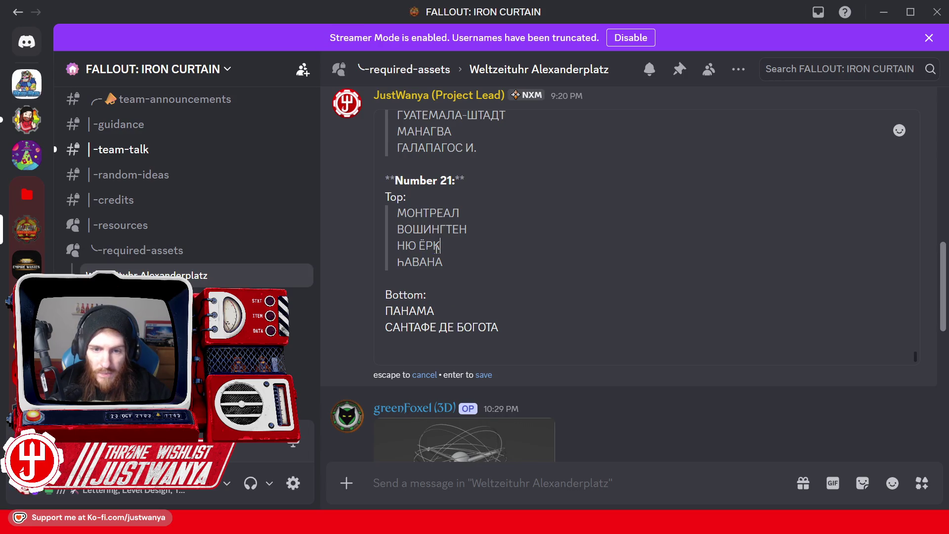
Add КИЙТО as the next Bottom city, start a new line, and check the photo.
type("К")
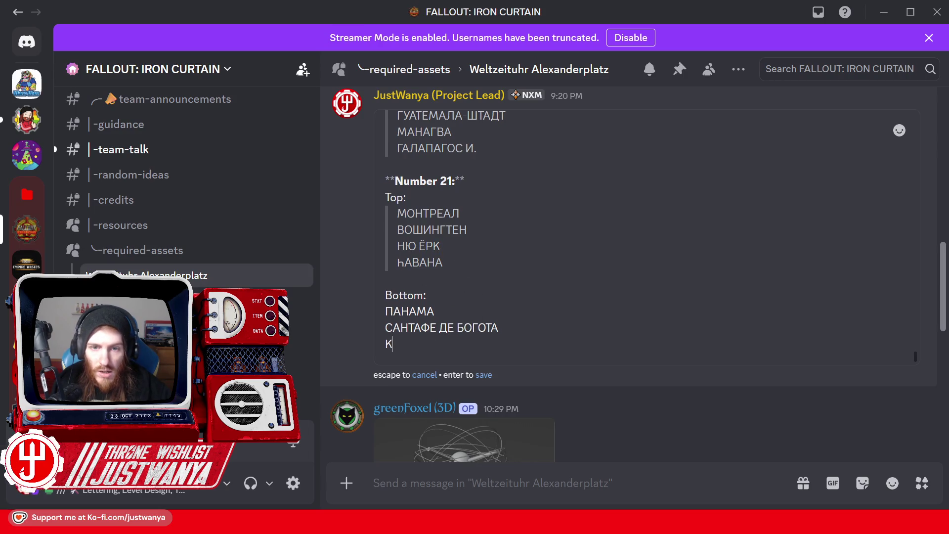
scroll(442, 247, "up", 4)
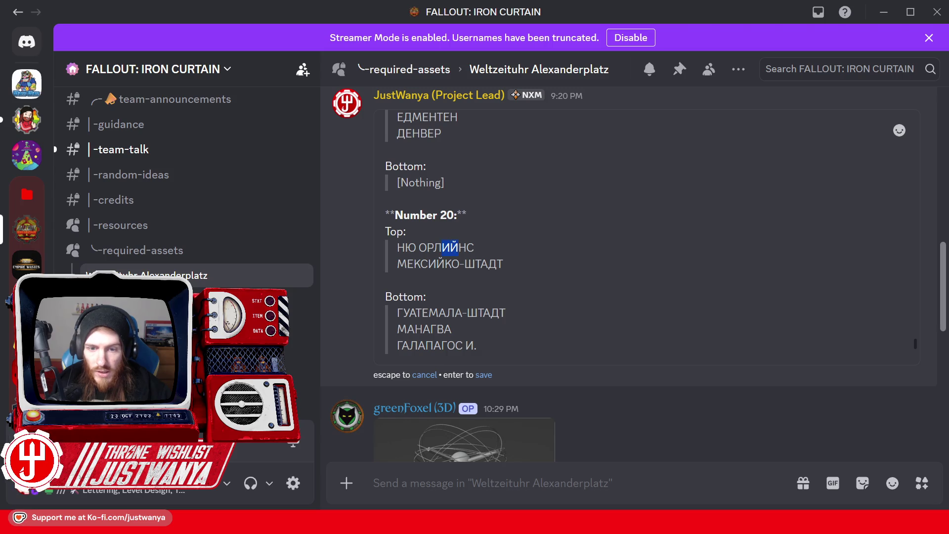
scroll(519, 313, "down", 4)
type("КИЙ")
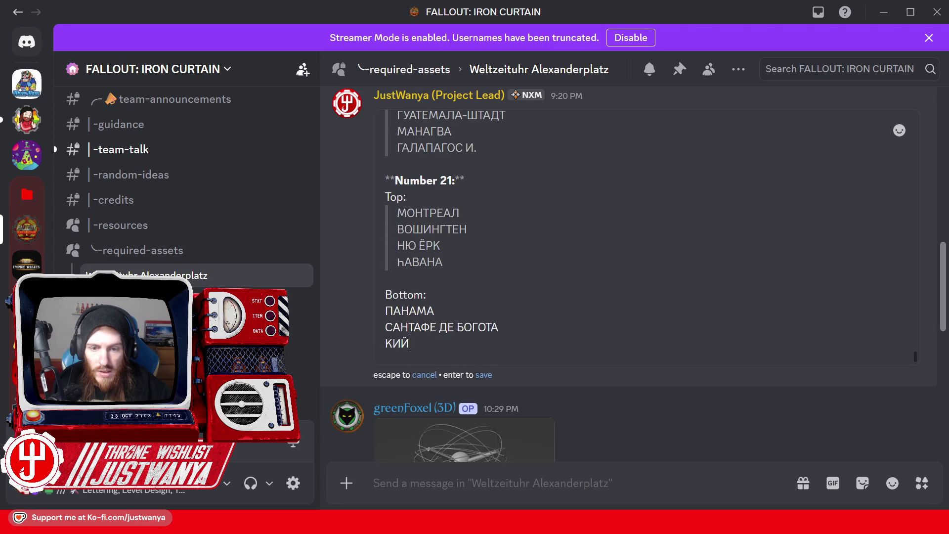
type("Т")
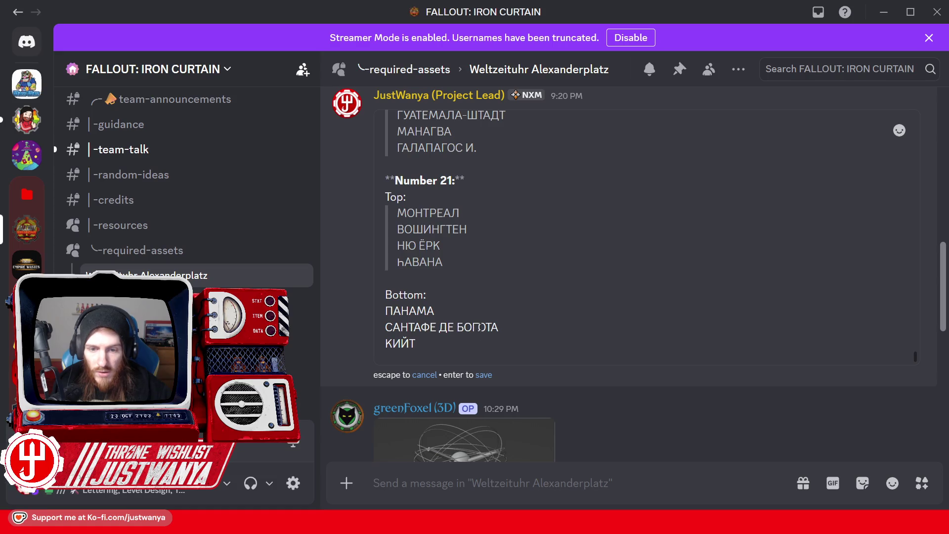
type("О")
key("shift+Return")
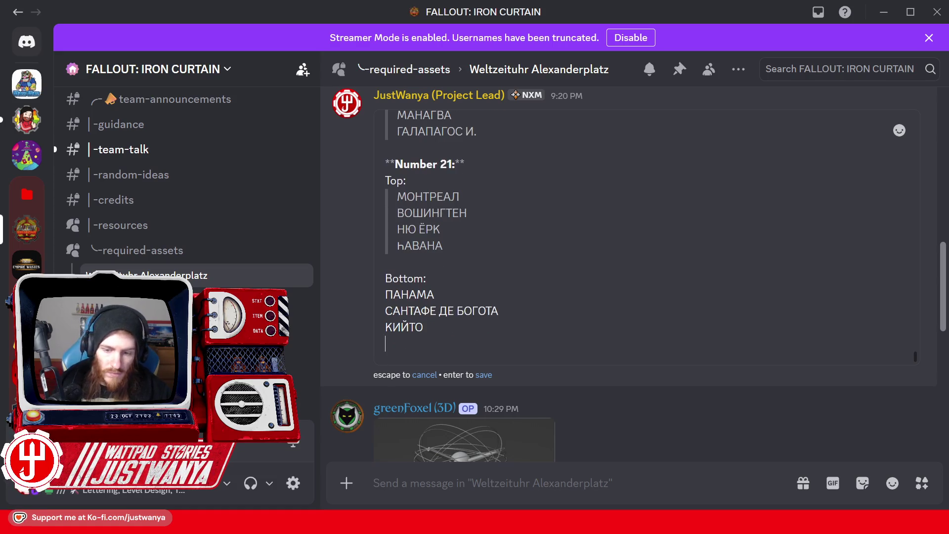
key("alt+Tab")
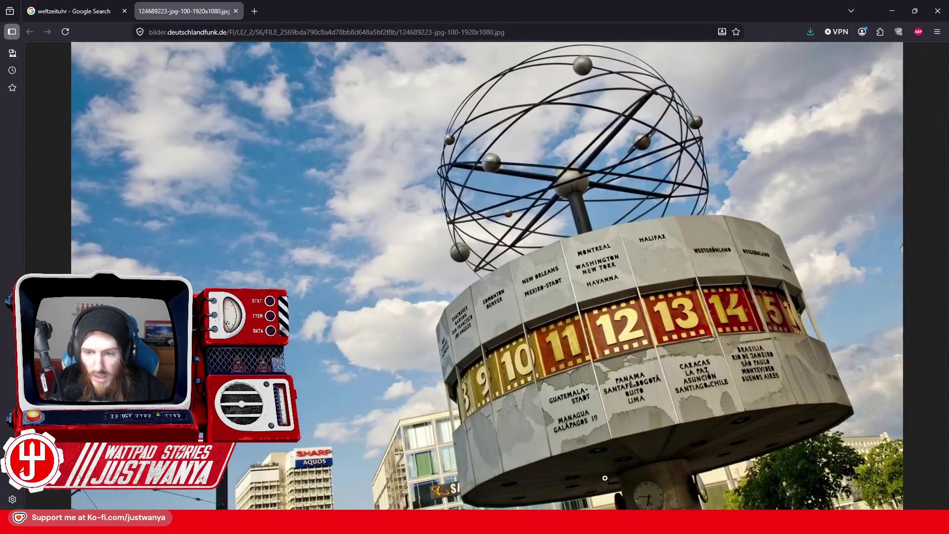
left_click(893, 10)
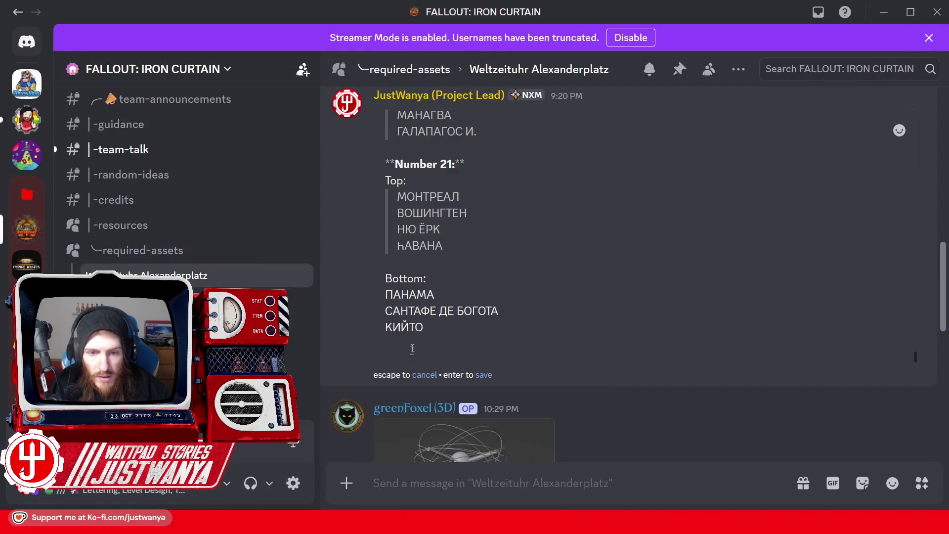
Build ЛИЙМА from pasted letters and format the four Bottom cities as a quote.
left_click_drag(460, 196, 452, 197)
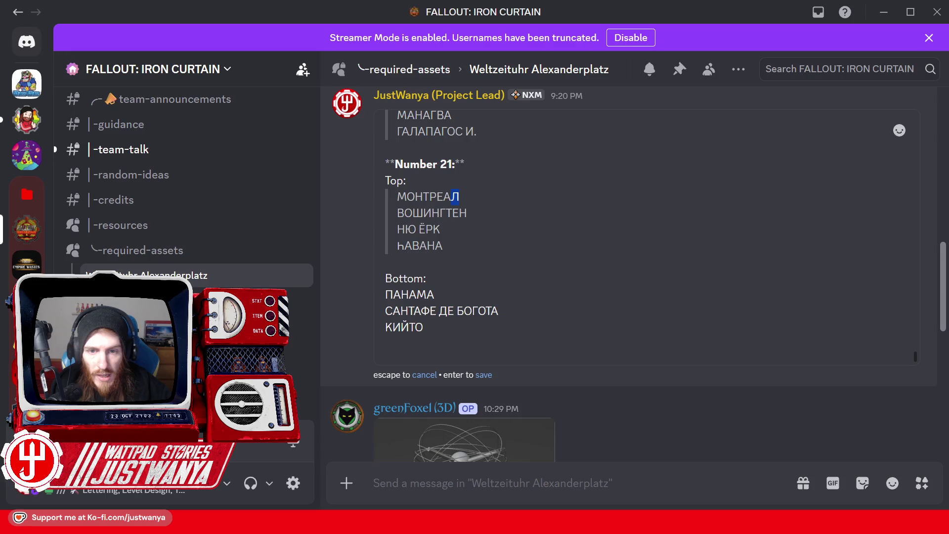
key("ctrl+c")
left_click(414, 339)
key("ctrl+v")
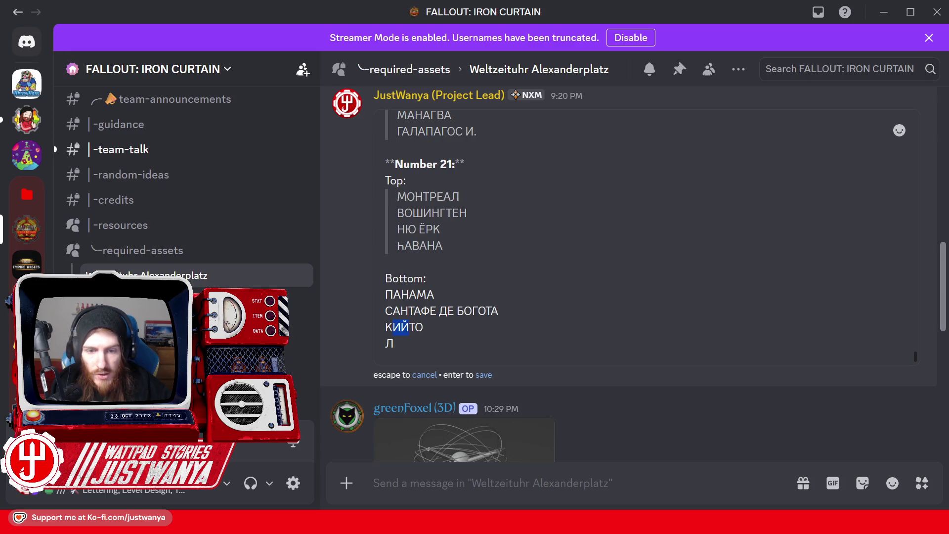
key("ctrl+c")
left_click(417, 344)
key("ctrl+v")
key("ctrl+c")
left_click(424, 344)
key("ctrl+v")
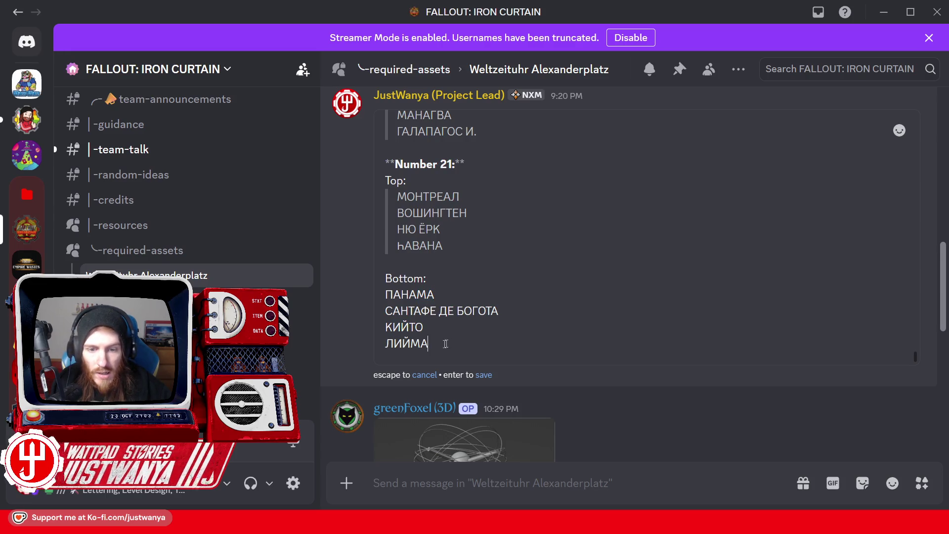
left_click_drag(429, 345, 377, 299)
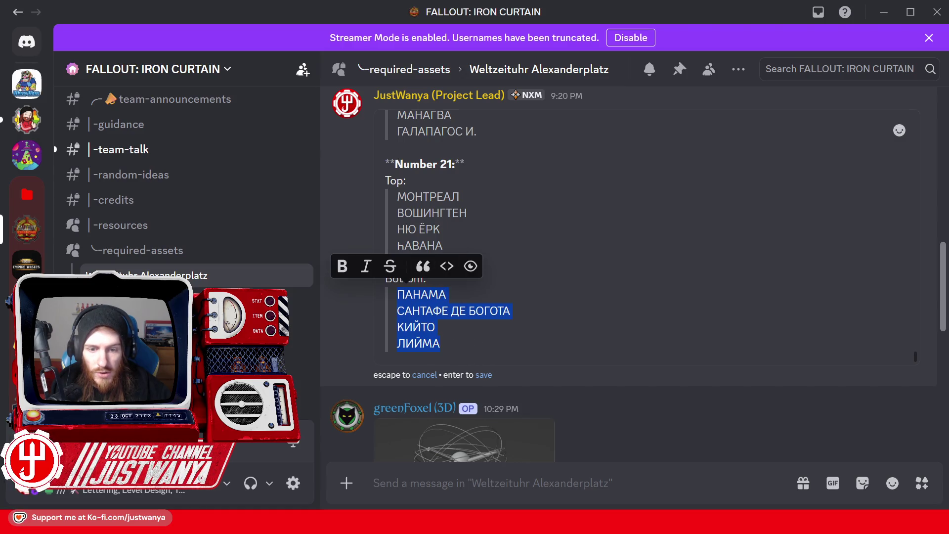
left_click(434, 271)
Save the edited inscriptions message, check the Weltzeituhr photo in Firefox, then return to Discord.
left_click(490, 376)
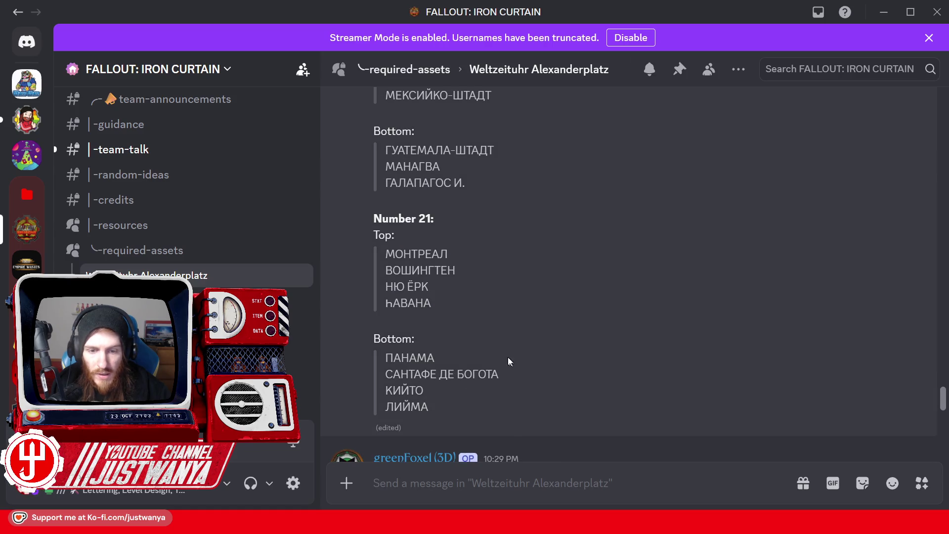
mouse_move(530, 522)
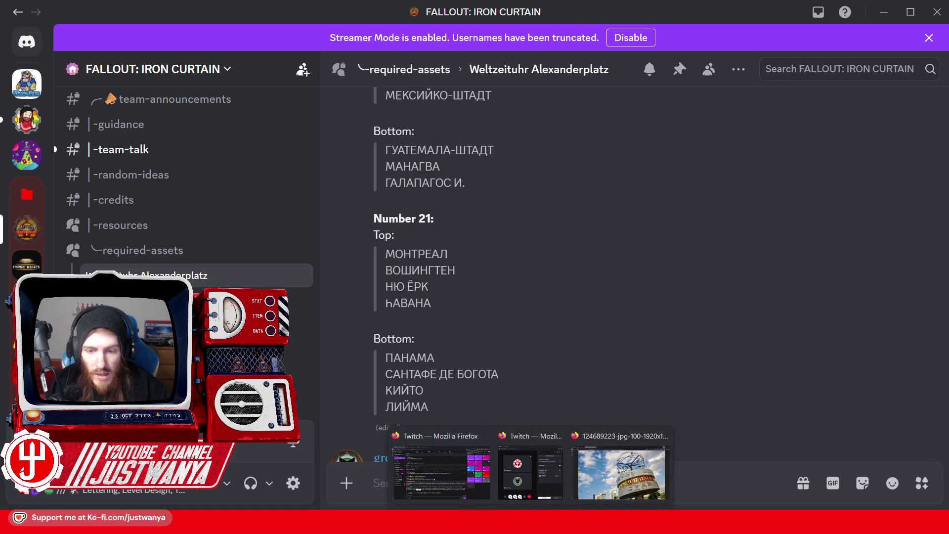
left_click(625, 487)
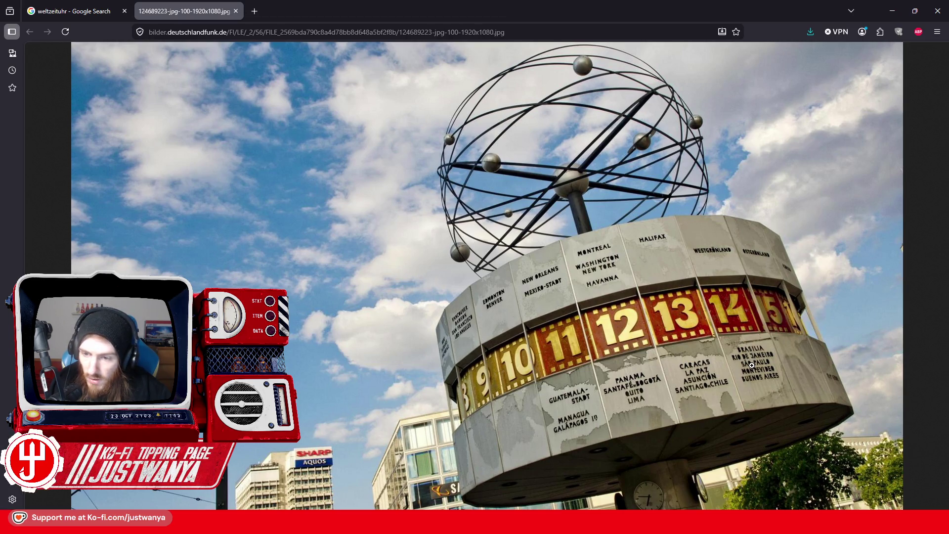
key("alt+Tab")
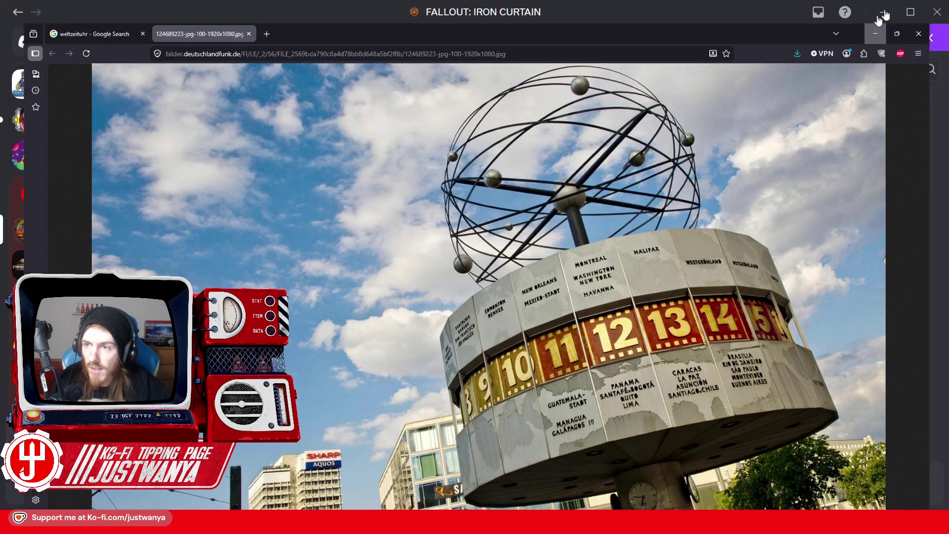
Edit the INSCRIPTIONS message to add a bold Number 22: heading followed by a Top: label.
scroll(530, 360, "up", 10)
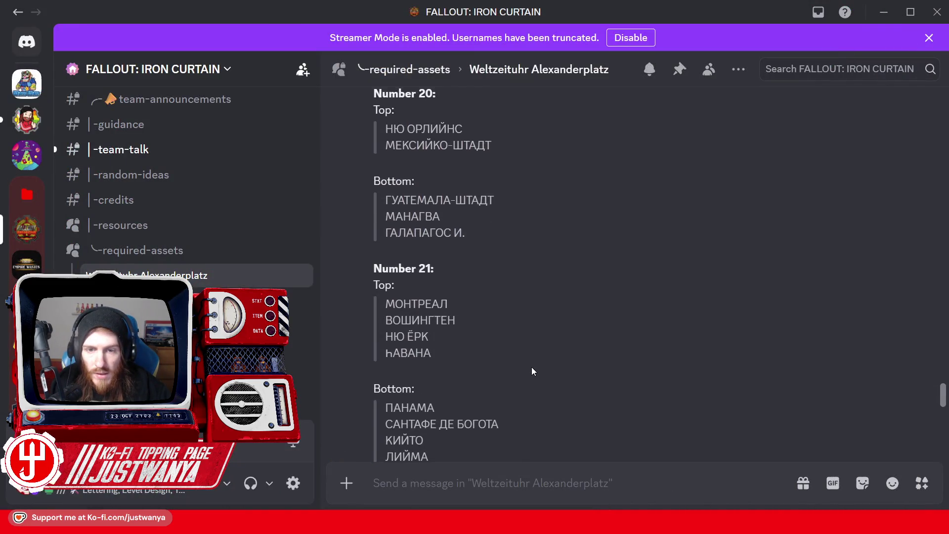
scroll(506, 409, "up", 10)
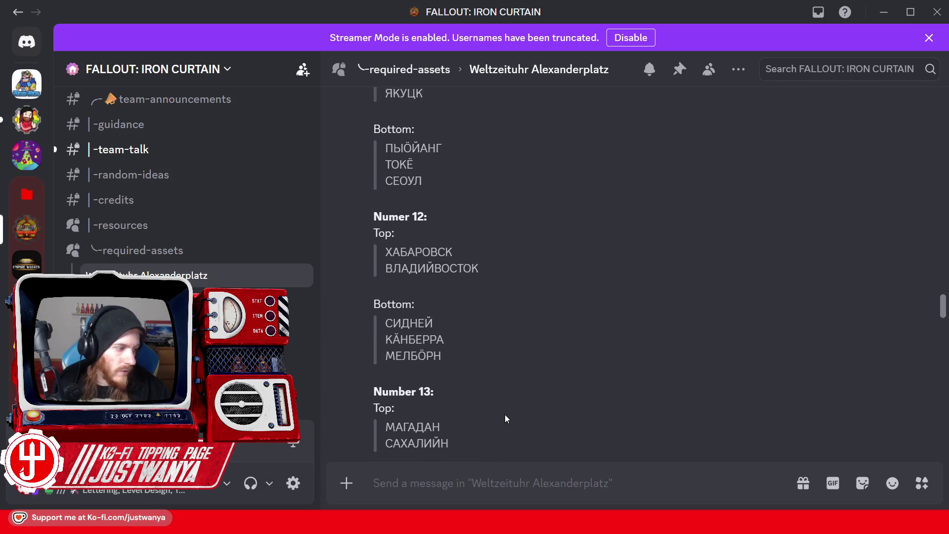
scroll(507, 419, "up", 15)
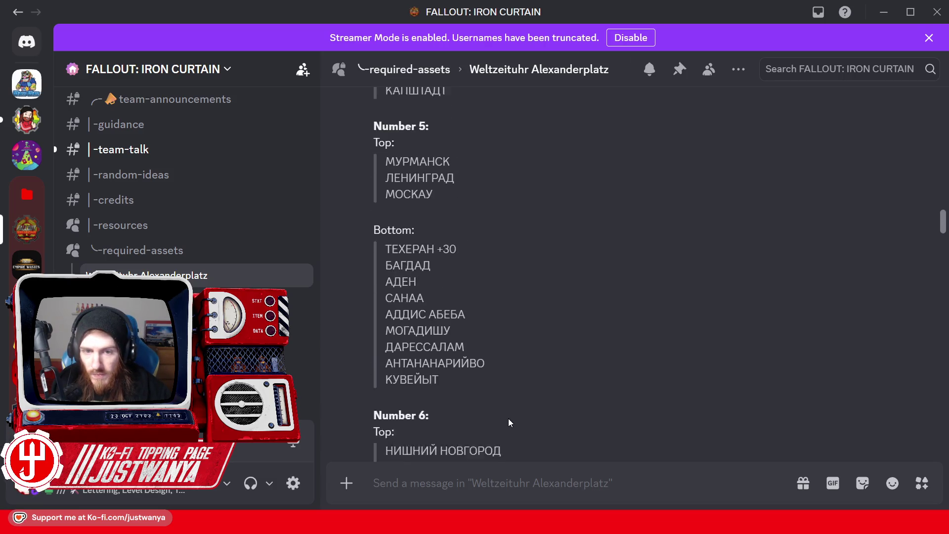
scroll(508, 421, "up", 10)
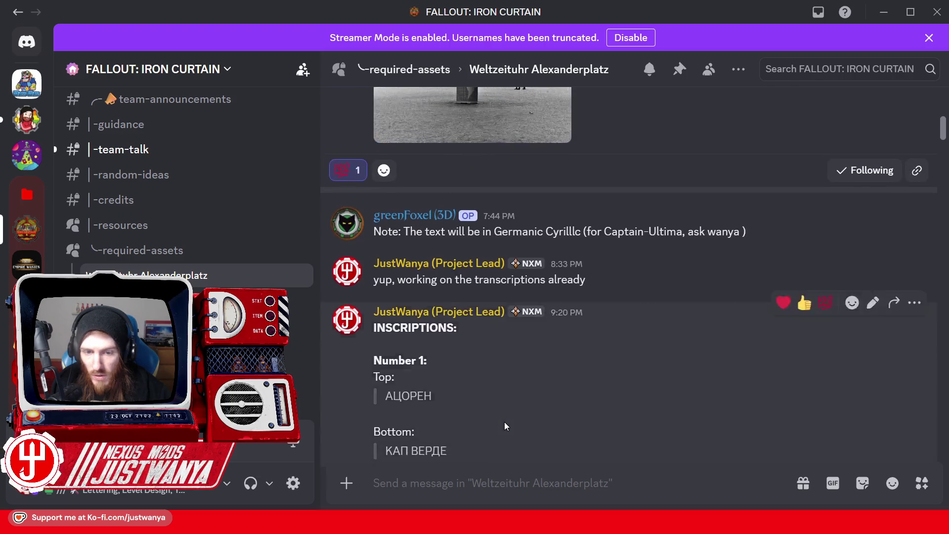
scroll(505, 422, "down", 2)
left_click(871, 210)
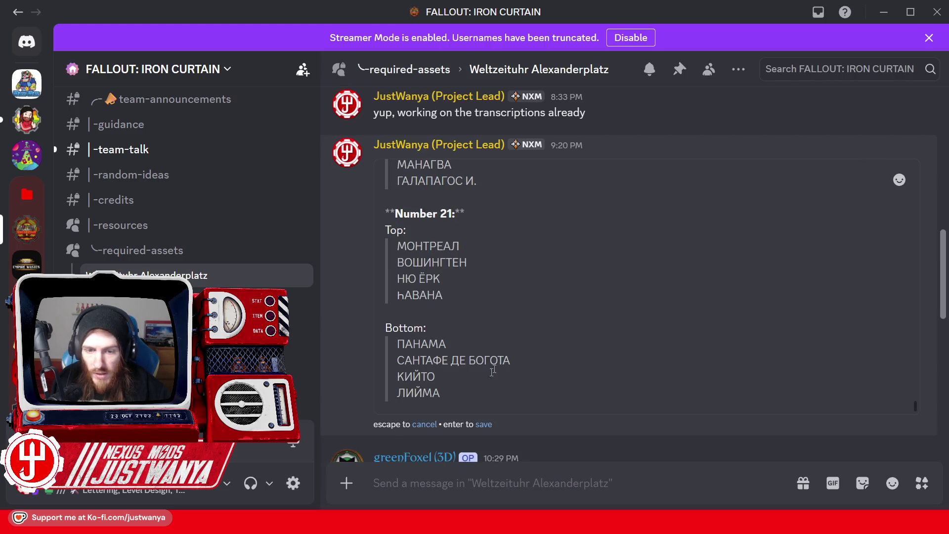
key("shift+Return")
key("shift+Return")
type("**N")
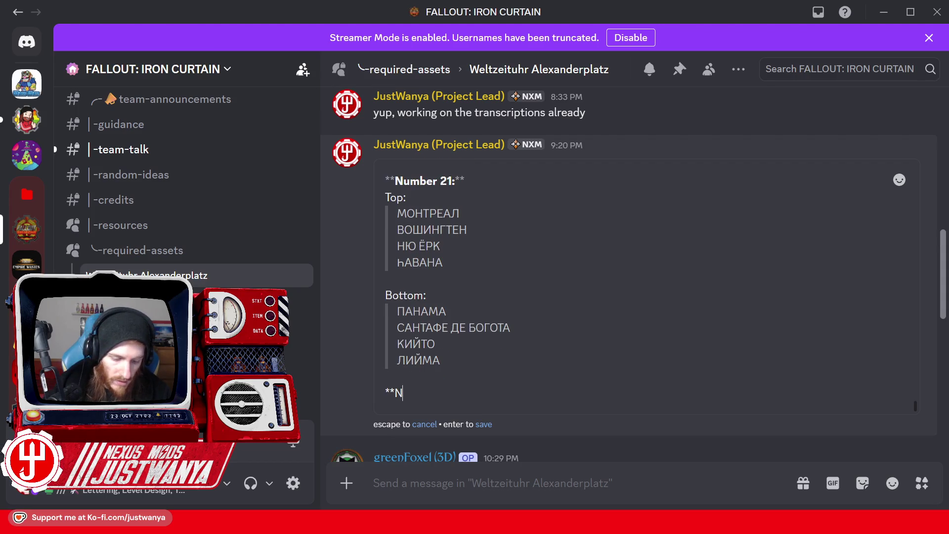
type("umber 22:**")
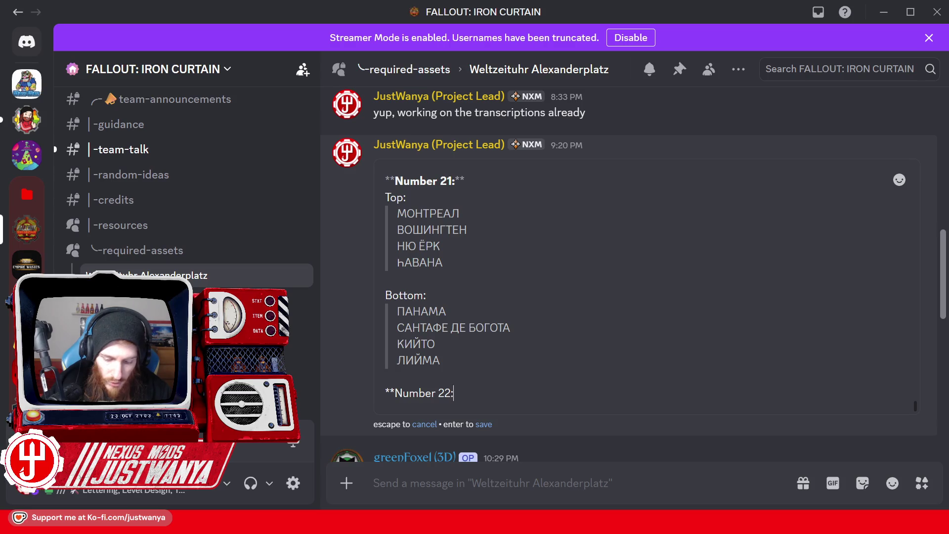
key("shift+Return")
type("Top:")
key("shift+Return")
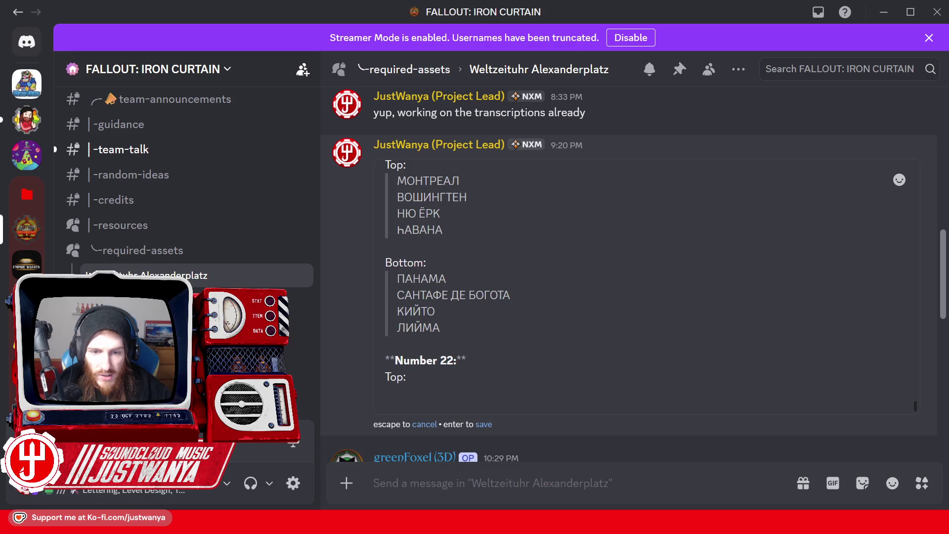
Enter һÄЛИЙФÄКС as the first Top city using pasted letters, then start a new line.
key("ctrl+v")
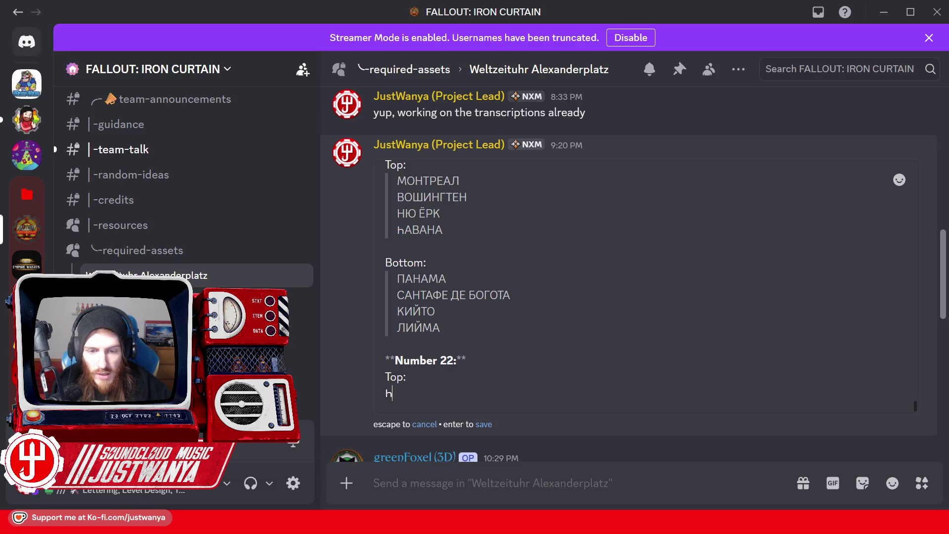
type("Ä")
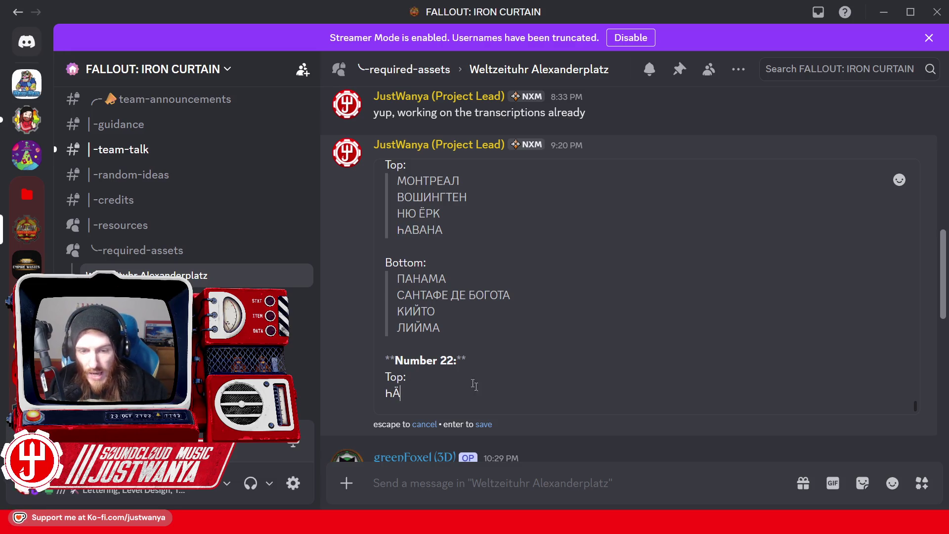
type("Л")
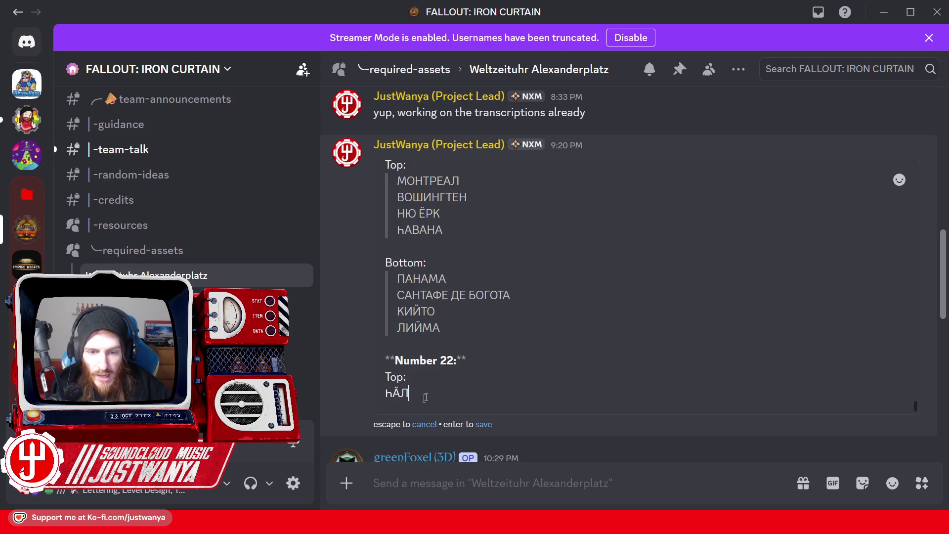
left_click_drag(405, 311, 421, 311)
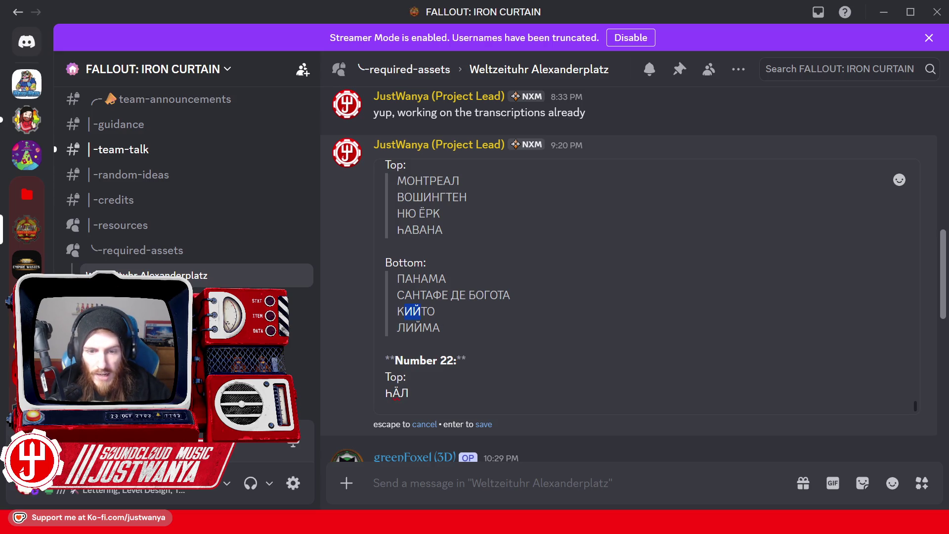
left_click(439, 397)
key("ctrl+v")
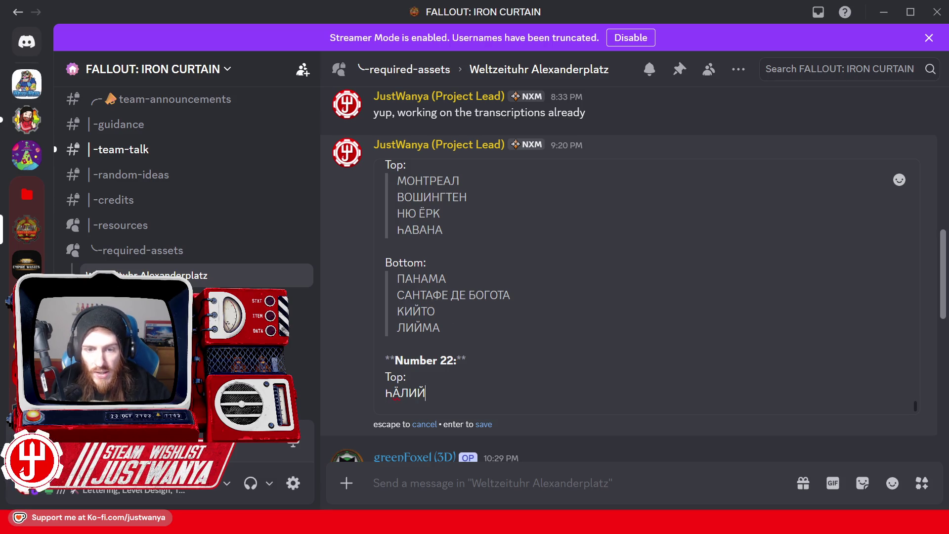
type("Ф")
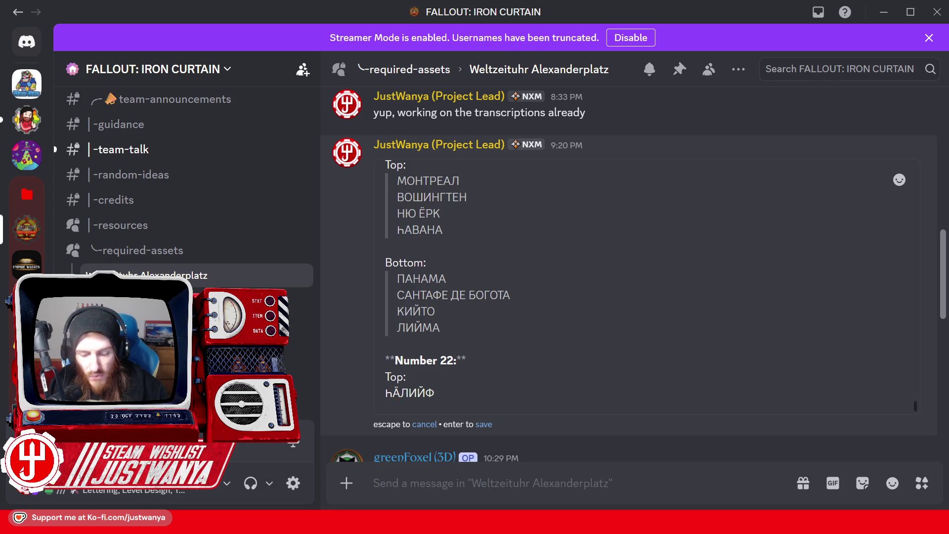
type("Ä")
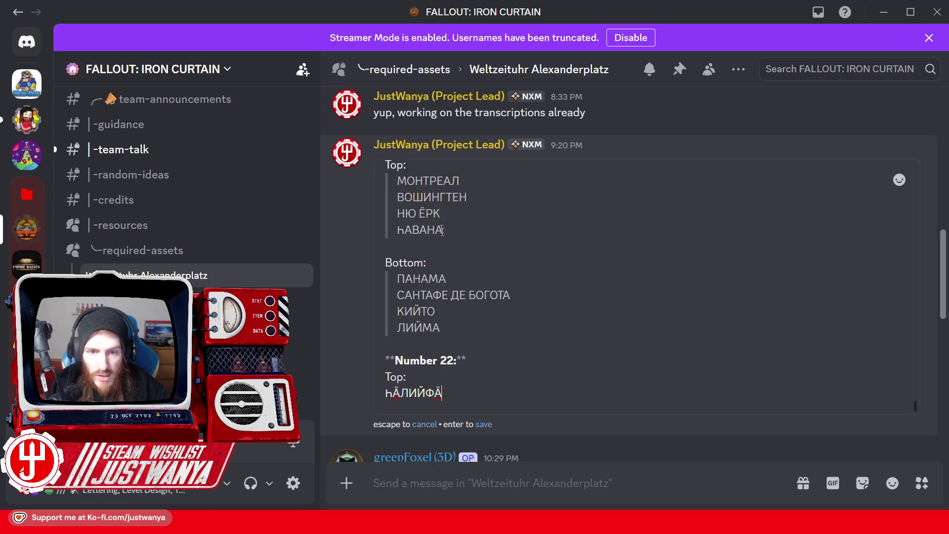
type("К")
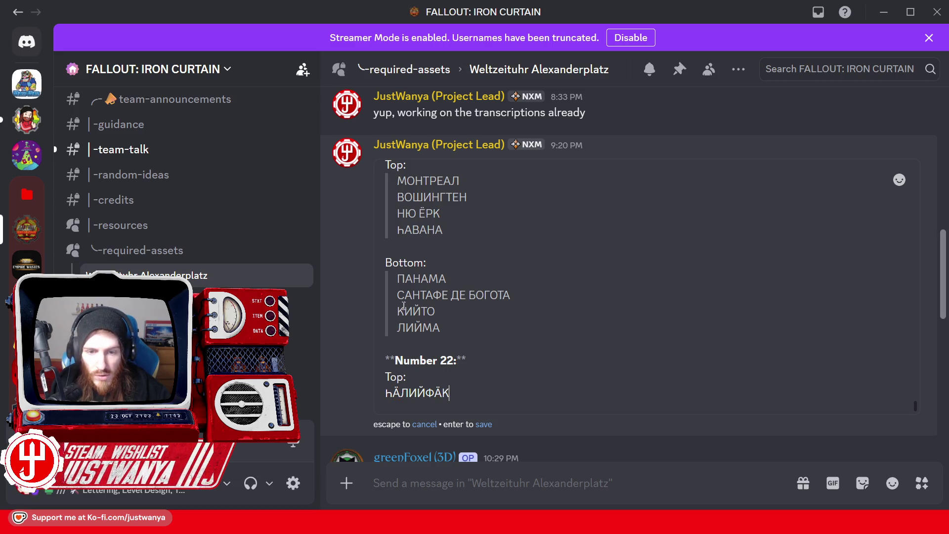
type("С")
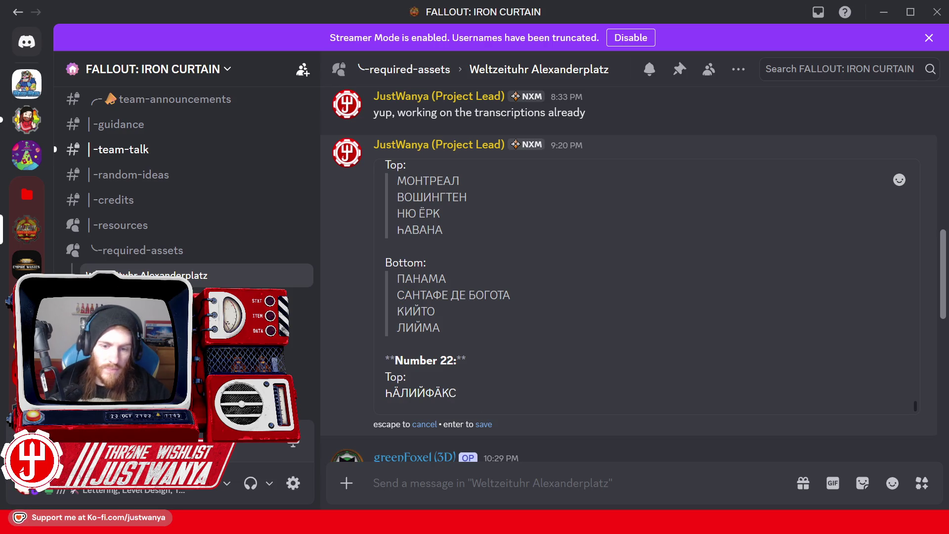
key("shift+Return")
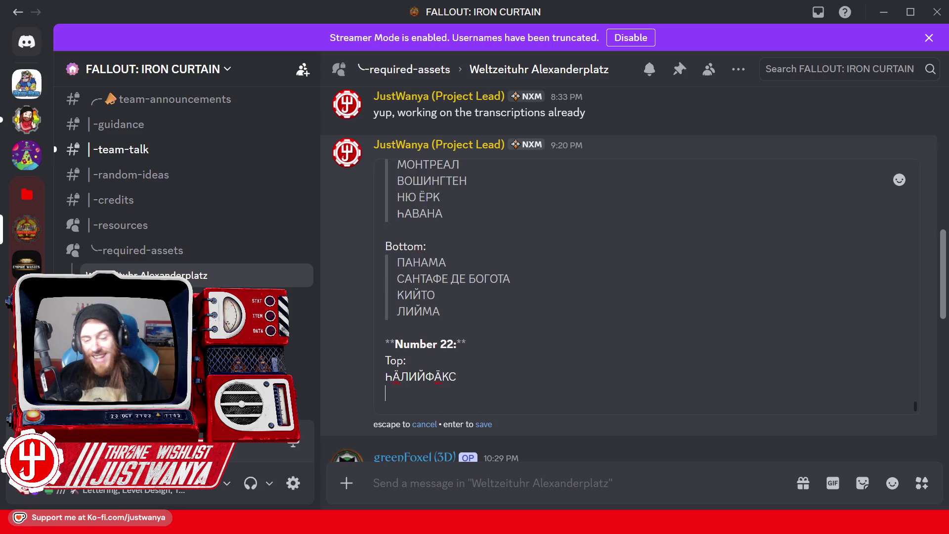
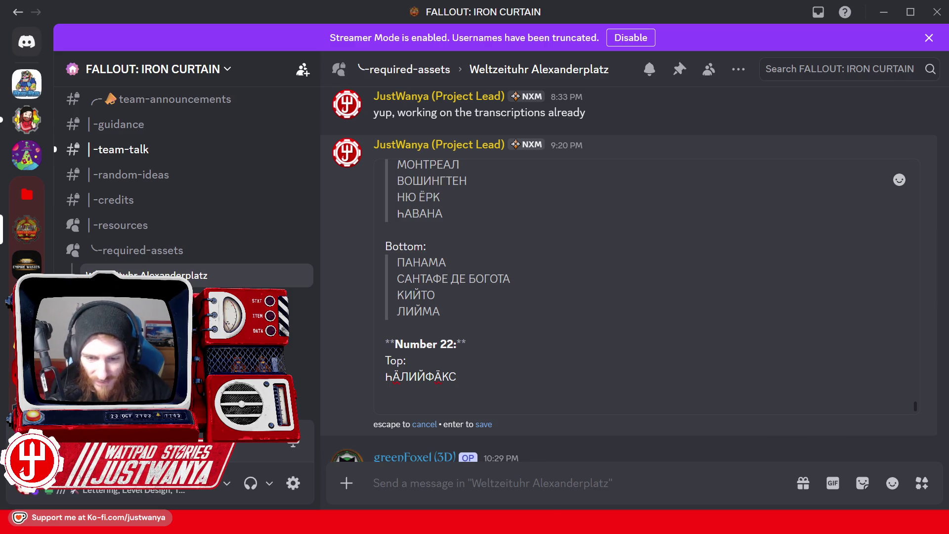
Add a 'Bottom:' line and format ҺАЛИЙФАКС as a quoted line under Top.
mouse_move(571, 506)
left_click(621, 473)
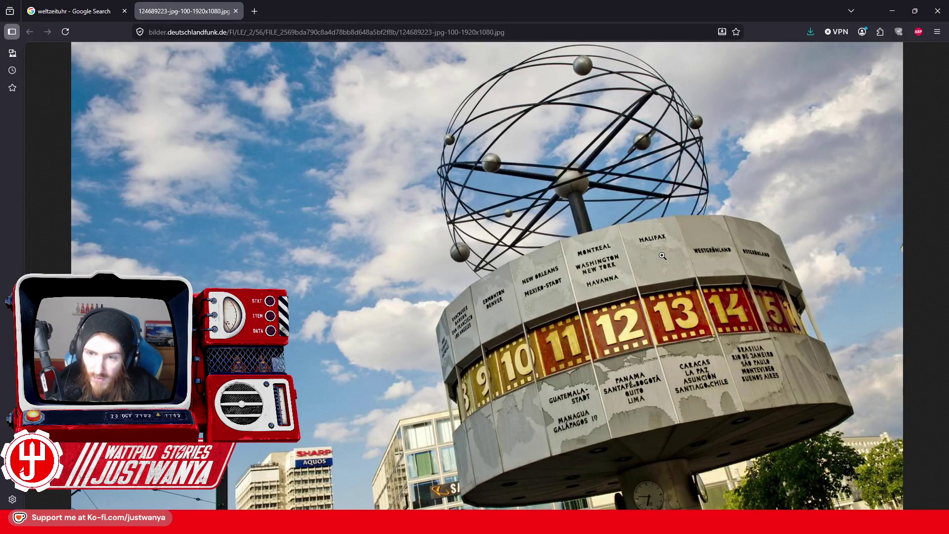
key("alt+Tab")
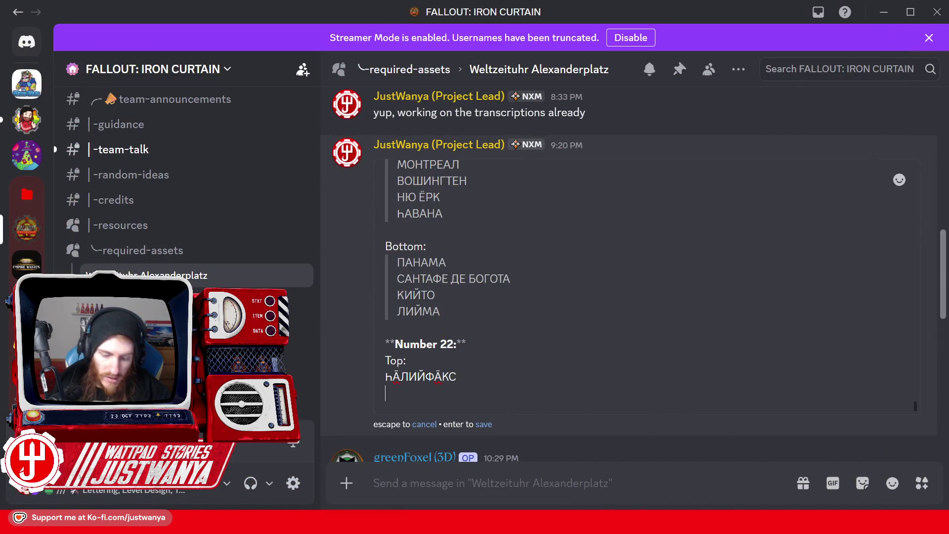
key("shift+Return")
type("Bottom:")
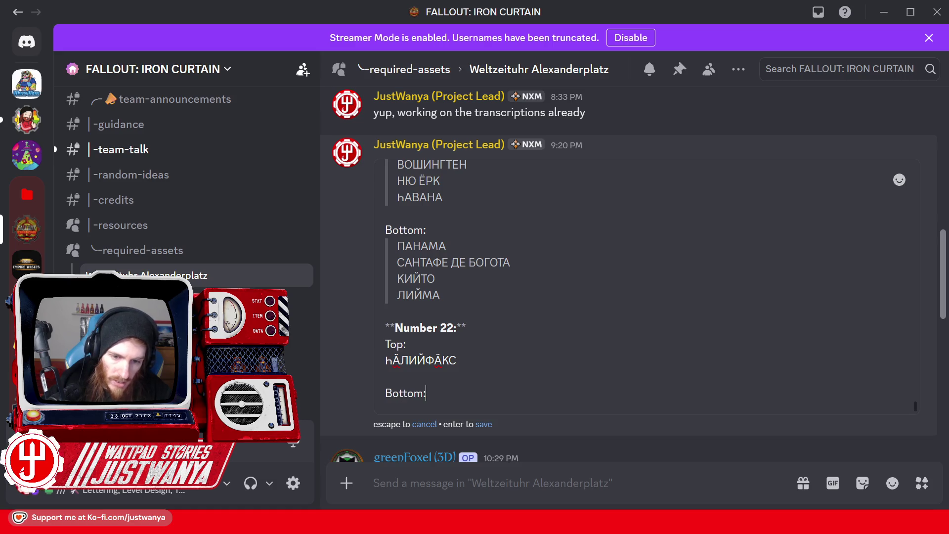
key("shift+Return")
double_click(424, 347)
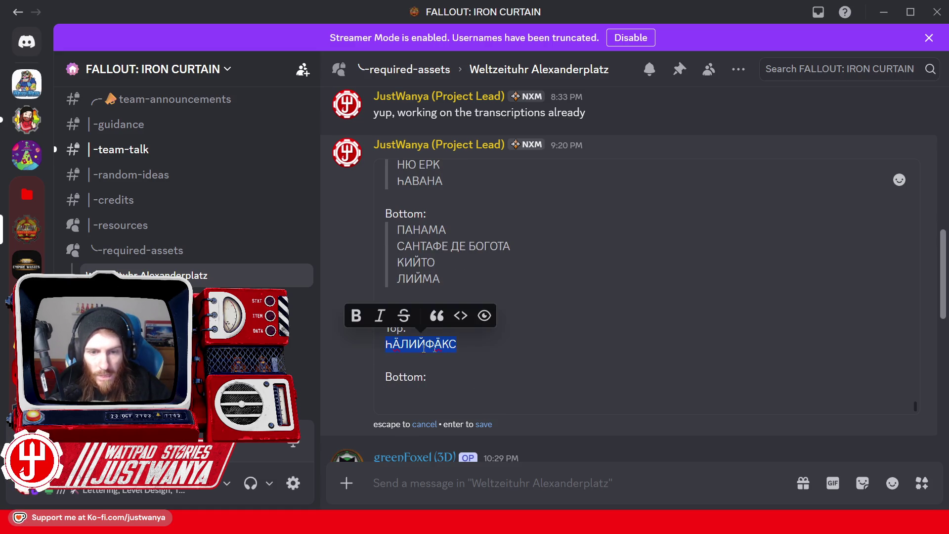
left_click(437, 316)
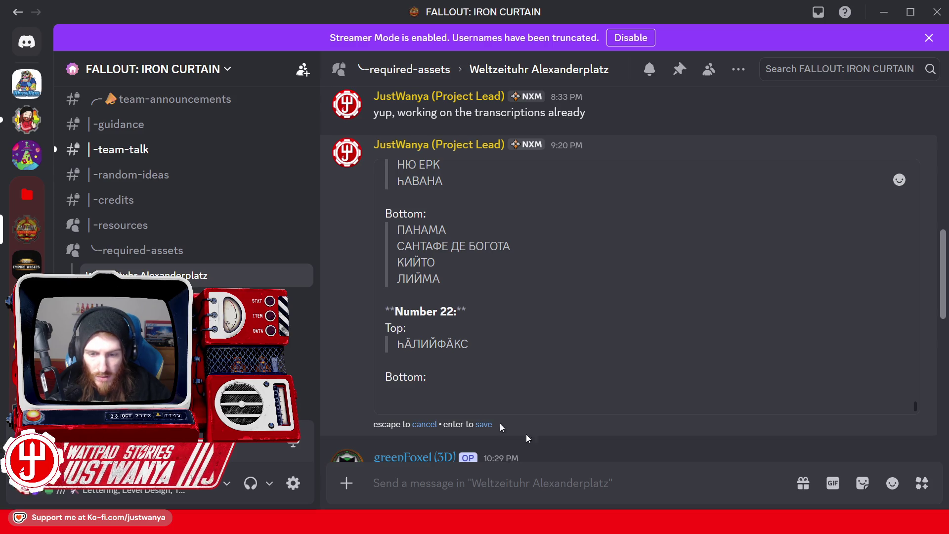
After checking the Weltzeituhr photo, paste К and А under Bottom: to begin 'КА'.
mouse_move(557, 515)
left_click(628, 465)
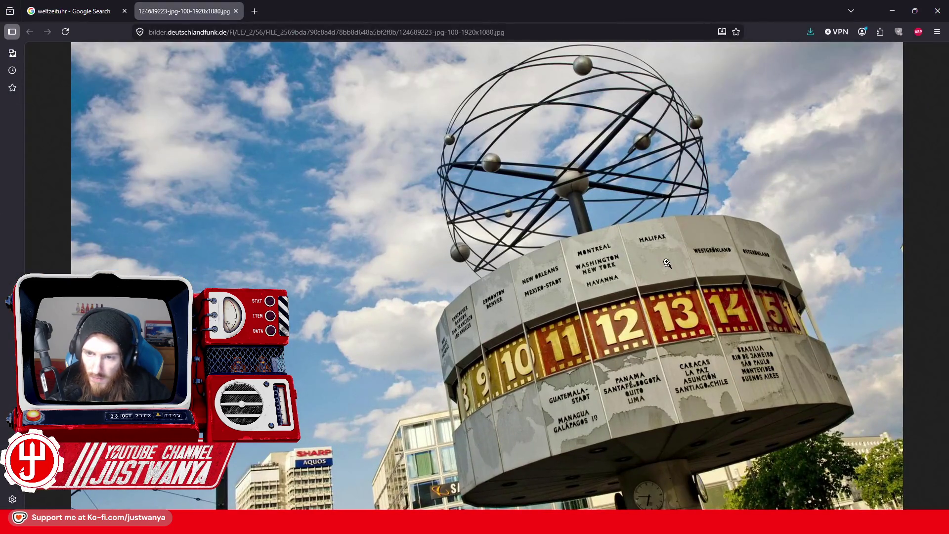
left_click(900, 4)
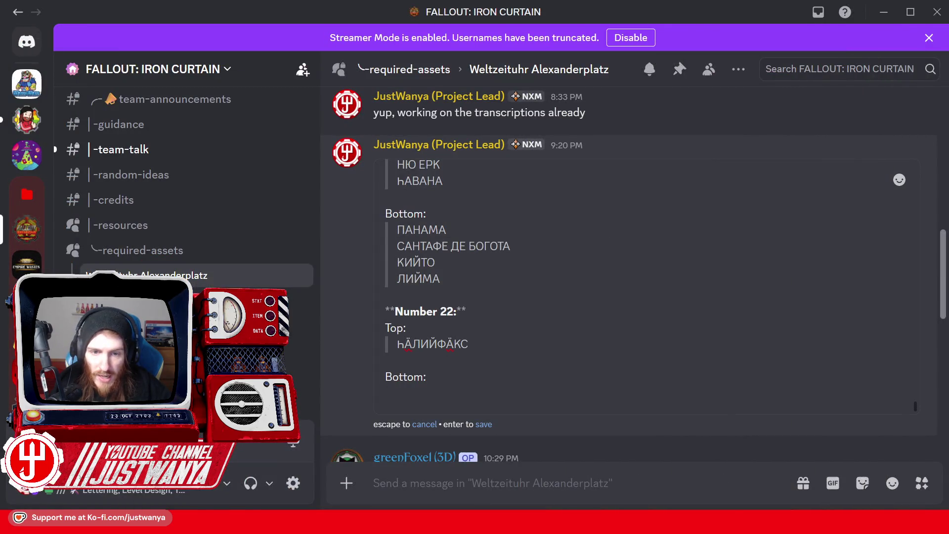
left_click(413, 392)
type("К")
left_click_drag(433, 278, 441, 278)
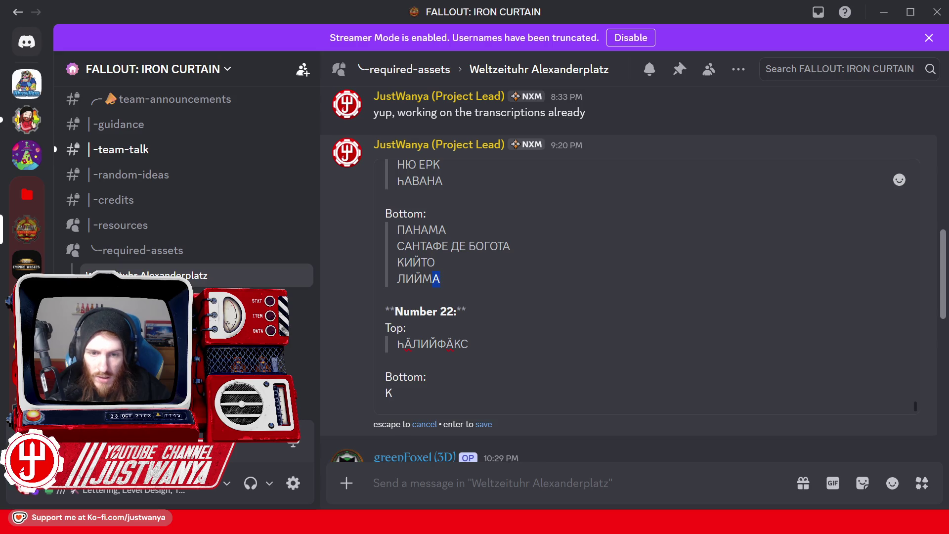
key("ctrl+c")
key("ctrl+End")
key("ctrl+v")
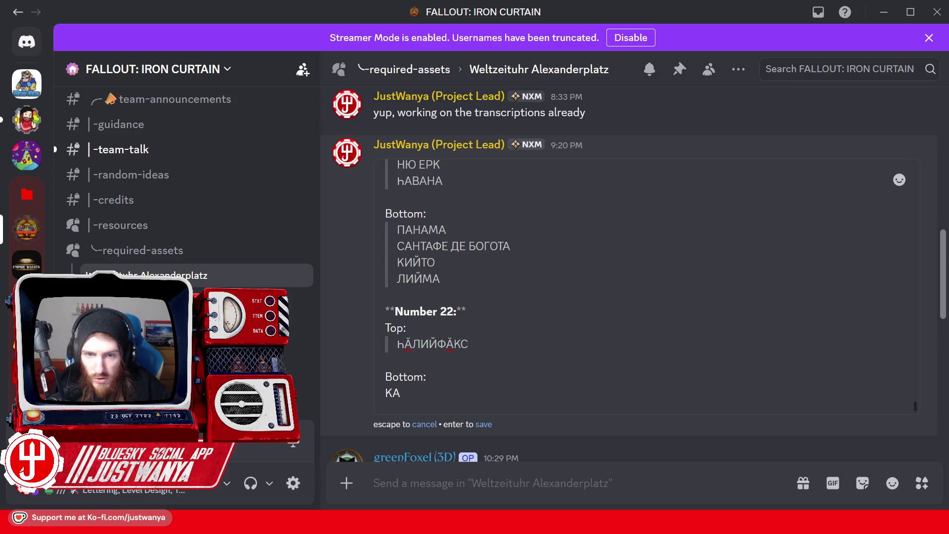
Complete 'КАРАКАС' under Bottom: using letters copied from the list above.
scroll(643, 287, "up", 2)
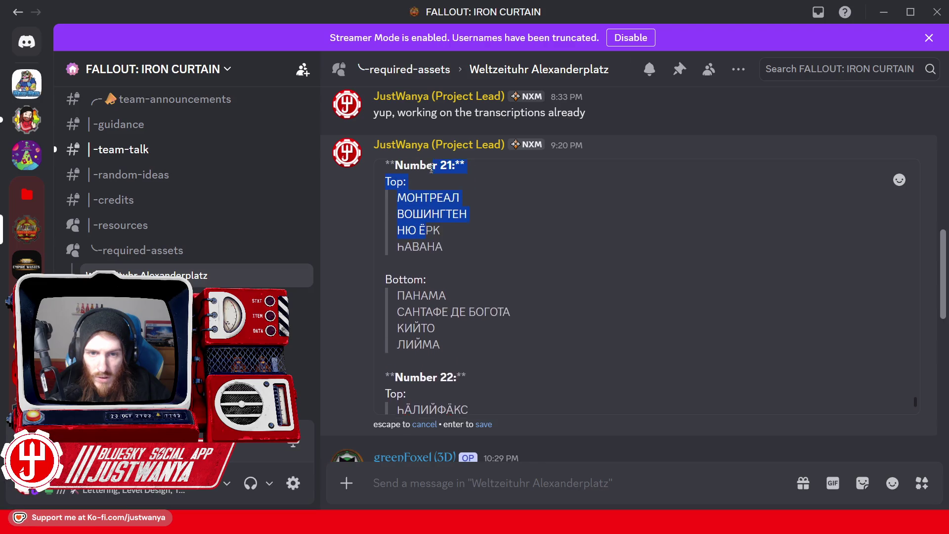
left_click_drag(427, 236, 433, 236)
key("ctrl+c")
key("ctrl+End")
key("ctrl+v")
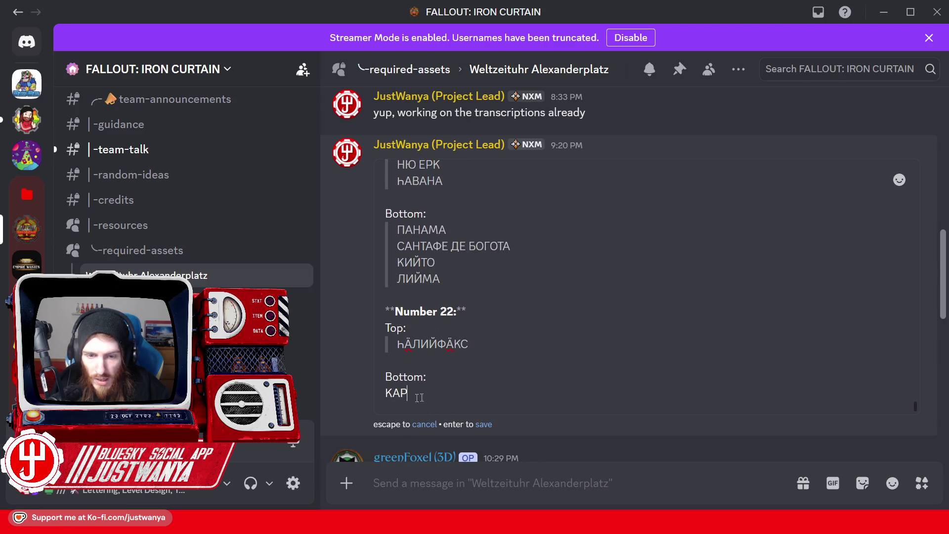
type("А")
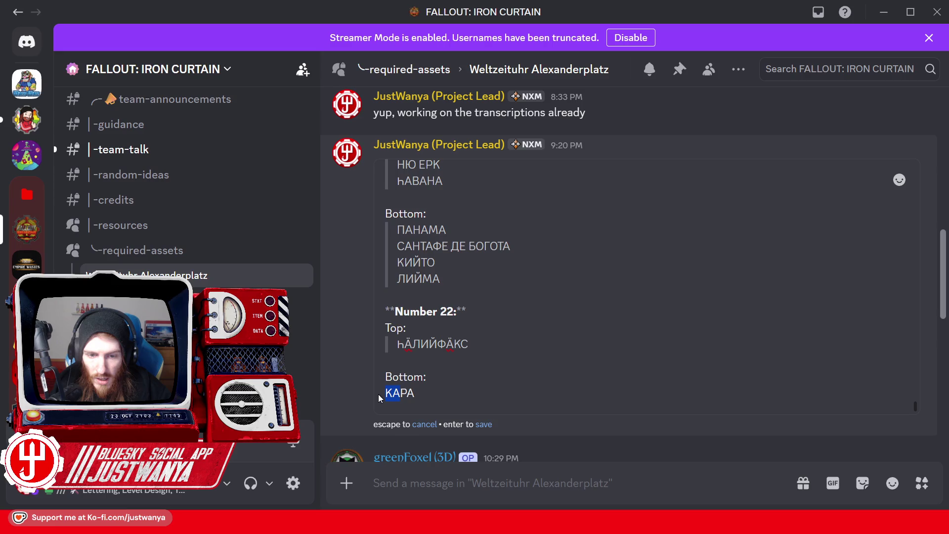
key("ctrl+c")
key("ctrl+End")
key("ctrl+v")
left_click_drag(460, 343, 468, 344)
key("ctrl+c")
key("ctrl+End")
key("ctrl+v")
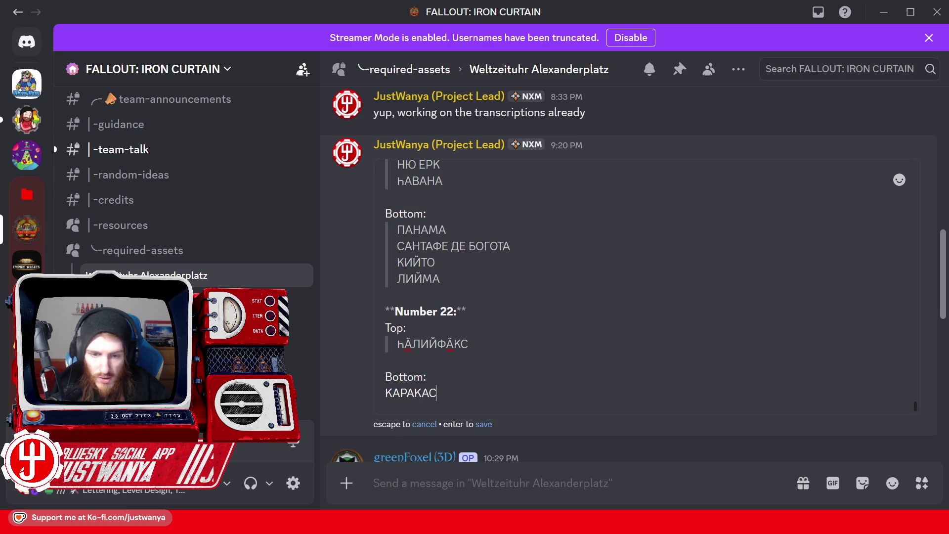
key("shift+Return")
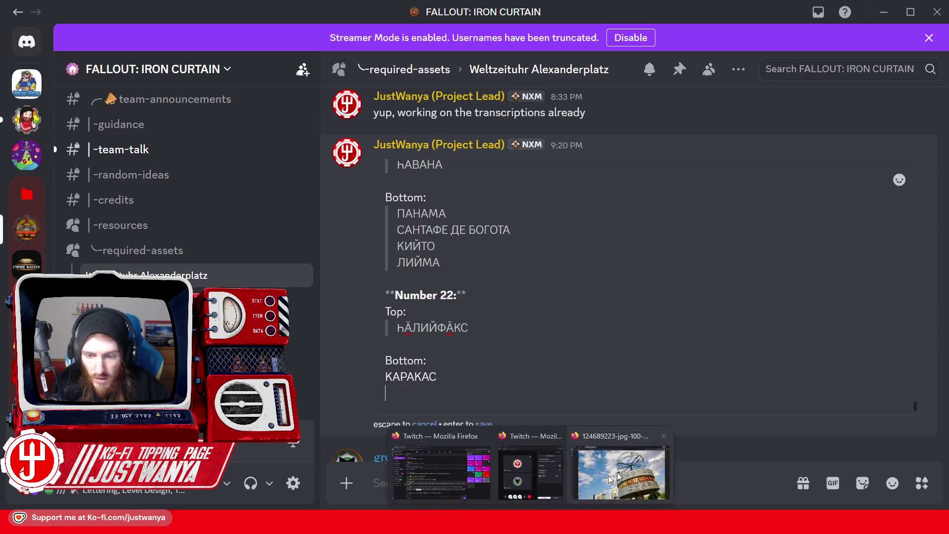
Add 'ЛА ПАС' on the next line and recheck the Weltzeituhr photo.
left_click(610, 476)
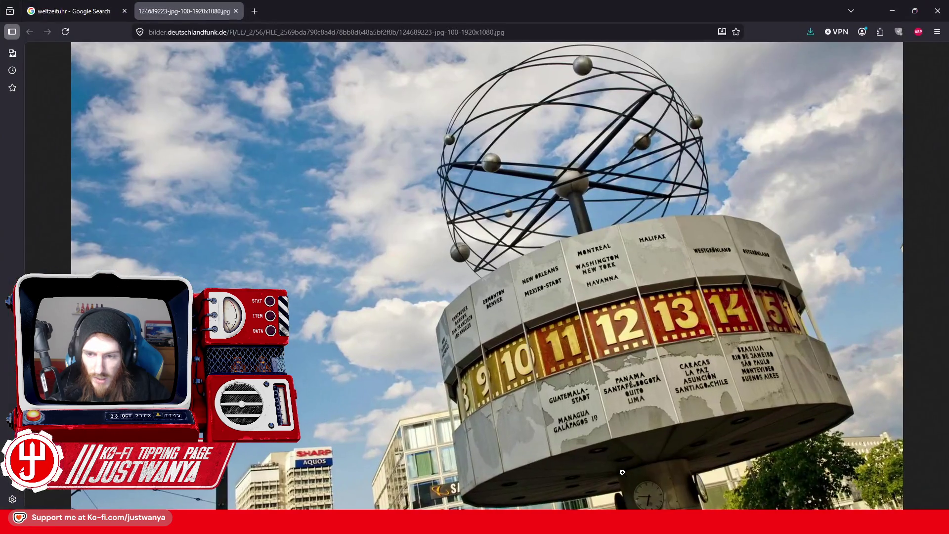
left_click(896, 7)
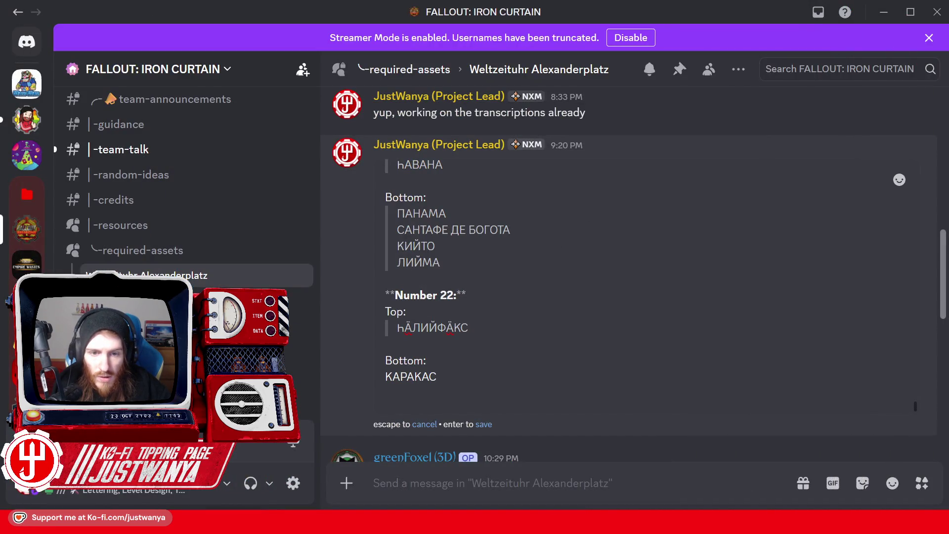
left_click(403, 391)
key("Return")
key("ctrl+v")
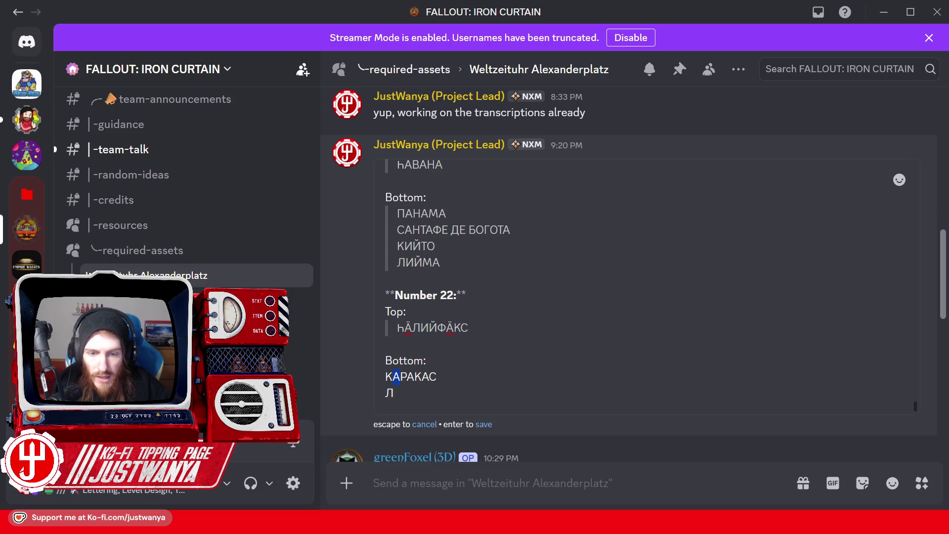
type("А")
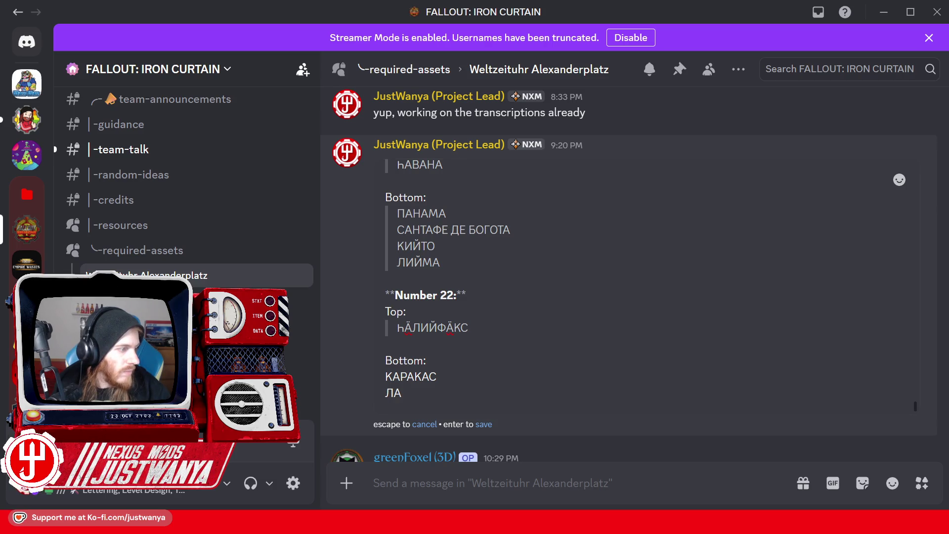
type(" П")
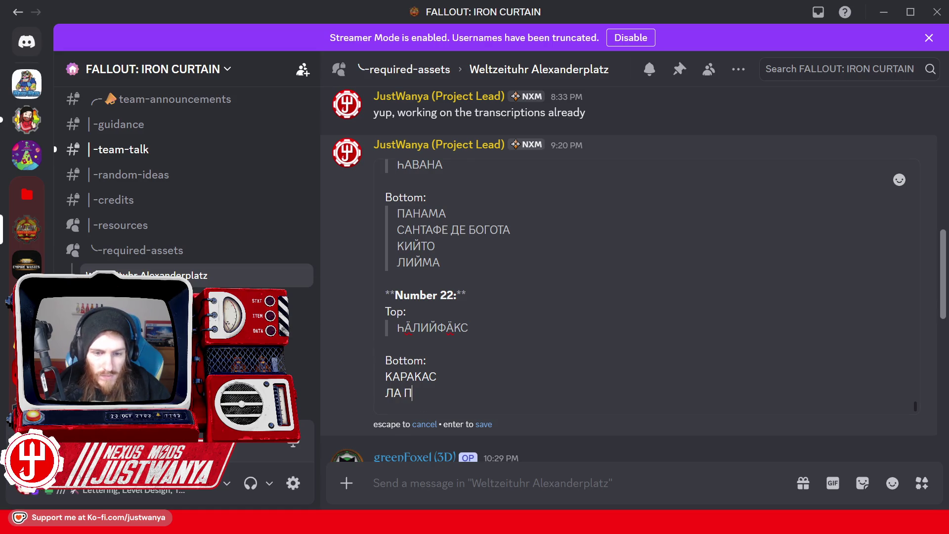
type("А")
left_click(436, 377)
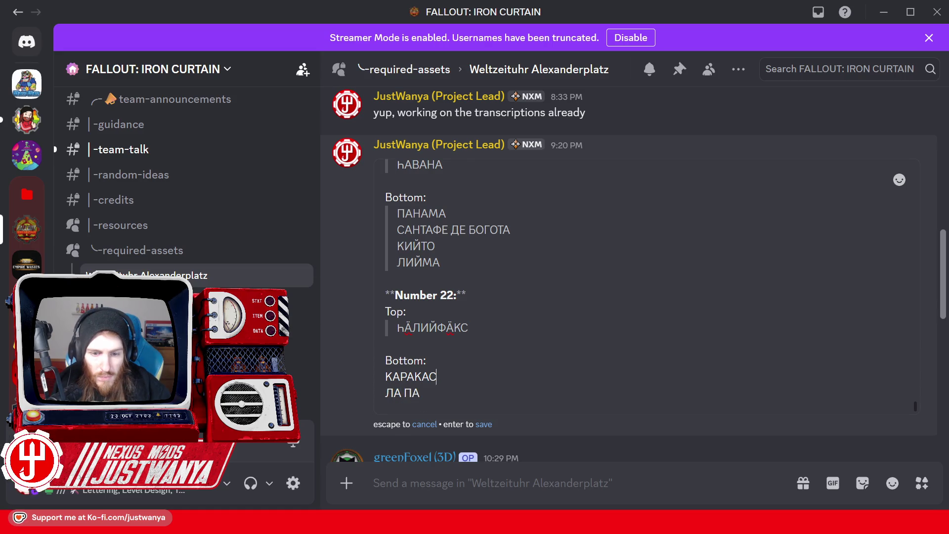
left_click(420, 393)
key("ctrl+v")
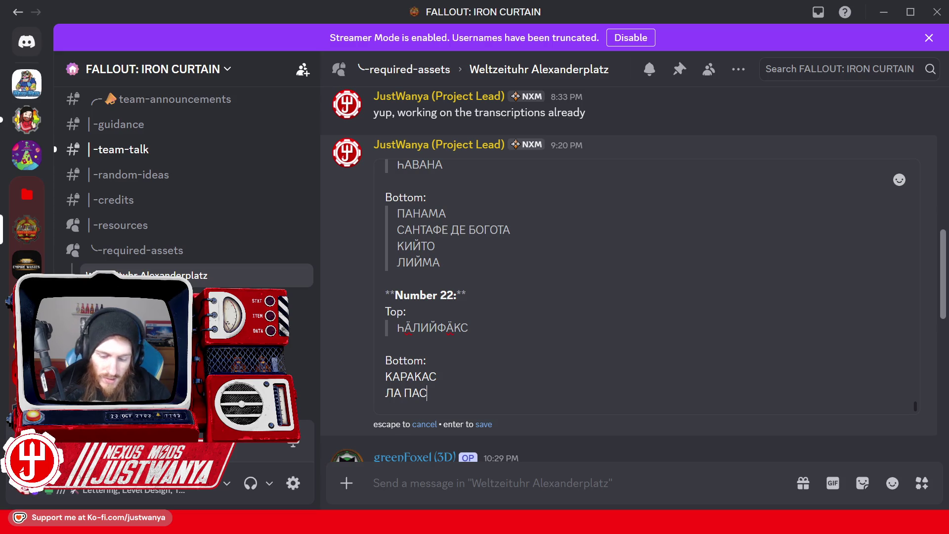
key("shift+Return")
mouse_move(522, 523)
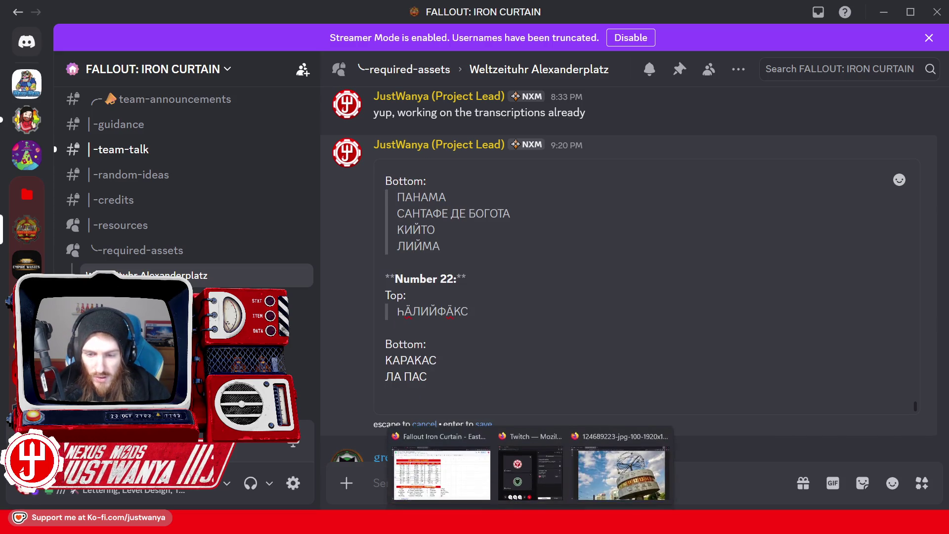
left_click(621, 487)
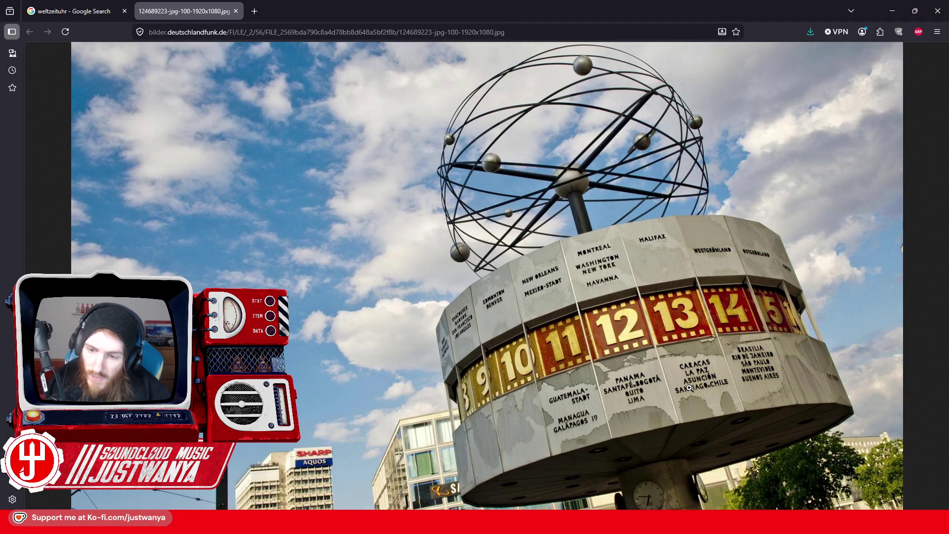
left_click(893, 11)
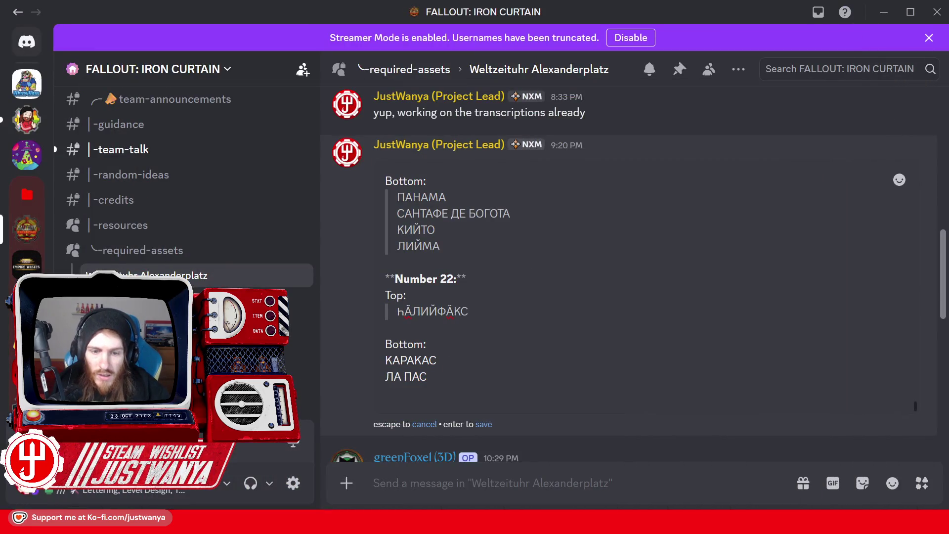
Add 'АСУНЦЁН' as the third Bottom city line.
type("А")
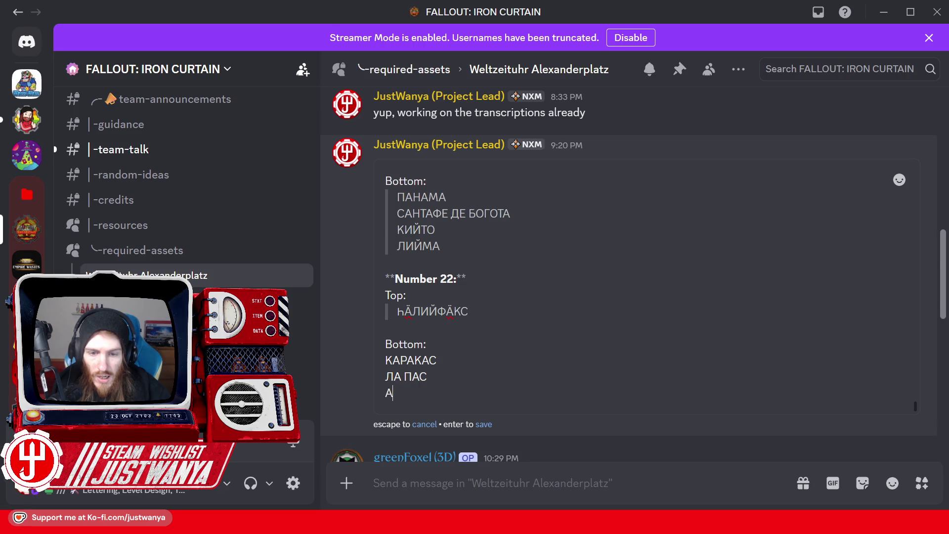
left_click(427, 377)
left_click(414, 385)
key("ctrl+v")
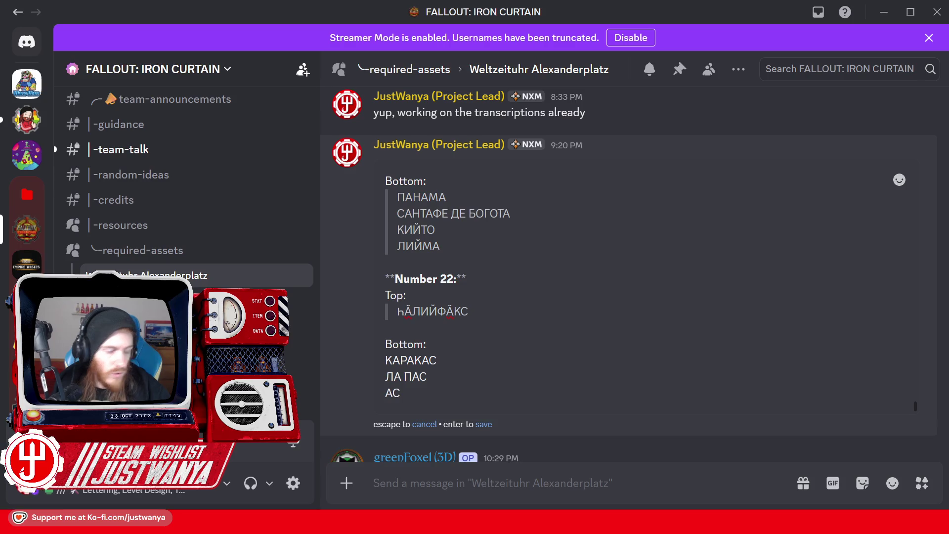
type("У")
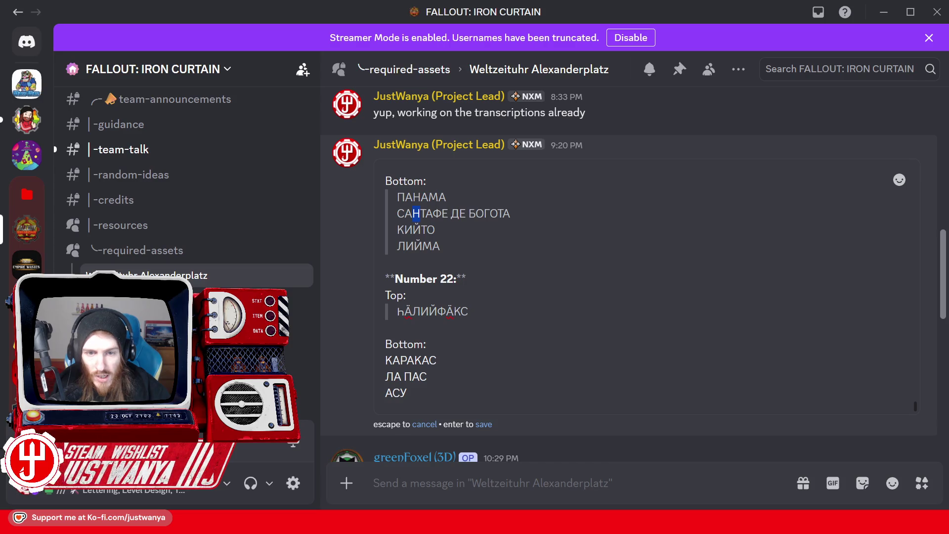
type("Н")
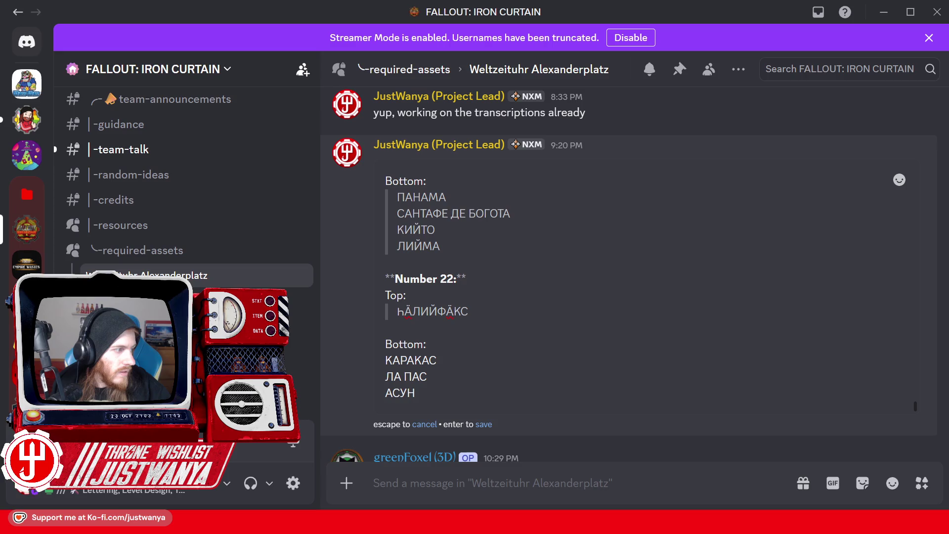
type("Ц")
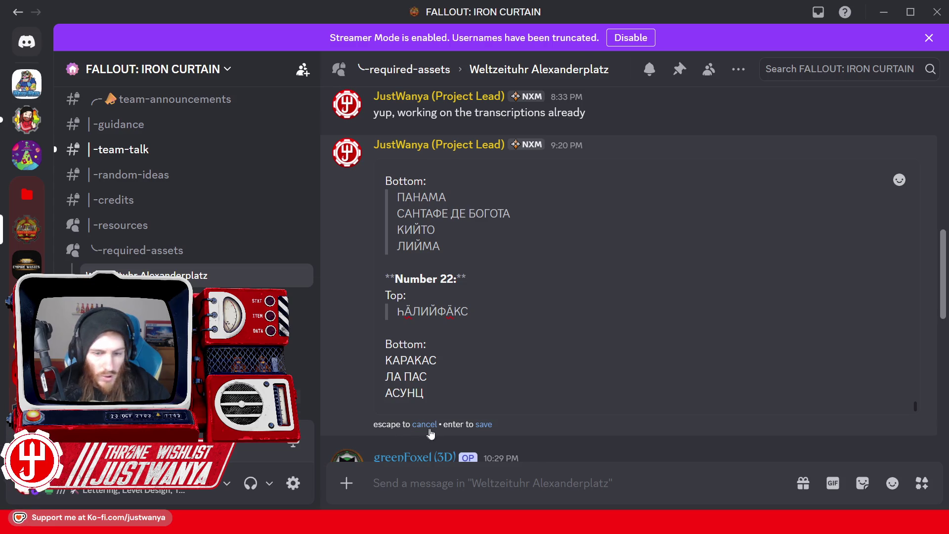
type("Ё")
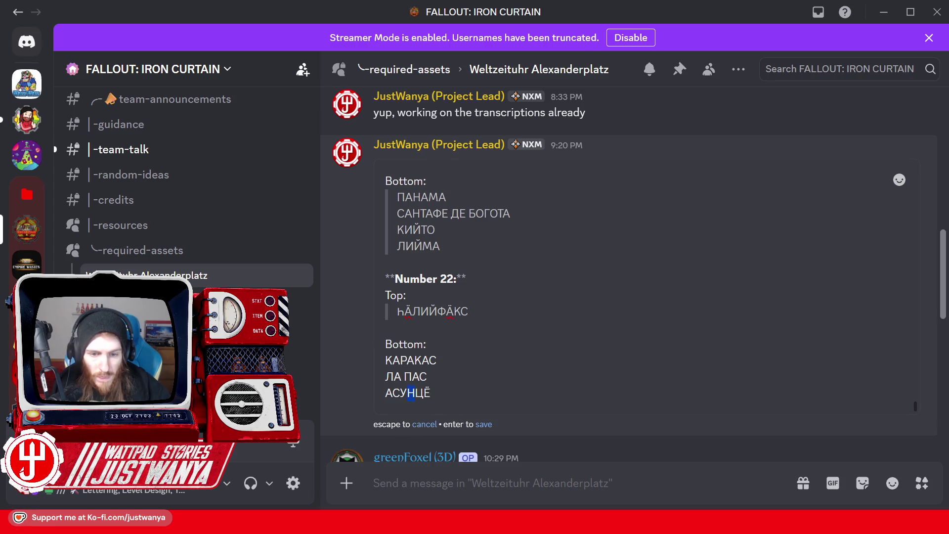
type("Н")
key("shift+Return")
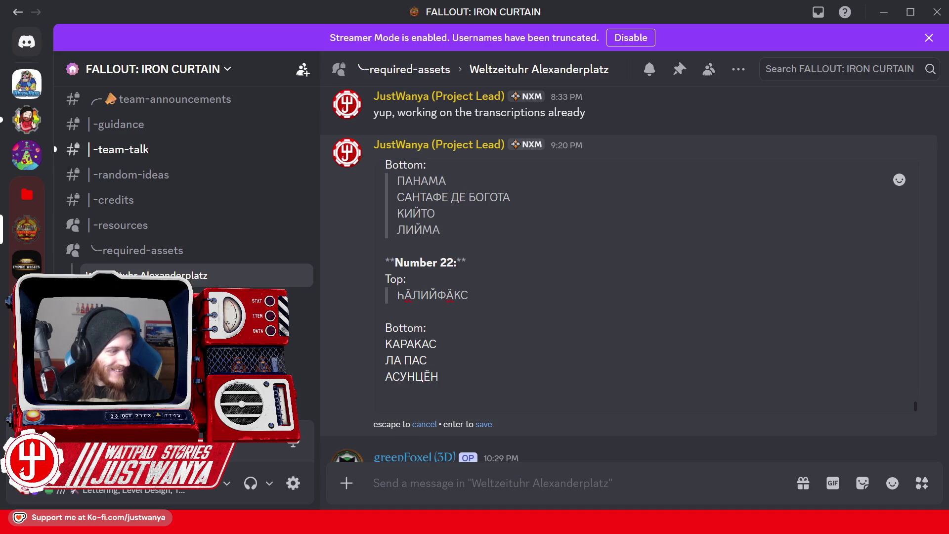
Check the photo, then spell 'САНТИЯГО' on a new line, reusing Т and И.
mouse_move(531, 522)
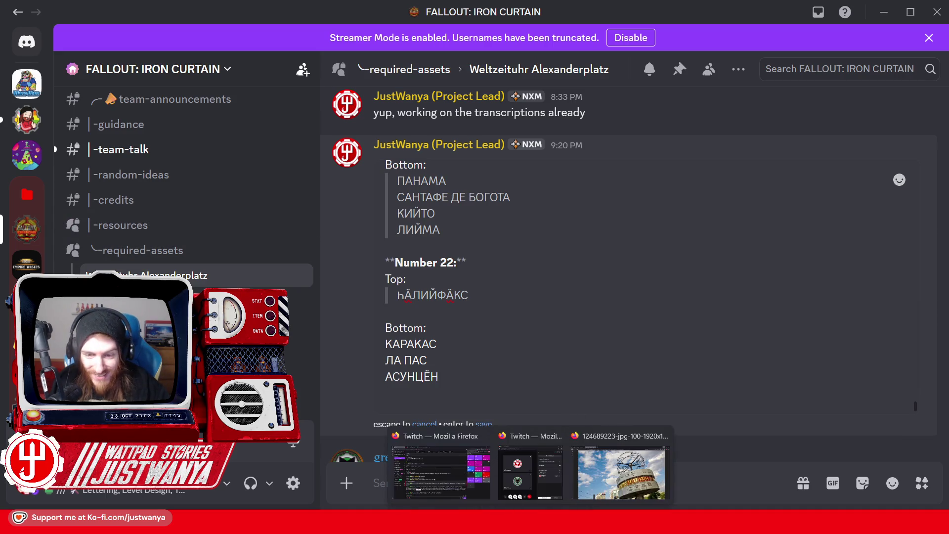
left_click(607, 473)
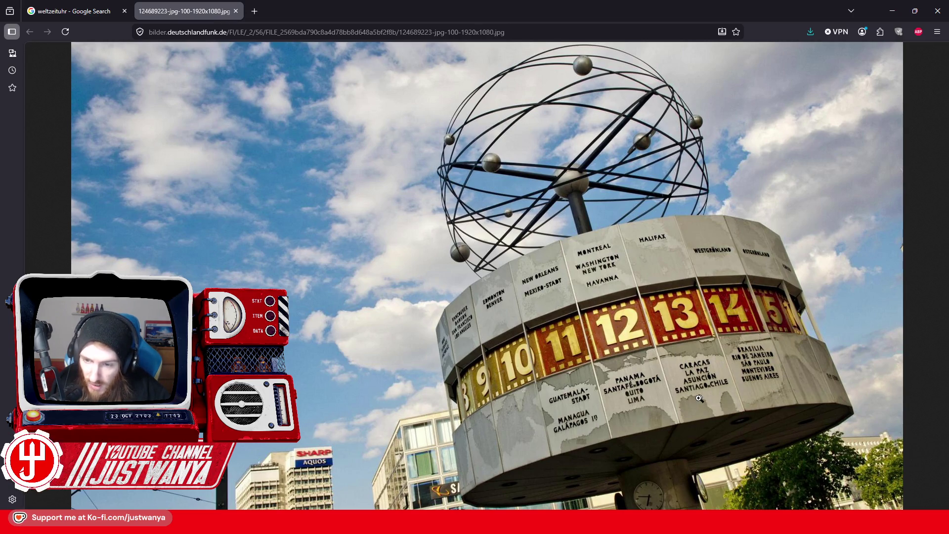
left_click(886, 11)
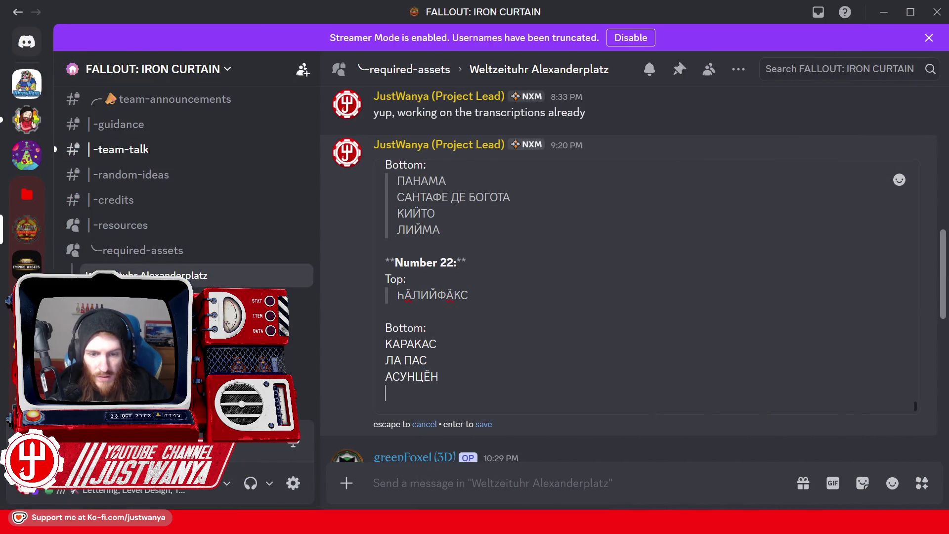
type("СА")
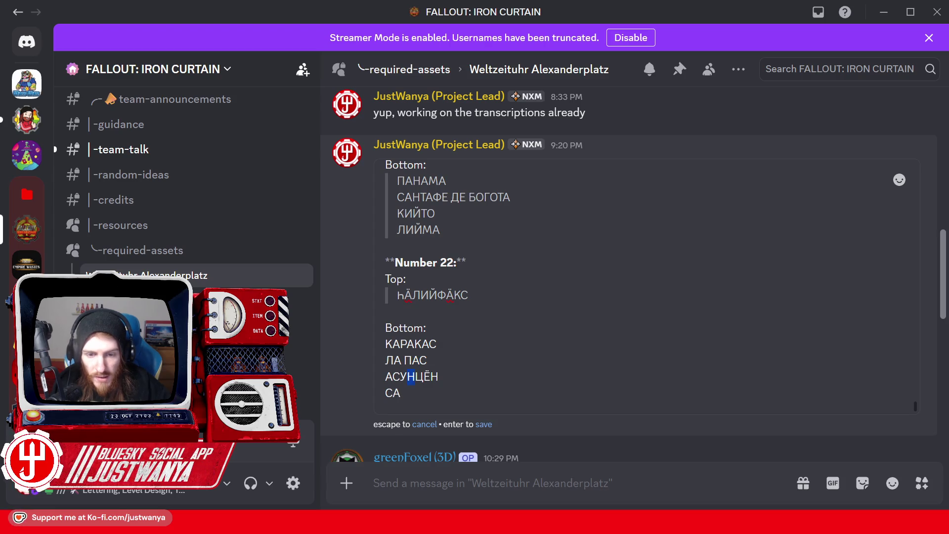
type("Н")
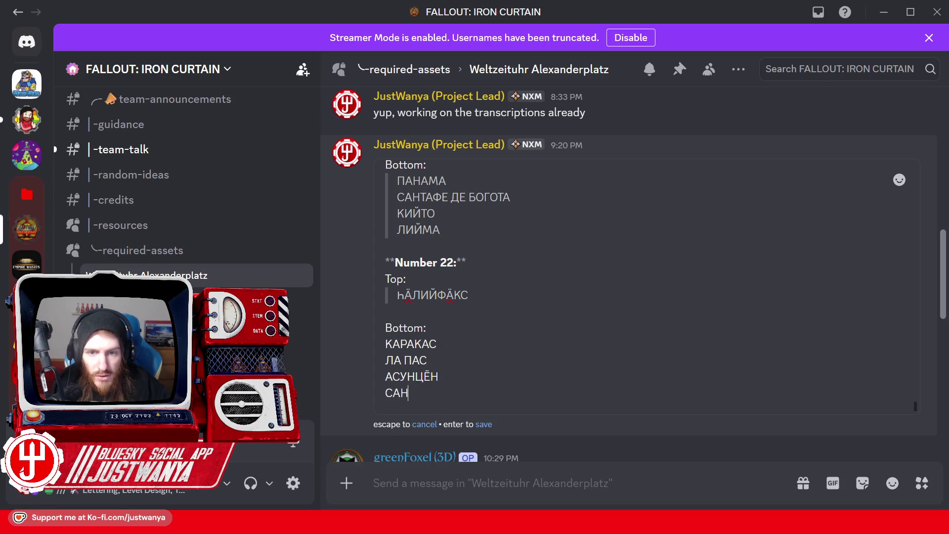
left_click(500, 197)
left_click(439, 389)
type("Т")
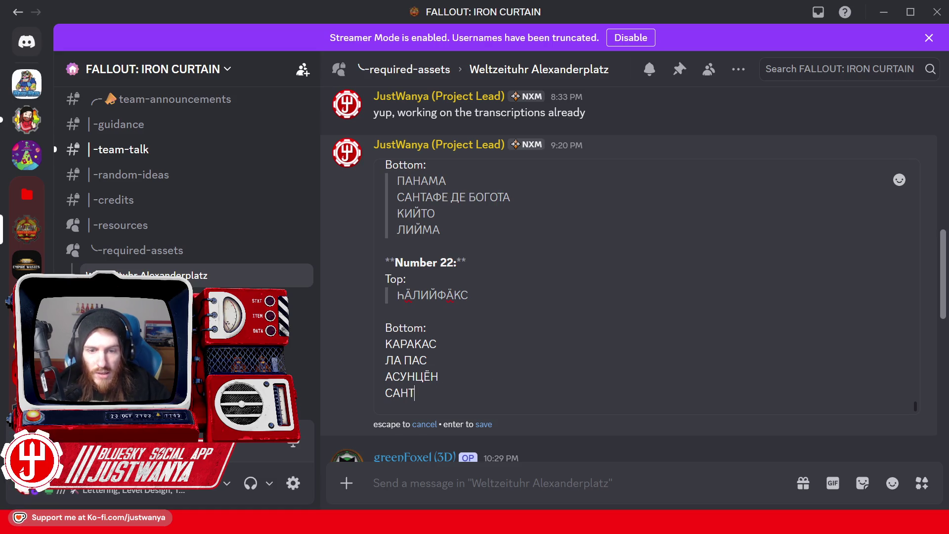
left_click_drag(422, 295, 429, 296)
key("ctrl+c")
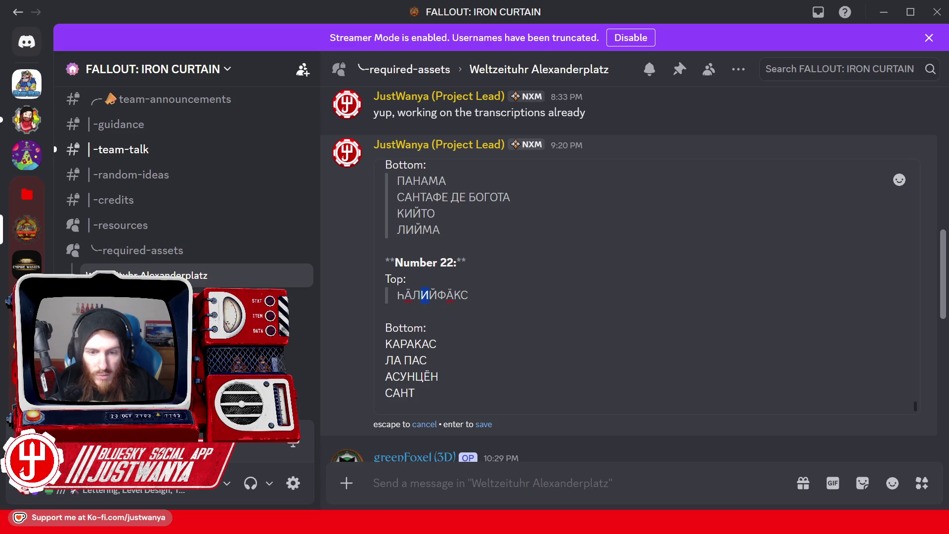
left_click(425, 393)
key("ctrl+v")
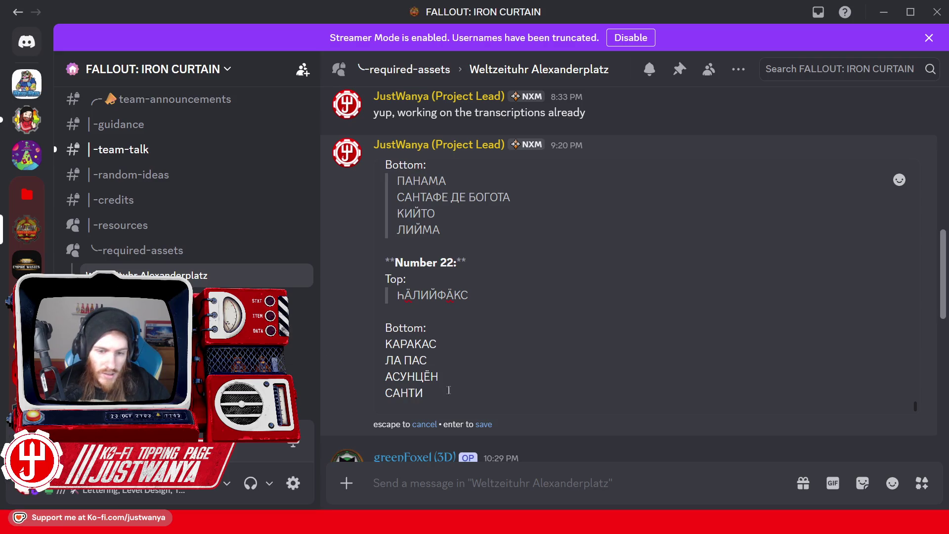
type("Я")
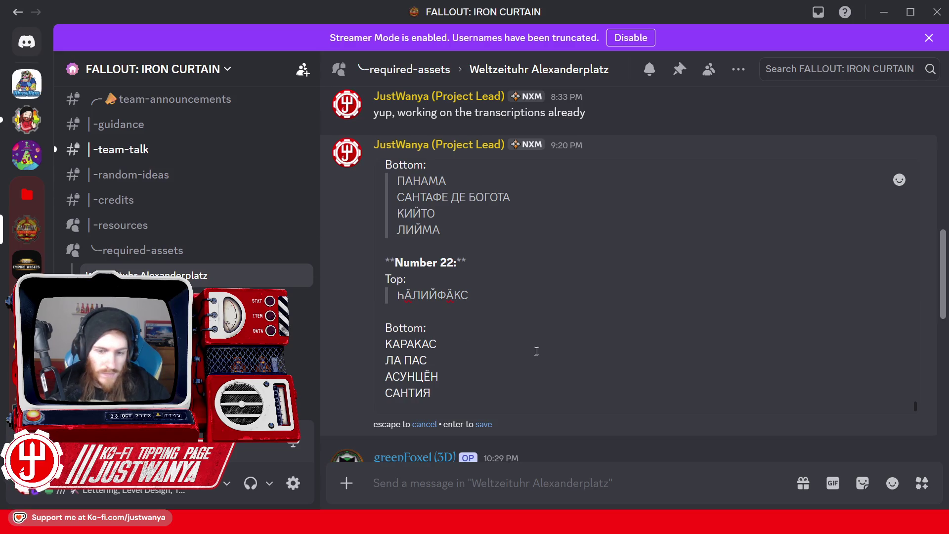
type("Г")
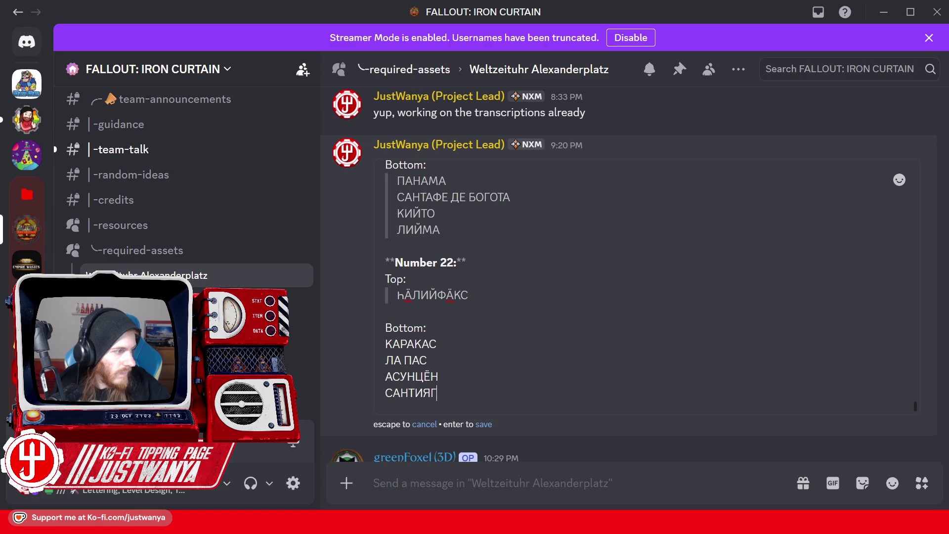
type("О")
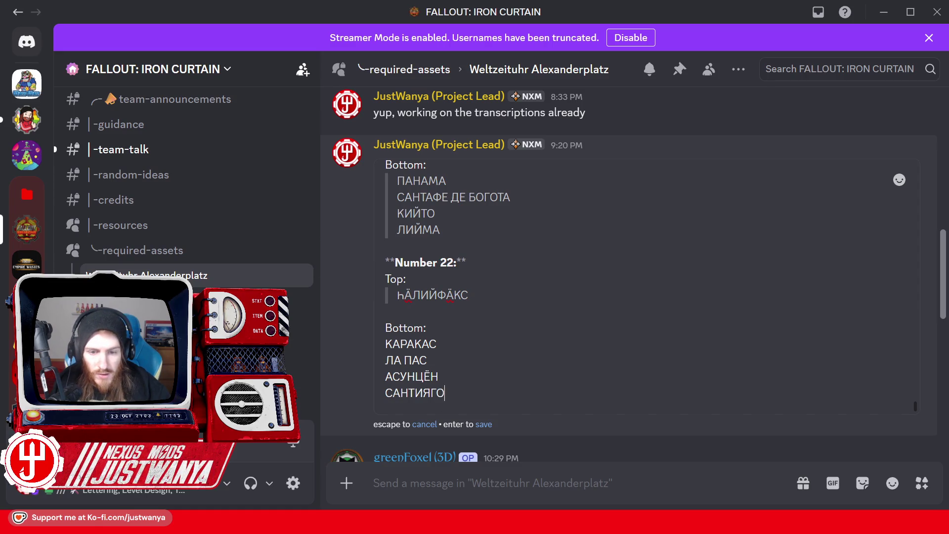
Append 'ДЕ', copied from САНТАФЕ ДЕ БОГОТА, after САНТИЯГО.
double_click(450, 197)
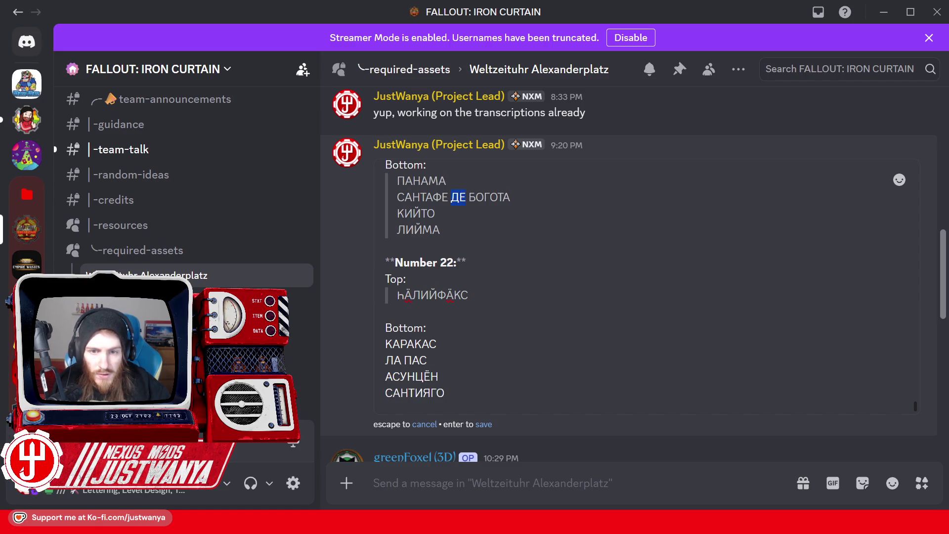
key("ctrl+c")
left_click(445, 393)
key("ctrl+v")
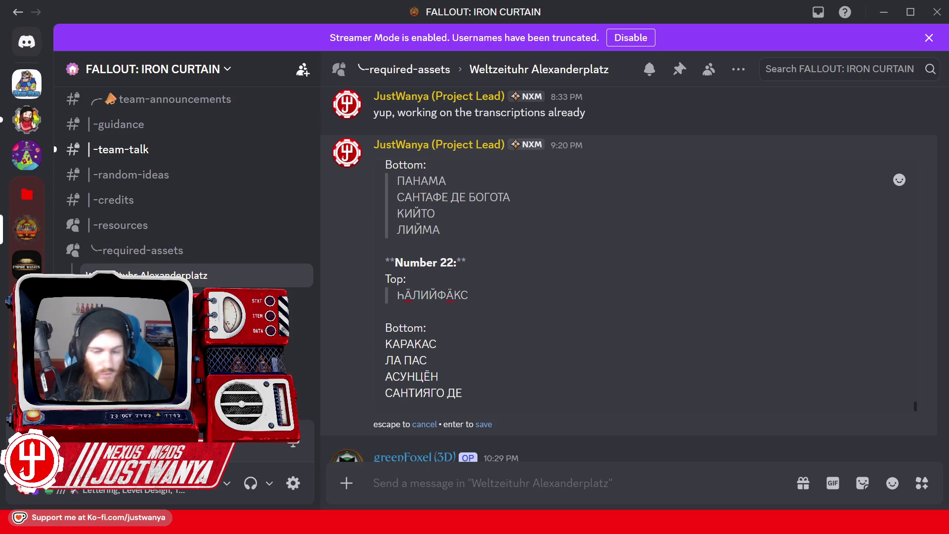
Finish the line as 'САНТИЯГО ДЕ ТШИЙЛЕ' and compare it against the photo.
type(" Т")
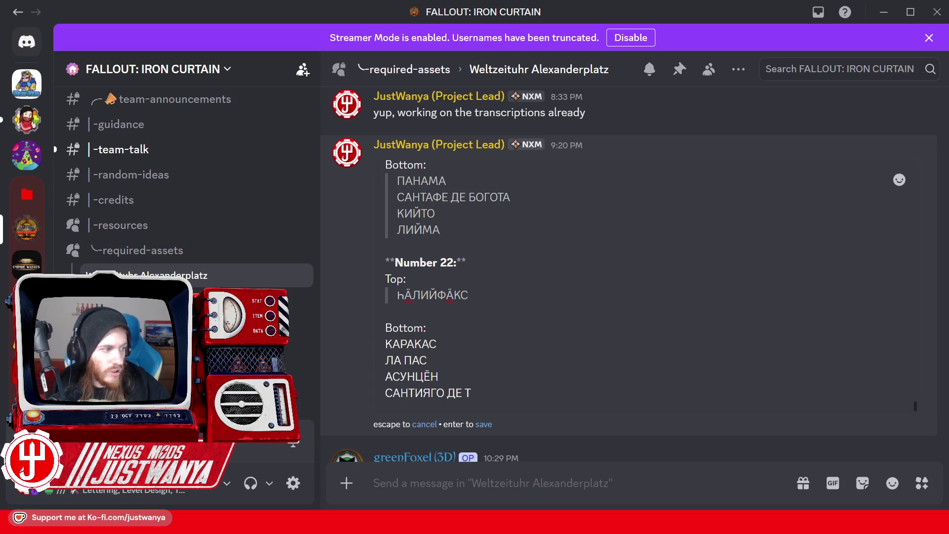
type("Ш")
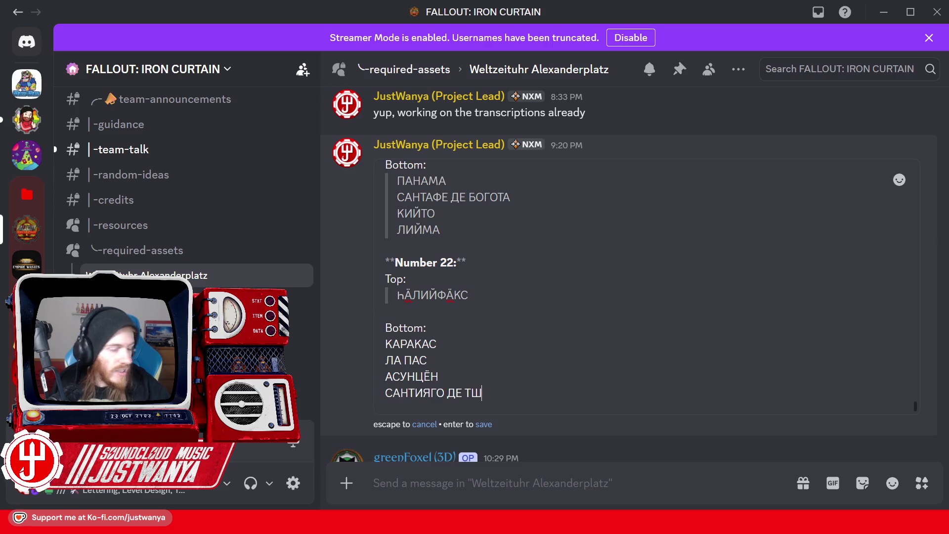
mouse_move(420, 295)
left_mouse_down()
mouse_move(437, 294)
mouse_move(413, 295)
left_mouse_up()
key("ctrl+c")
key("ctrl+End")
key("ctrl+v")
key("ctrl+c")
left_click(514, 393)
key("ctrl+v")
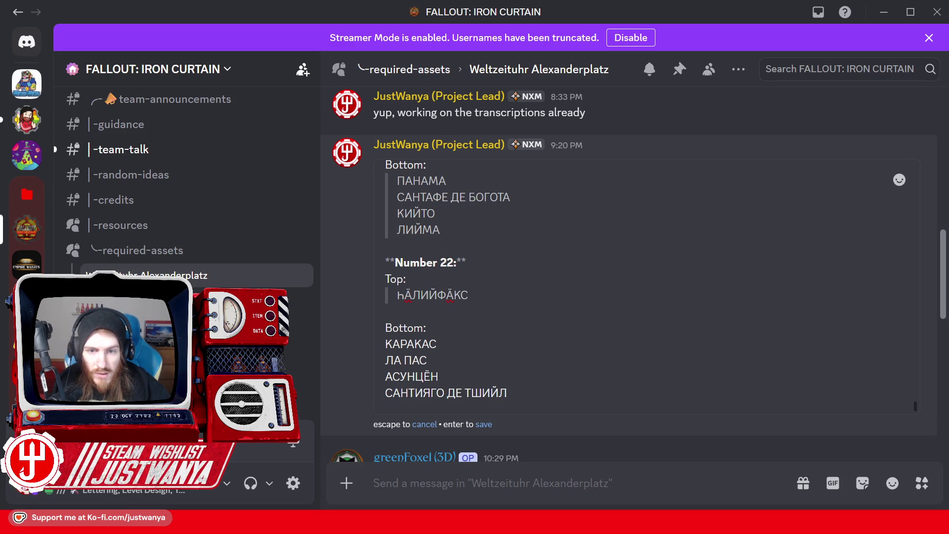
key("ctrl+c")
left_click(509, 393)
key("ctrl+v")
key("shift+Return")
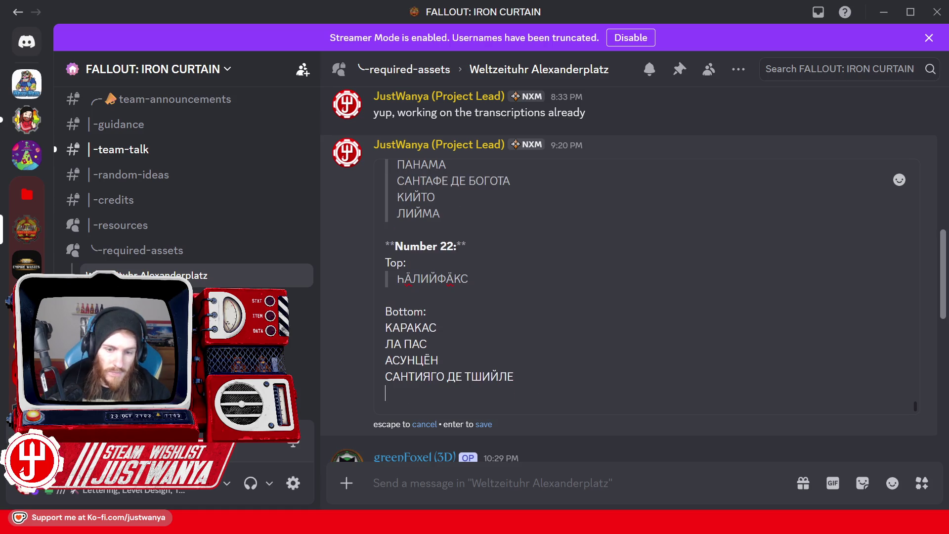
mouse_move(531, 522)
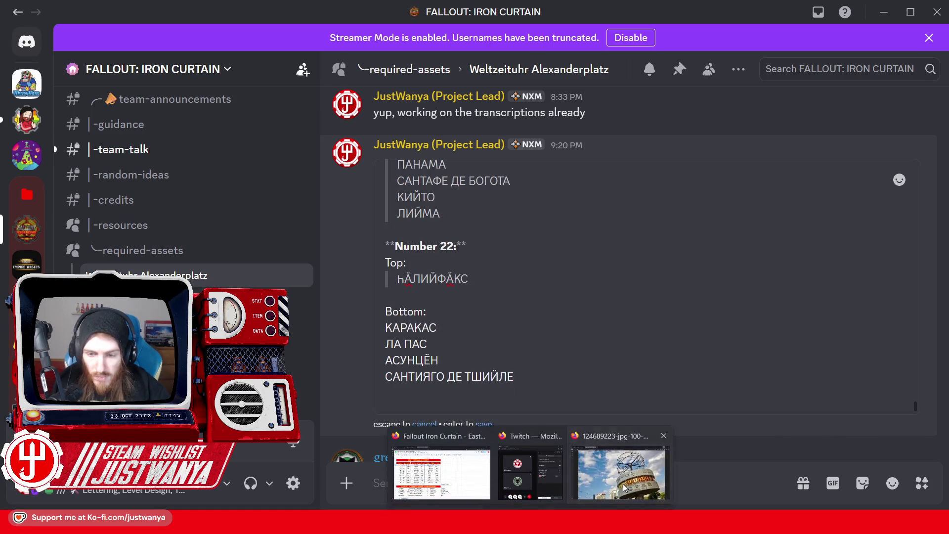
left_click(638, 431)
left_click(893, 11)
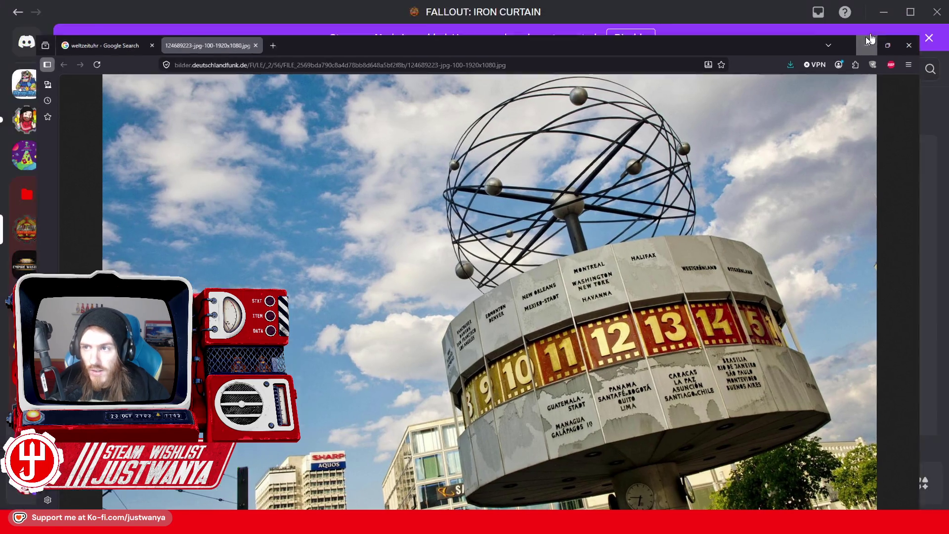
Quote the four Bottom city lines and add a '**Number 23:**' heading below.
triple_click(493, 368)
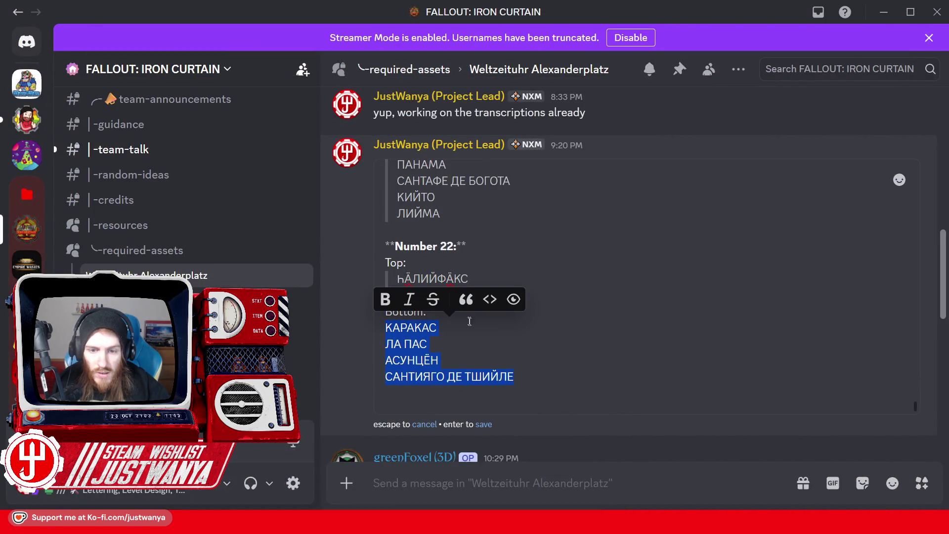
left_click(469, 299)
key("shift+Return")
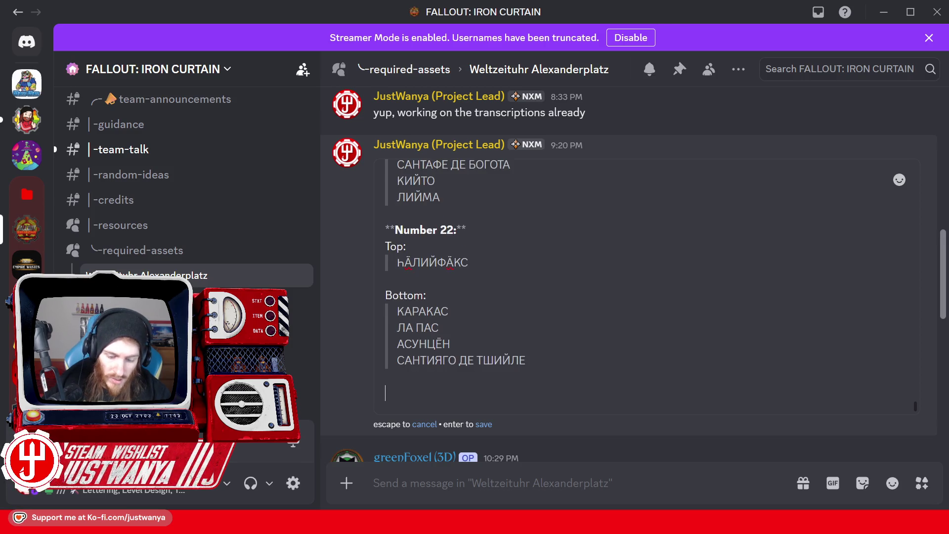
type("**Number 23:**")
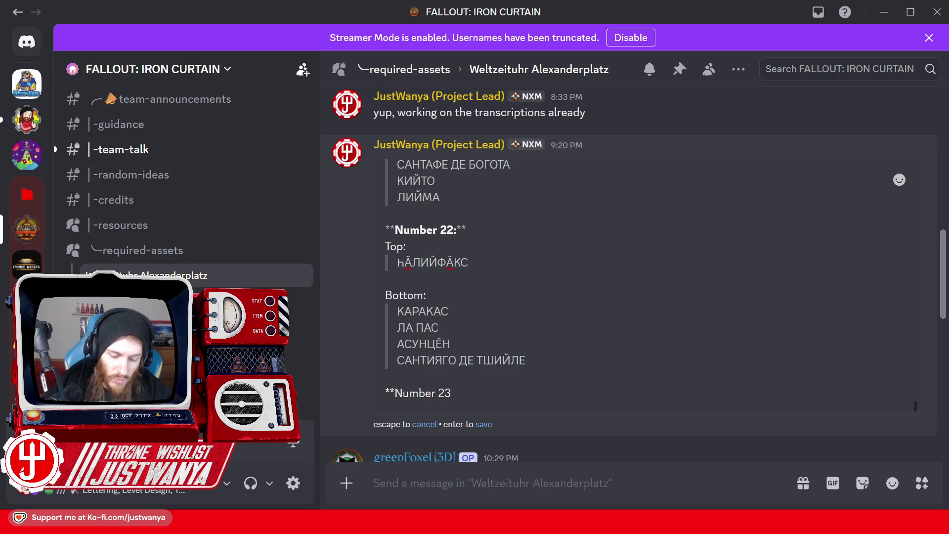
key("shift+Return")
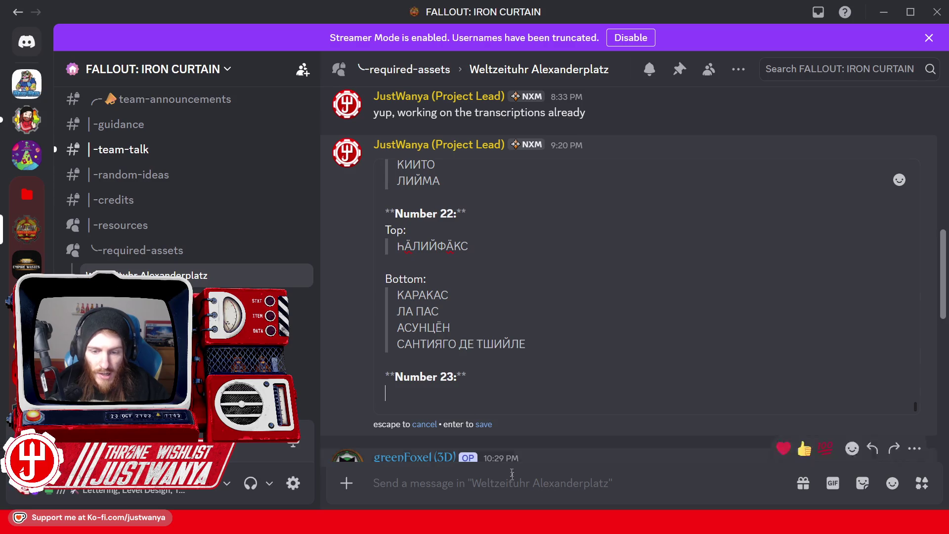
Add a 'Top:' section under Number 23 and paste В to start its first city.
left_click(425, 467)
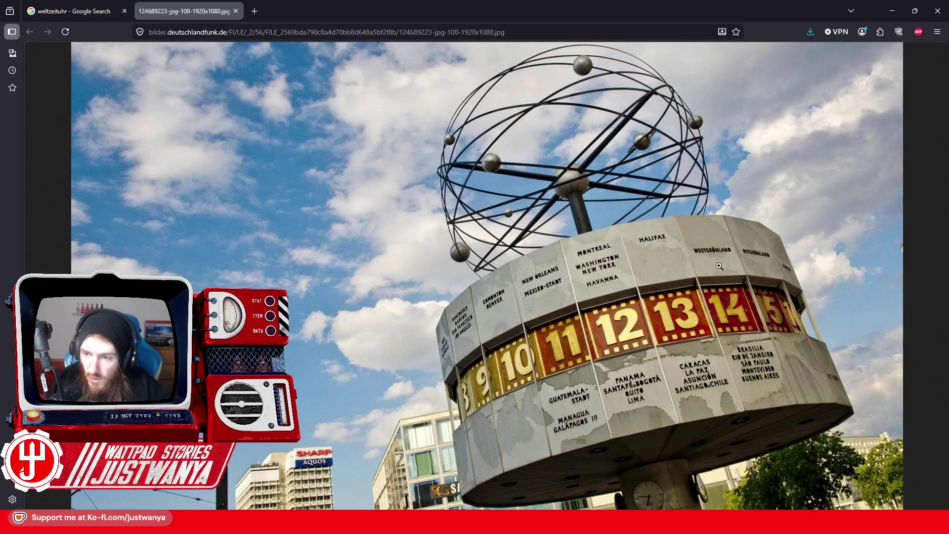
left_click(893, 11)
scroll(916, 375, "up", 10)
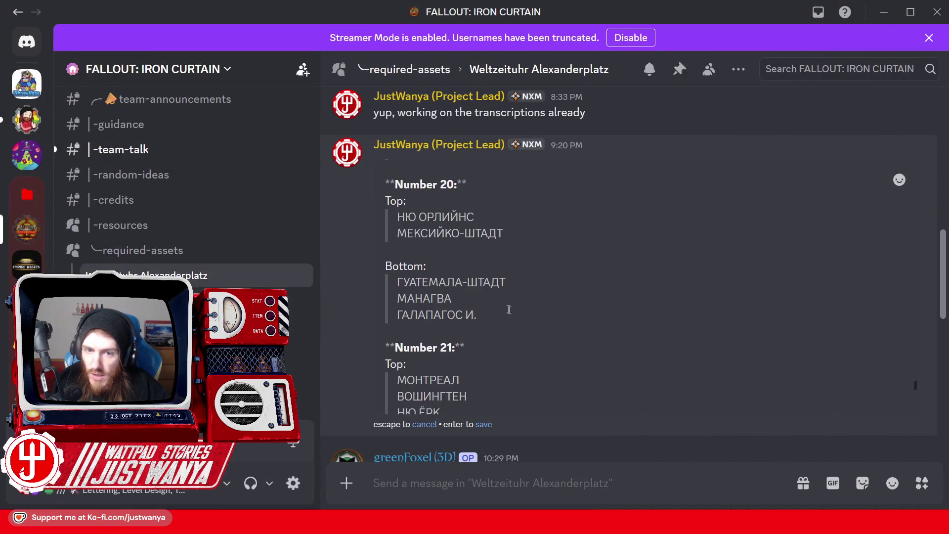
mouse_move(916, 375)
left_mouse_down()
mouse_move(922, 165)
mouse_move(918, 408)
left_mouse_up()
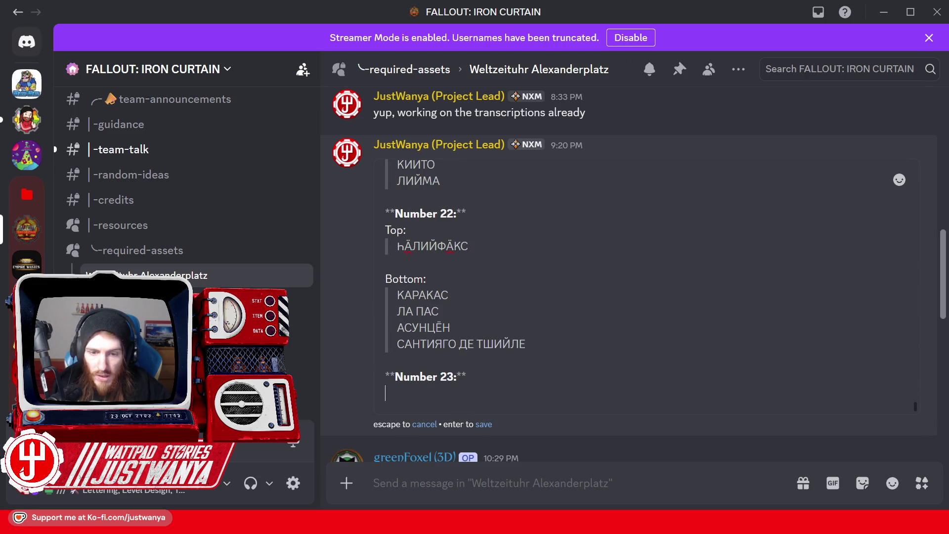
type("Top:")
key("shift+Return")
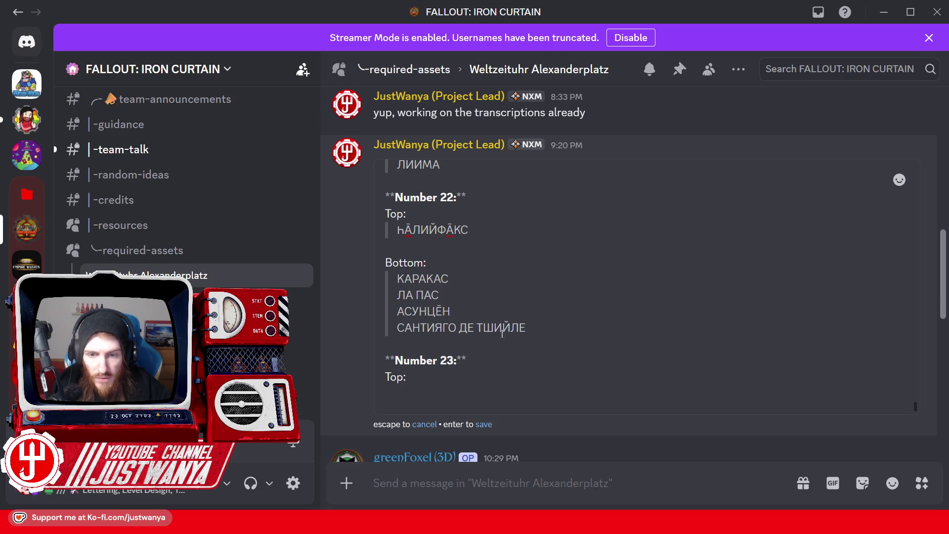
scroll(464, 302, "up", 5)
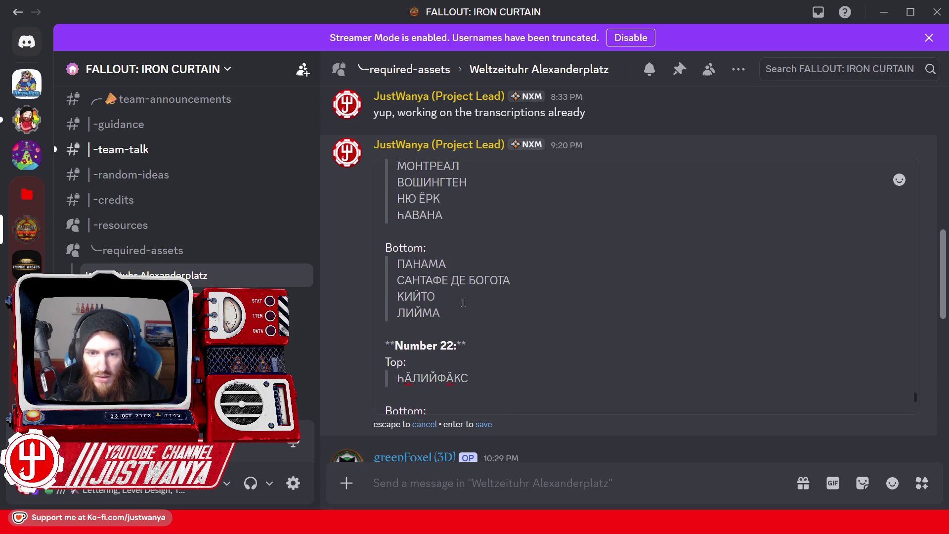
scroll(463, 302, "up", 3)
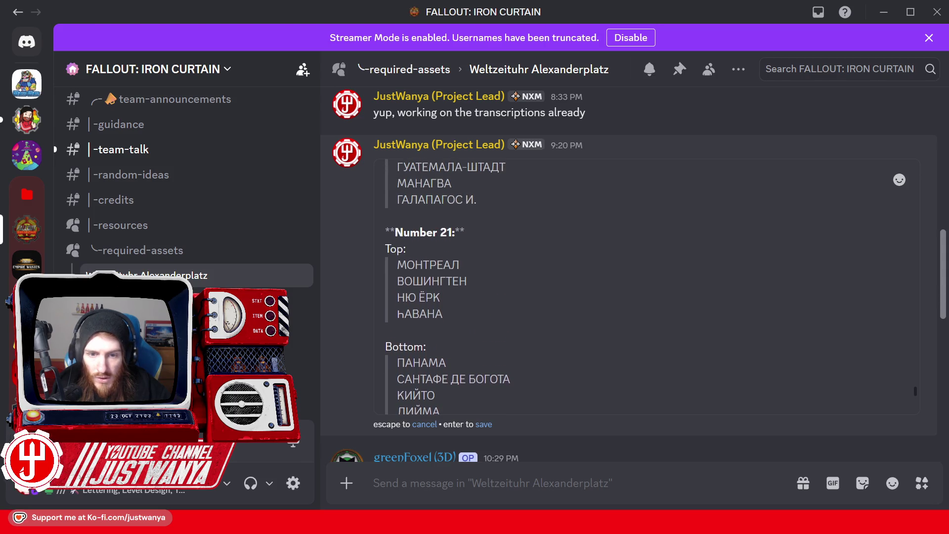
left_click_drag(398, 281, 405, 281)
scroll(405, 281, "down", 8)
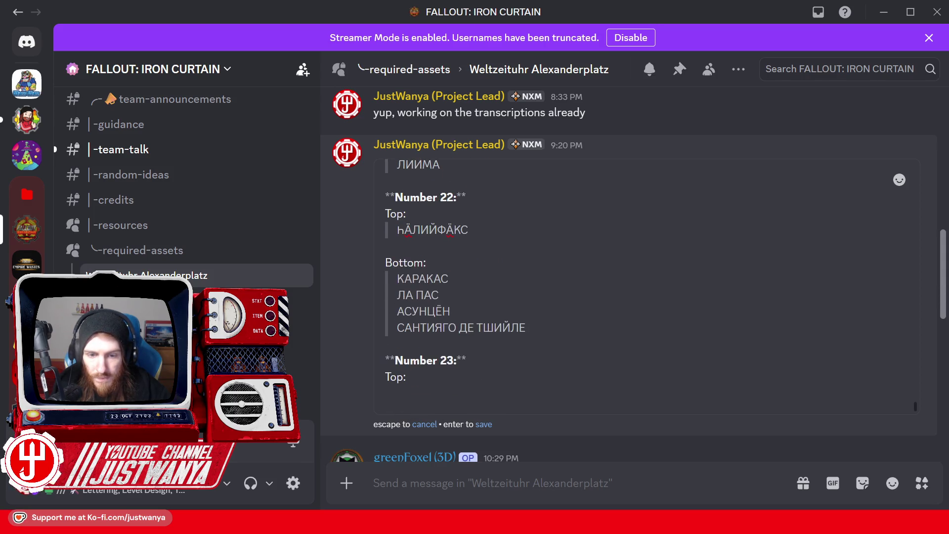
key("ctrl+v")
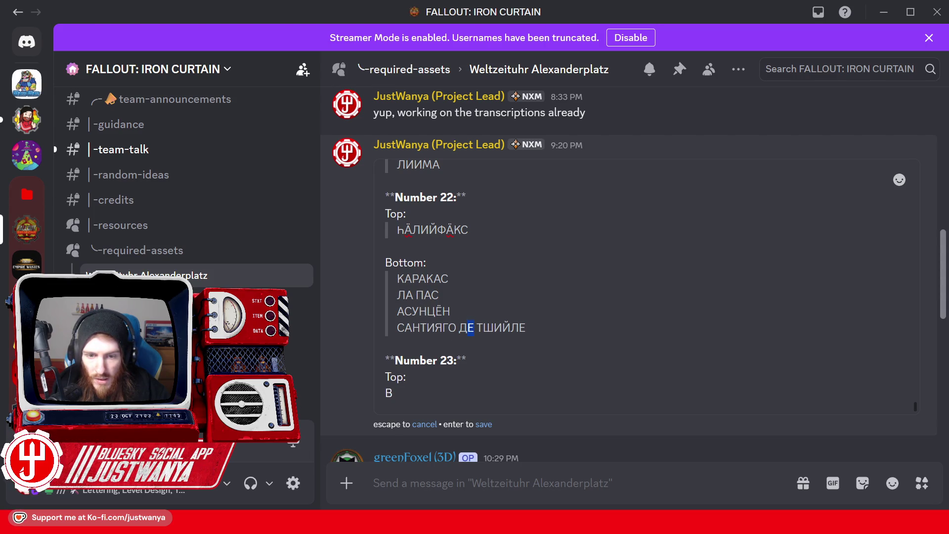
Begin the Top entry as ВЕСТГРÖН, pasting С and Г copied from САНТИЯГО.
type("Е")
left_click_drag(397, 328, 405, 328)
key("ctrl+c")
left_click(400, 393)
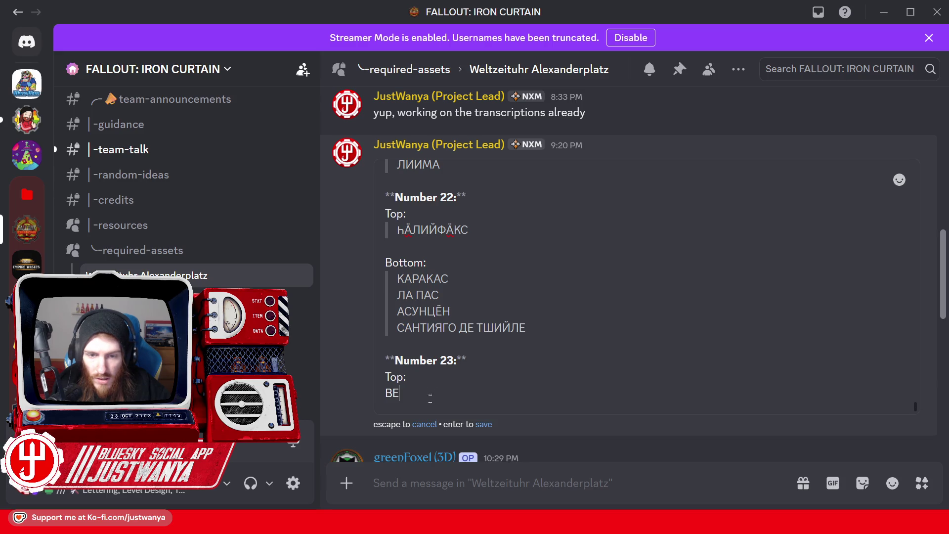
key("ctrl+v")
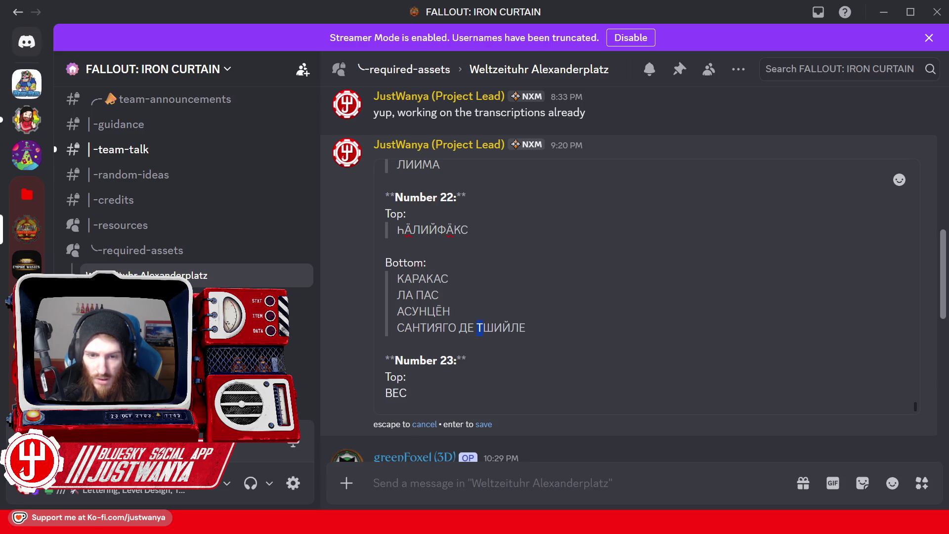
key("Down")
key("Down")
key("Down")
type("Т")
left_click(450, 327)
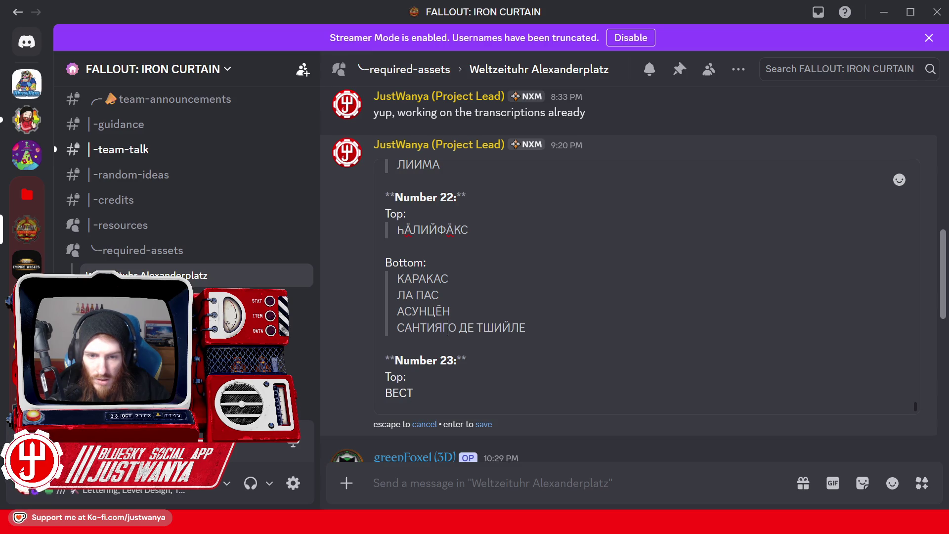
left_click(427, 398)
key("ctrl+v")
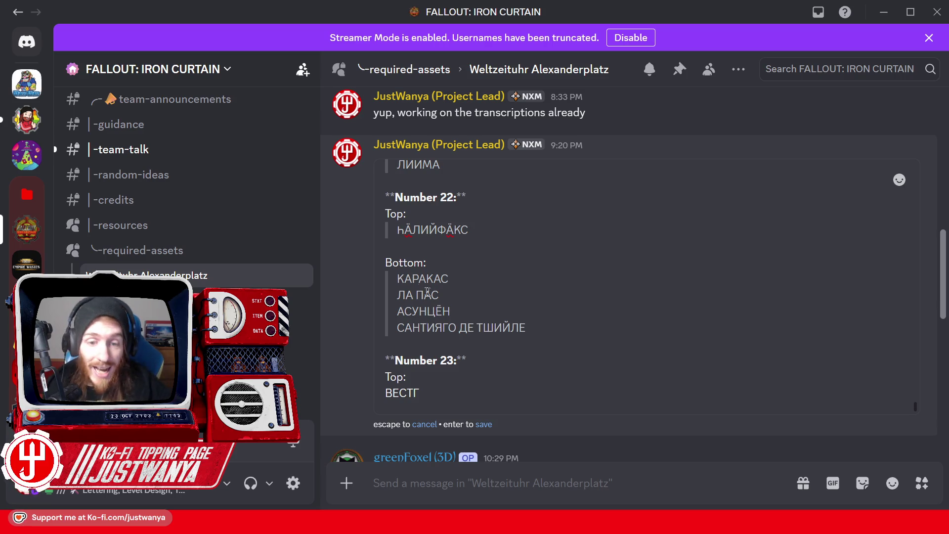
type("Р")
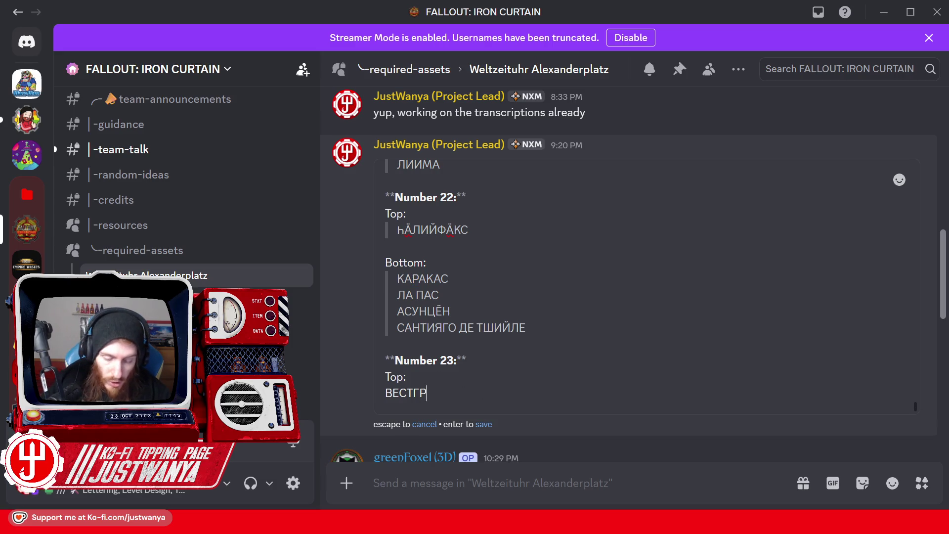
type("Ö")
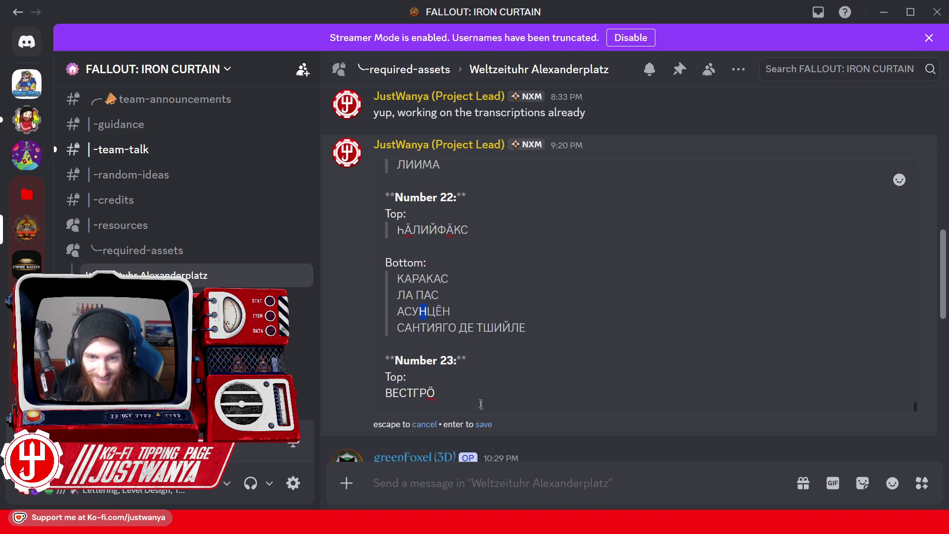
type("Н")
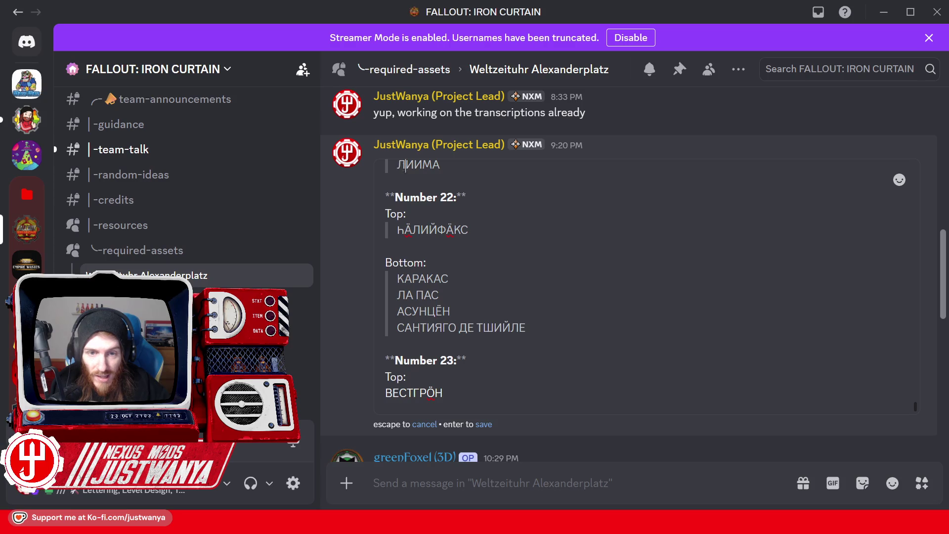
Complete ВЕСТГРÖНЛАНД with Л, АН and Д, then add a Bottom: line beneath it.
left_click(405, 185)
key("shift+Left")
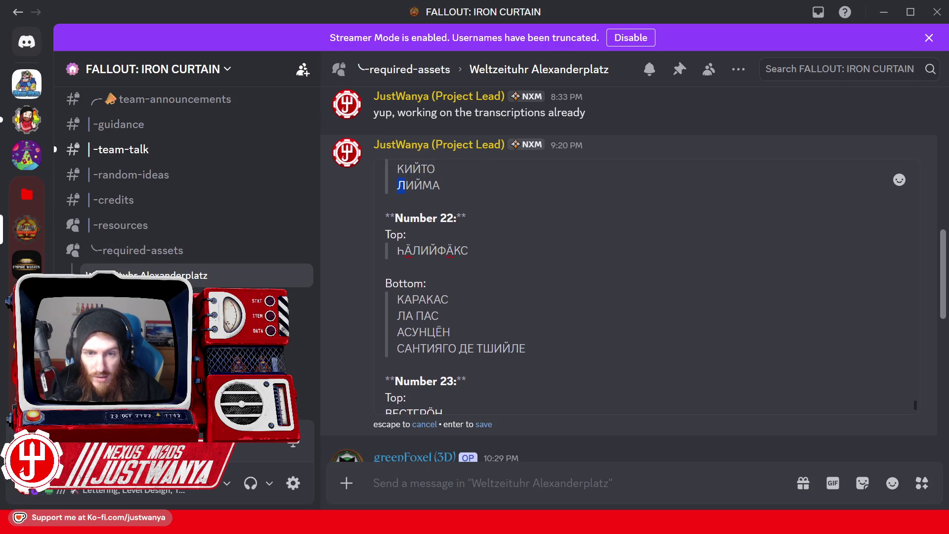
left_click(443, 393)
type("Л")
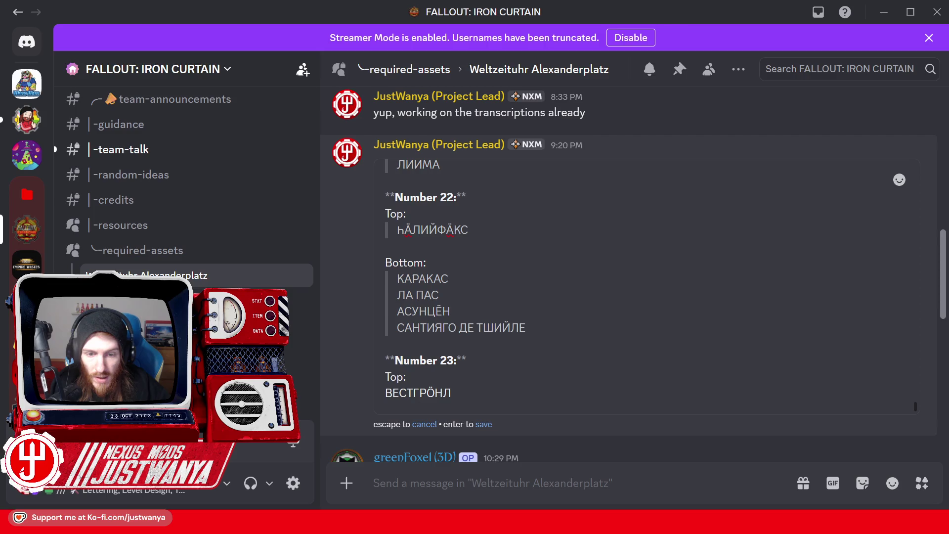
left_click_drag(405, 327, 467, 328)
key("ctrl+c")
left_click(451, 394)
key("ctrl+v")
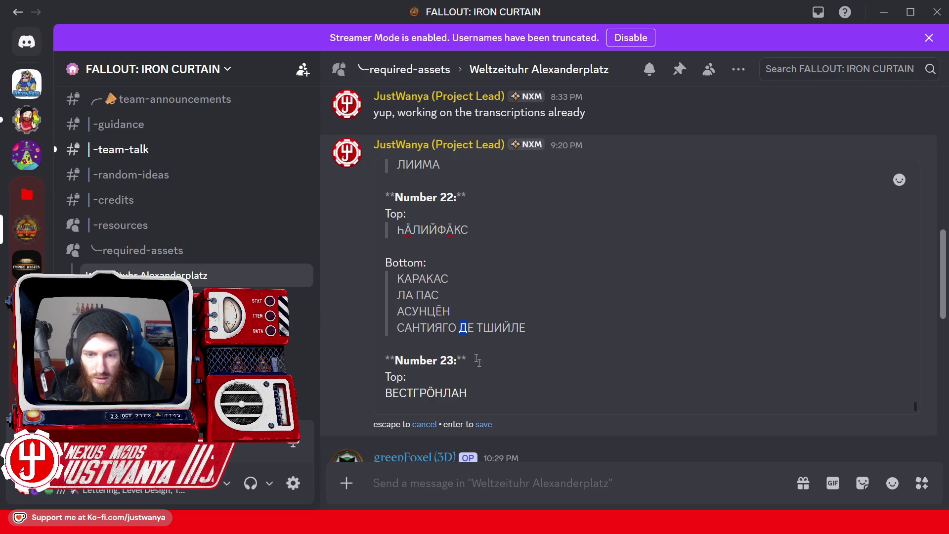
key("ctrl+c")
left_click(467, 393)
key("ctrl+v")
key("shift+Return")
key("shift+Return")
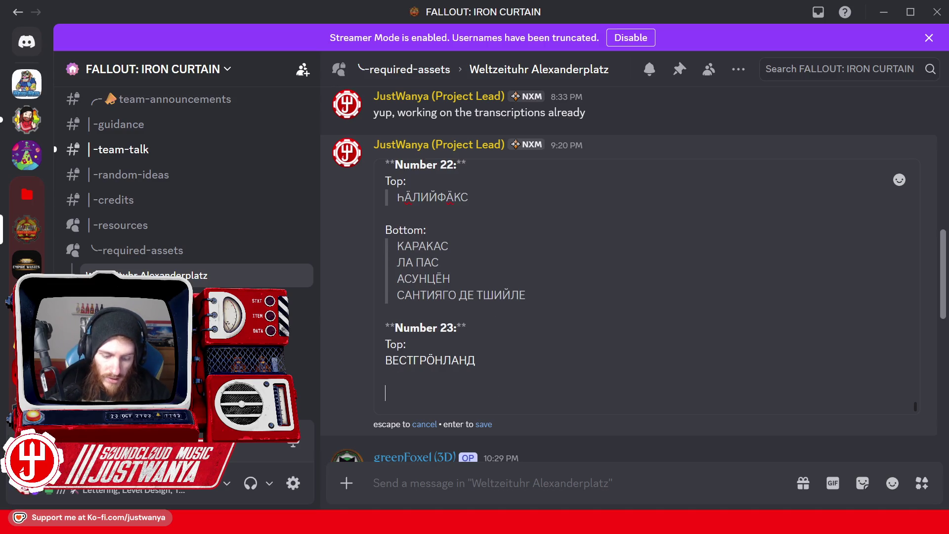
type("Bottom:")
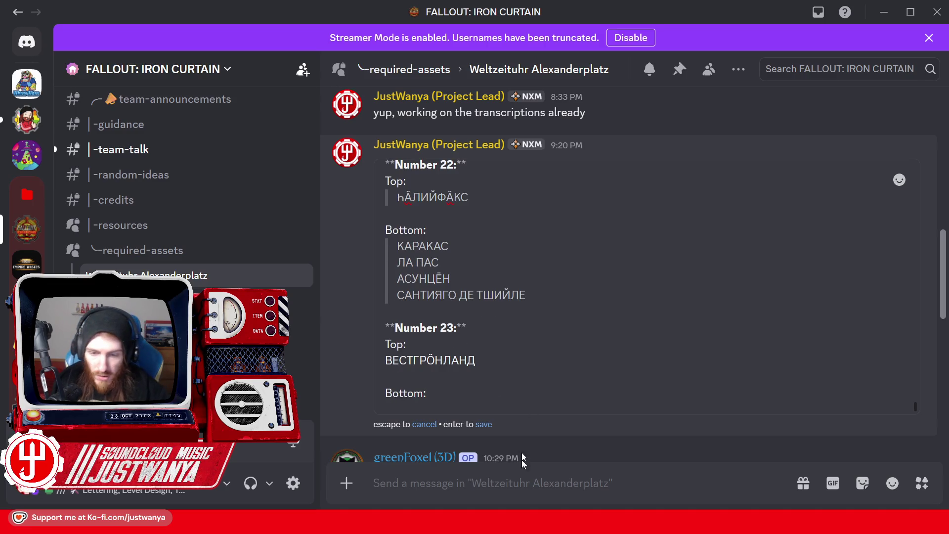
Check the Weltzeituhr photo, then quote ВЕСТГРÖНЛАНД and open a line under Bottom:.
key("alt+Tab")
left_click(611, 456)
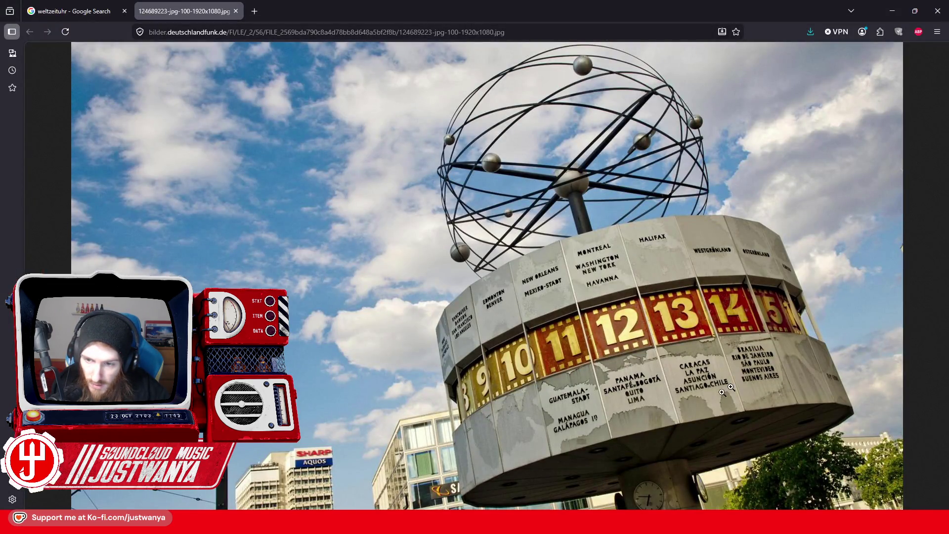
left_click(893, 10)
double_click(442, 360)
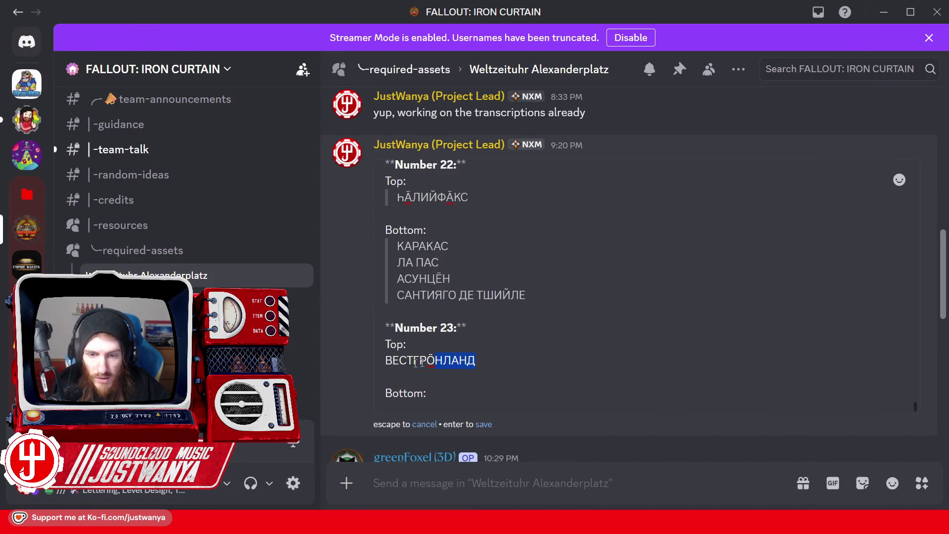
left_click(446, 332)
left_click(480, 395)
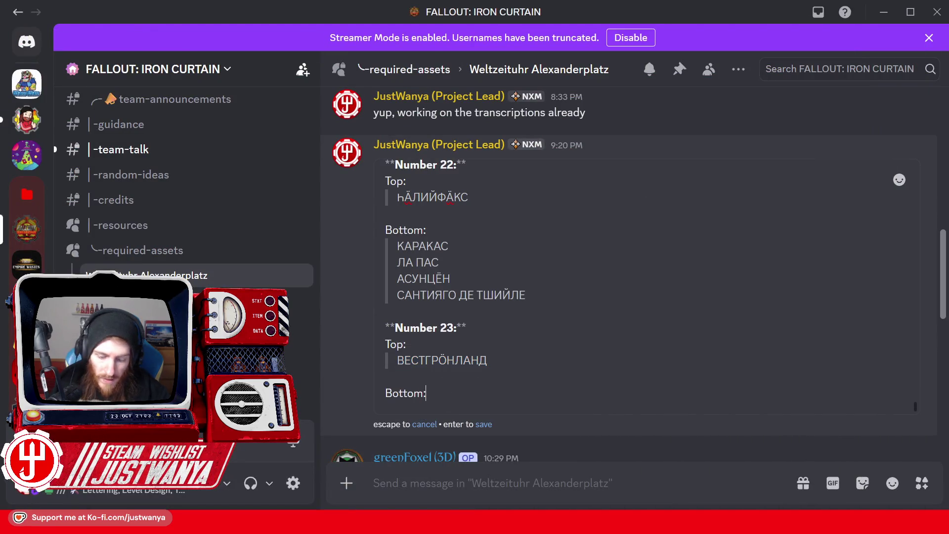
key("Return")
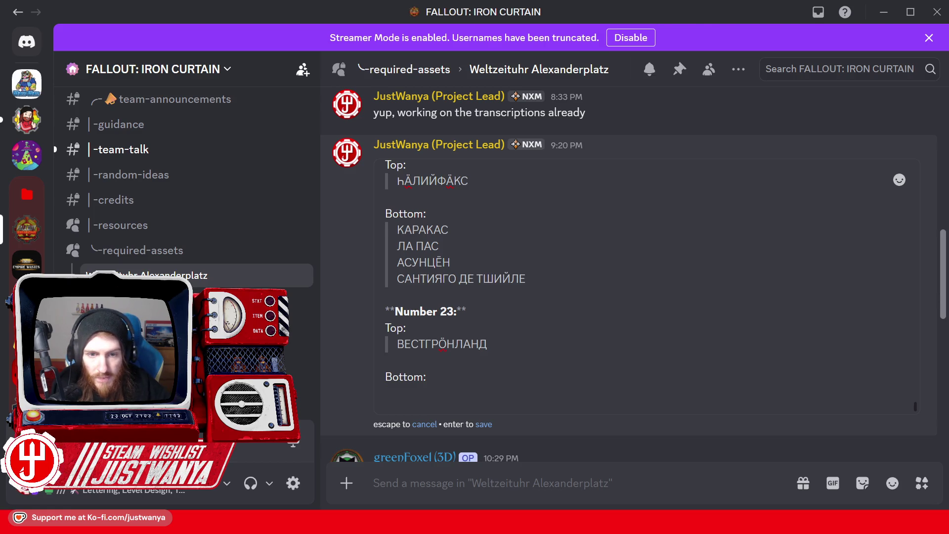
Start the first Bottom city as БРАС, reusing РА from КАРАКАС.
scroll(455, 280, "up", 3)
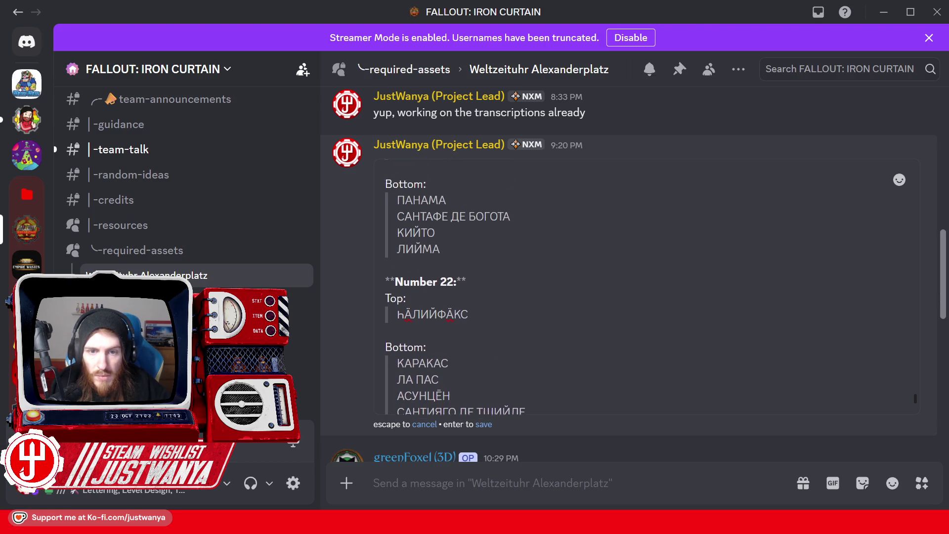
scroll(455, 281, "up", 1)
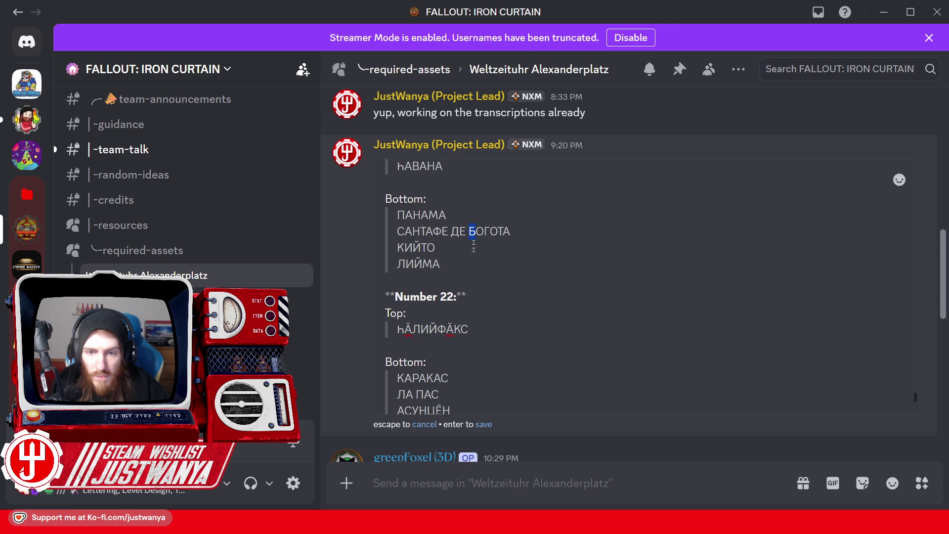
scroll(473, 246, "down", 3)
type("Б")
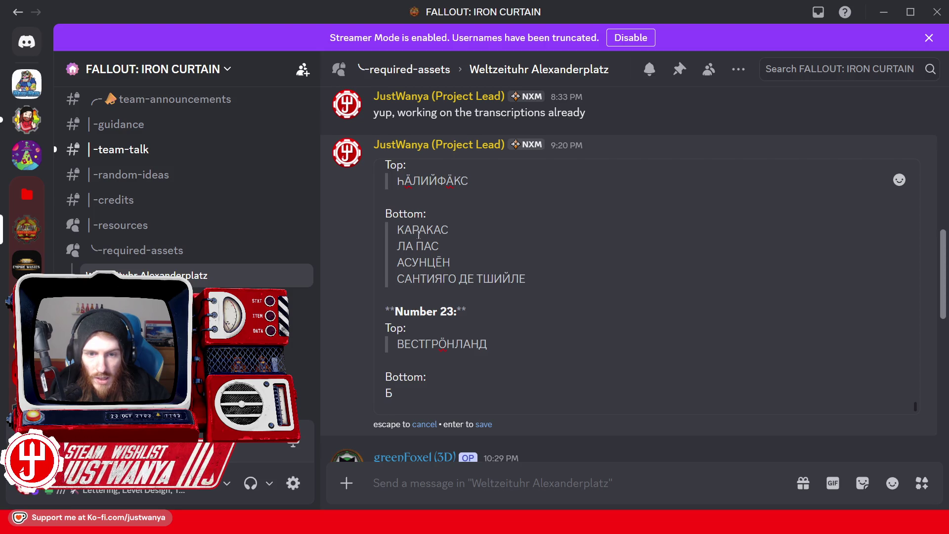
left_click_drag(412, 229, 426, 229)
left_click(431, 393)
key("ctrl+v")
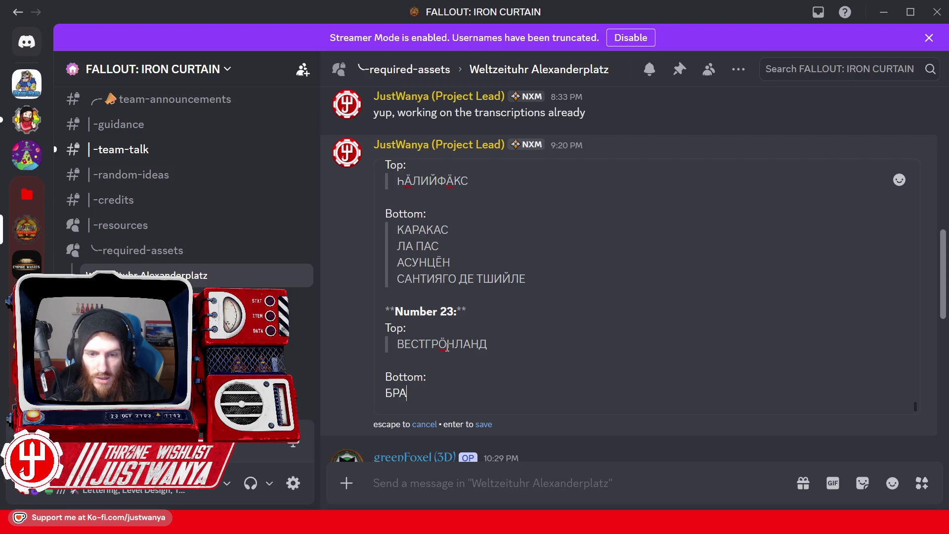
left_click(431, 395)
key("ctrl+v")
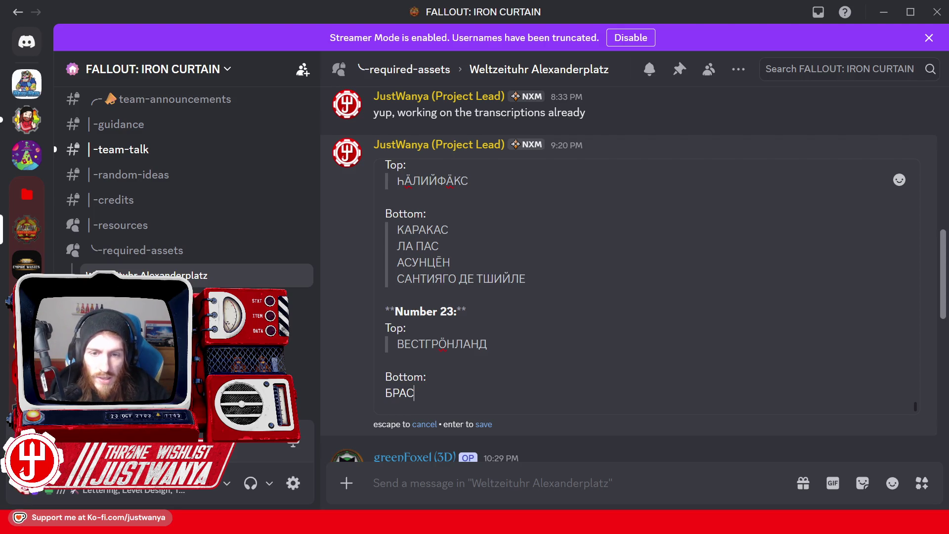
Finish БРАСИЙЛИЯ using ИЙ from ҺАЛИЙФАКС and start a new line.
scroll(642, 286, "up", 1)
left_click_drag(421, 230, 437, 230)
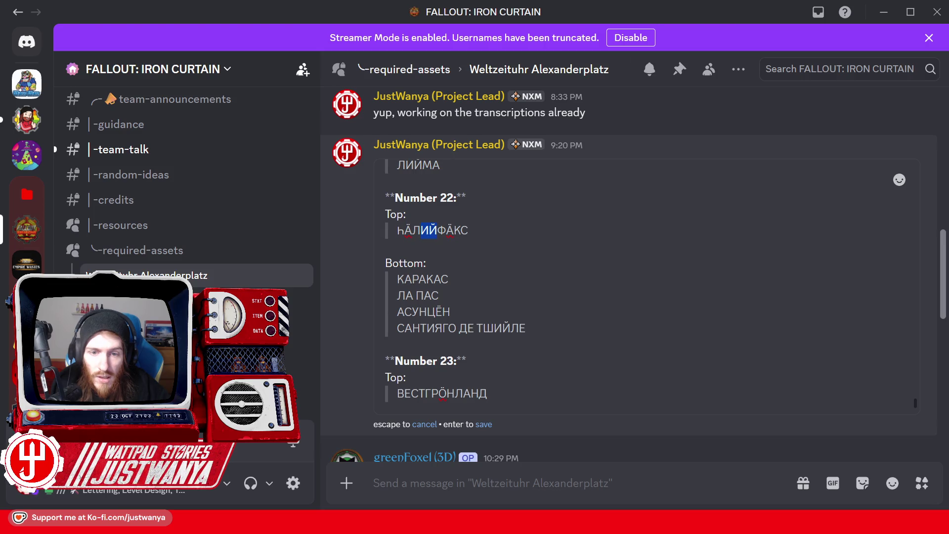
key("ctrl+c")
key("ctrl+End")
key("ctrl+v")
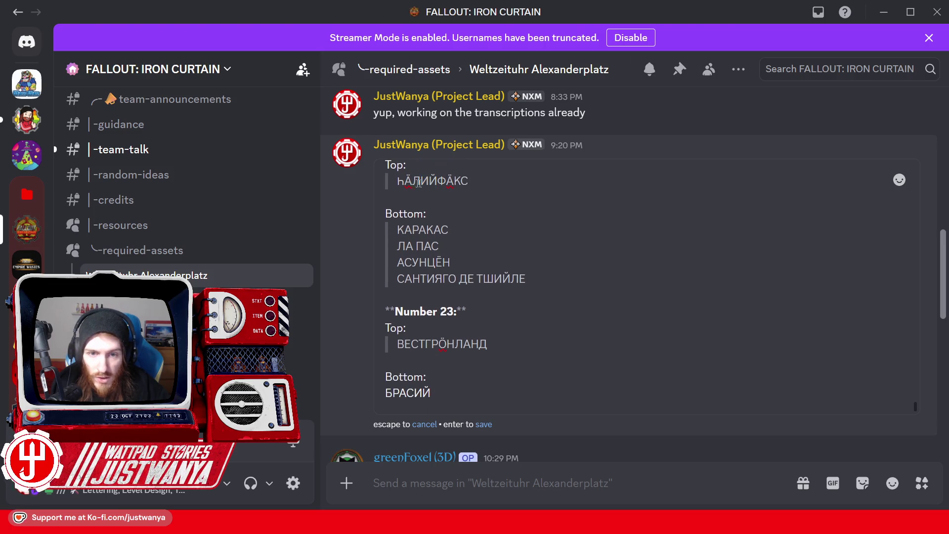
type("Л")
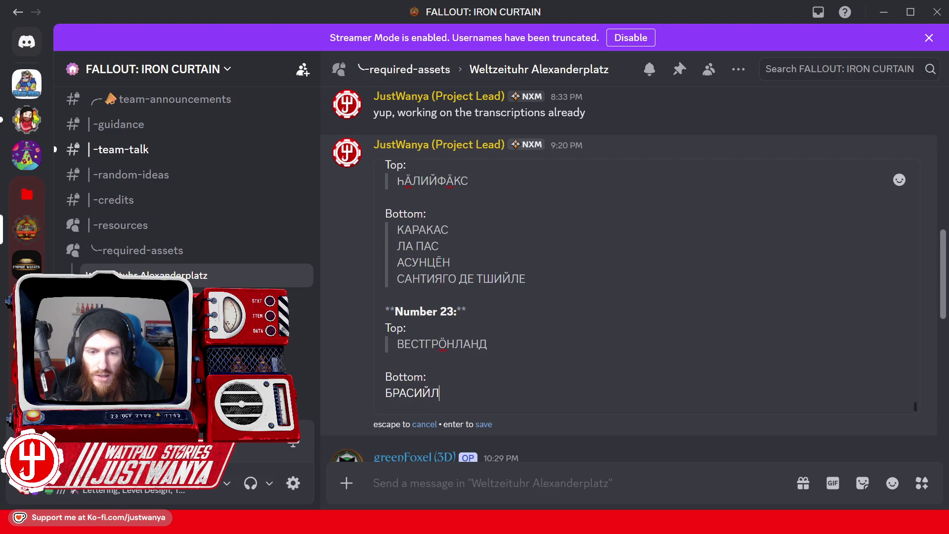
type("И")
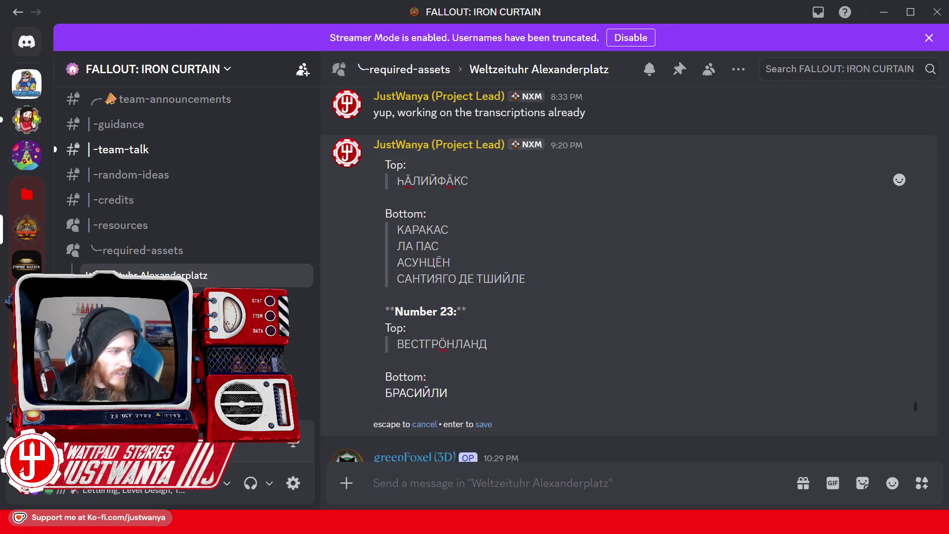
type("Я")
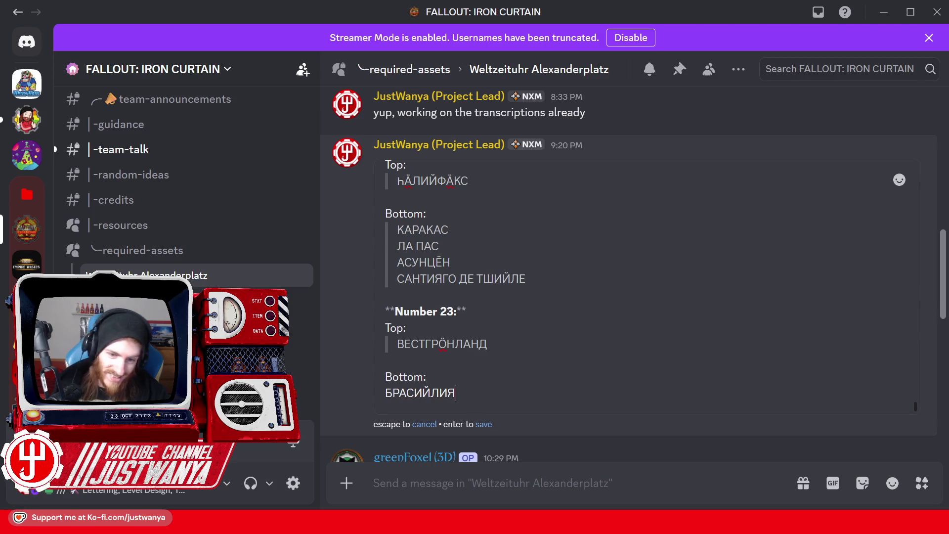
key("shift+Return")
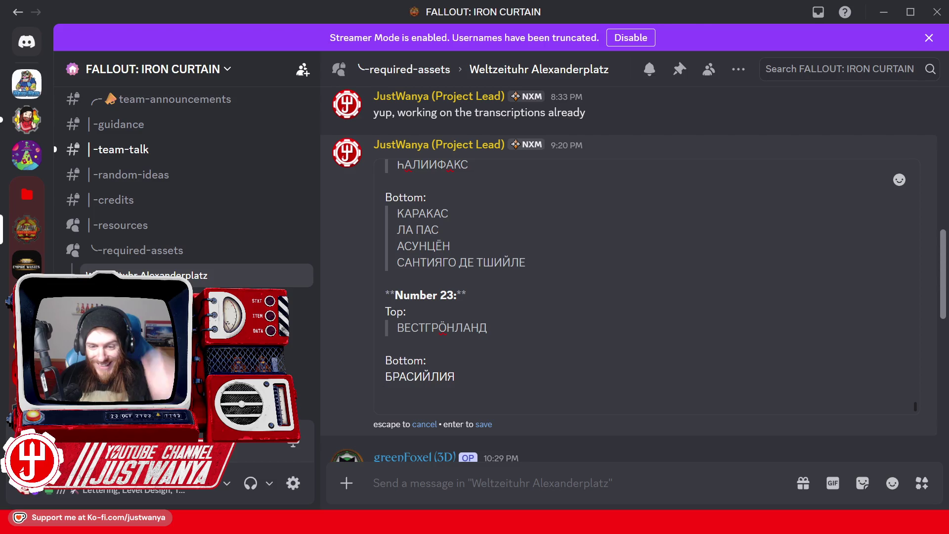
After glancing at the Weltzeituhr photo, start the new line with РИЙ from БРАСИЙЛИЯ.
left_click(608, 470)
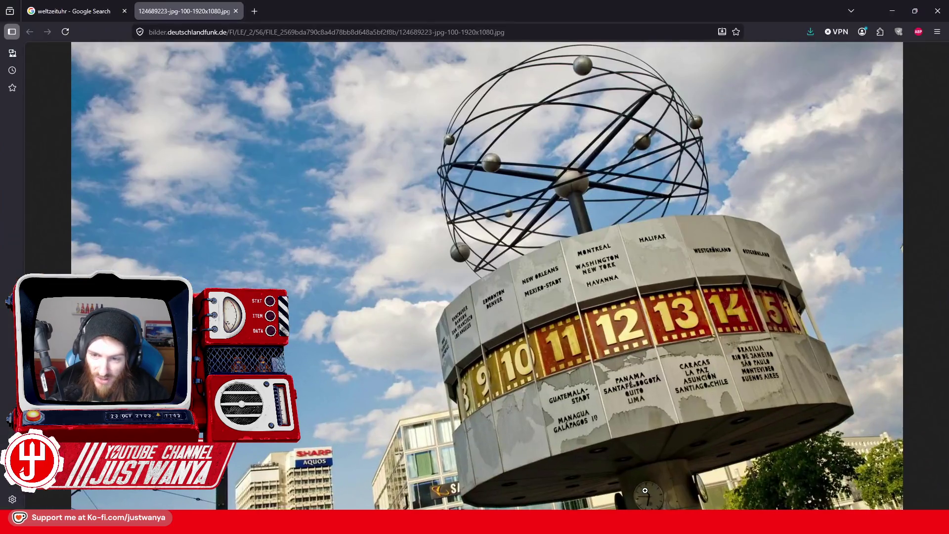
left_click(892, 11)
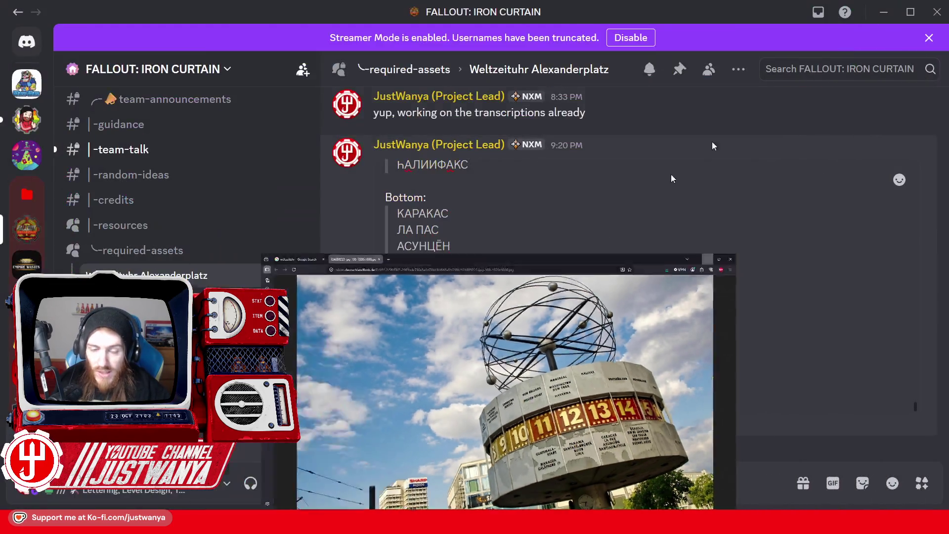
left_click(399, 377)
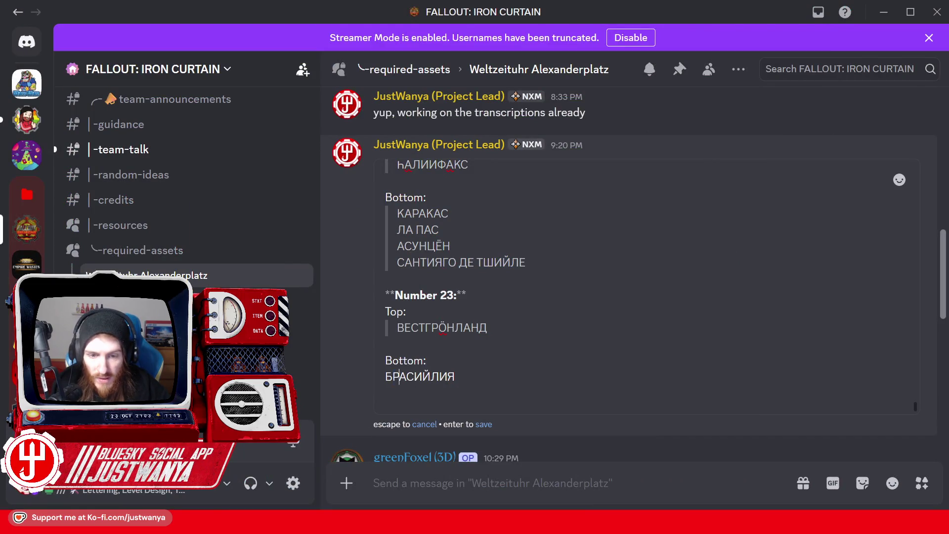
key("ctrl+c")
left_click(387, 393)
key("ctrl+v")
key("ctrl+c")
left_click(393, 393)
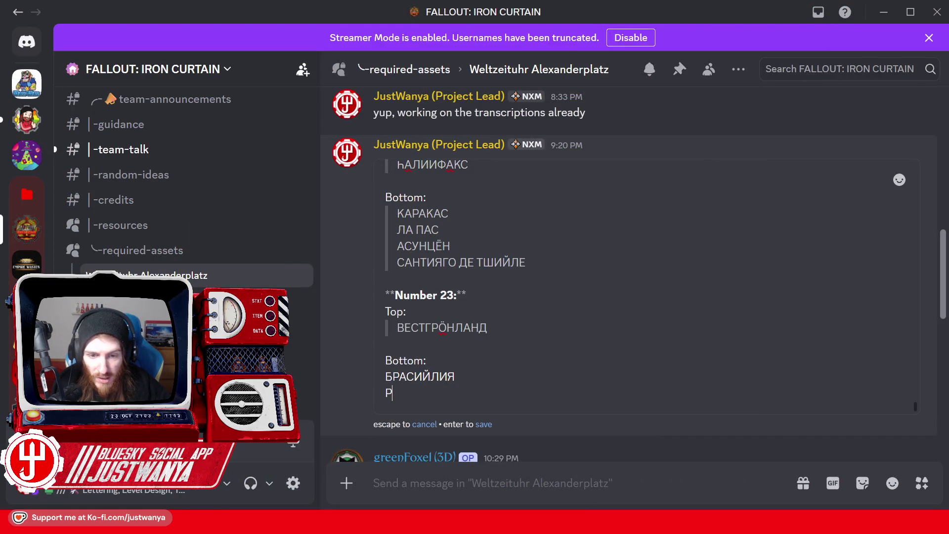
key("ctrl+v")
Complete РИЙО ДЕ ШАНЕРО using О ДЕ from САНТИЯГО ДЕ, then start a new line.
left_click(460, 262)
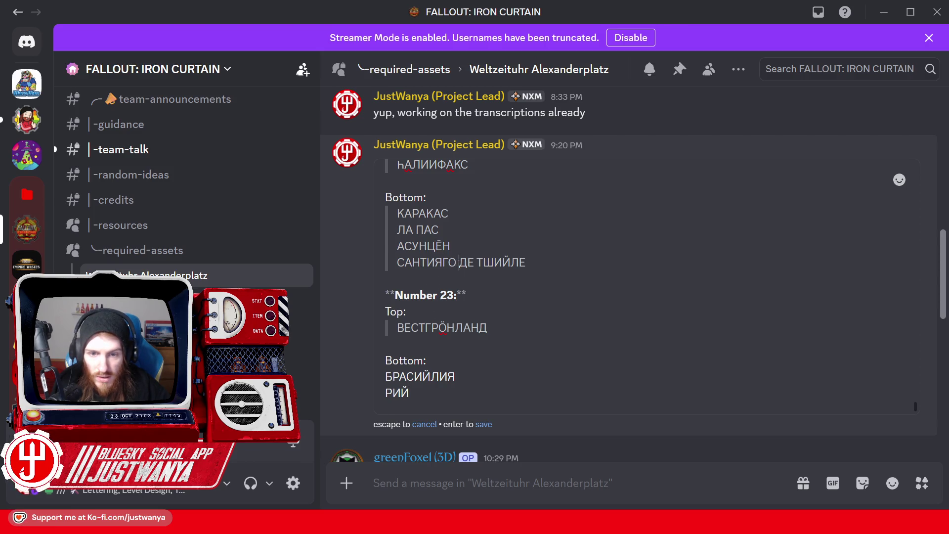
left_click_drag(478, 263, 448, 262)
key("ctrl+c")
left_click(410, 393)
key("ctrl+v")
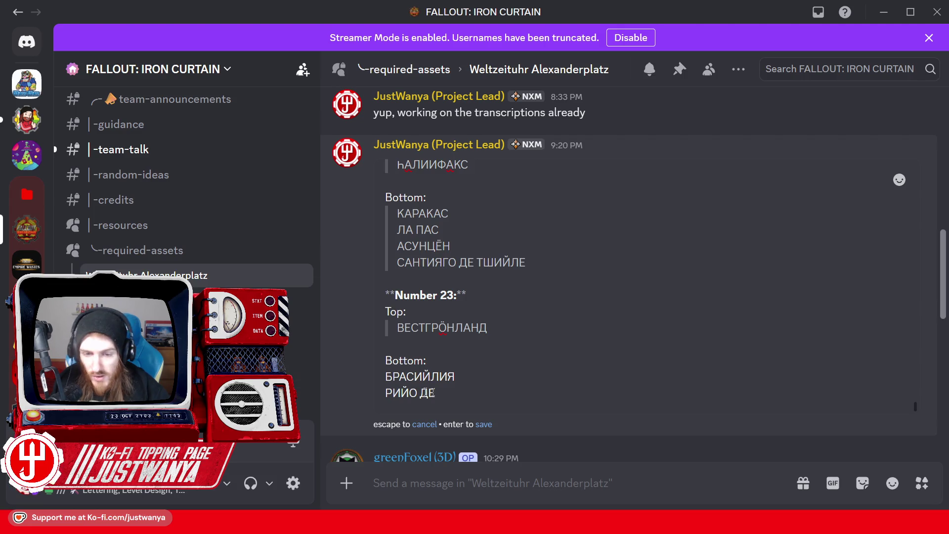
type(" Ш")
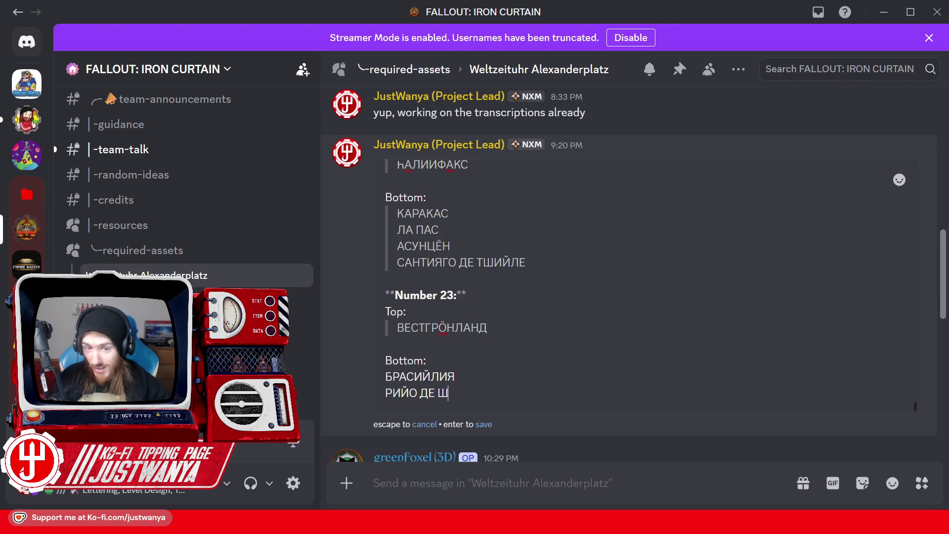
left_click_drag(471, 328, 464, 327)
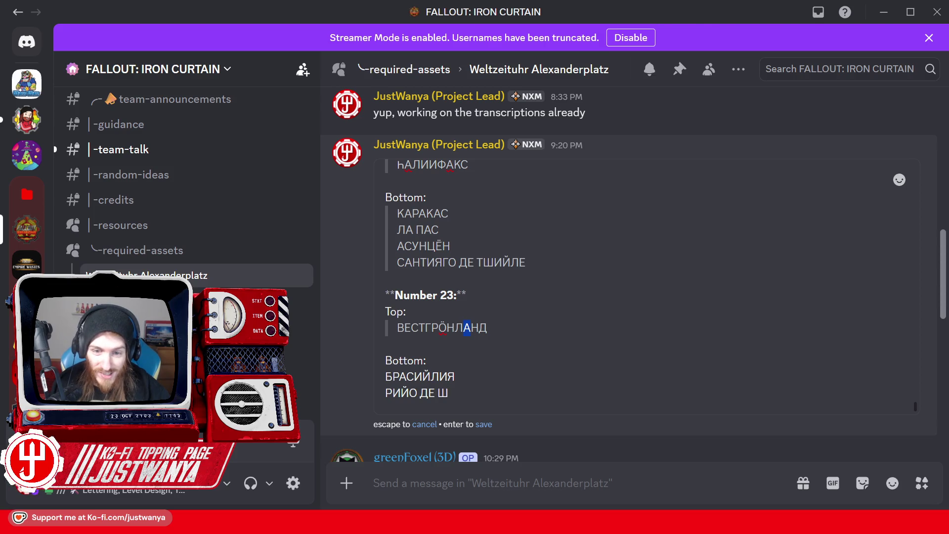
type("А")
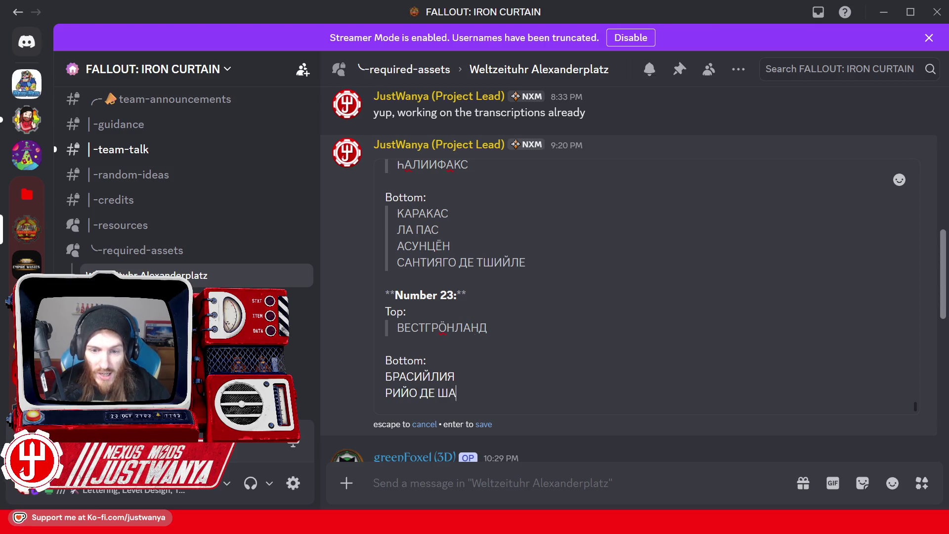
type("Н")
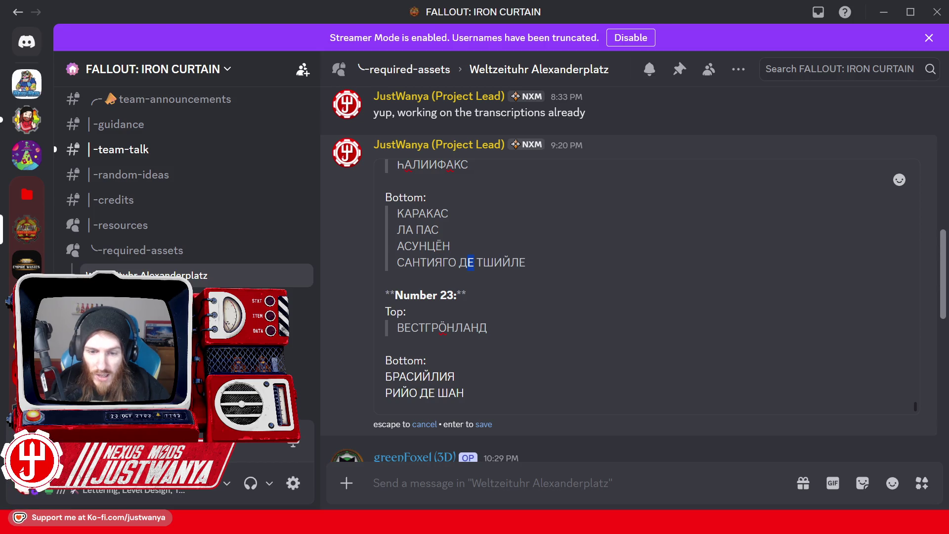
type("Е")
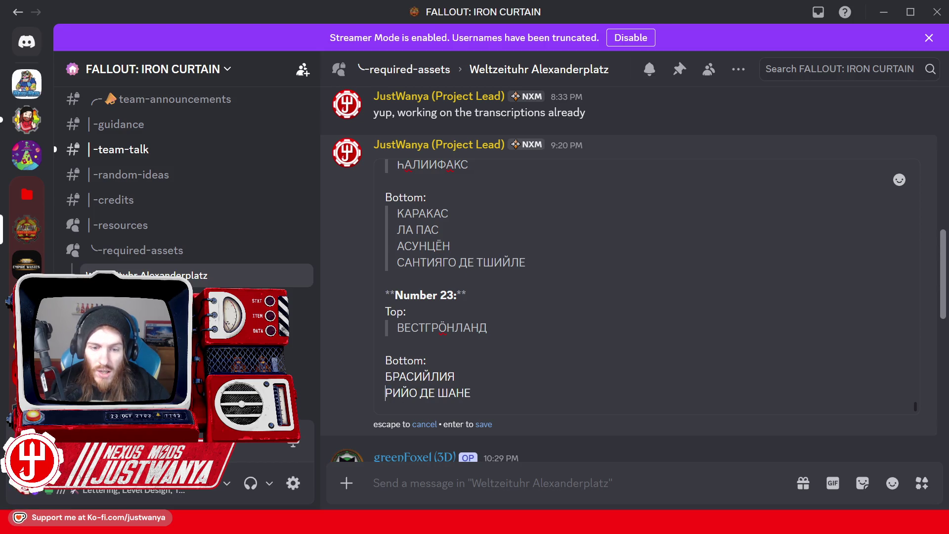
type("РО")
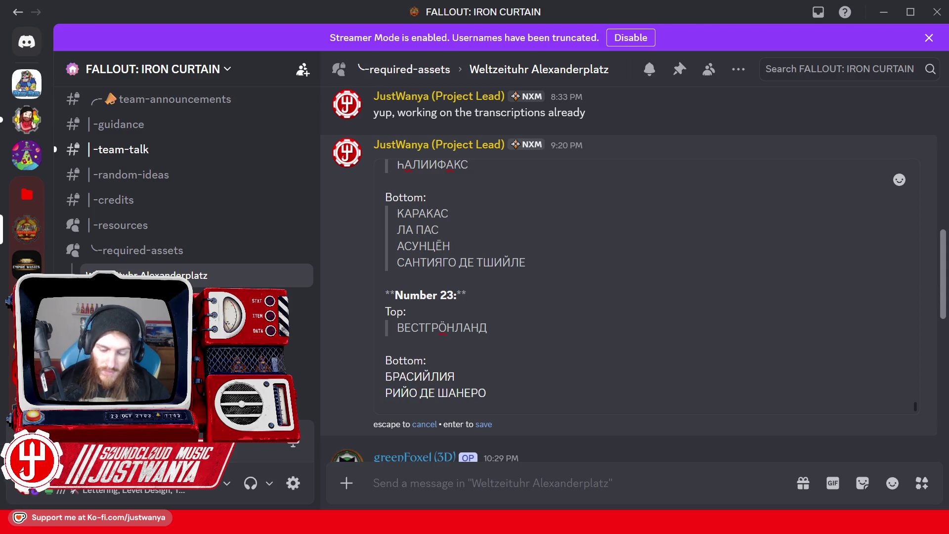
key("shift+Return")
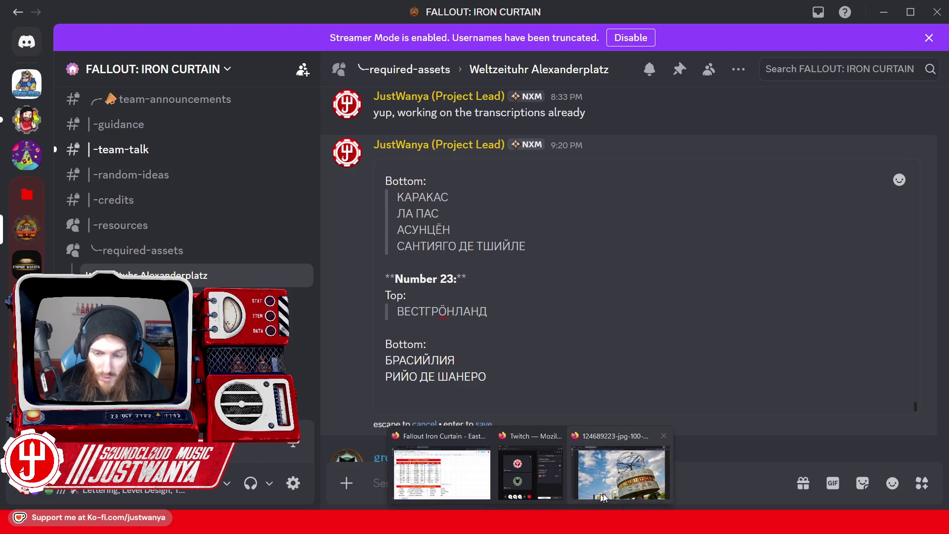
After checking the Weltzeituhr photo, start the next Bottom city as САО.
left_click(604, 494)
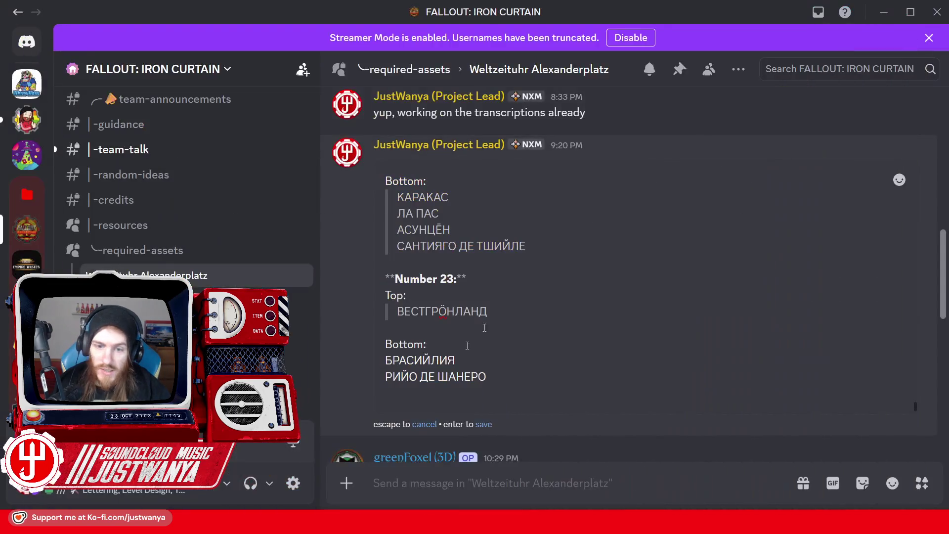
left_click(898, 16)
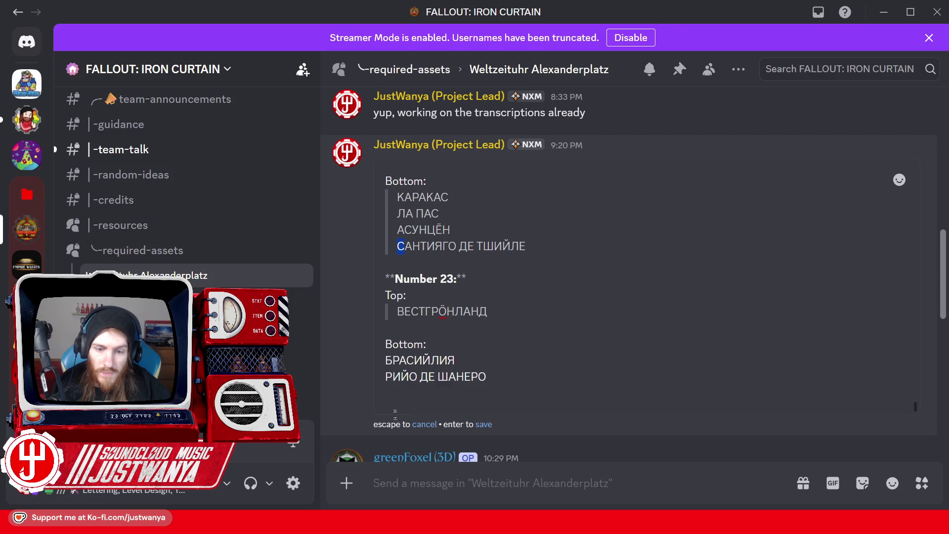
left_click(390, 394)
key("ctrl+v")
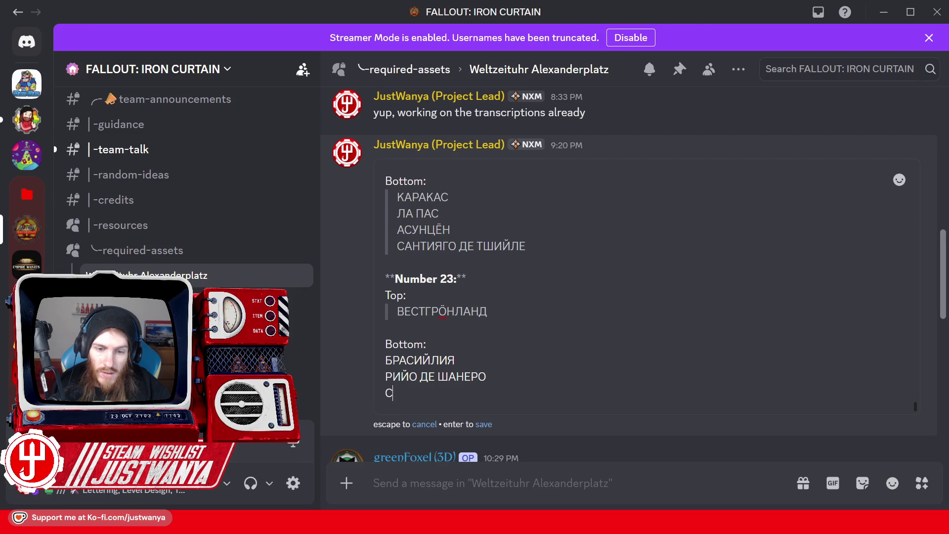
type("А")
left_click(452, 394)
key("ctrl+v")
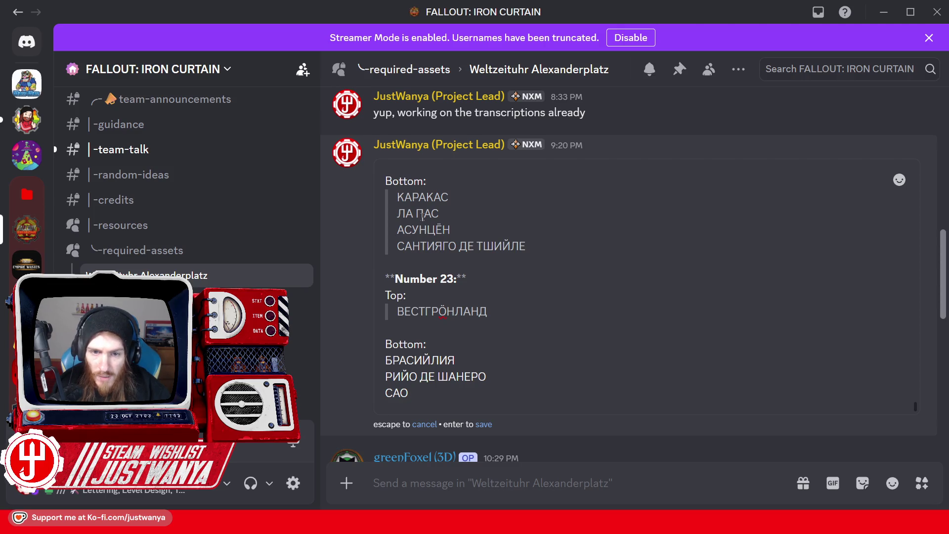
Complete САО ПАУЛО using ПА from ЛА ПАС, start a new line, and show the photo.
left_click_drag(416, 214, 432, 214)
key("ctrl+c")
left_click(409, 393)
key("ctrl+v")
type("У")
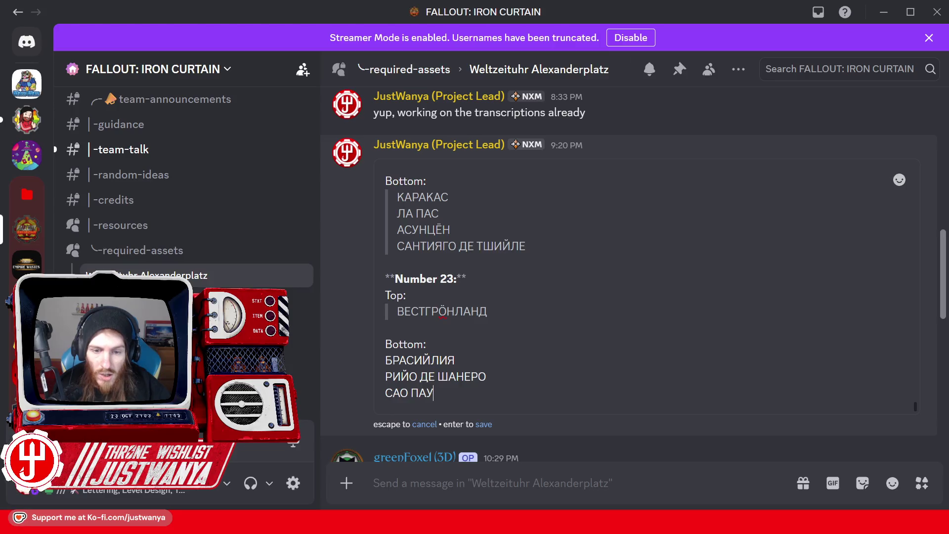
type("ЛО")
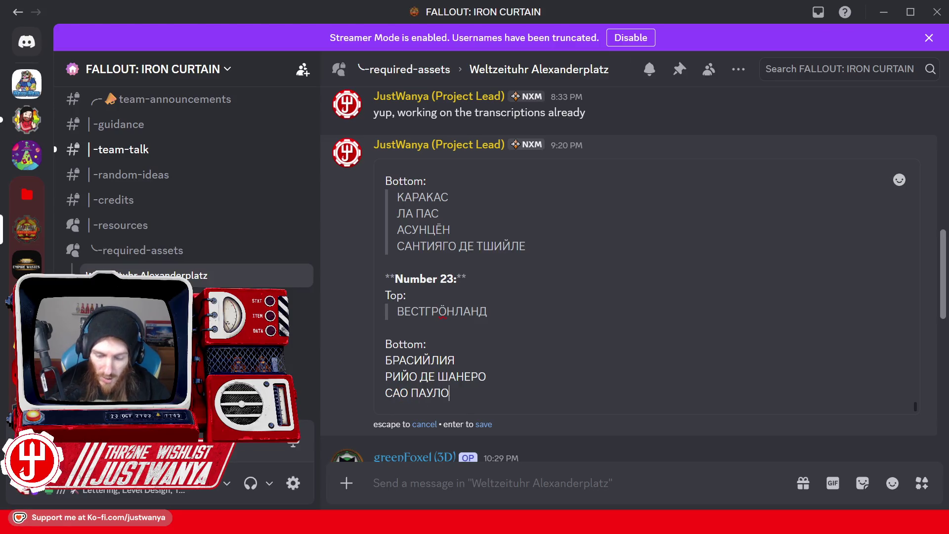
key("shift+Return")
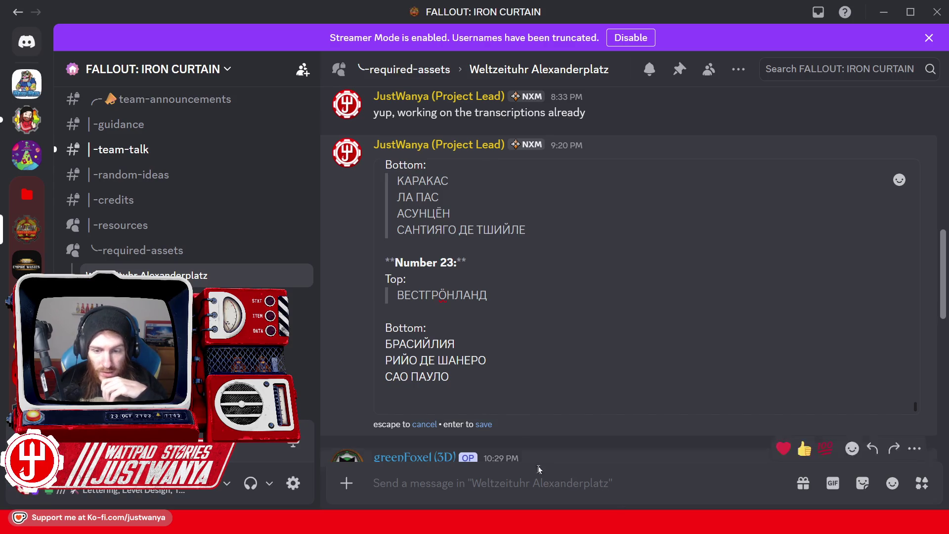
mouse_move(524, 524)
left_click(656, 452)
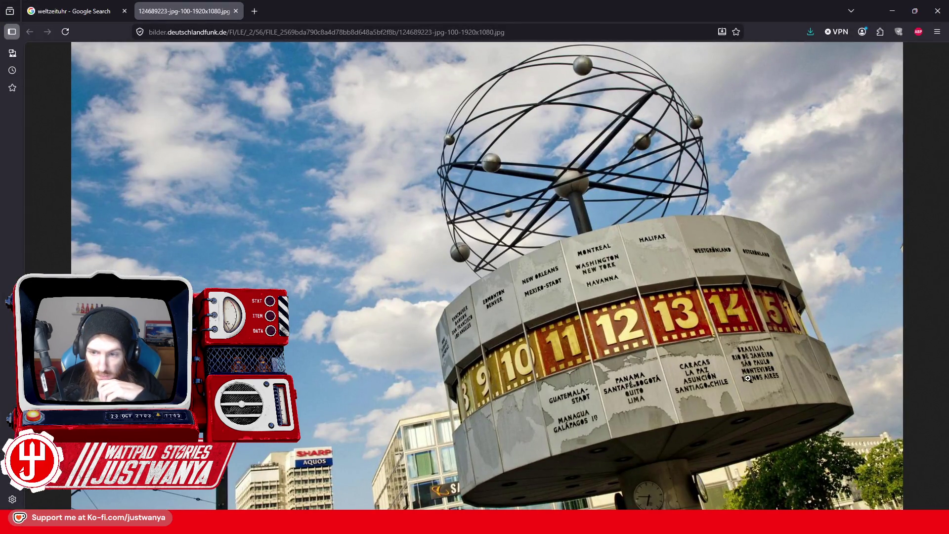
Start a new line with МОНТ copied from МОНТРЕАЛ, removing the stray quote formatting.
left_click(894, 18)
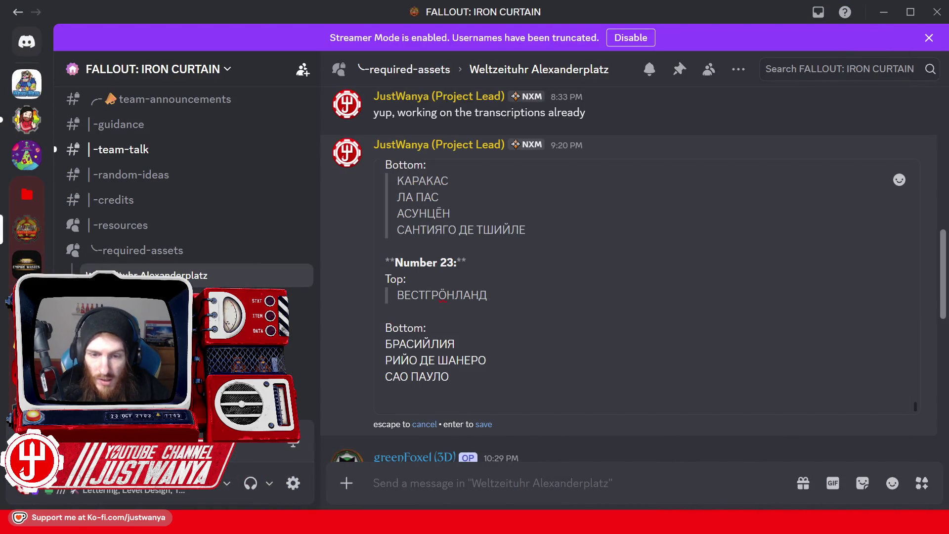
scroll(643, 287, "up", 8)
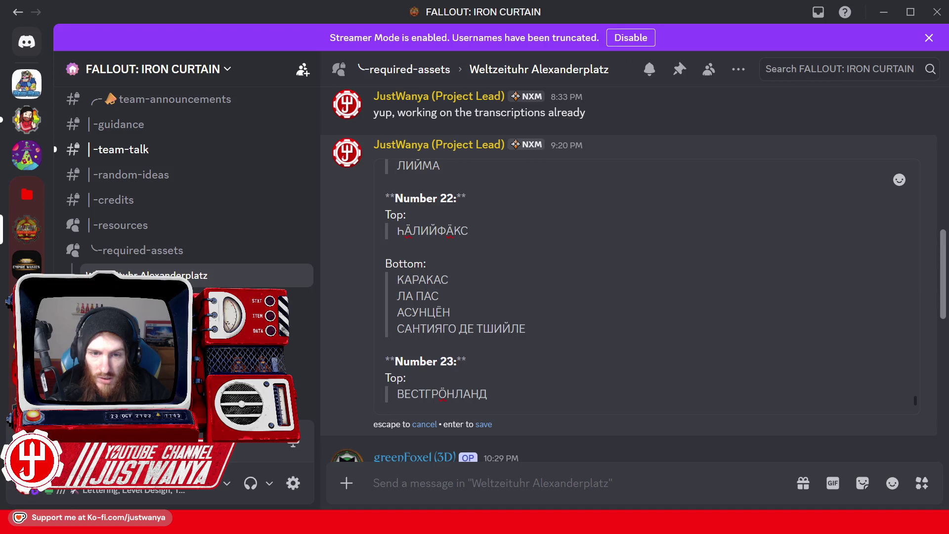
scroll(424, 254, "up", 4)
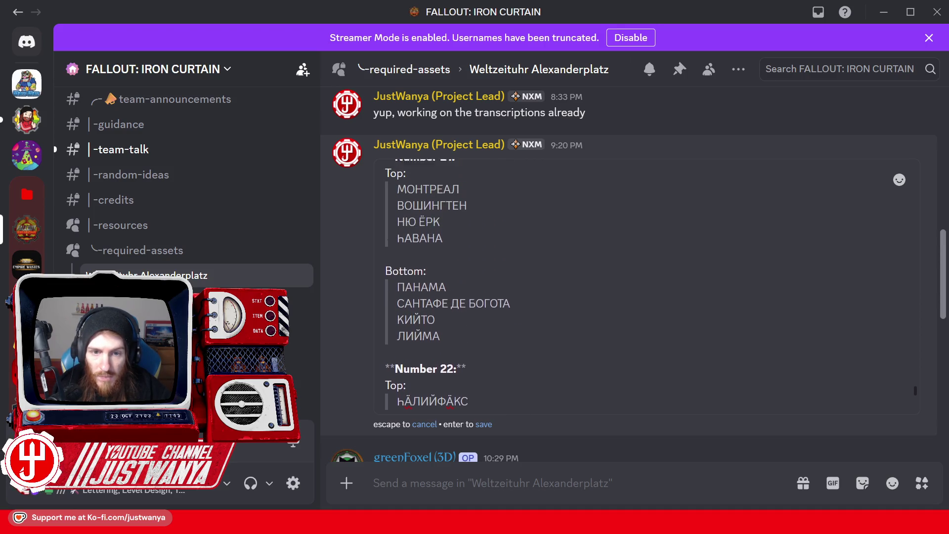
left_click_drag(429, 216, 398, 217)
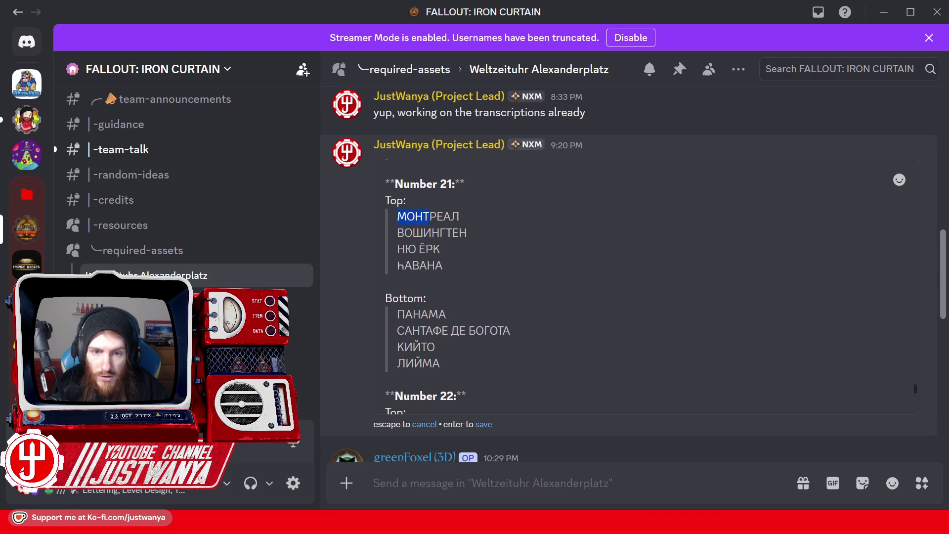
key("ctrl+End")
key("shift+Return")
type(">")
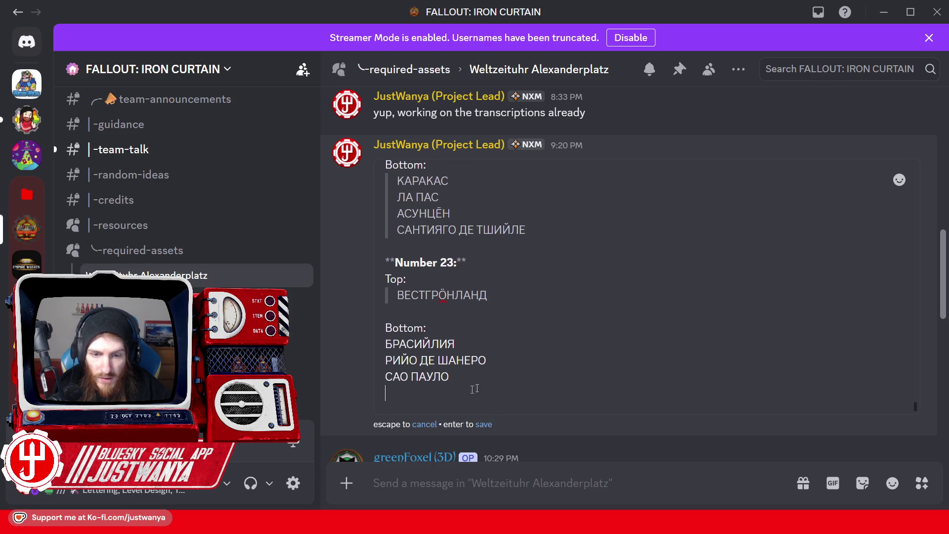
key("ctrl+v")
key("Home")
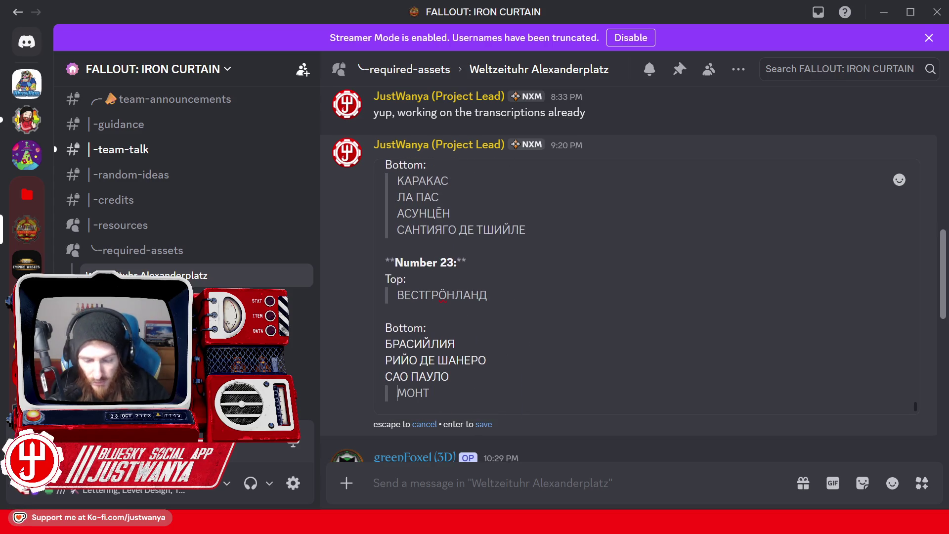
key("BackSpace")
key("End")
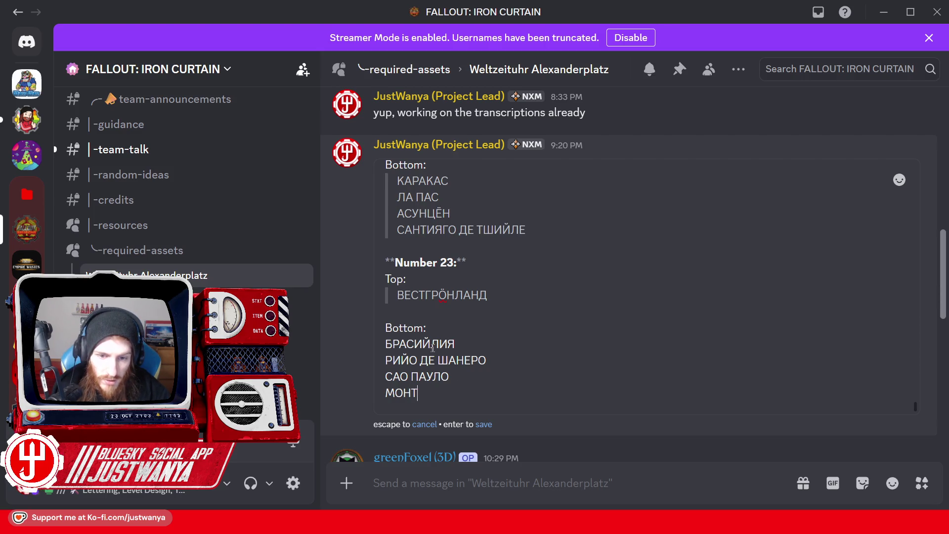
Extend the line to МОНТЕВИЙ, deleting the stray quote marker before В.
key("ctrl+c")
key("ctrl+End")
key("ctrl+v")
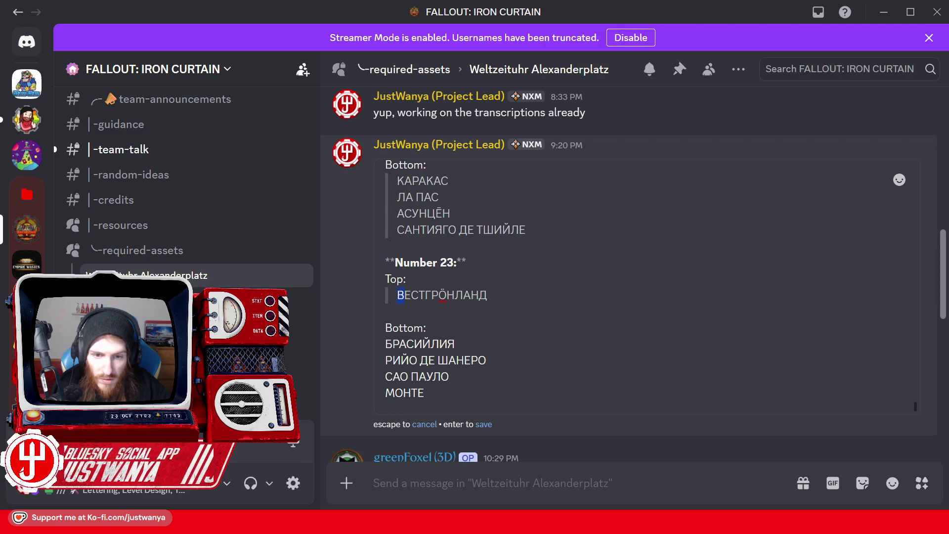
type("> В")
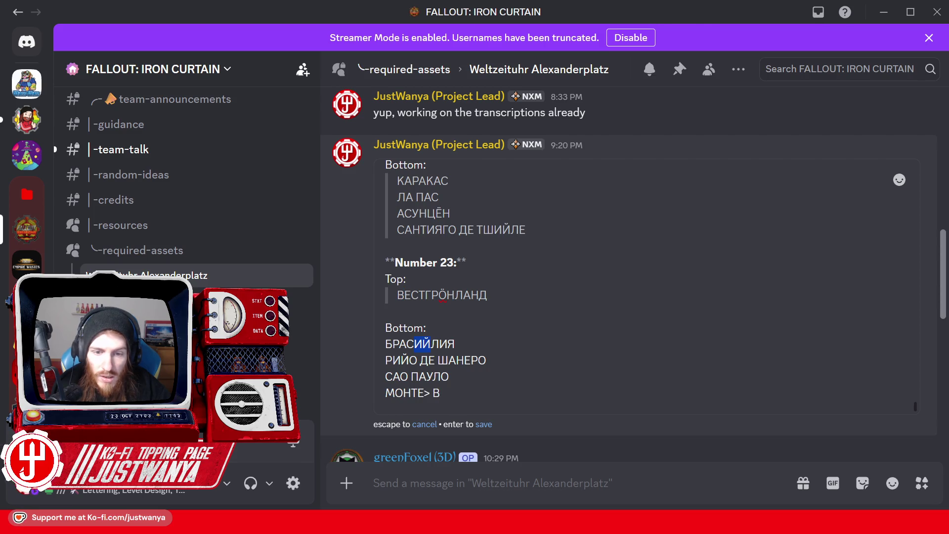
type("ИЙ")
key("Left")
key("Left")
key("Left")
key("BackSpace")
key("BackSpace")
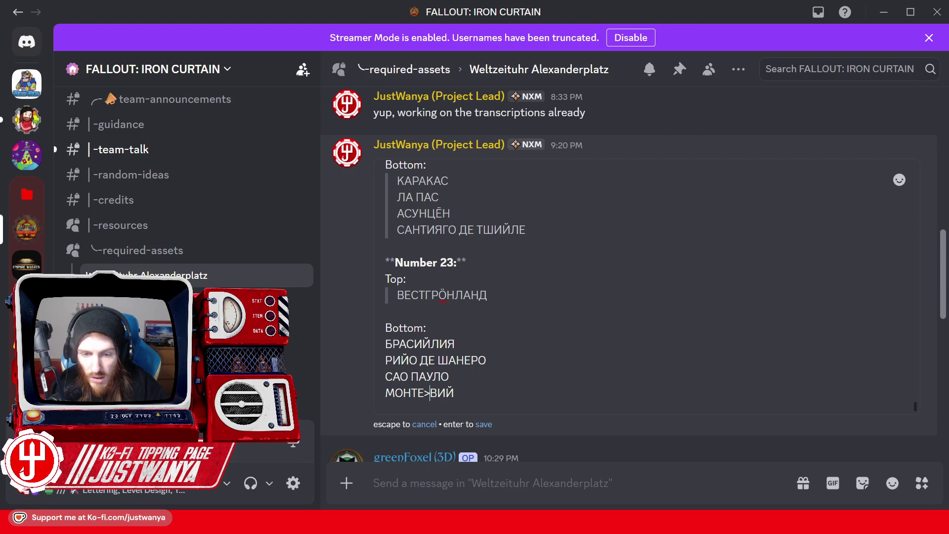
key("End")
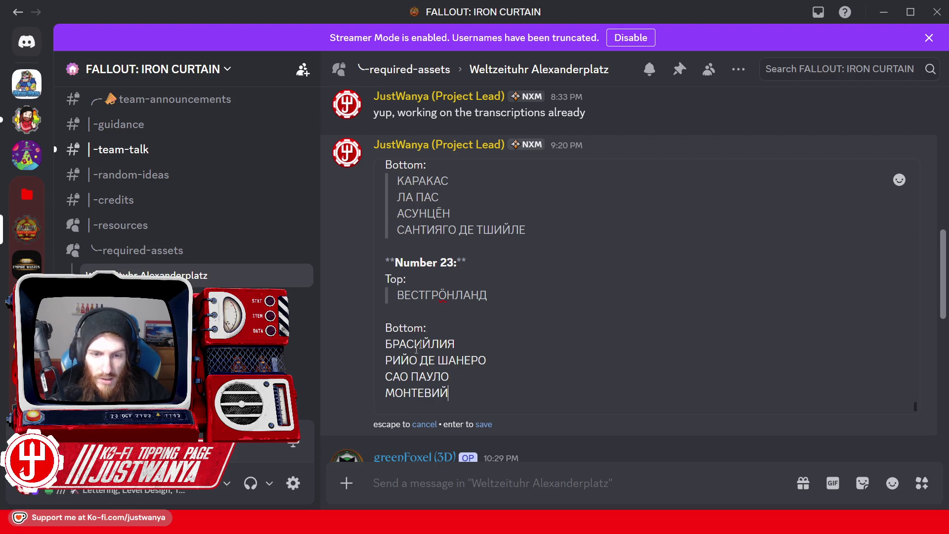
Finish МОНТЕВИЙДЕЁ by adding Д, Е and Ё, then start a new line.
left_click_drag(490, 297, 479, 297)
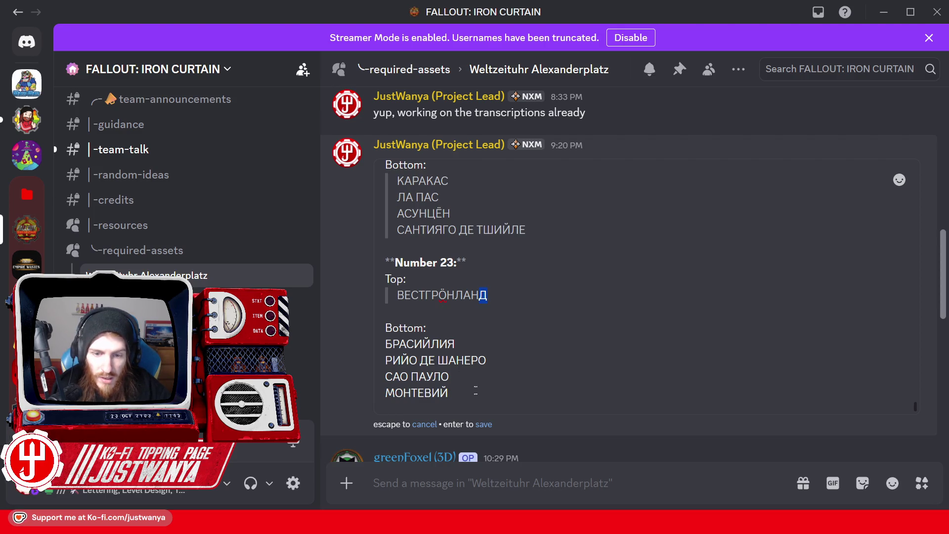
left_click(475, 391)
key("ctrl+v")
left_click_drag(436, 361, 427, 361)
key("ctrl+c")
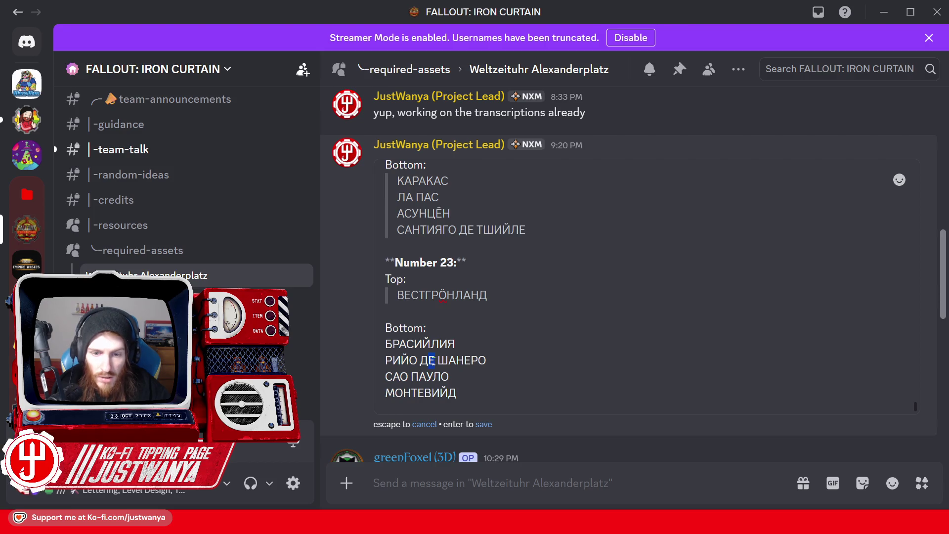
left_click(483, 395)
key("ctrl+v")
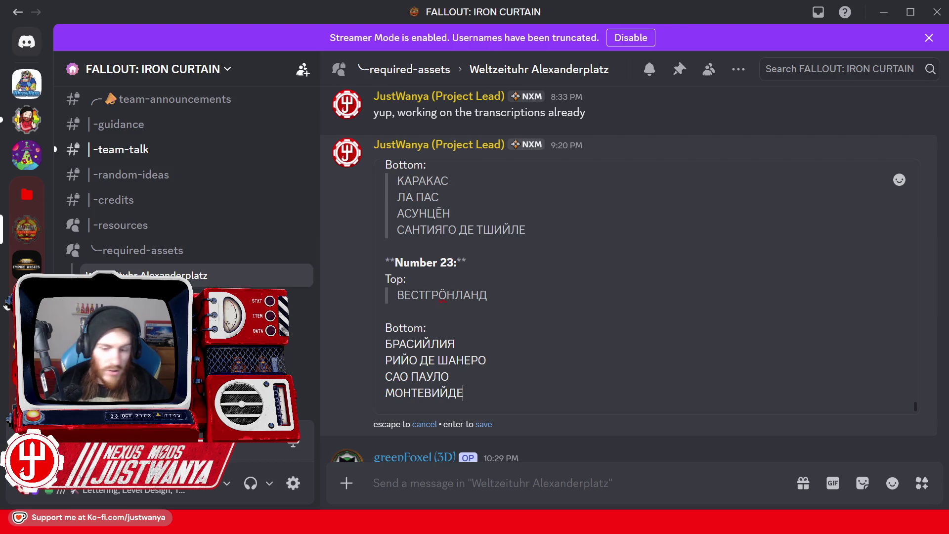
mouse_move(529, 524)
left_click(430, 469)
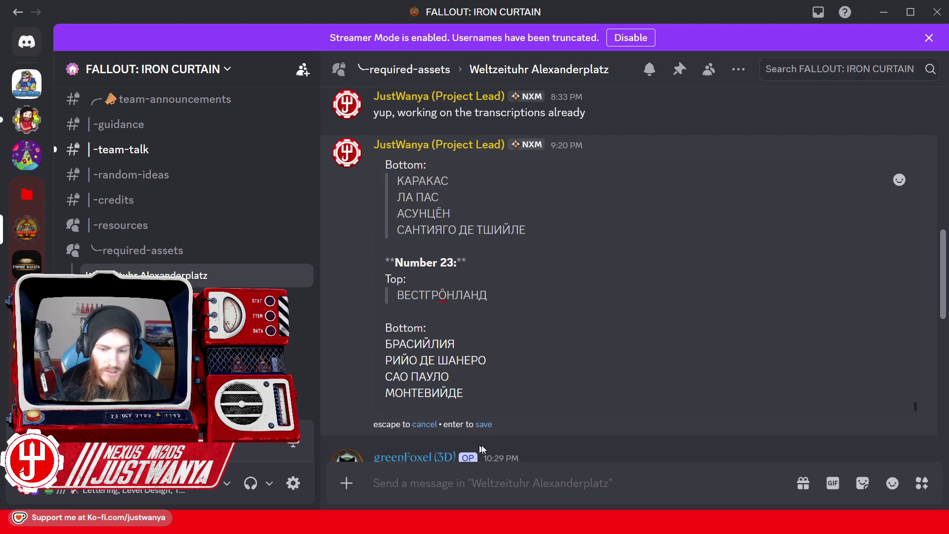
type("Ё")
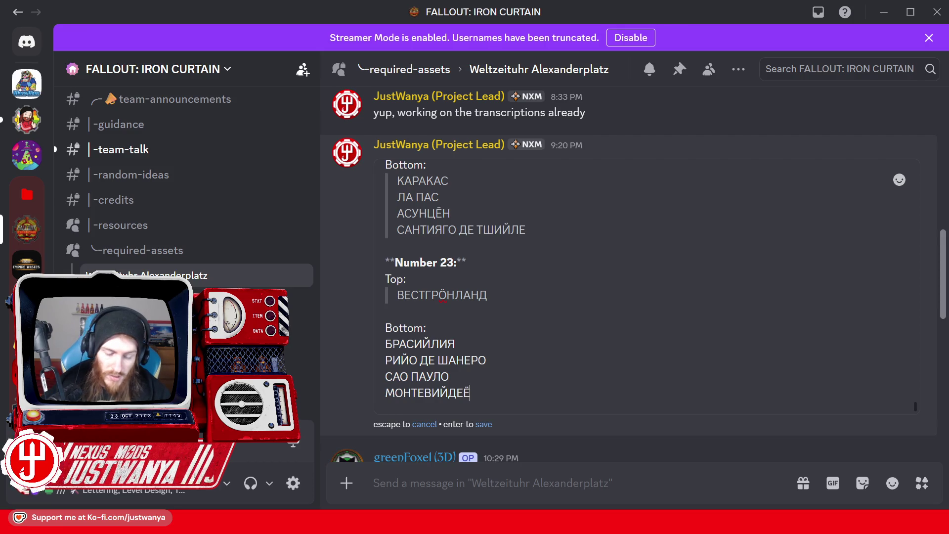
key("shift+Return")
Check the Weltzeituhr photo, then type БУЕНОС on the new line.
mouse_move(531, 523)
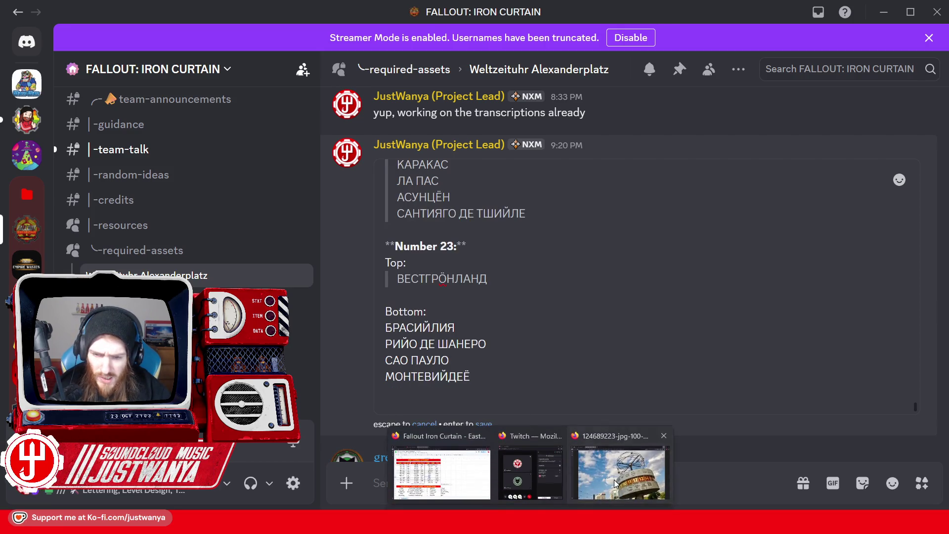
left_click(614, 480)
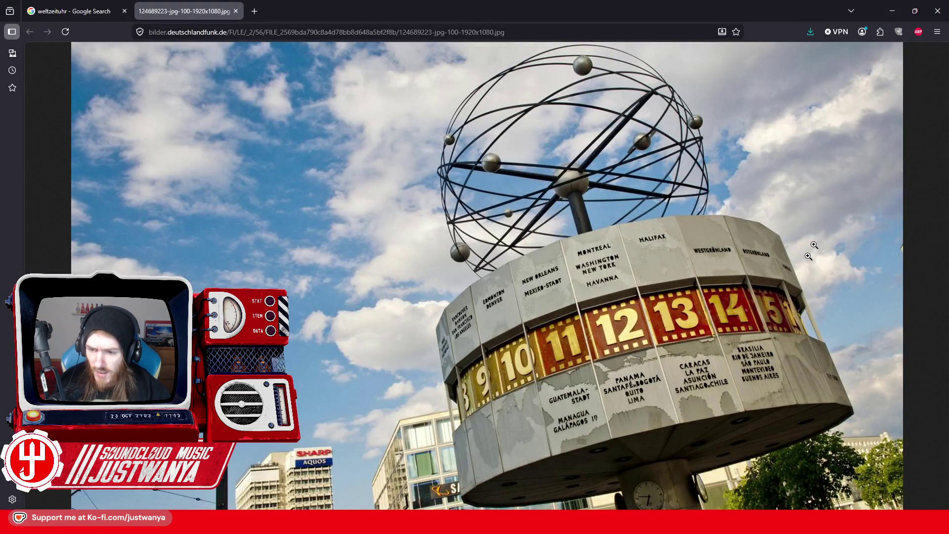
left_click(892, 11)
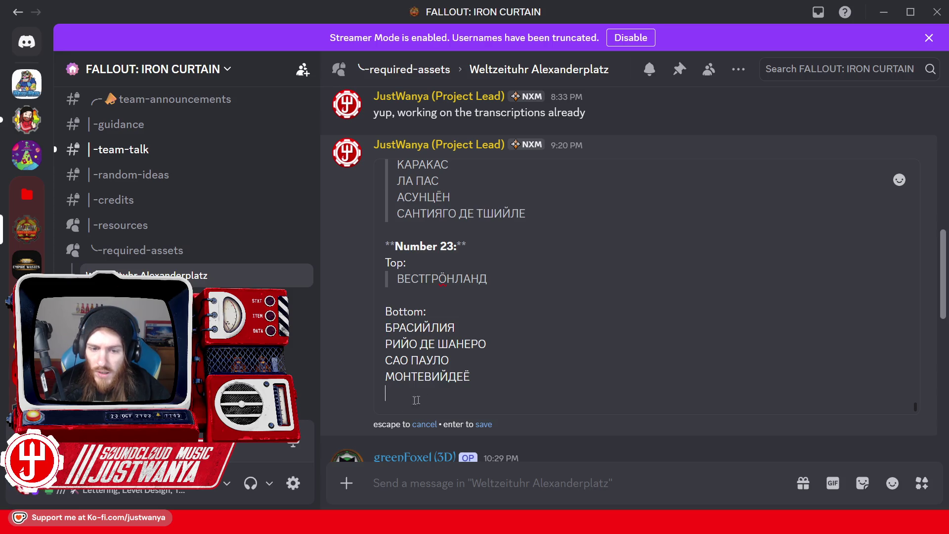
type("БУ")
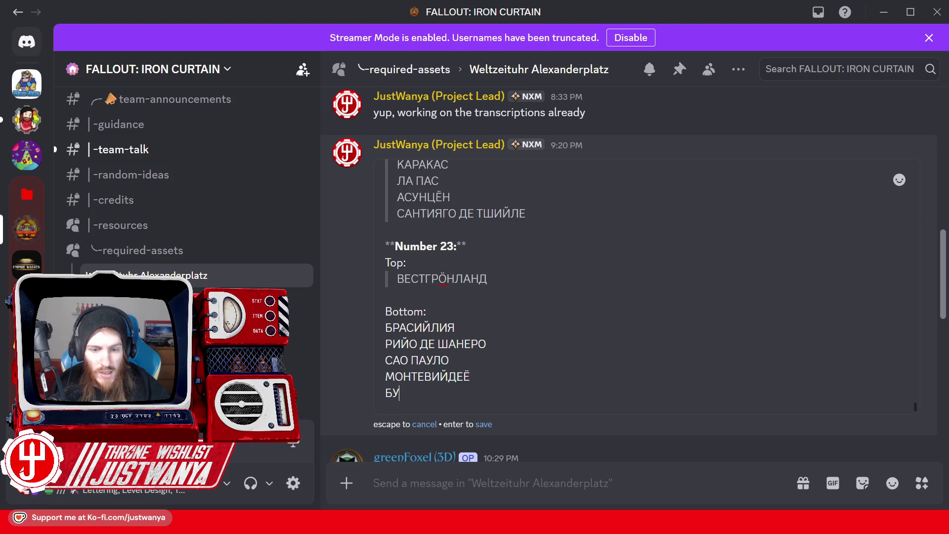
type("ЕН")
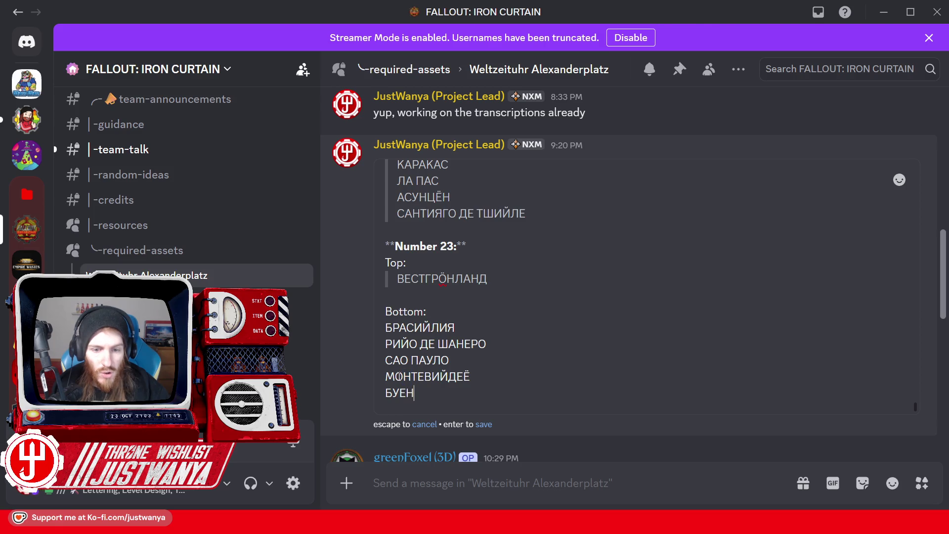
type("О")
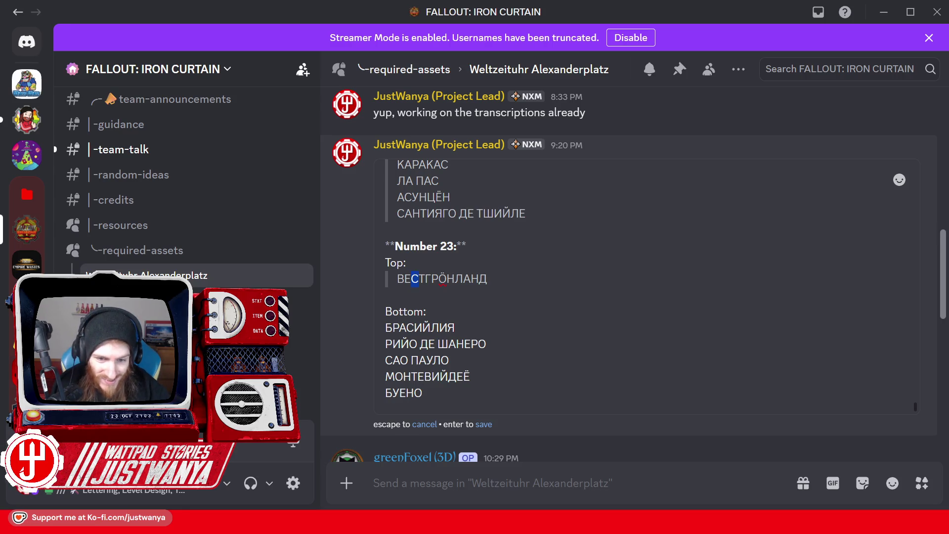
type("С")
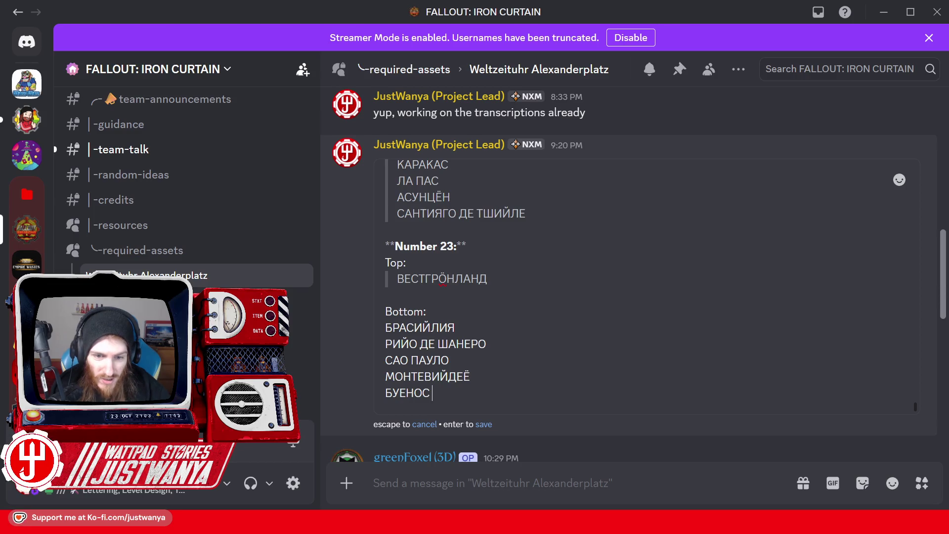
Complete БУЕНОС АЙРЕС, reusing letters from БРАСИЙЛИЯ, ШАНЕРО and ДЕ.
left_click_drag(400, 328, 406, 328)
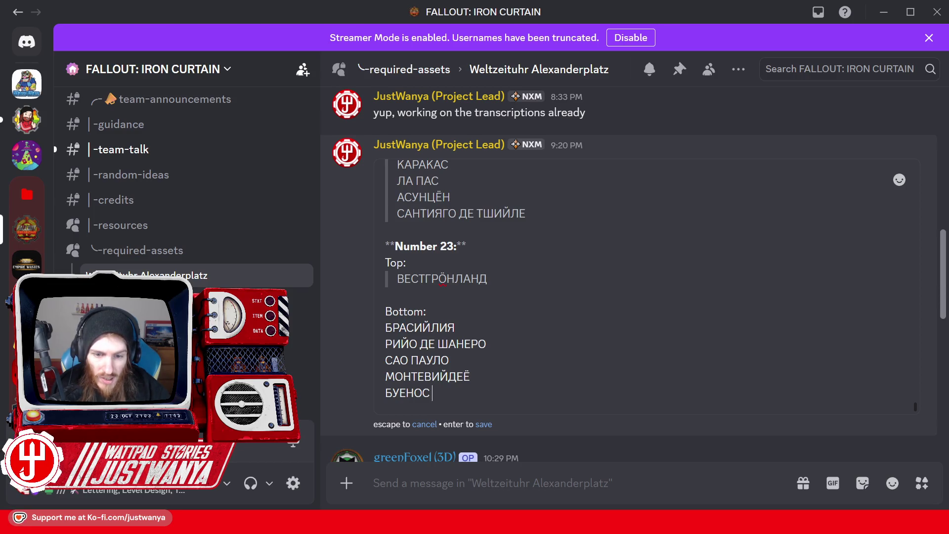
type(" А")
left_click(448, 393)
key("ctrl+v")
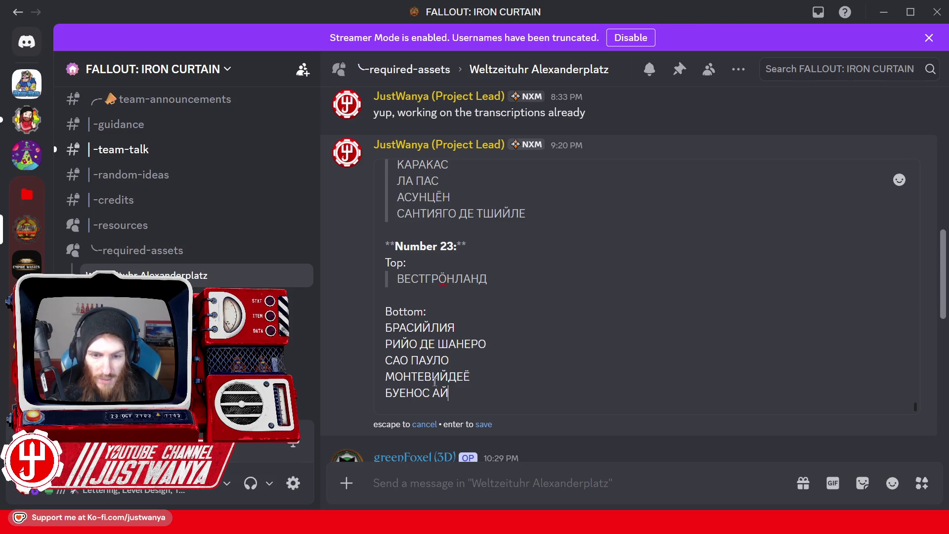
left_click_drag(479, 349, 471, 348)
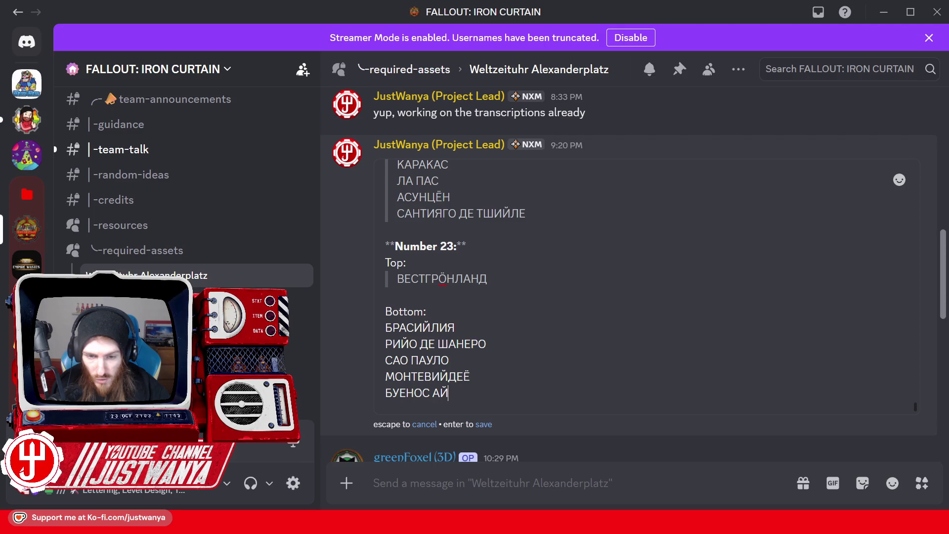
key("ctrl+v")
left_click(458, 393)
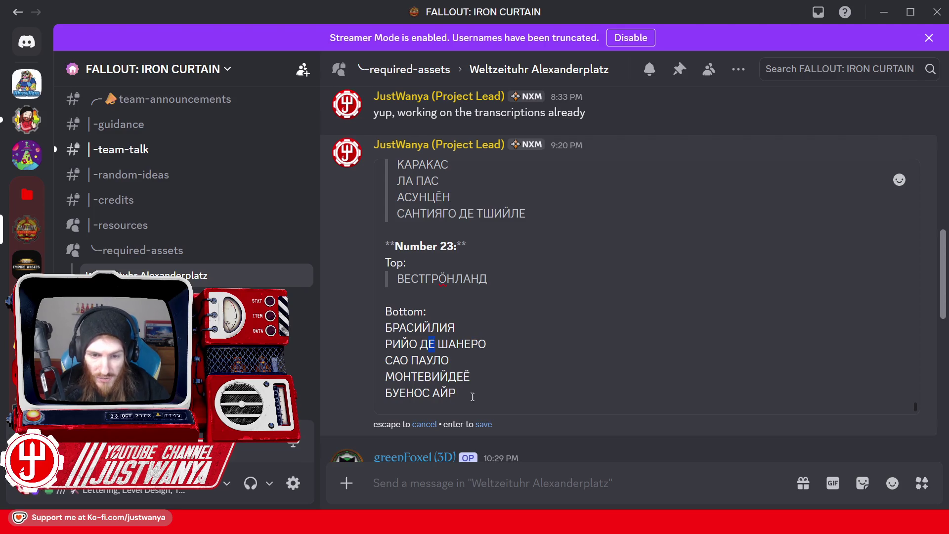
key("ctrl+v")
left_click(464, 393)
key("ctrl+v")
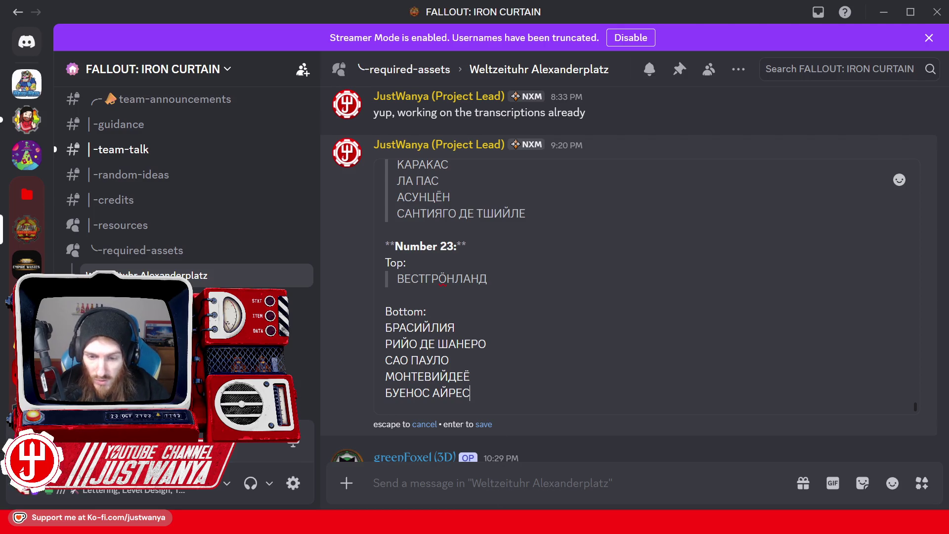
Recheck the Weltzeituhr photo and select the five Bottom city lines.
mouse_move(532, 523)
left_click(638, 477)
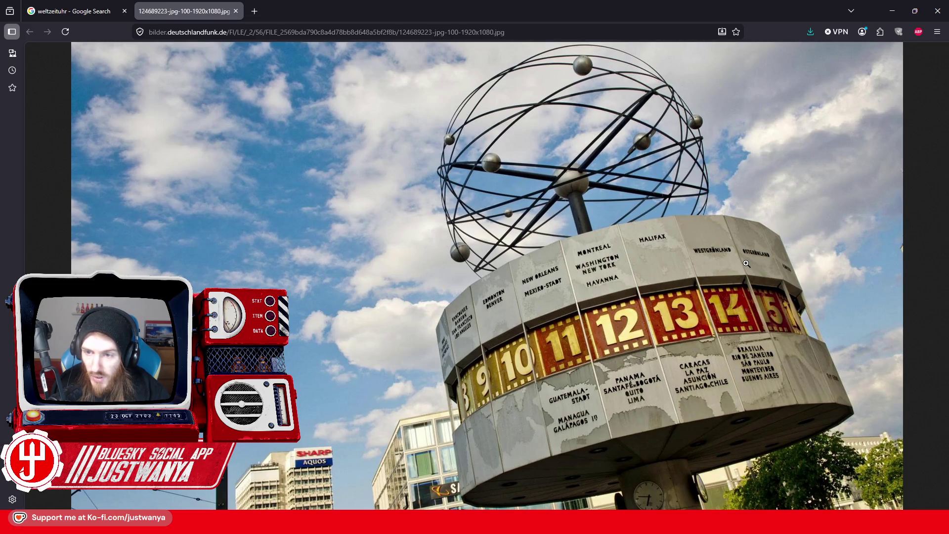
left_click(893, 11)
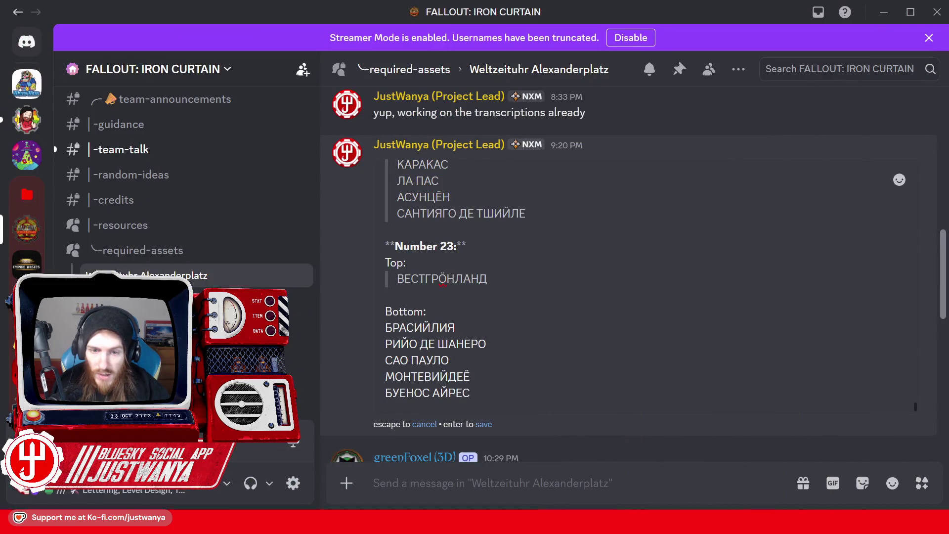
left_click_drag(473, 393, 382, 327)
Quote the selected city line and start a bold **Number 24:** heading with a Top: line.
left_click(443, 298)
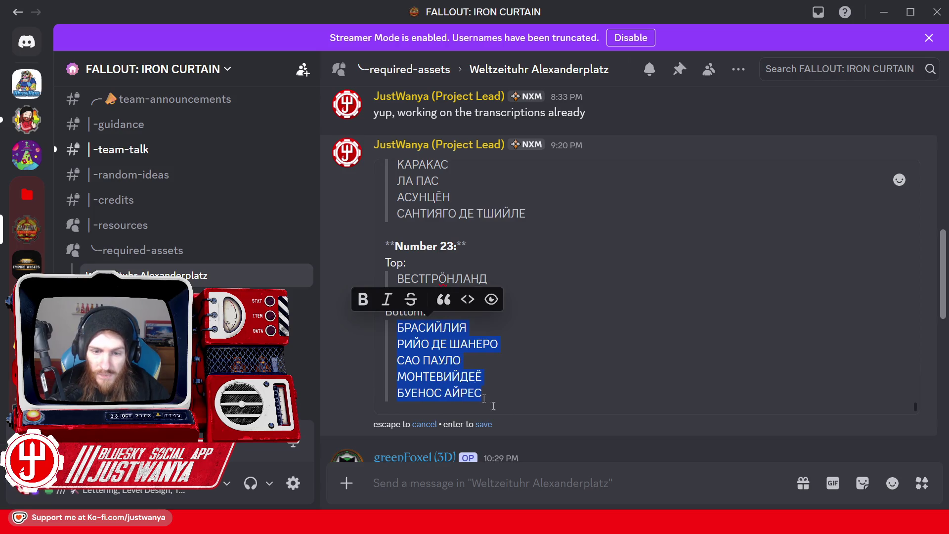
left_click(482, 393)
key("shift+Return")
key("shift+Return")
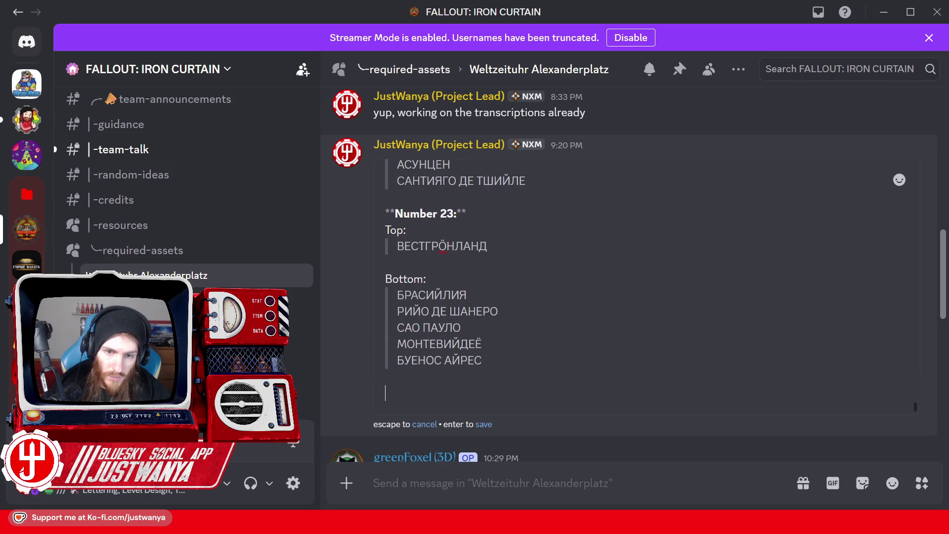
type("**NMumb")
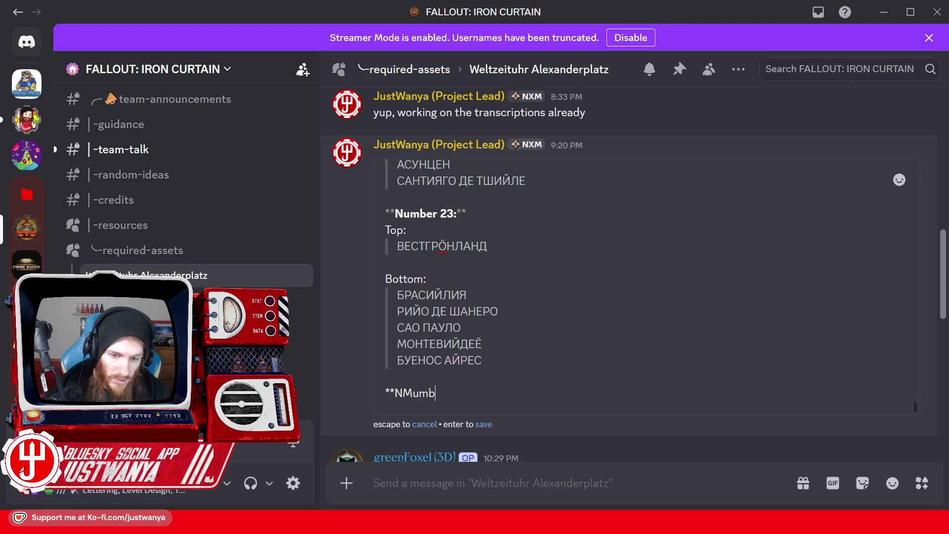
key("BackSpace")
key("BackSpace")
key("BackSpace")
key("BackSpace")
type("umber 2")
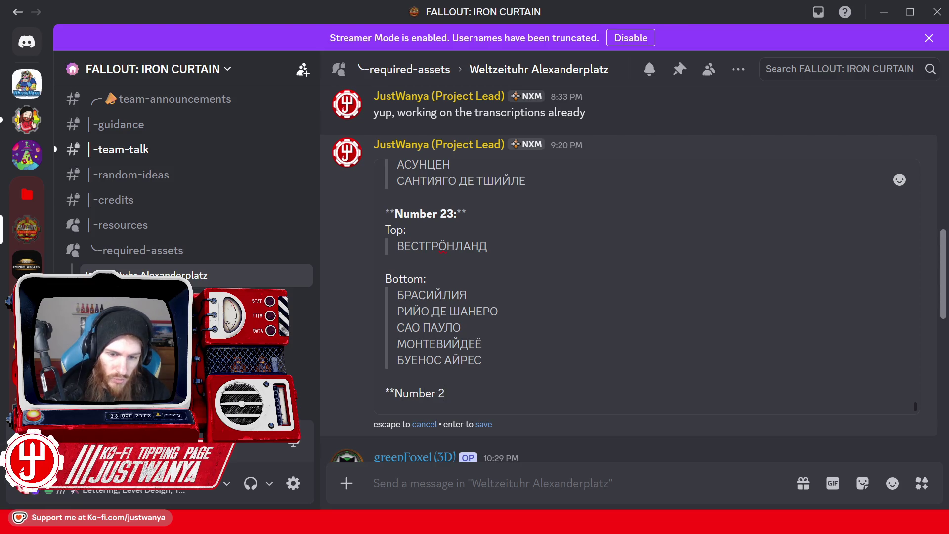
type("4:**")
key("shift+Return")
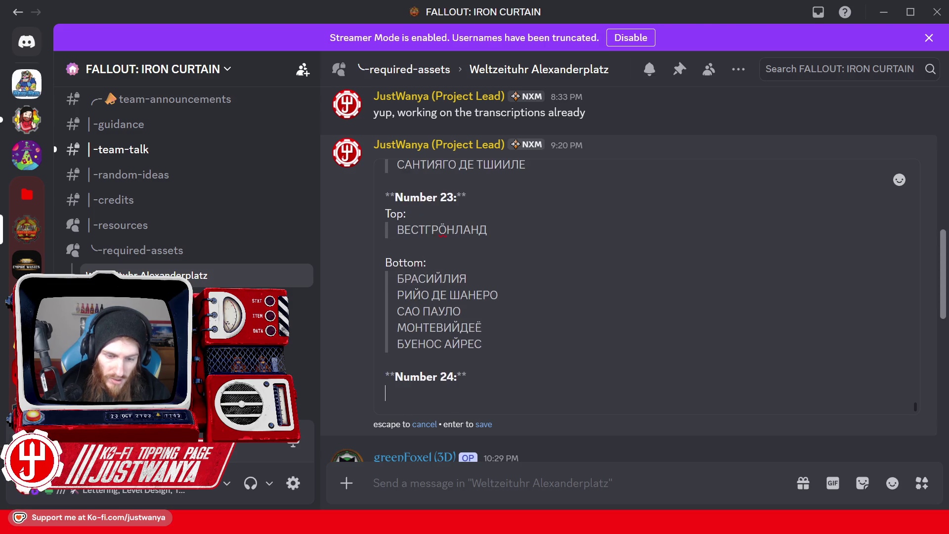
type("Top:")
key("shift+Return")
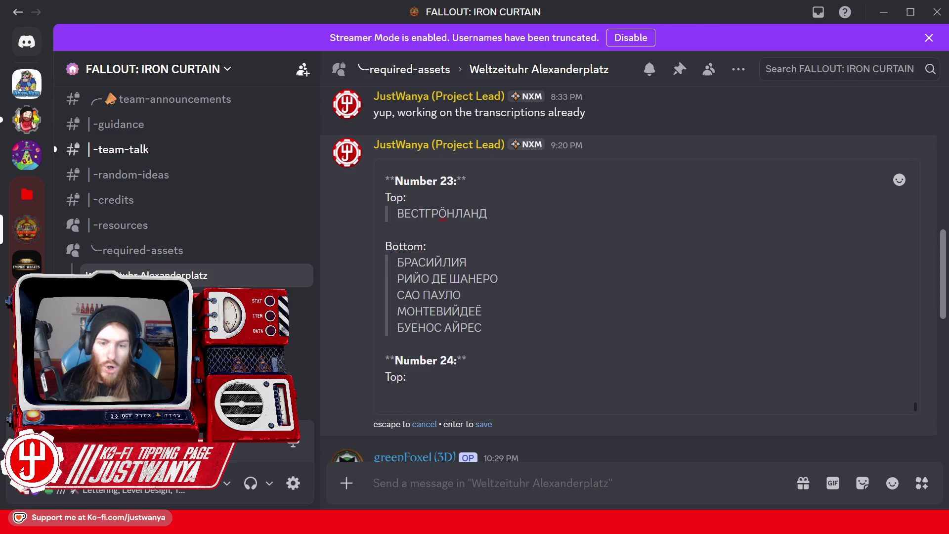
Build ОСТГРÖНЛАНД from copied letter fragments under Top: and format it as a quote.
left_click_drag(426, 328, 442, 327)
key("ctrl+c")
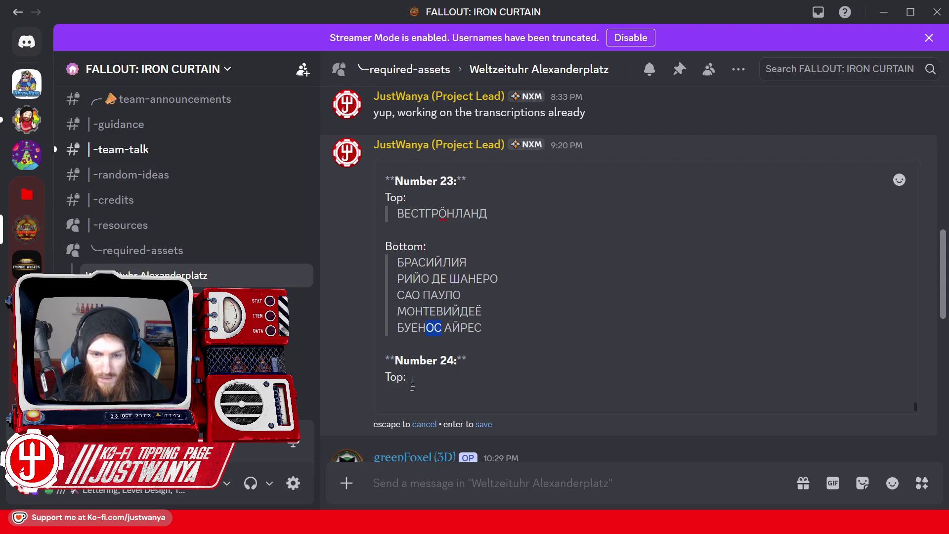
left_click(412, 386)
key("ctrl+v")
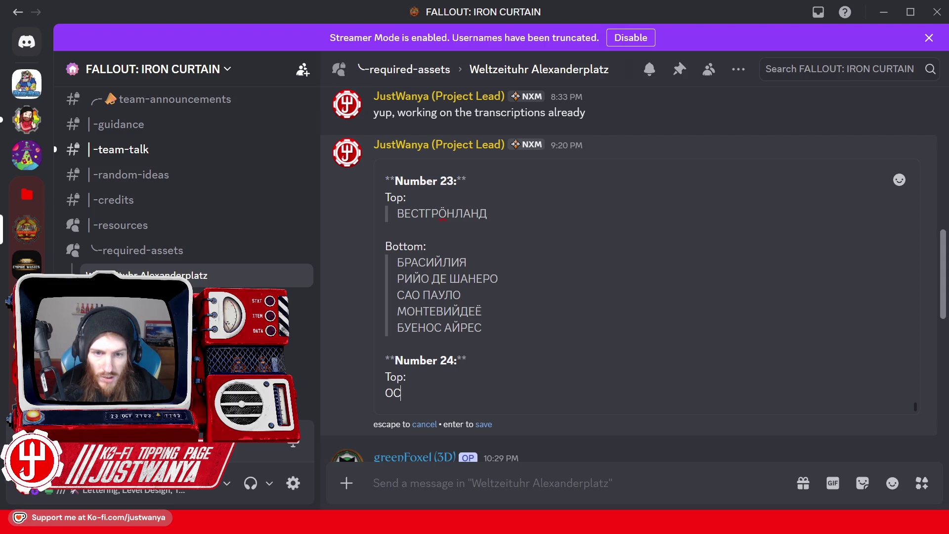
left_click_drag(418, 214, 488, 213)
key("ctrl+c")
left_click(486, 395)
key("ctrl+v")
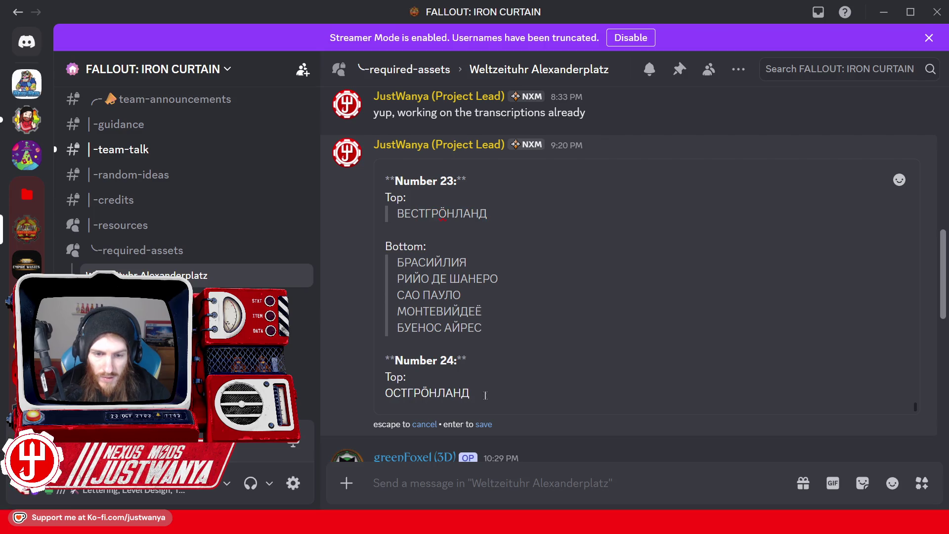
left_click(440, 365)
type(">")
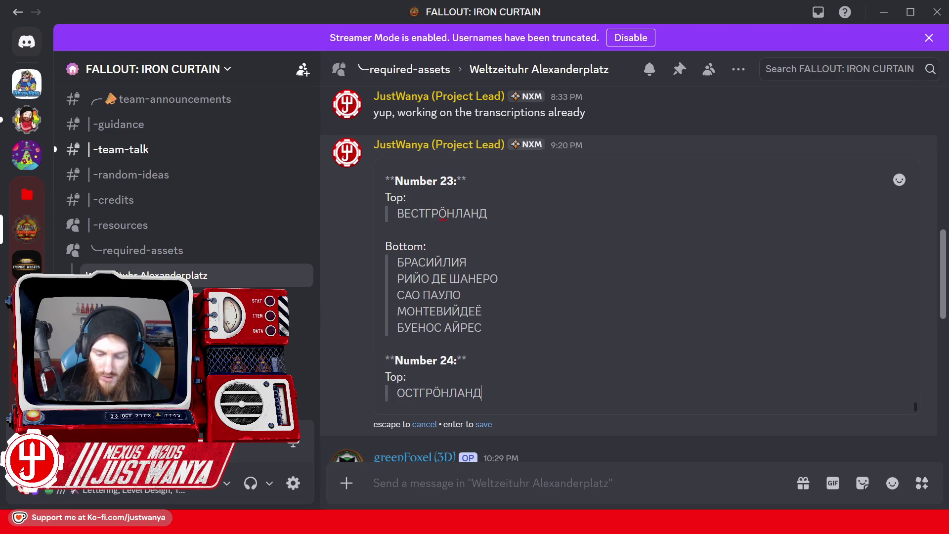
key("shift+Return")
Add Bottom: with a quoted [nothing] line and save the edited message.
key("shift+Return")
key("shift+Return")
type("Bottom:")
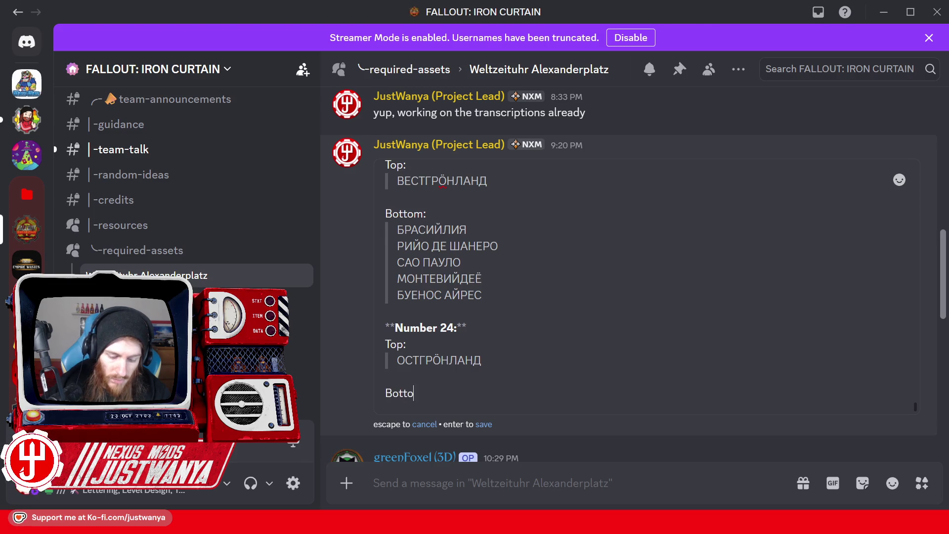
key("shift+Return")
type("[nothing]")
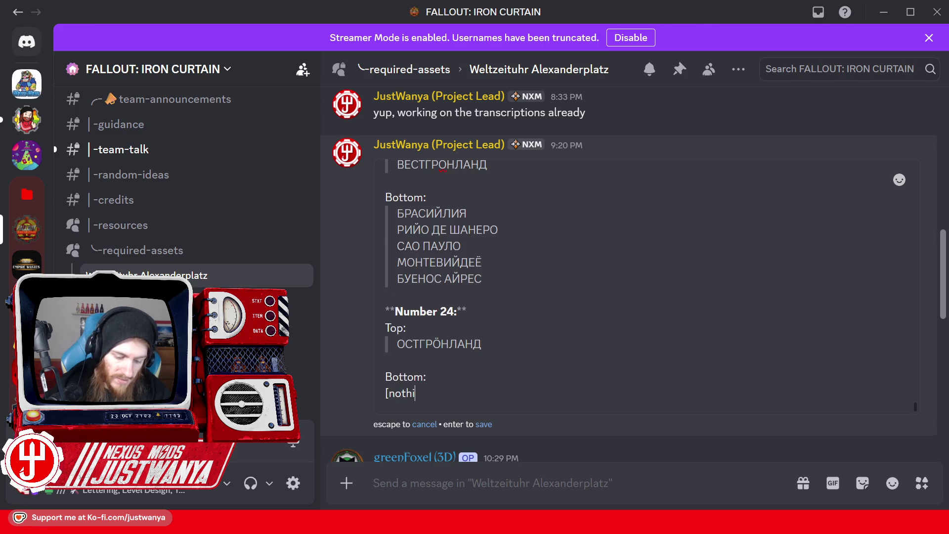
left_click_drag(432, 394, 371, 400)
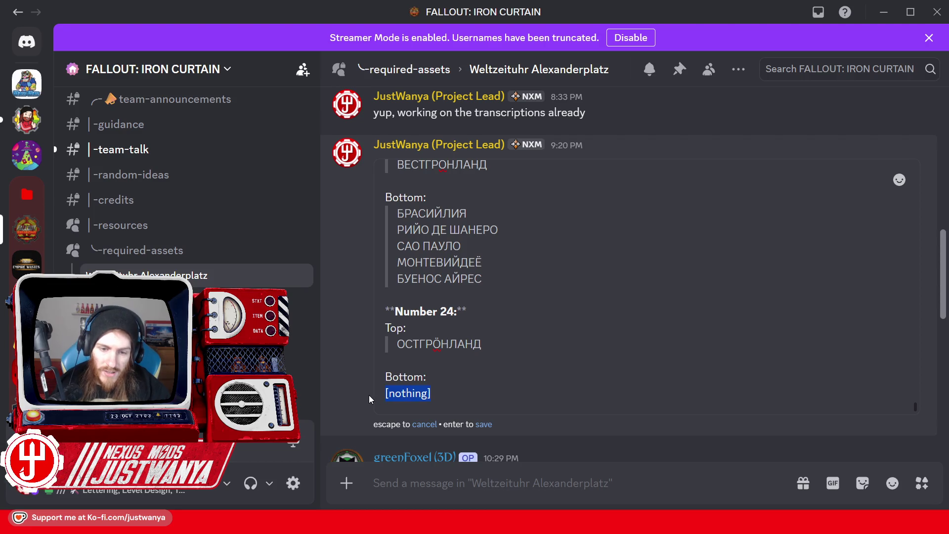
left_click(424, 366)
type(">")
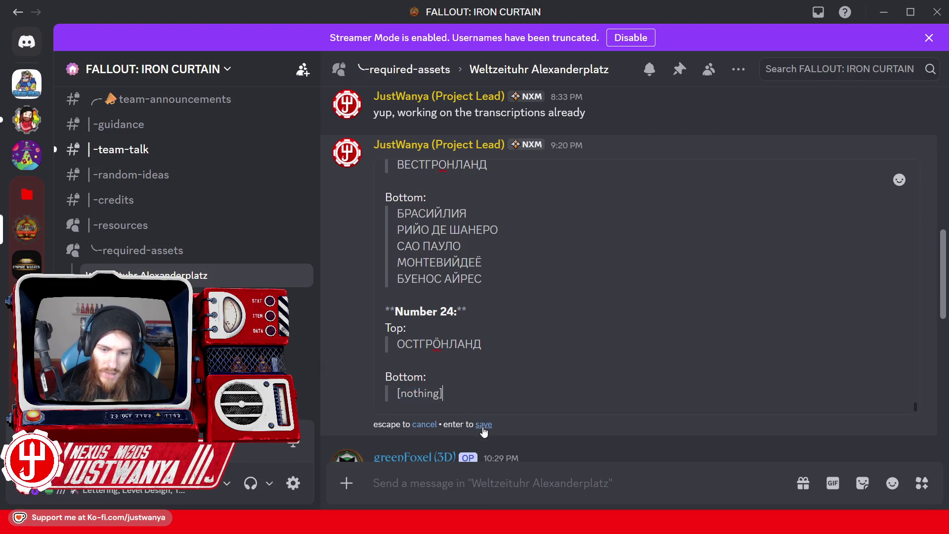
key("Return")
Zoom out Discord and attach four Weltzeituhr reference photos to a new thread message.
scroll(536, 386, "down", 10)
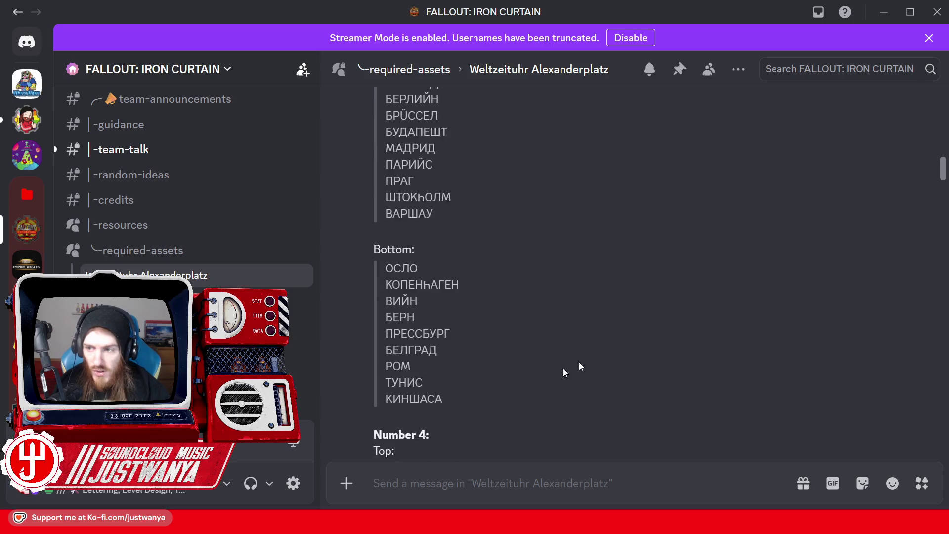
scroll(933, 458, "down", 15)
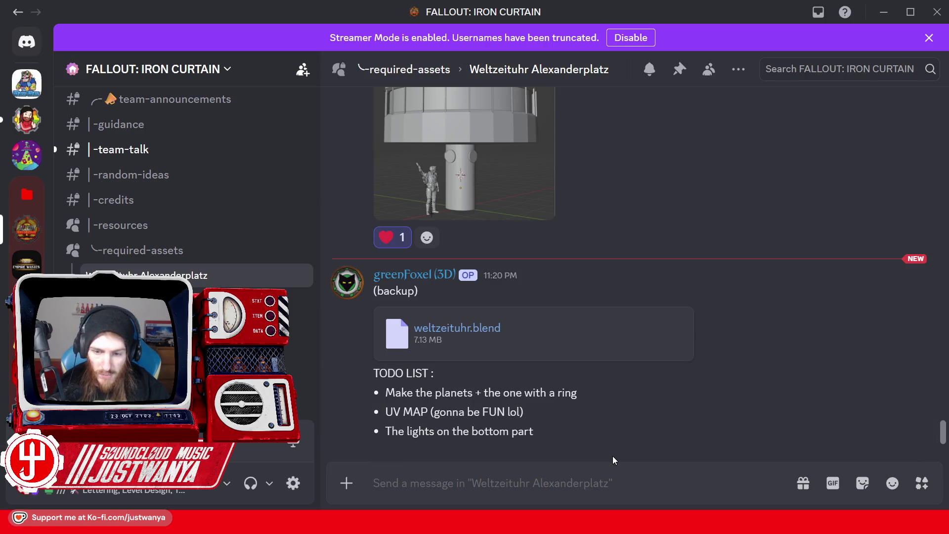
key("ctrl+minus")
key("ctrl+minus")
key("ctrl+minus")
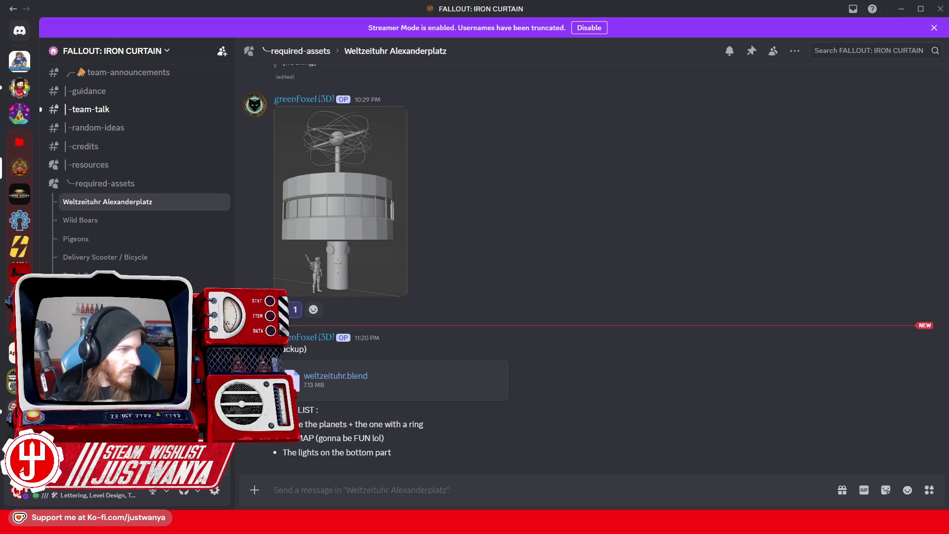
left_click_drag(525, 322, 525, 322)
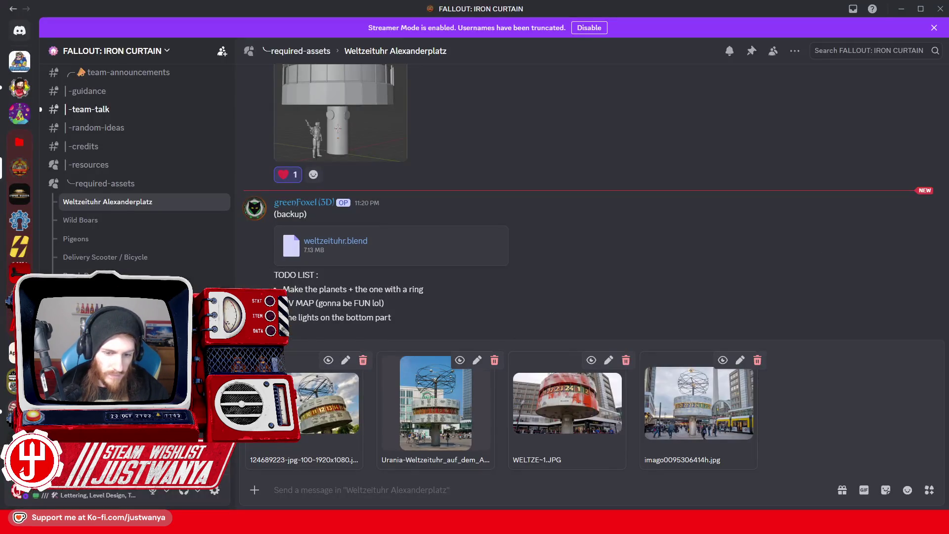
Mention the teammate with 'regarding the lettering positions' and send it with the photos.
type("For @Capot")
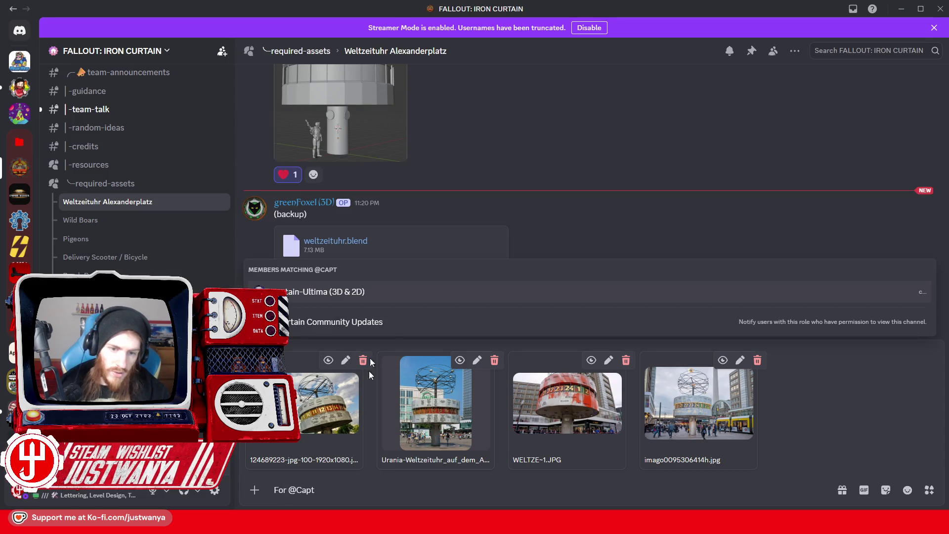
left_click(365, 298)
type("regarding the ")
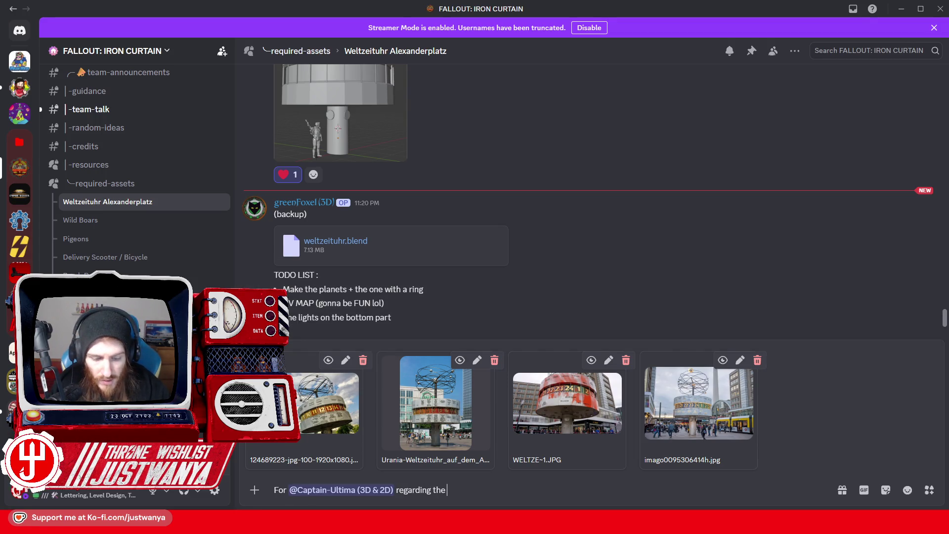
type("letter")
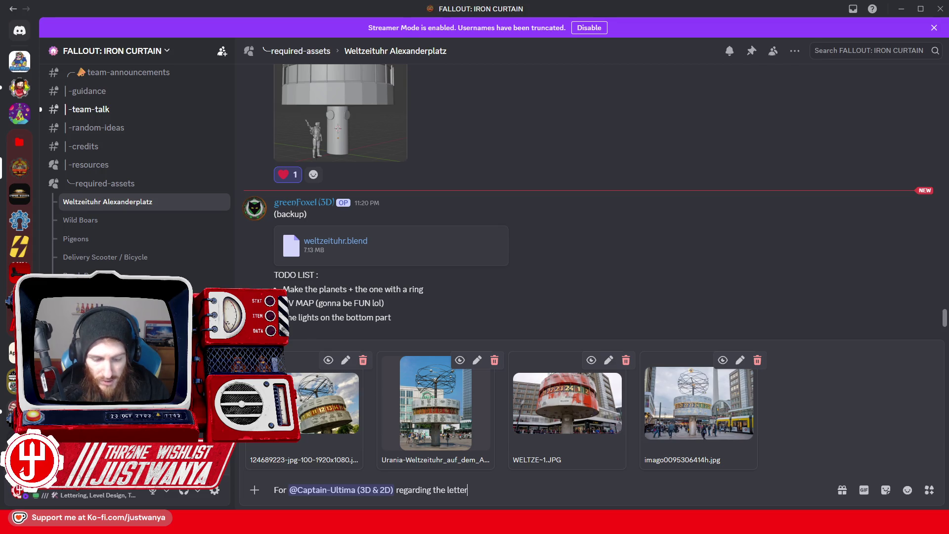
type("ing positions")
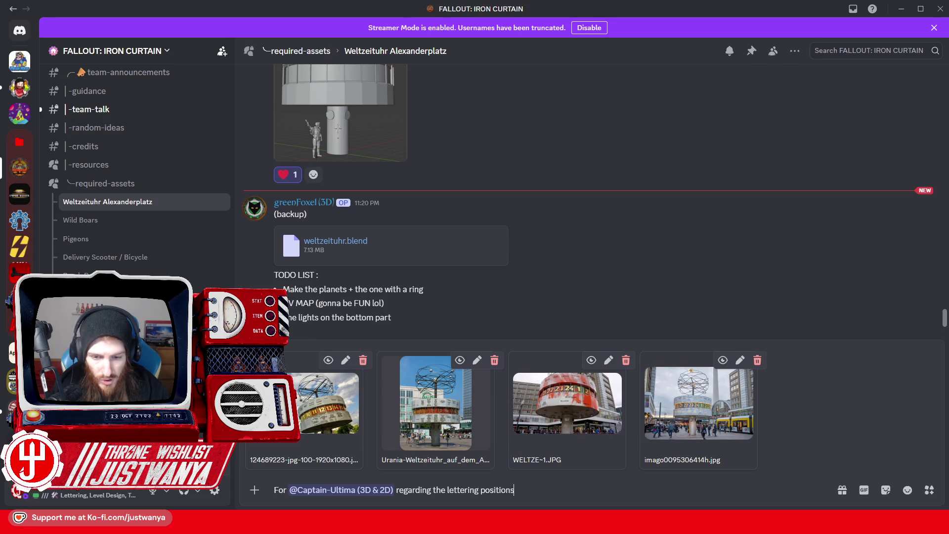
key("Return")
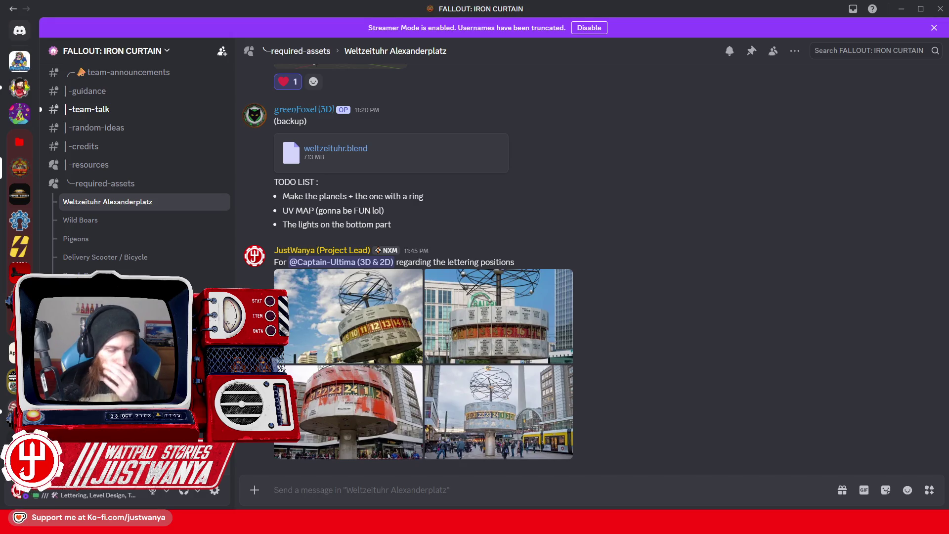
Review the posted photos in the thread and return to the Creation Kit.
scroll(495, 364, "up", 10)
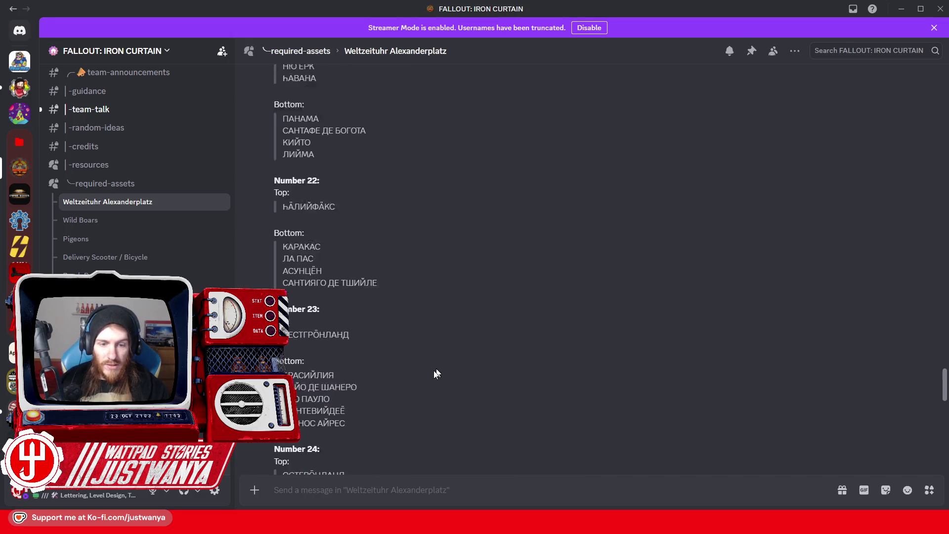
scroll(436, 373, "down", 5)
scroll(485, 349, "down", 5)
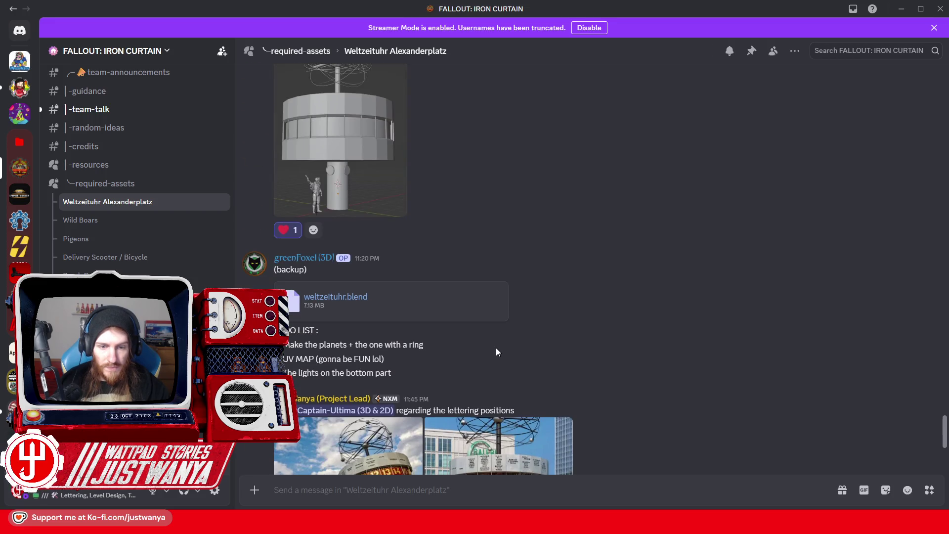
scroll(497, 348, "up", 5)
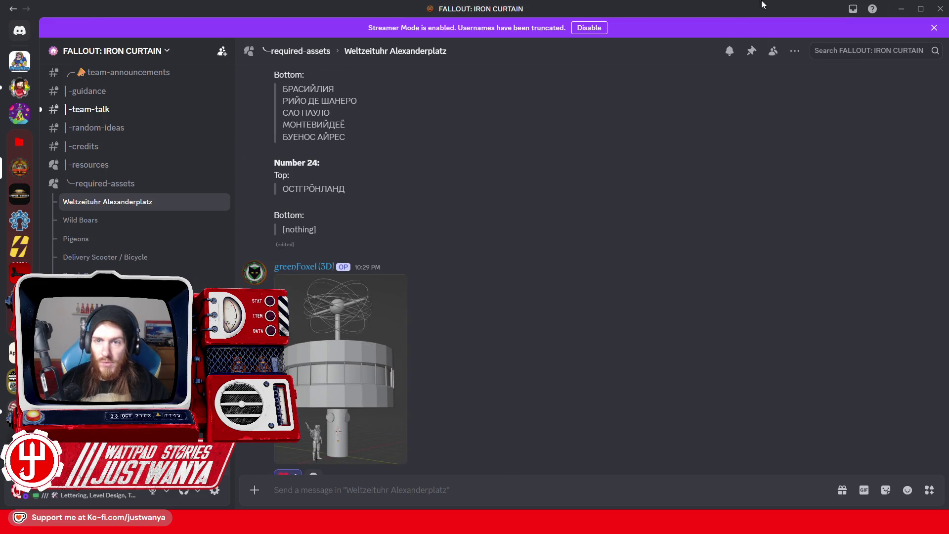
key("alt+Tab")
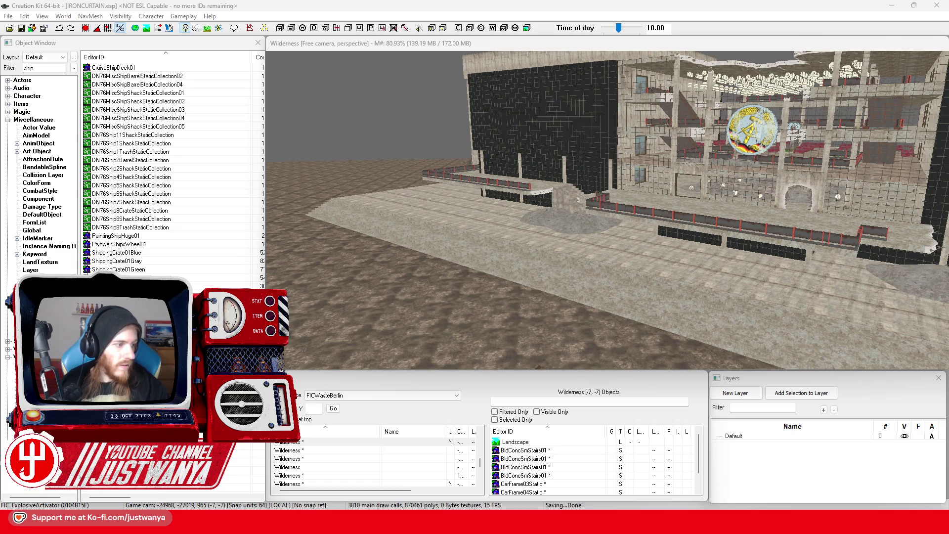
Orbit and zoom the Render Window onto the palace exterior in FICRepublicPalaceExt02, then select all references.
left_click(597, 291)
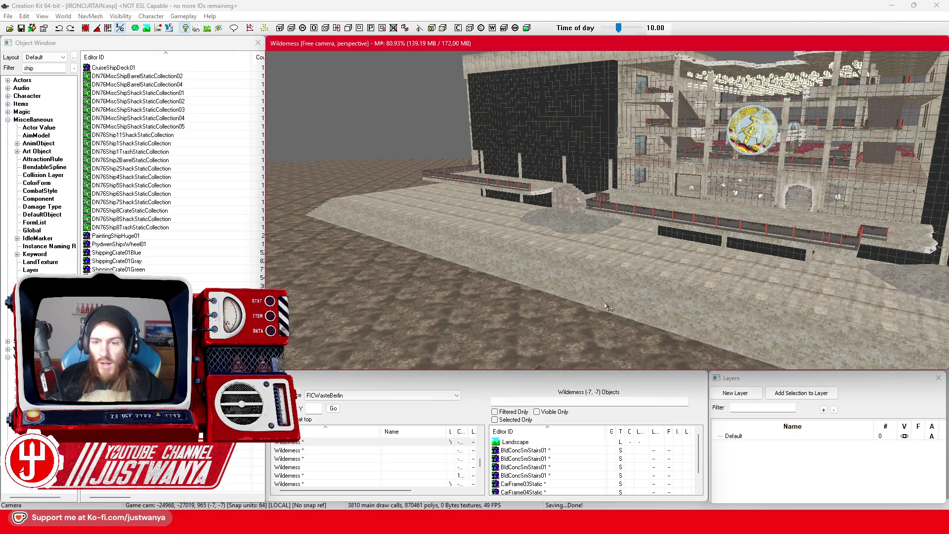
mouse_move(692, 311)
left_mouse_down()
mouse_move(698, 290)
mouse_move(605, 286)
mouse_move(642, 297)
mouse_move(623, 302)
left_mouse_up()
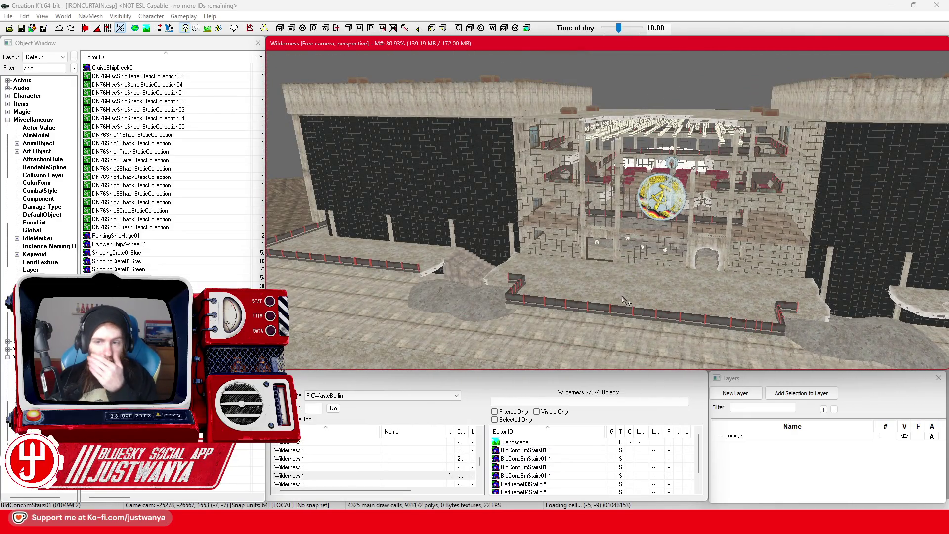
scroll(628, 301, "up", 5)
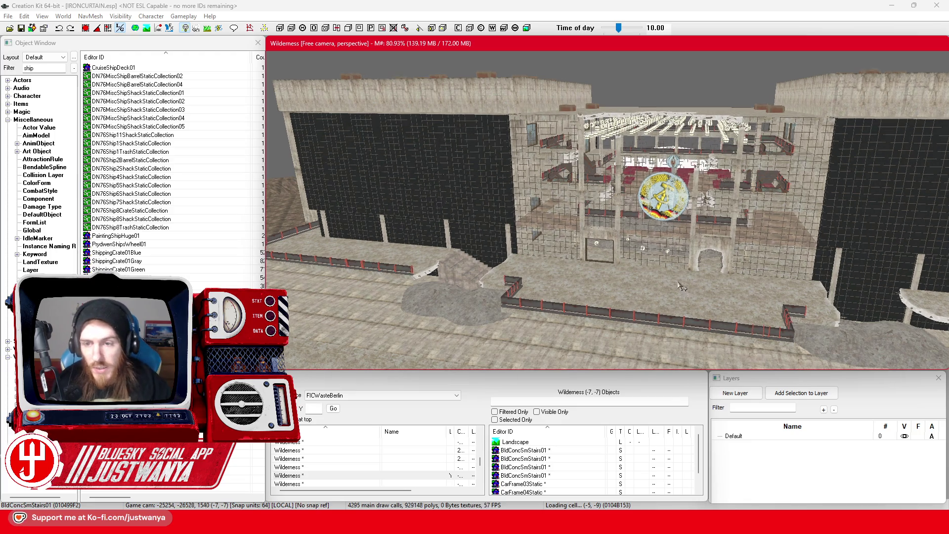
scroll(641, 305, "up", 6)
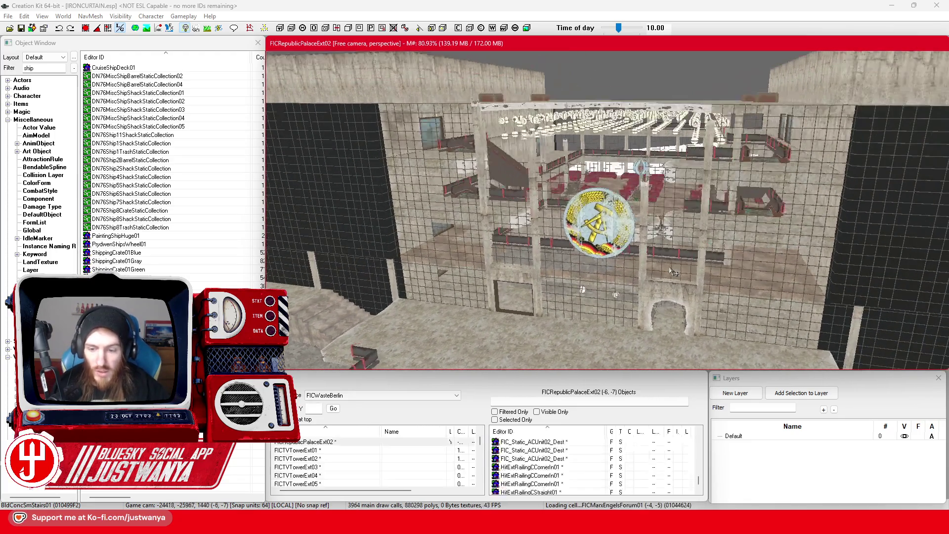
scroll(643, 302, "down", 6)
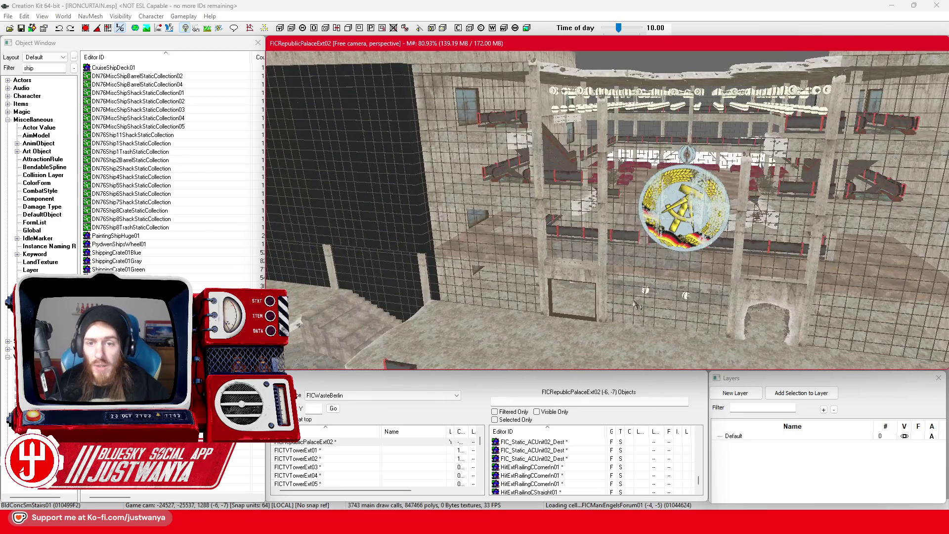
key("ctrl+a")
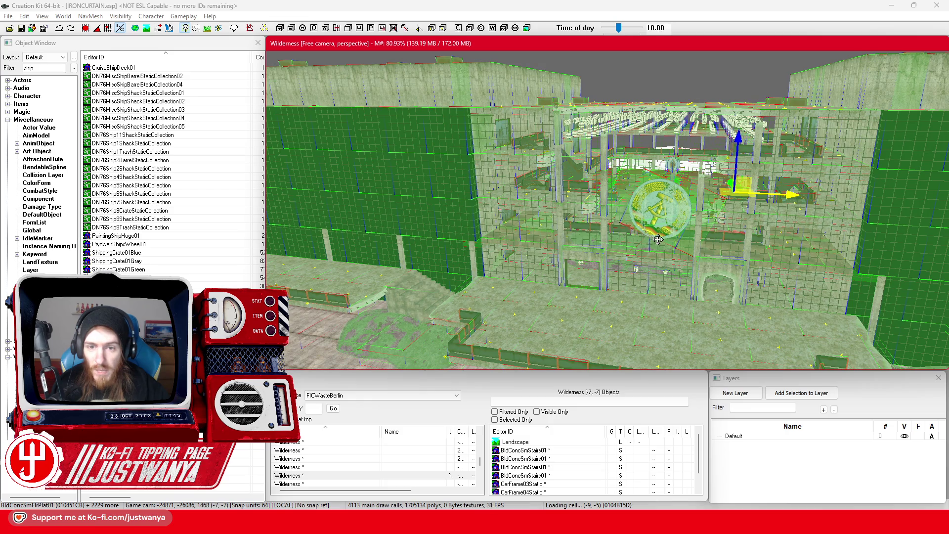
scroll(662, 241, "down", 5)
scroll(640, 239, "up", 4)
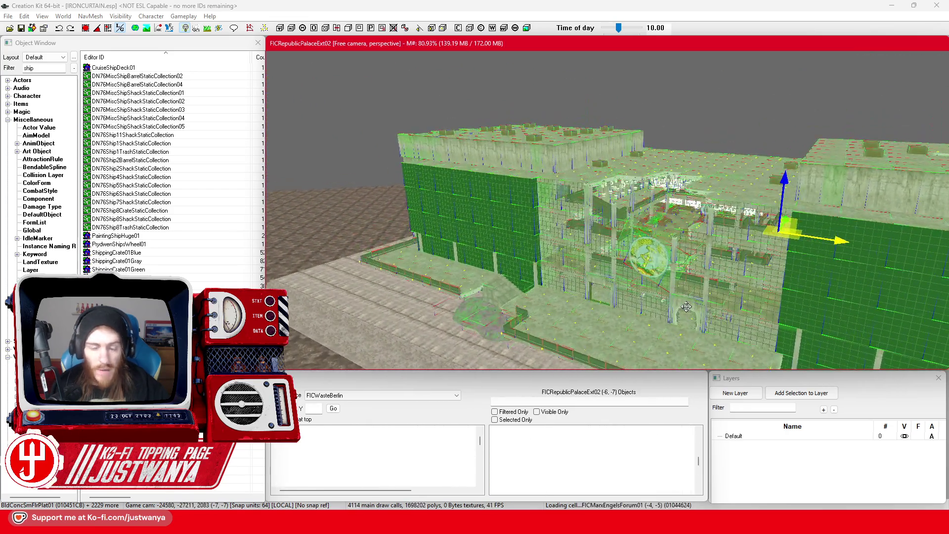
scroll(686, 306, "down", 2)
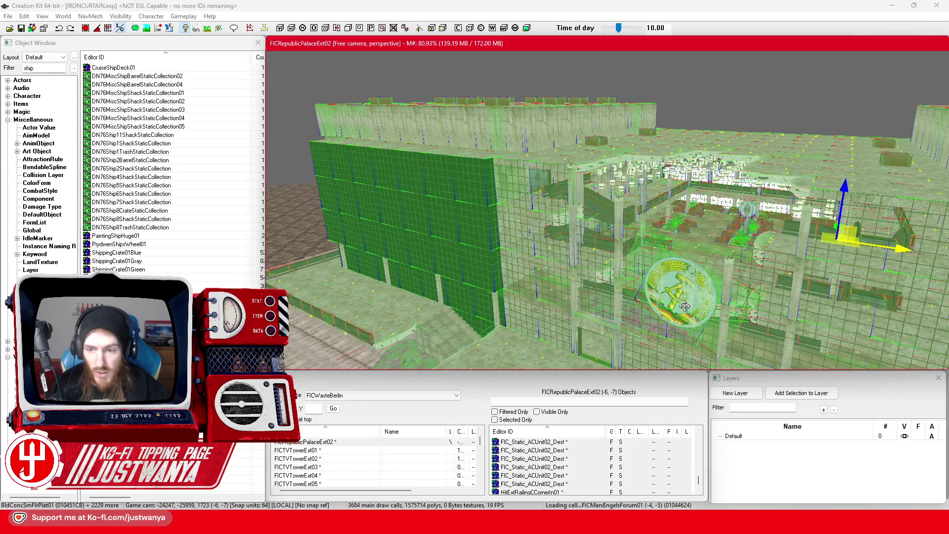
scroll(633, 279, "up", 4)
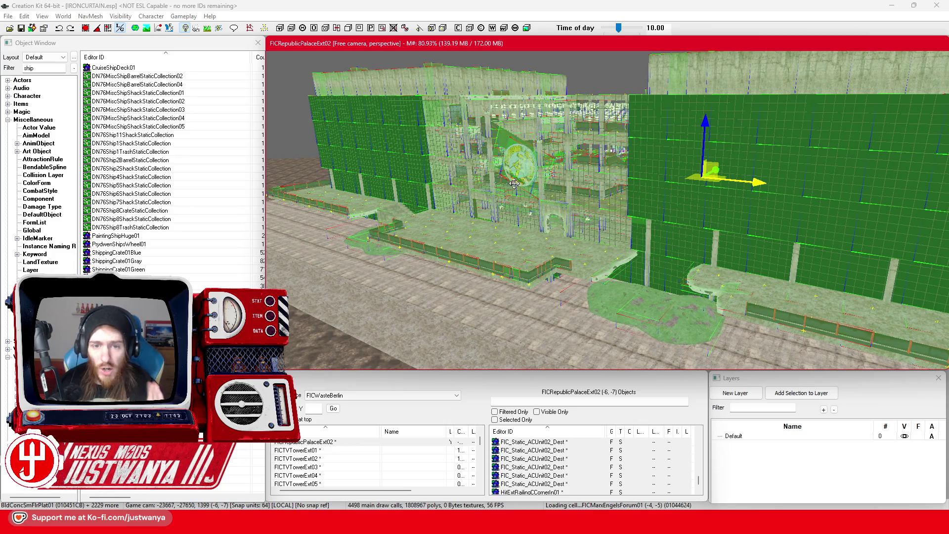
Orbit above the palace and zoom in on the outer concrete wall of FICRepublicPalaceExt01.
left_click_drag(495, 193, 534, 273)
scroll(533, 271, "up", 5)
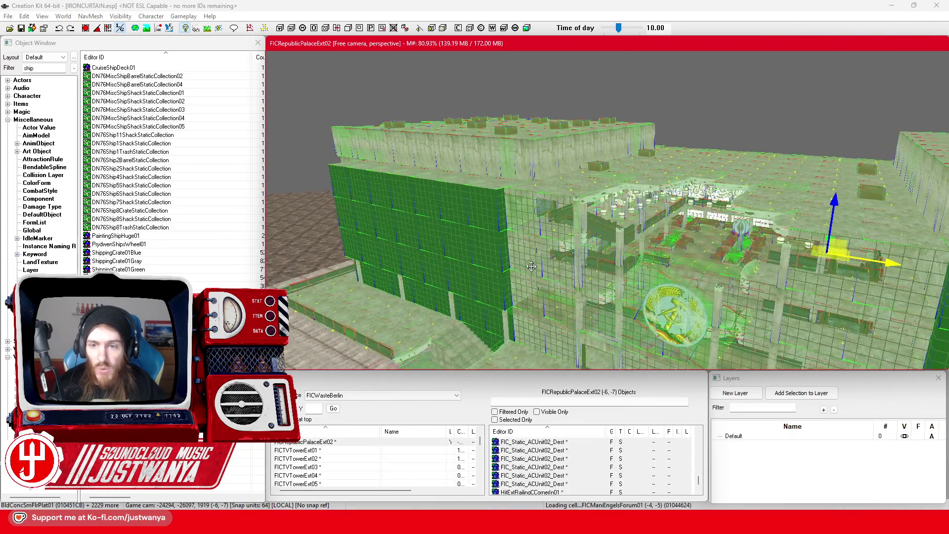
scroll(531, 266, "up", 5)
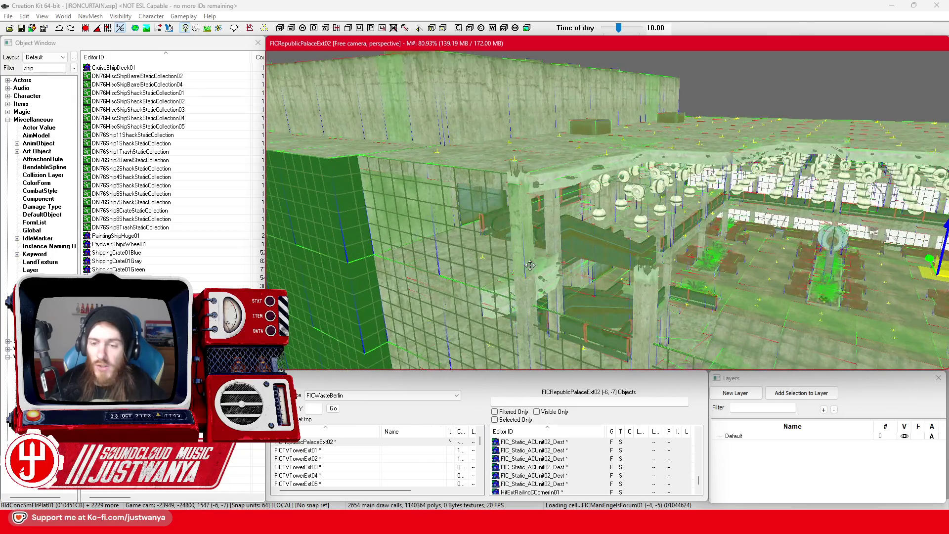
scroll(642, 183, "down", 5)
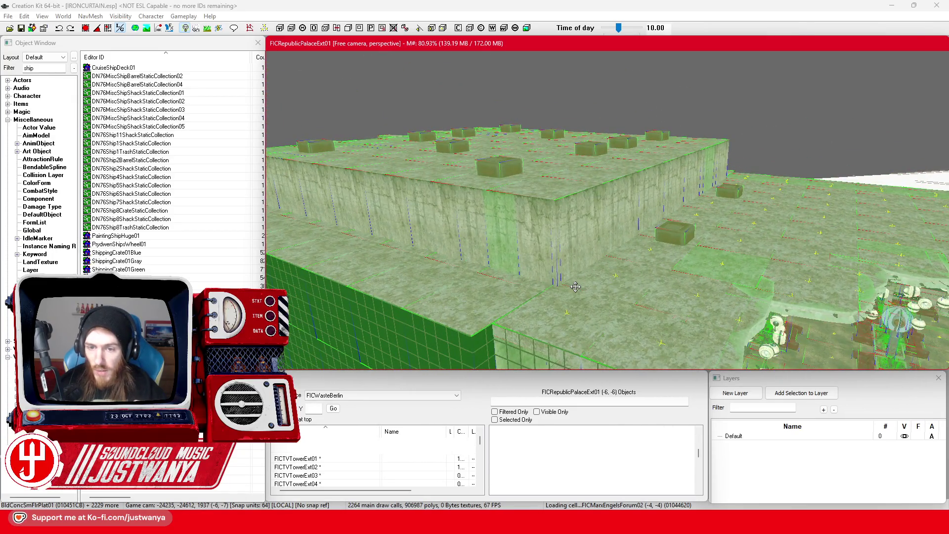
scroll(576, 287, "up", 3)
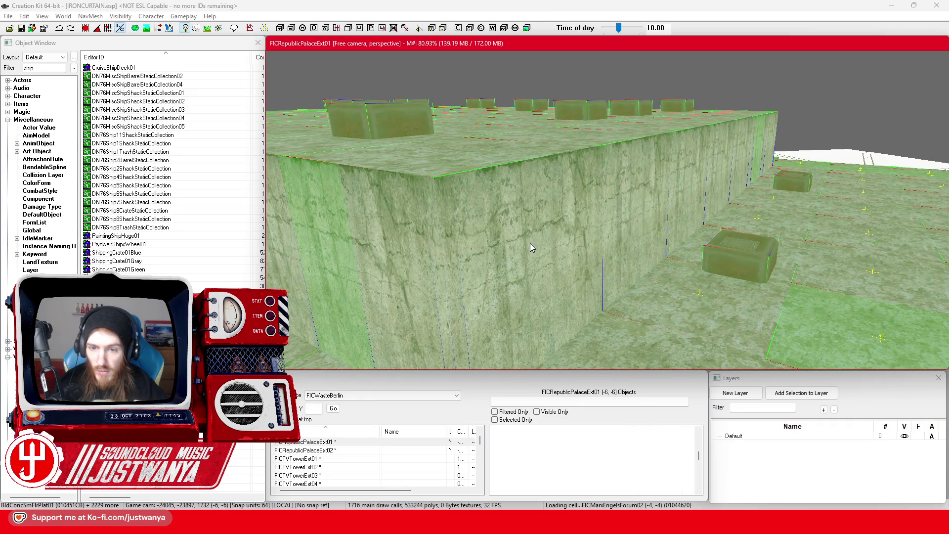
Check the first wall's Material Swap, then orbit over to the neighbouring BldConcSmWall02 piece.
double_click(530, 243)
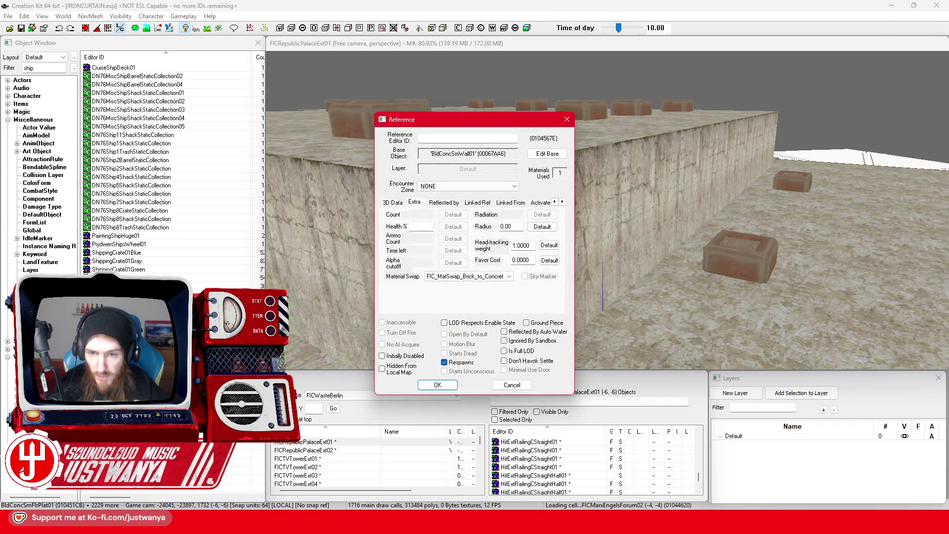
left_click(566, 122)
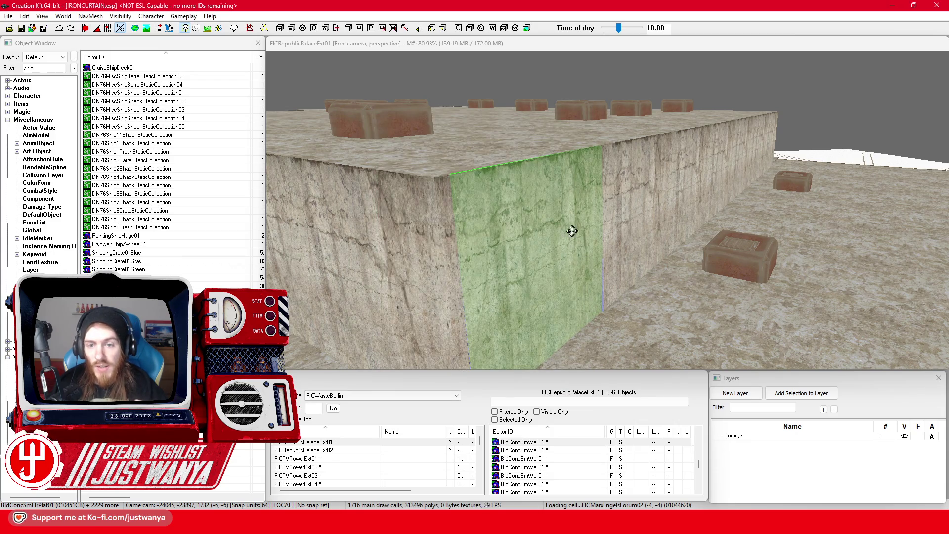
left_click(544, 43)
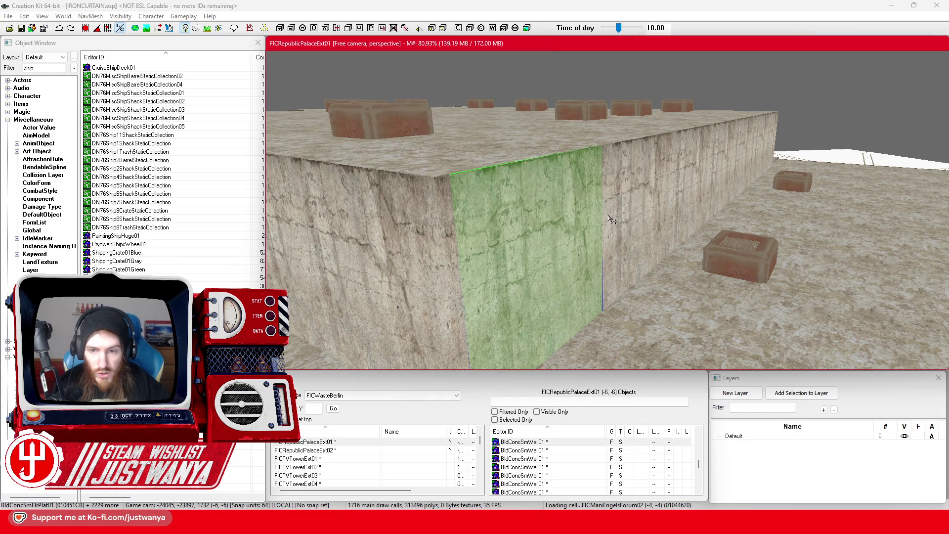
key("ctrl+d")
scroll(635, 248, "up", 2)
key("shift")
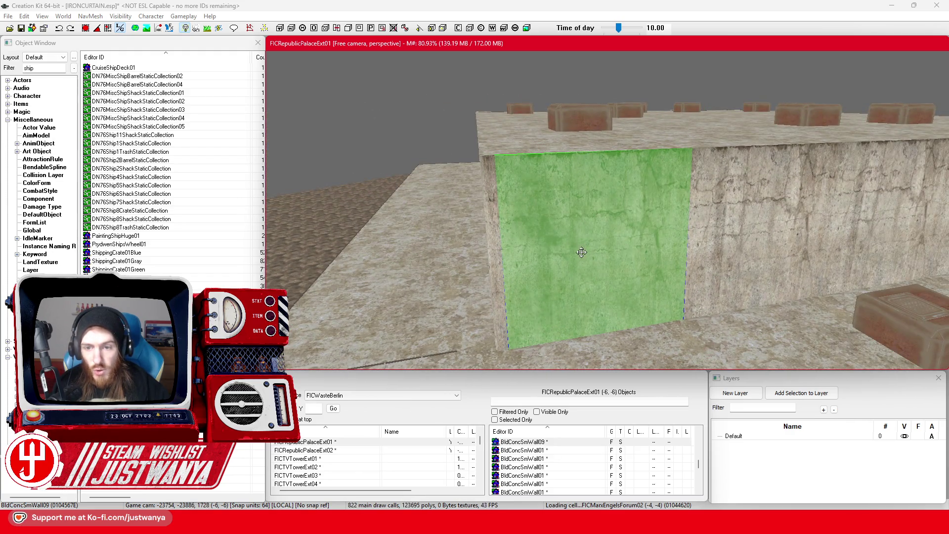
key("ctrl+d")
key("ctrl+d")
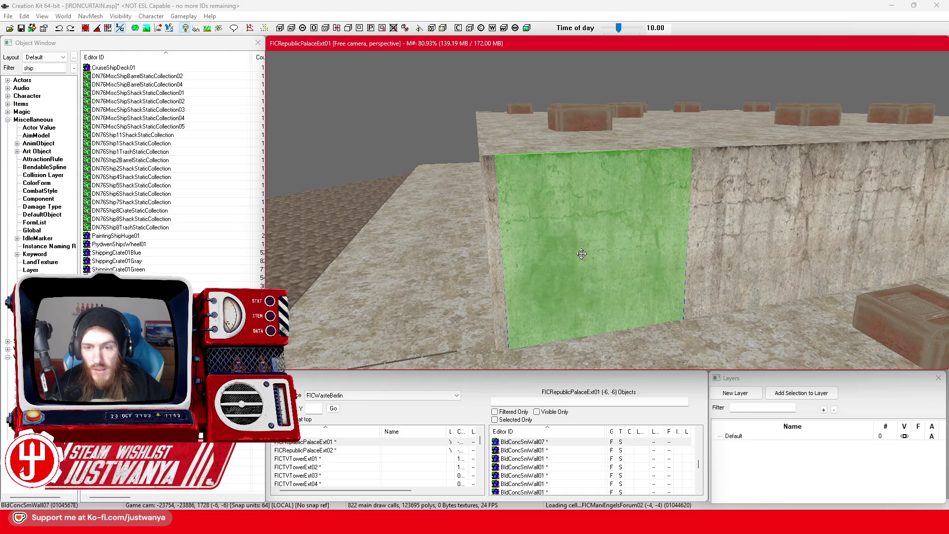
left_click(581, 254)
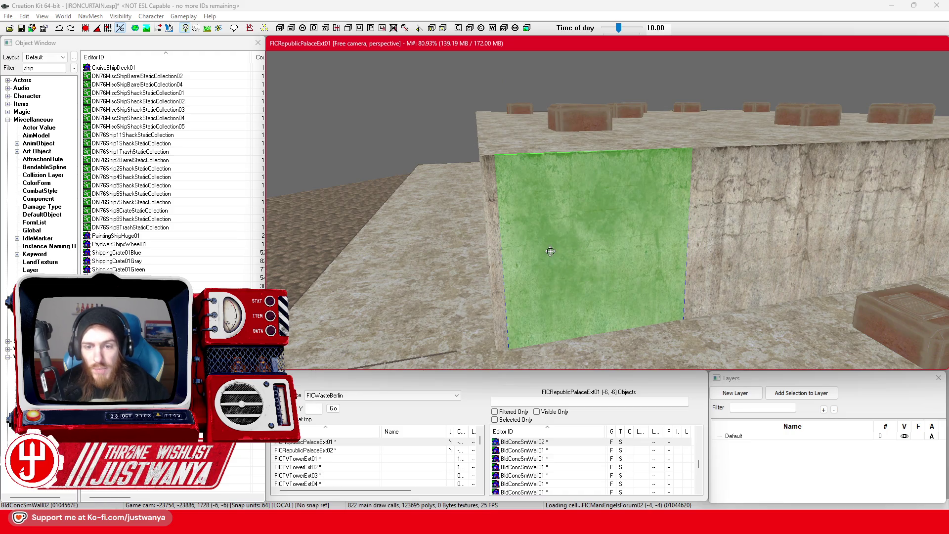
key("shift")
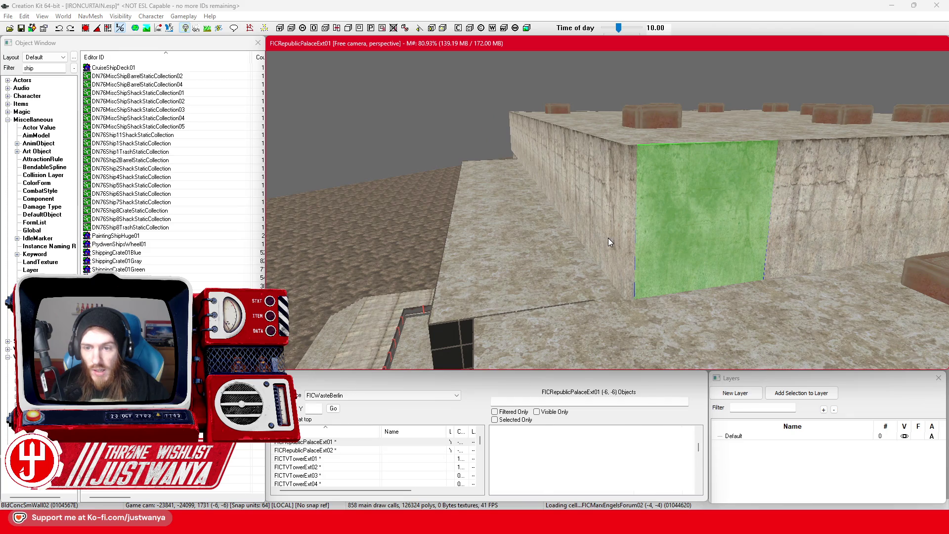
Verify another wall piece's material swap in its reference properties, then raise the view over the rooftop.
key("ctrl+a")
left_click_drag(615, 236, 657, 227)
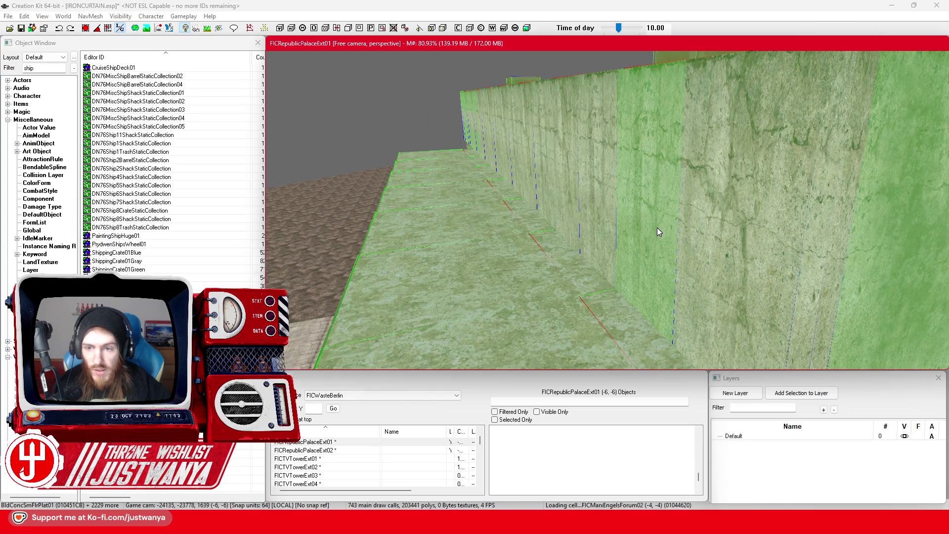
double_click(657, 228)
key("Escape")
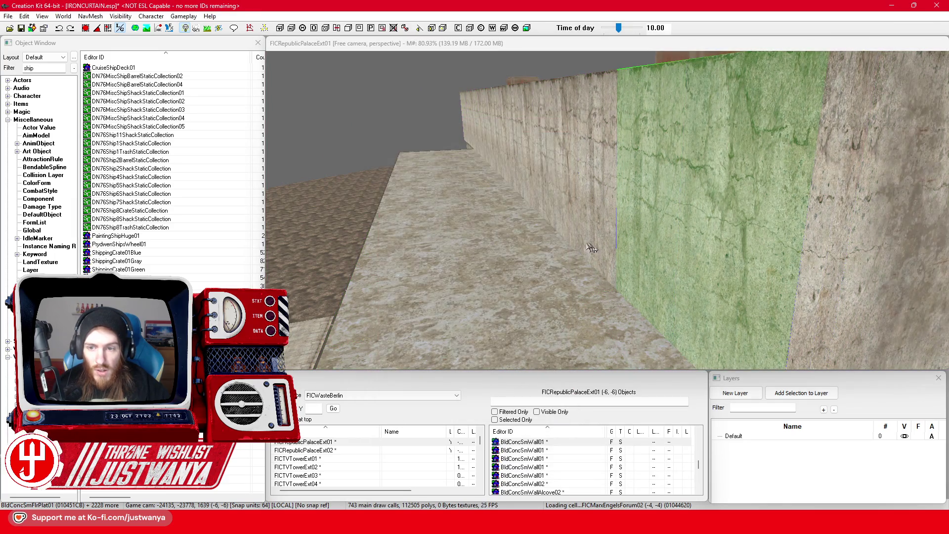
mouse_move(587, 239)
left_mouse_down()
mouse_move(607, 216)
mouse_move(609, 233)
mouse_move(690, 197)
left_mouse_up()
key("ctrl+a")
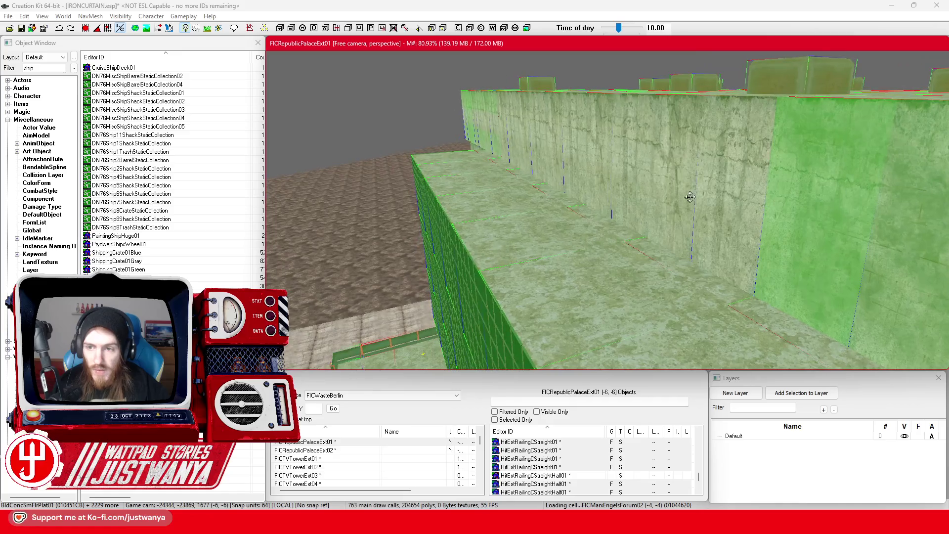
Confirm BldConcSmWall01 and a second wall piece carry the brick-to-concrete material swap.
double_click(707, 196)
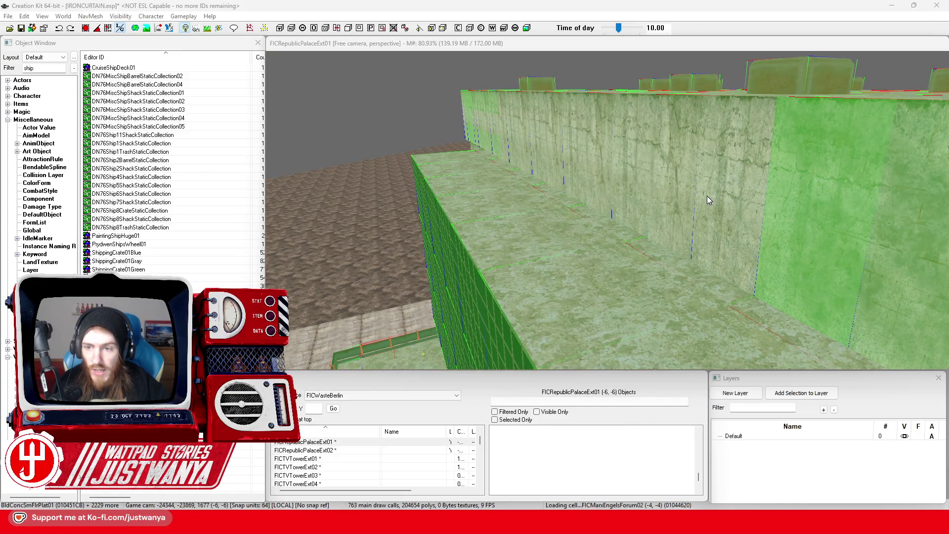
left_click(566, 120)
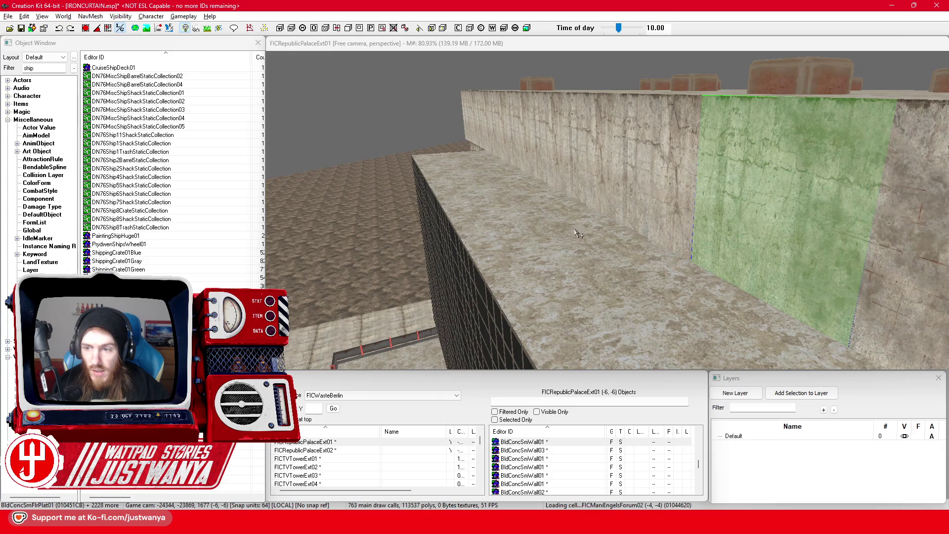
left_click(676, 216)
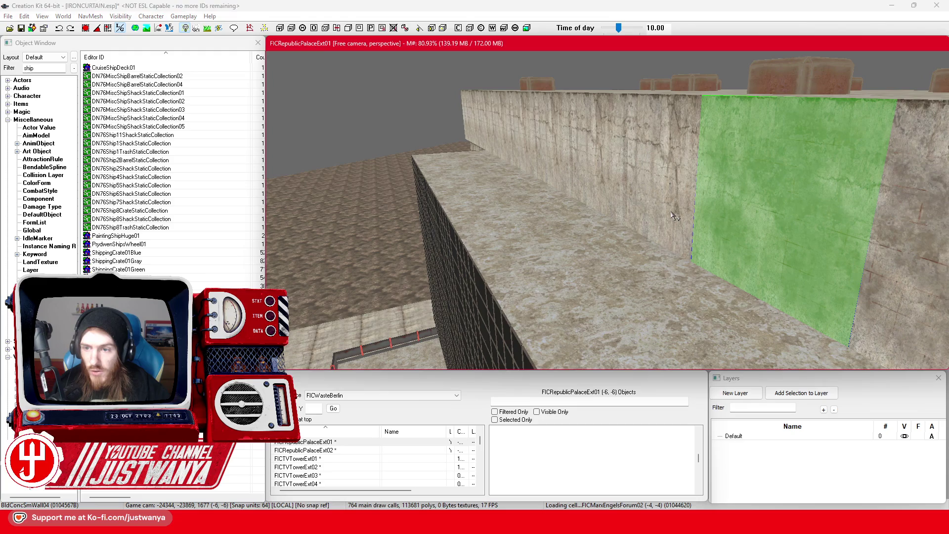
key("ctrl+a")
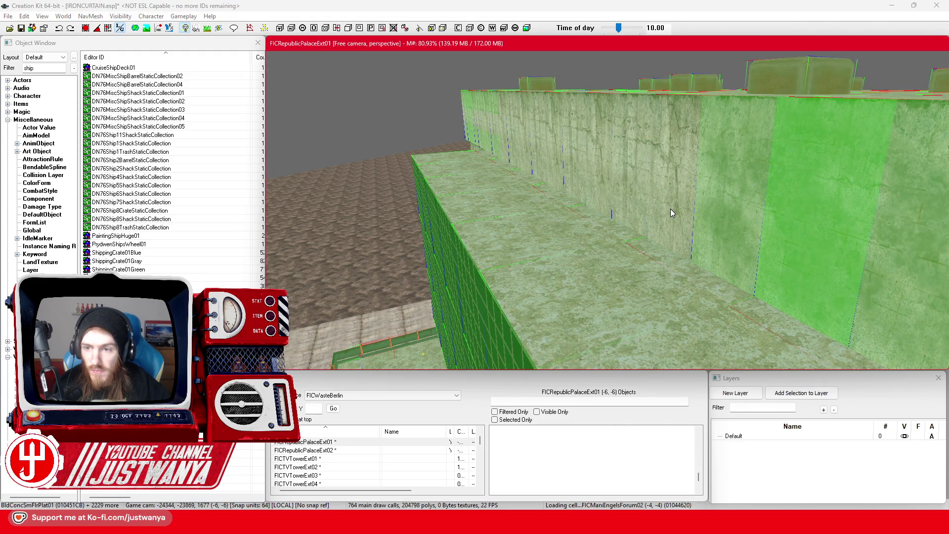
key("Return")
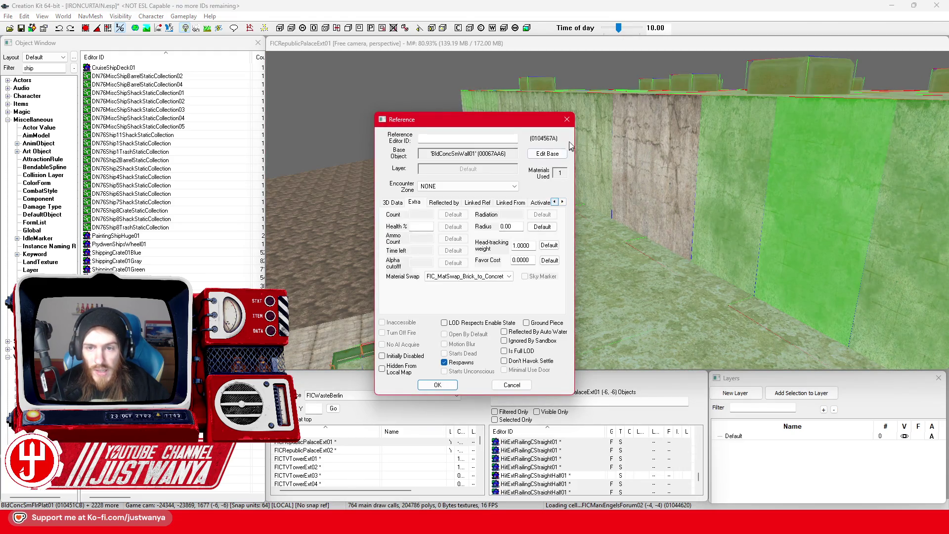
left_click(564, 122)
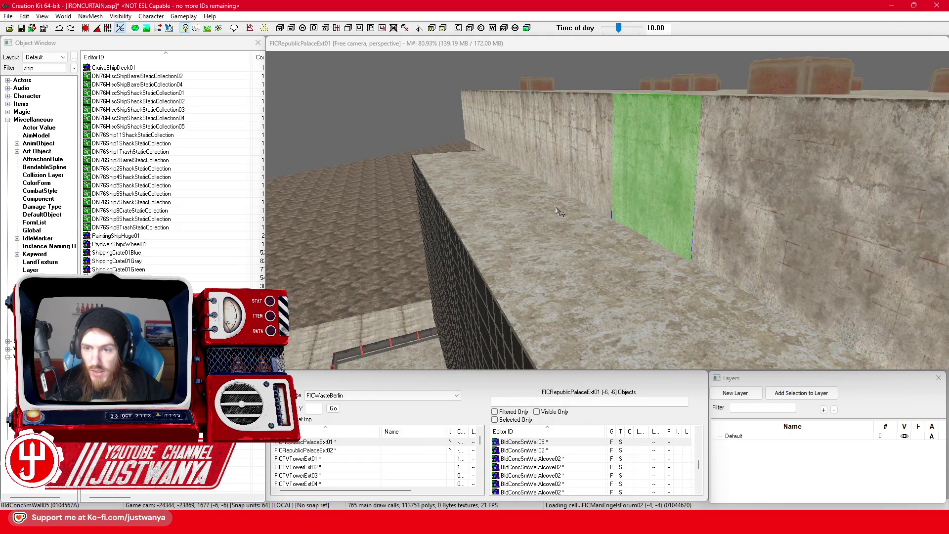
Check the material swap on two more wall panels' reference properties.
key("ctrl+a")
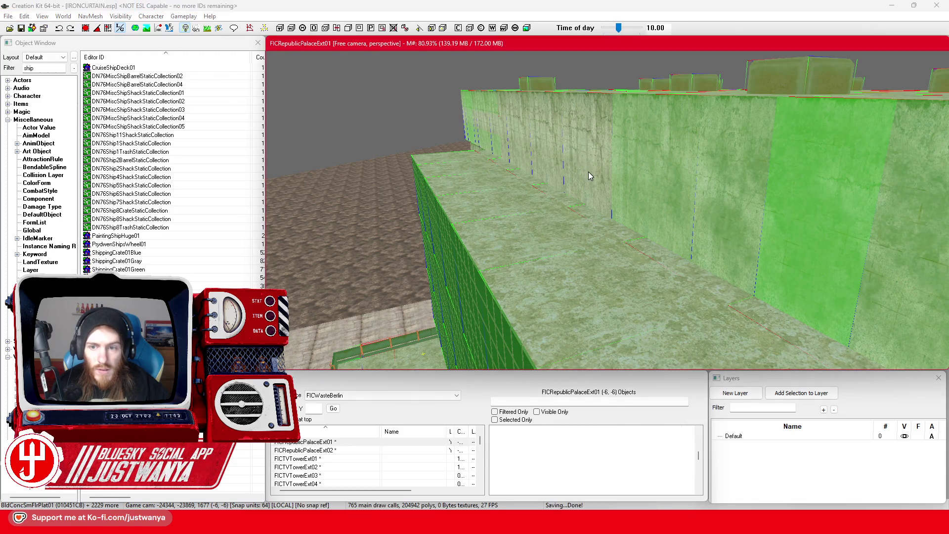
double_click(588, 173)
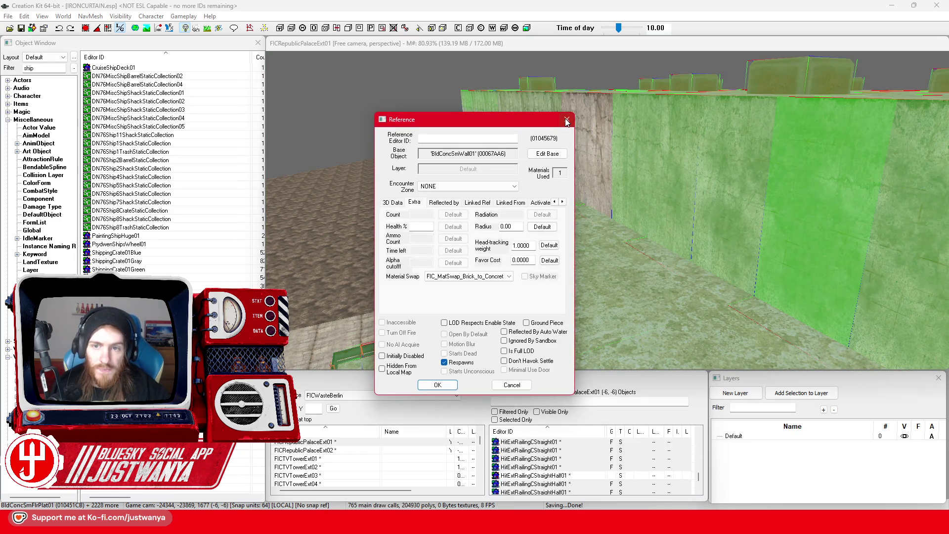
key("Escape")
key("ctrl+d")
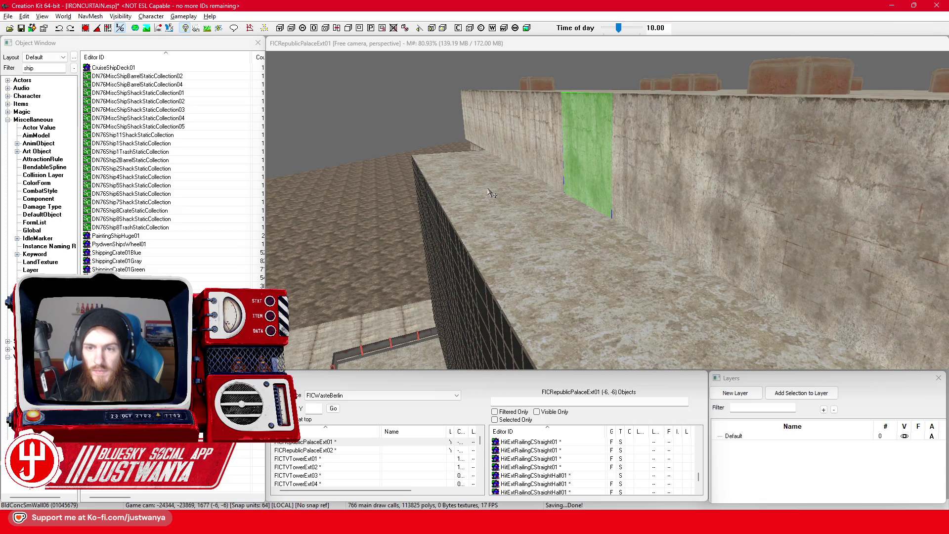
key("ctrl+a")
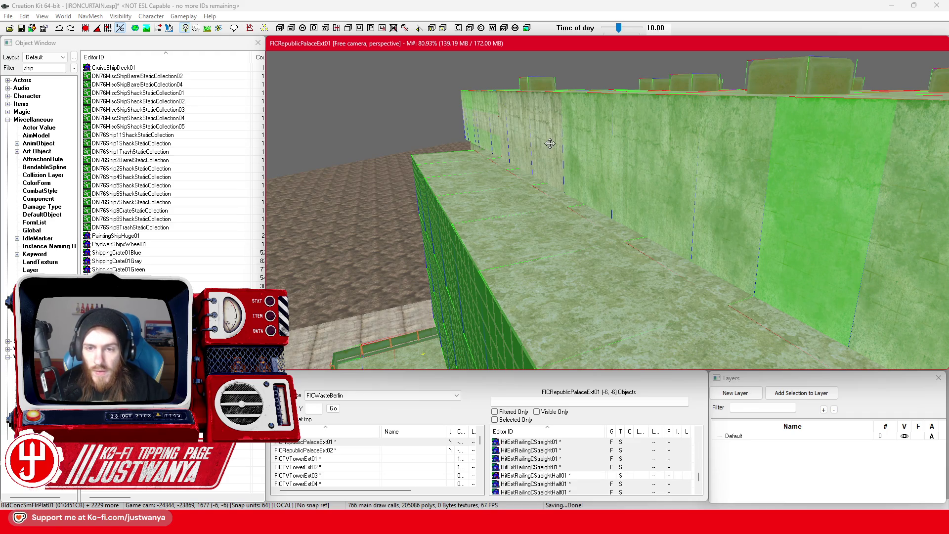
double_click(553, 148)
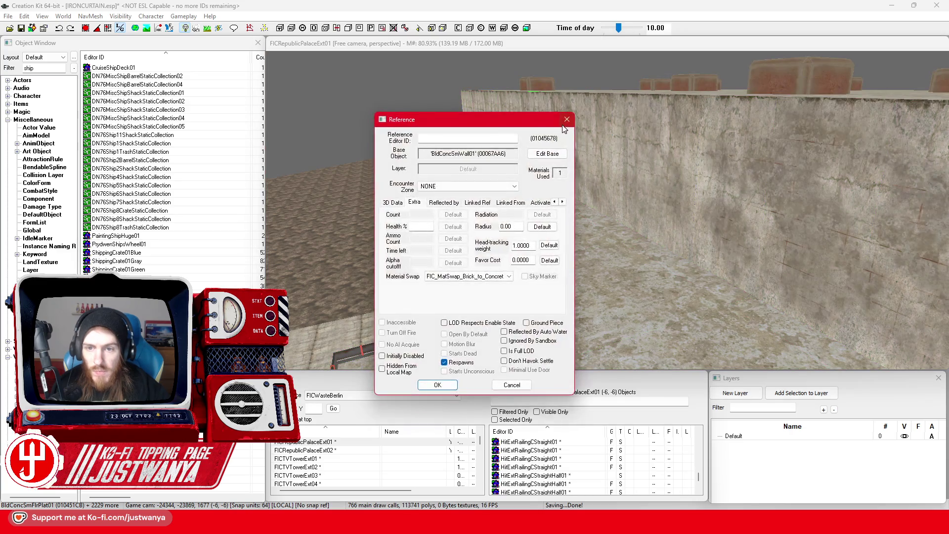
key("Escape")
Centre and zoom the view onto the stepped concrete wall block with BldConcSmWallPillar01 pieces.
key("c")
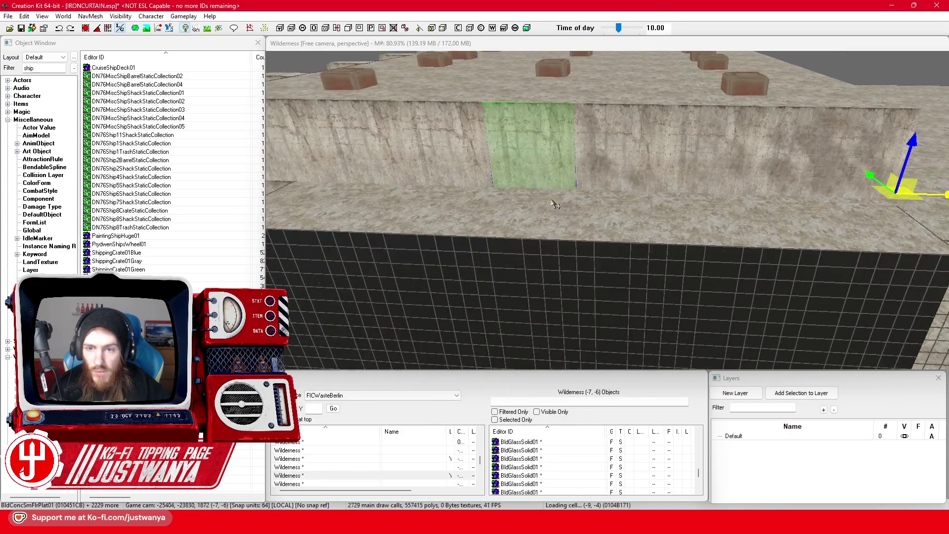
scroll(571, 212, "up", 5)
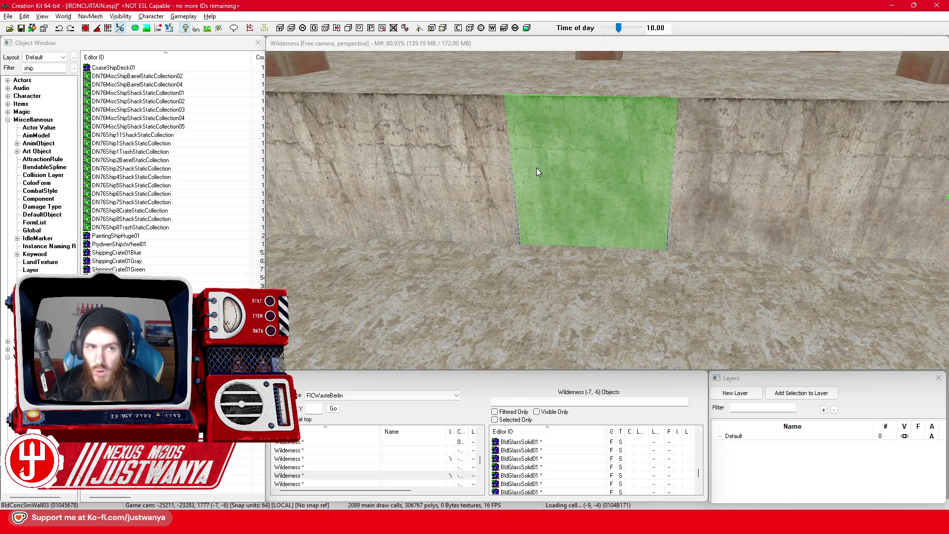
left_click(486, 177)
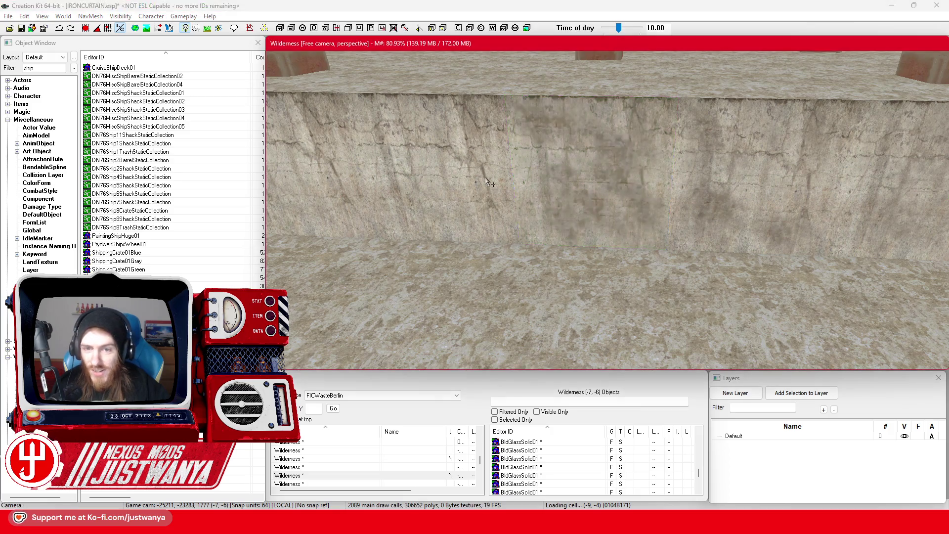
scroll(613, 237, "down", 5)
scroll(614, 237, "down", 5)
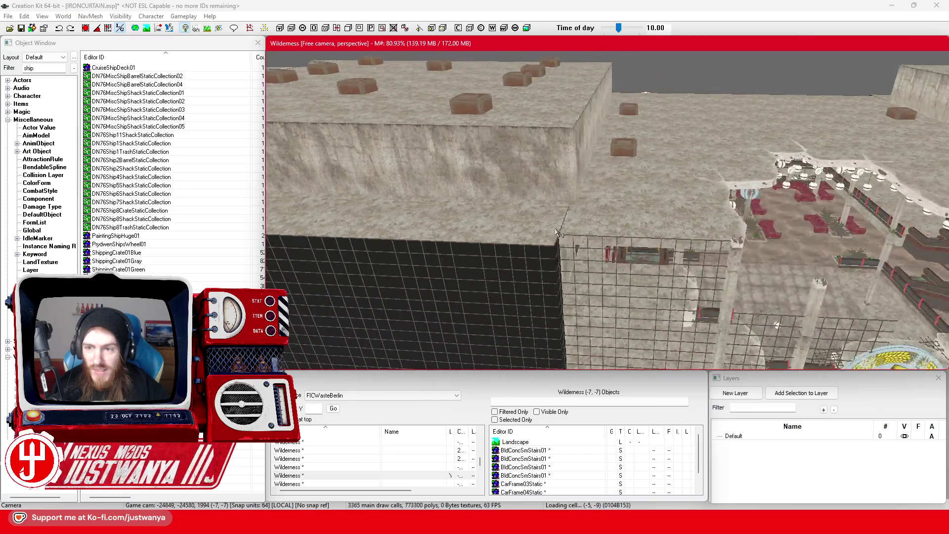
scroll(742, 252, "up", 5)
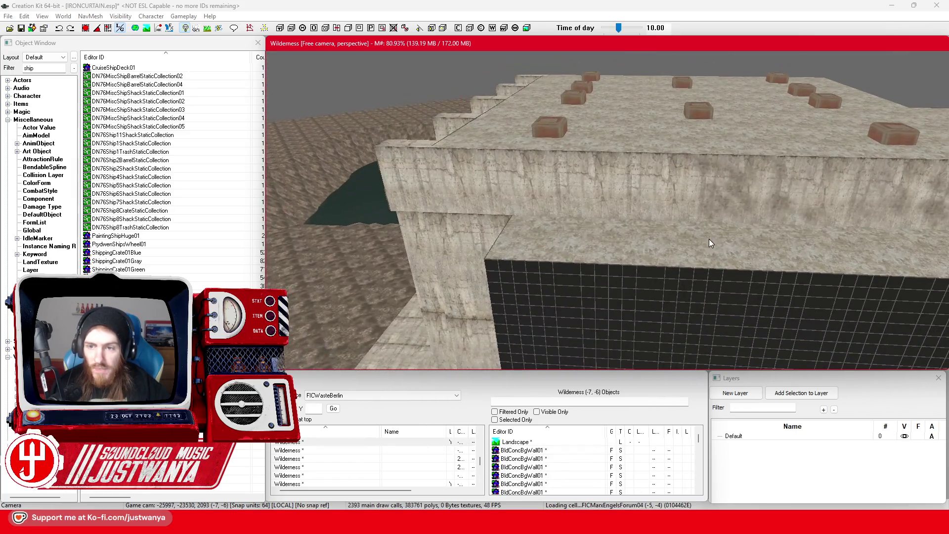
scroll(686, 244, "up", 3)
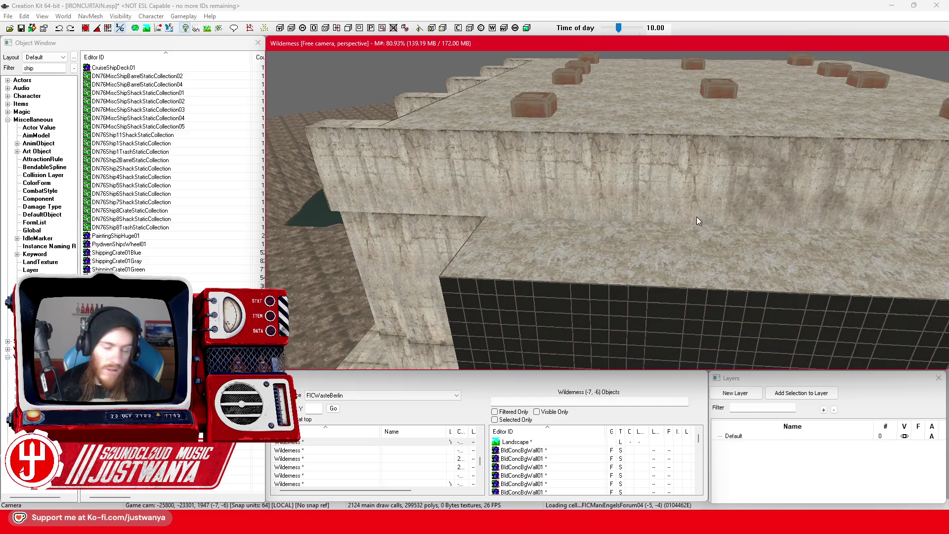
scroll(697, 217, "up", 3)
Check the material swap on BldConcSmWall01 and the neighbouring wall piece.
key("ctrl+a")
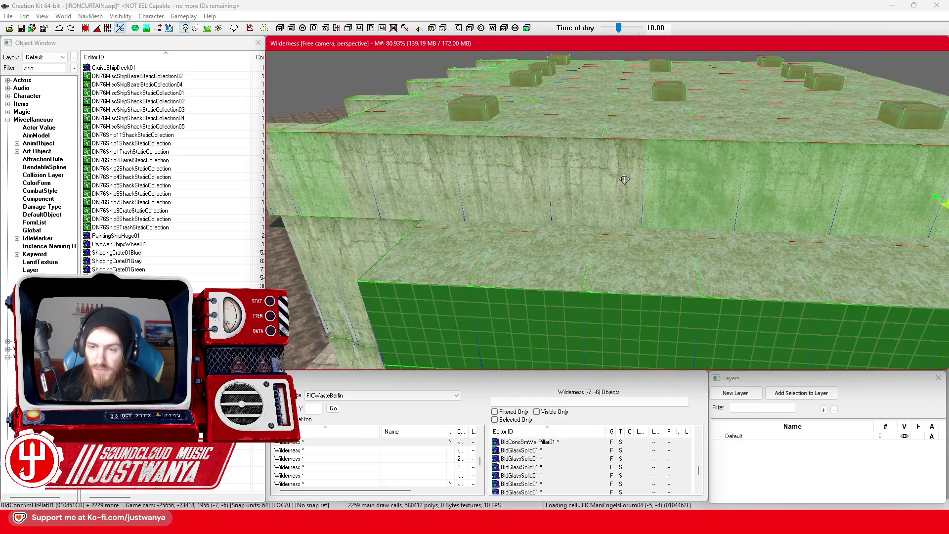
double_click(621, 179)
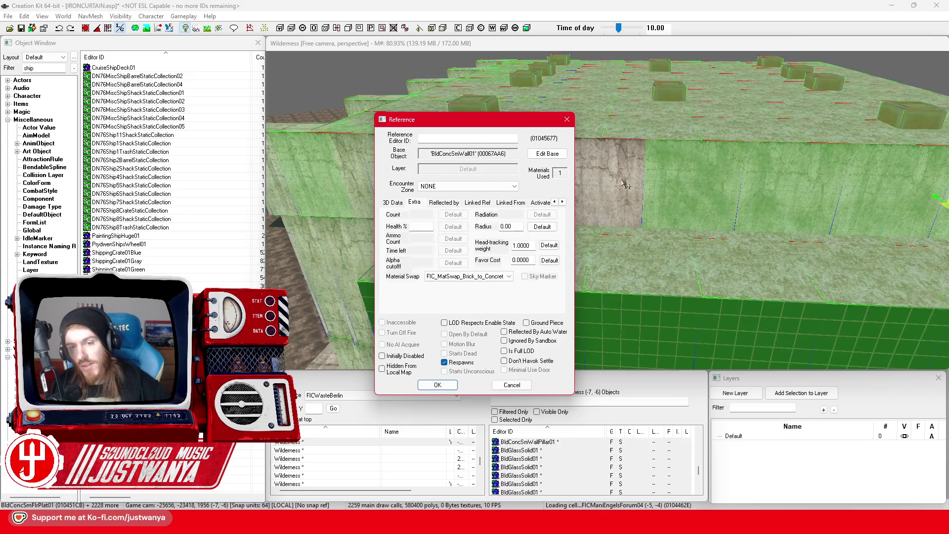
left_click(568, 124)
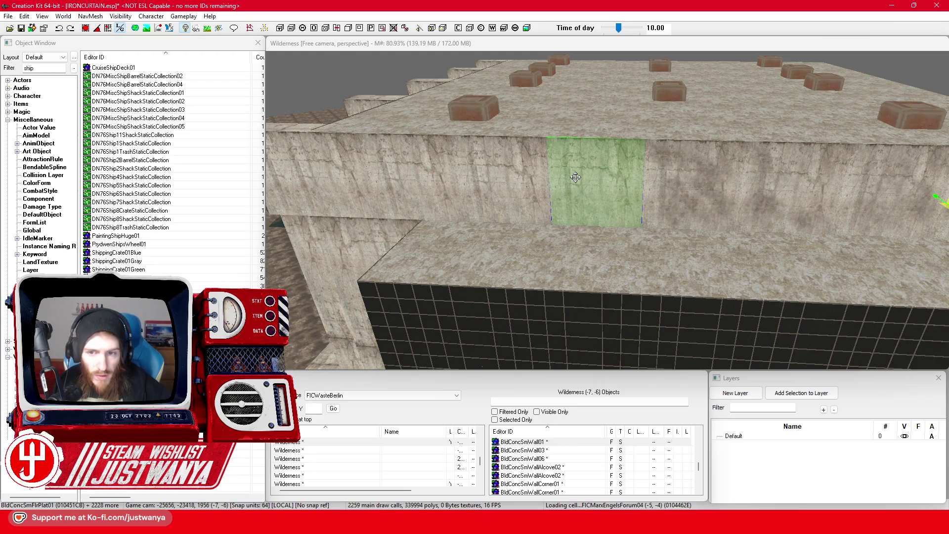
left_click(552, 205)
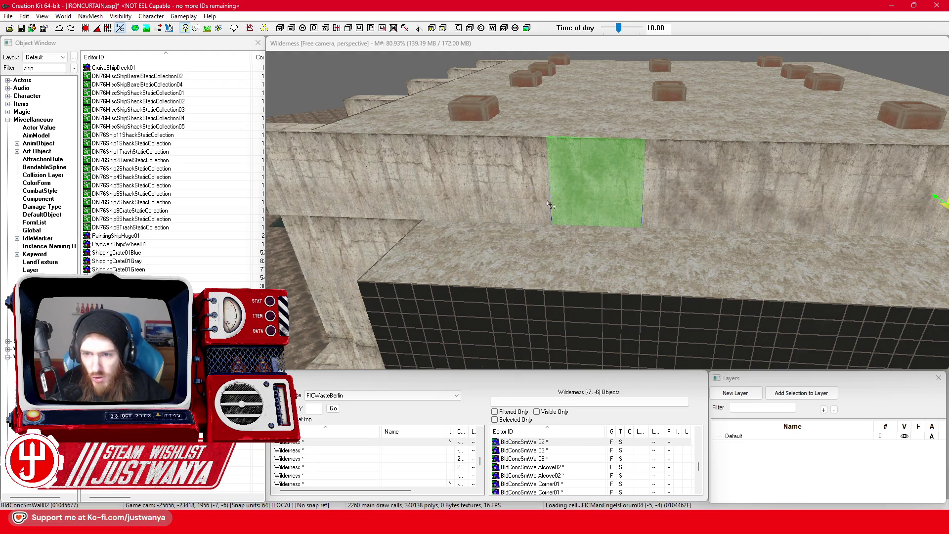
left_click(533, 208)
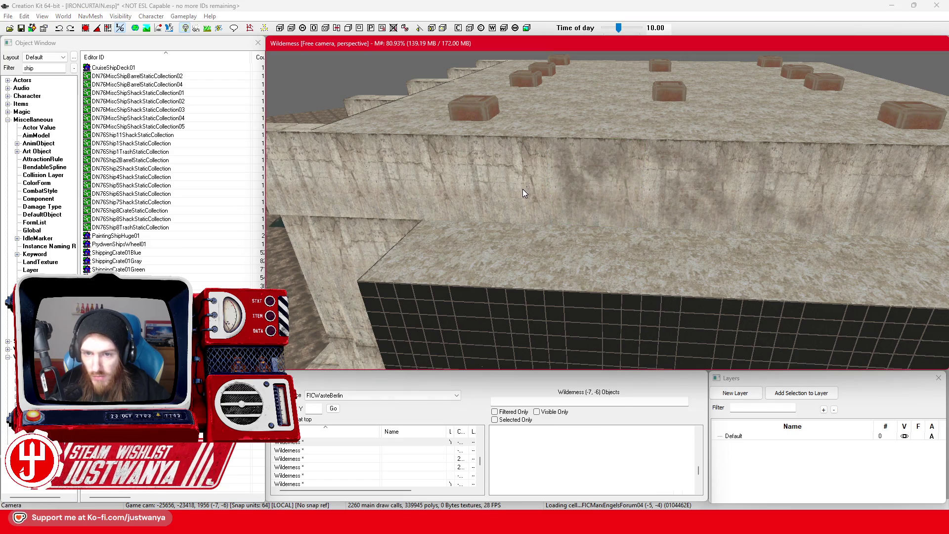
double_click(526, 192)
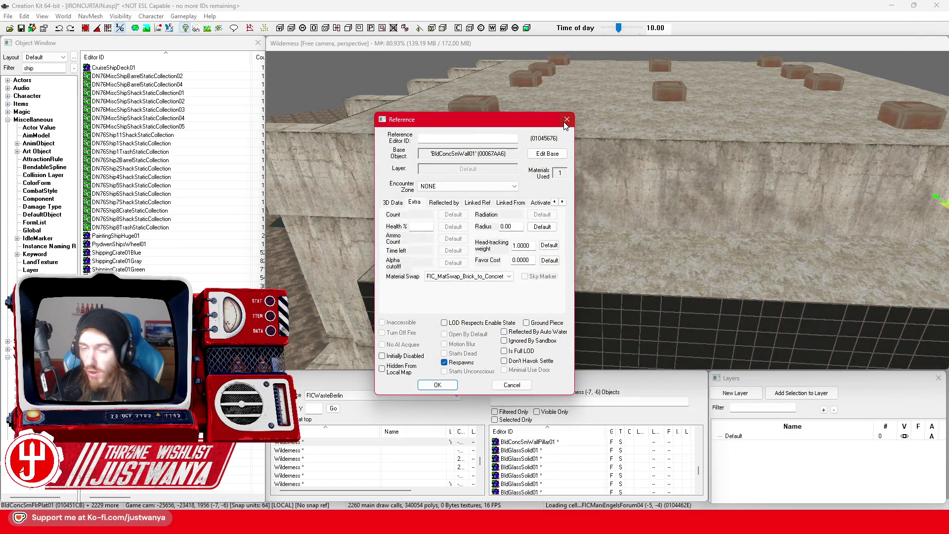
left_click(566, 120)
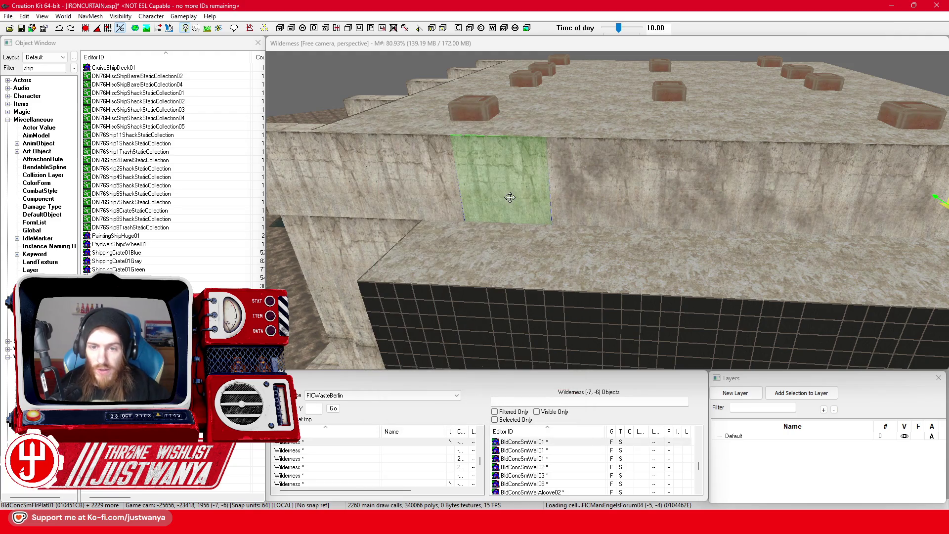
Cycle the selection through wall pieces BldConcSmWall05, BldConcSmWall10 and BldConcSmWall12.
left_click(493, 200)
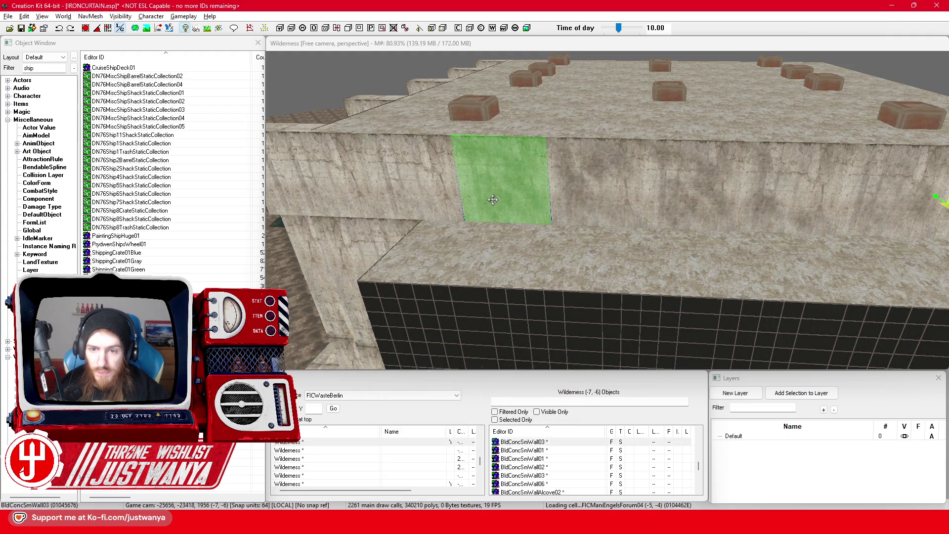
left_click(493, 200)
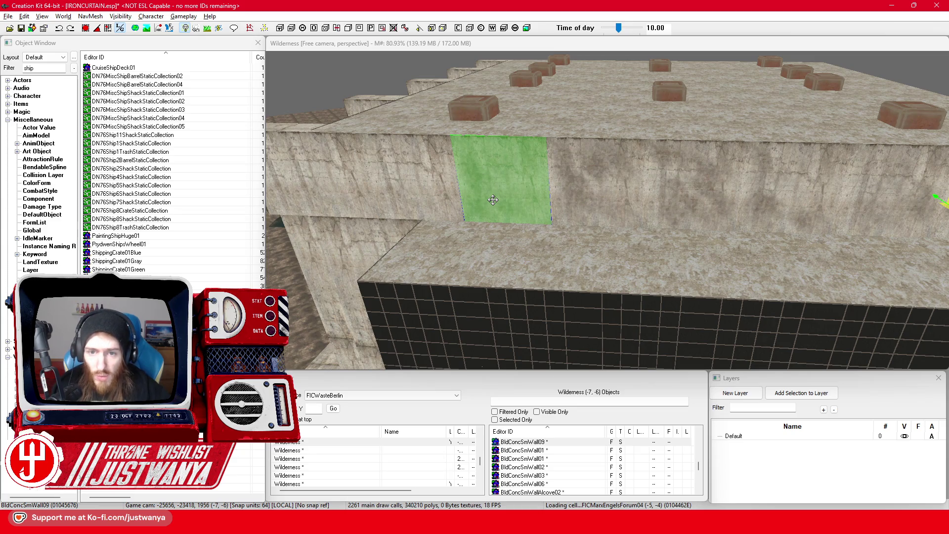
left_click(493, 200)
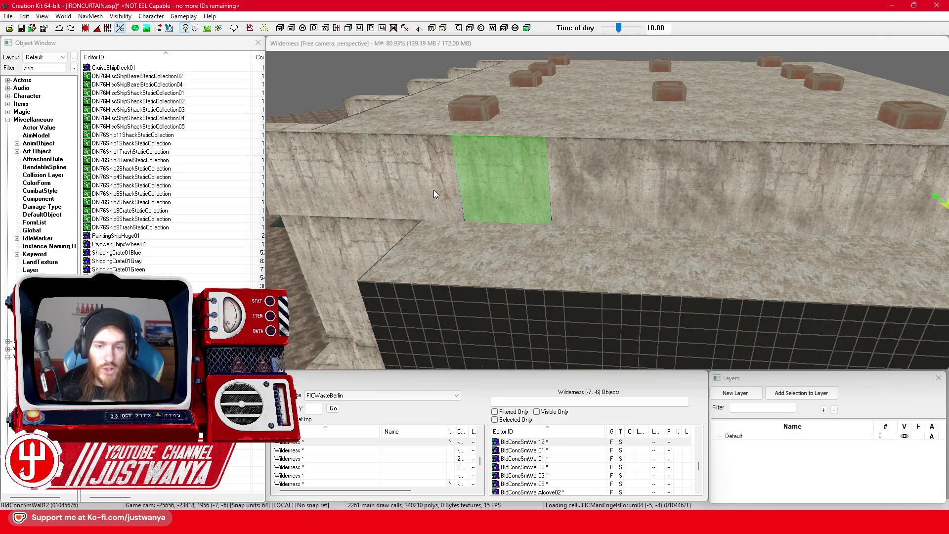
Put back the accidentally moved wall piece and check the next wall's material swap.
left_click_drag(434, 190, 322, 184)
left_click(60, 29)
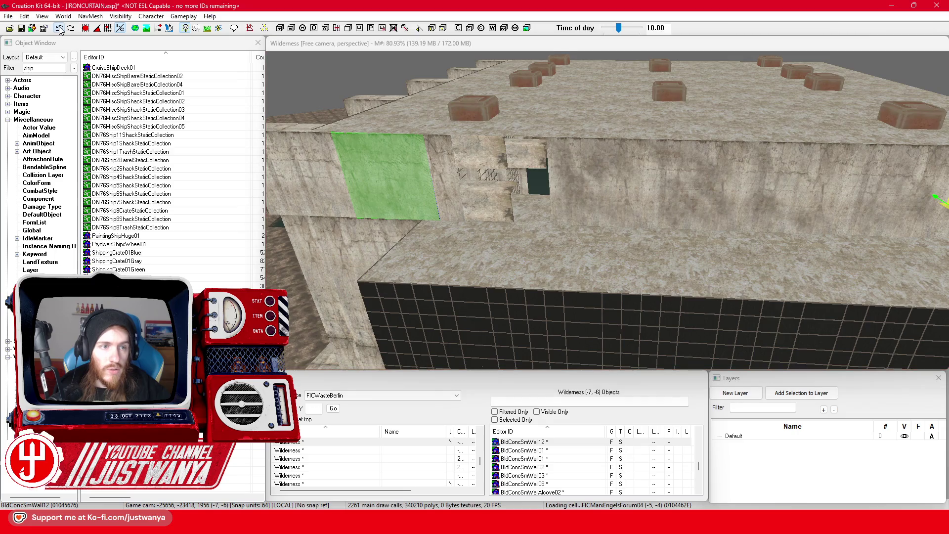
key("ctrl+a")
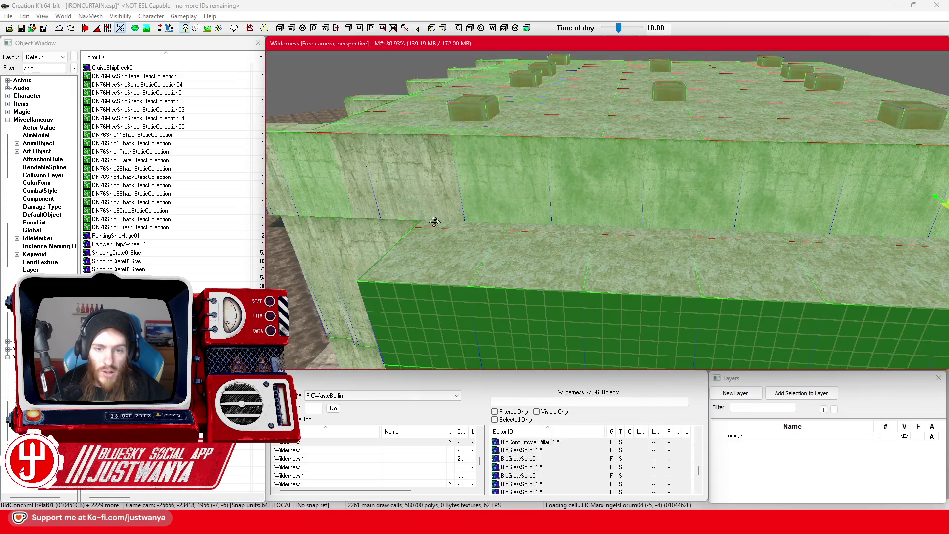
scroll(493, 225, "up", 5)
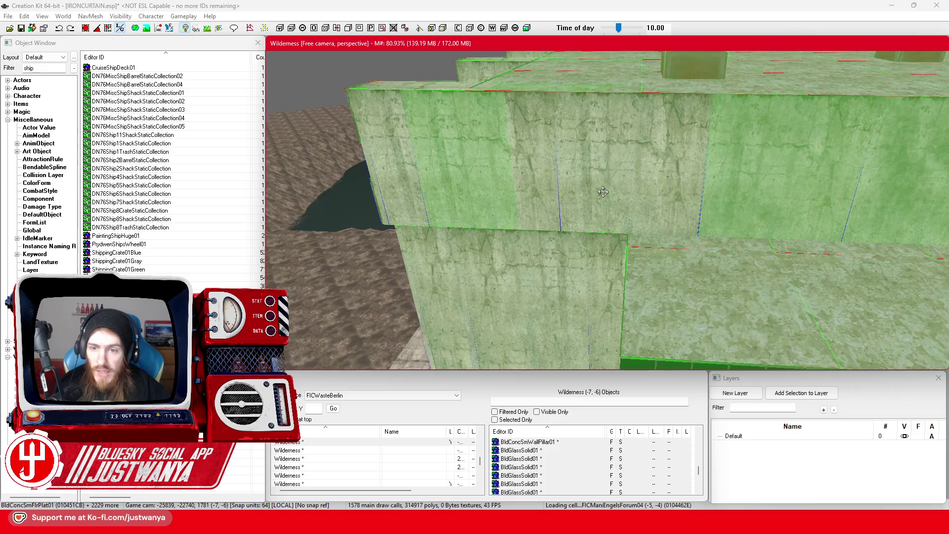
double_click(605, 197)
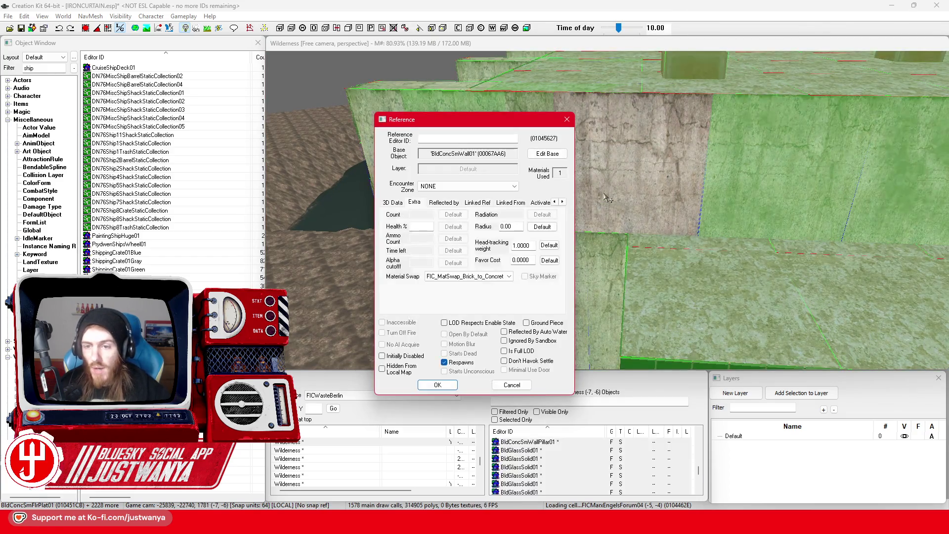
left_click(567, 119)
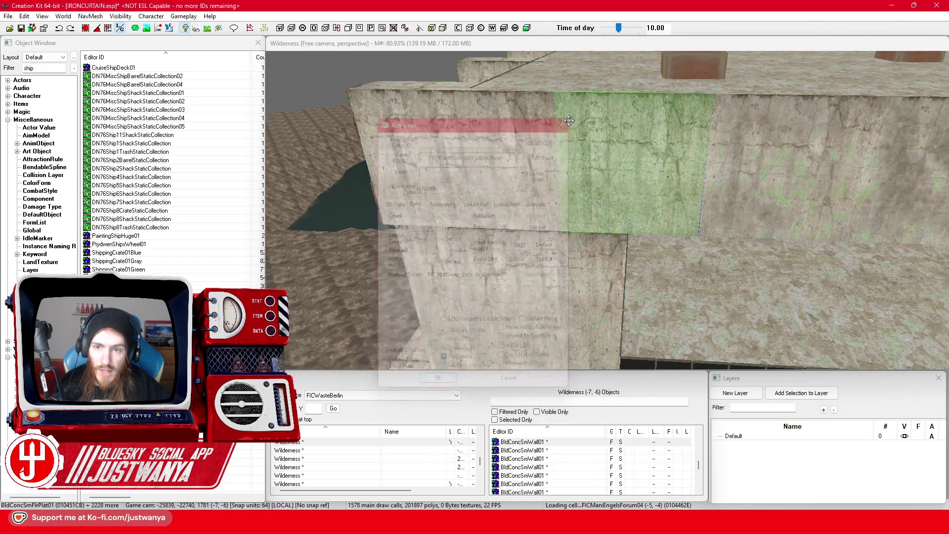
Confirm two more BldConcSmWall01 references use FIC_MatSwap_Brick_to_Concrete, then select surrounding walls.
left_click(593, 160)
left_click(592, 159)
key("ctrl+z")
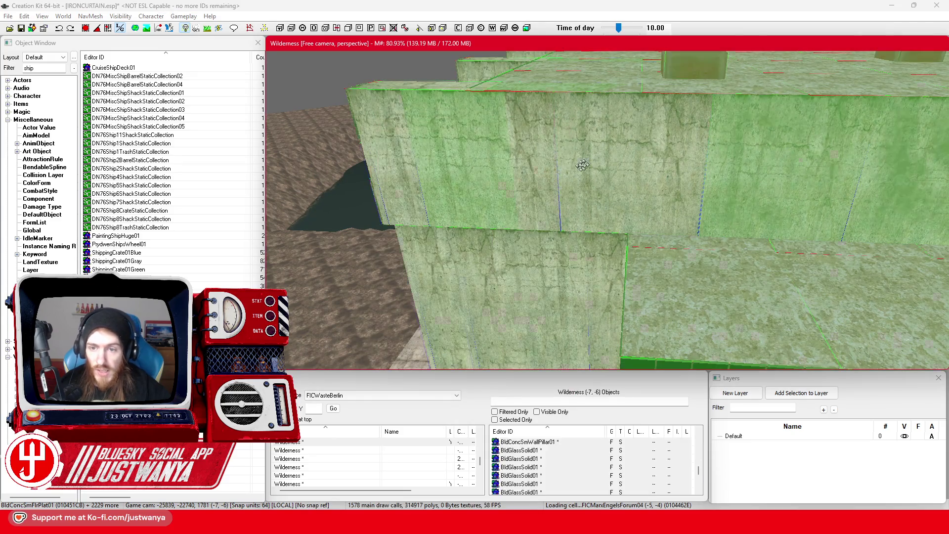
double_click(599, 182)
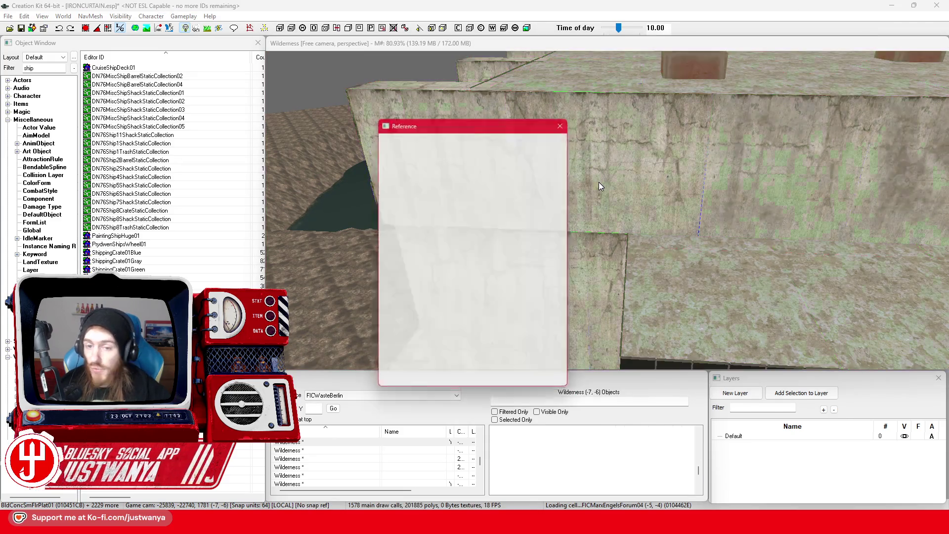
left_click(567, 120)
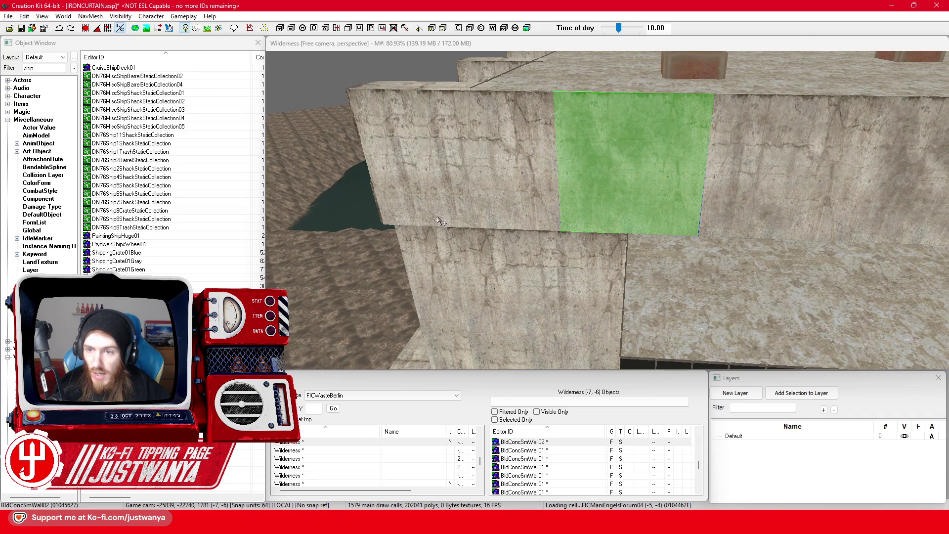
mouse_move(437, 217)
left_mouse_down()
mouse_move(480, 188)
mouse_move(514, 197)
mouse_move(578, 185)
left_mouse_up()
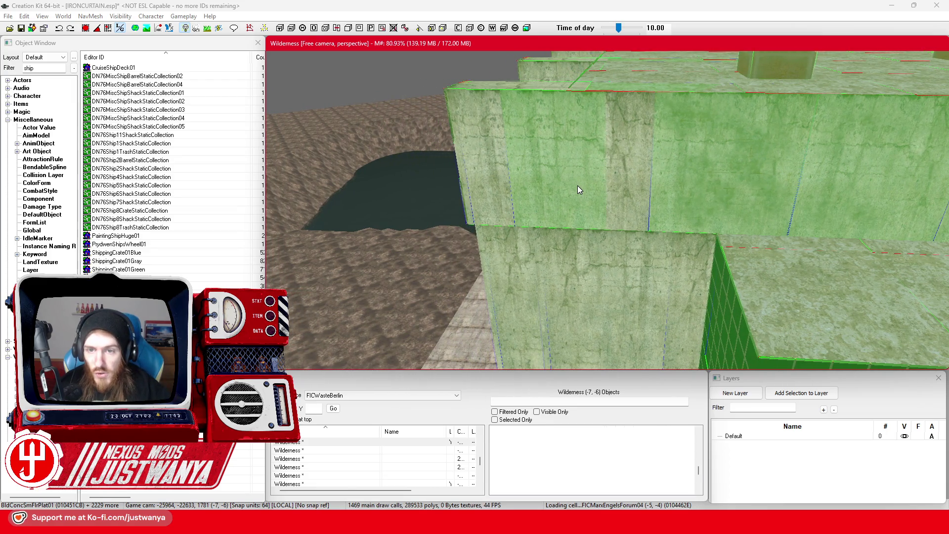
double_click(577, 185)
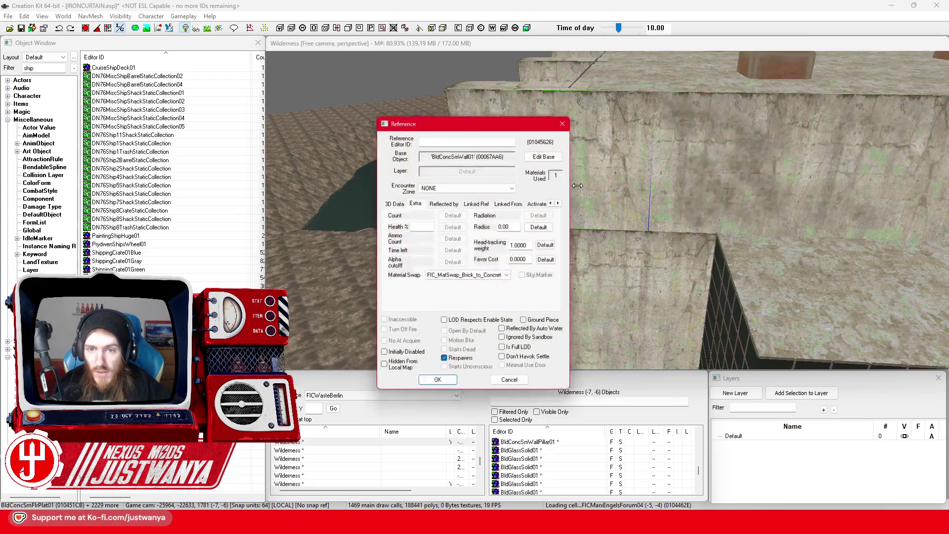
left_click(568, 119)
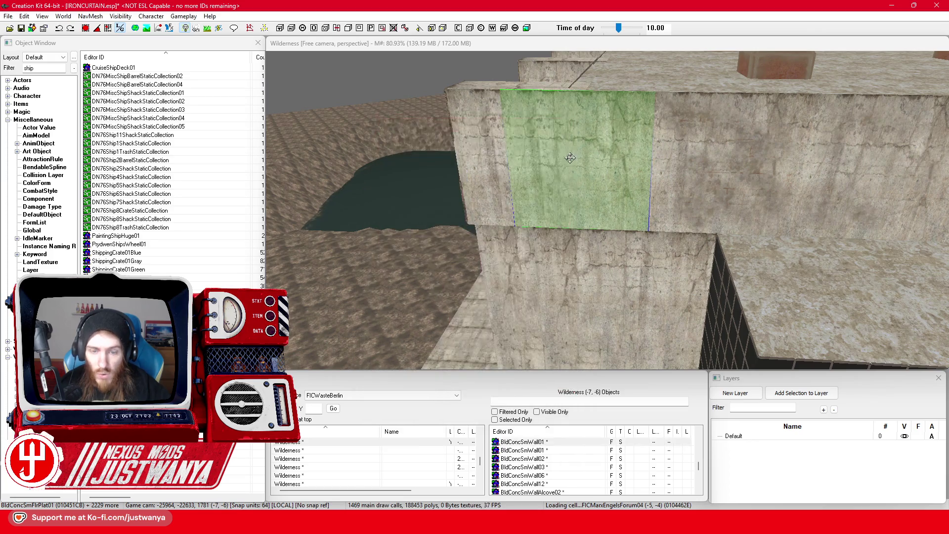
left_click_drag(555, 171, 476, 225)
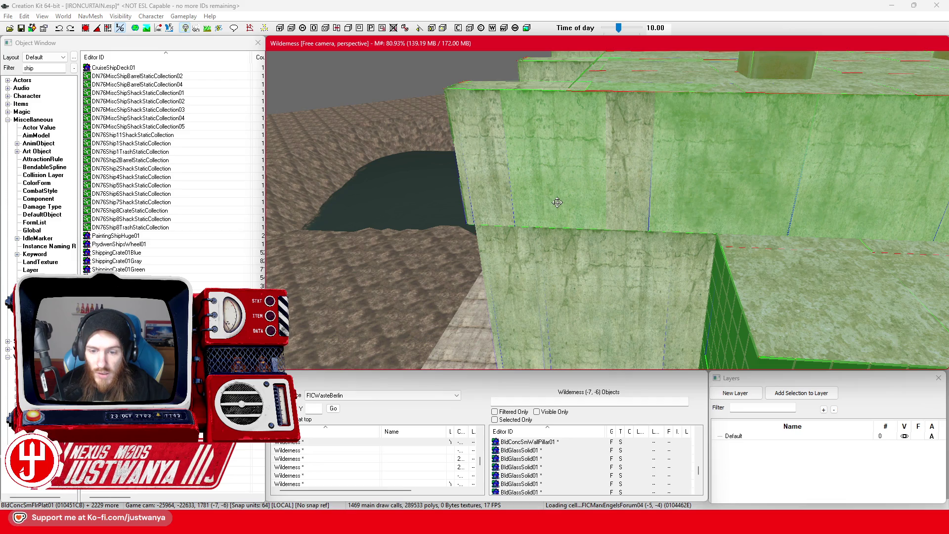
Restore the angled view, confirm reference 01045626 uses FIC_MatSwap_Brick_to_Concrete, then select BldConcSmWall04.
key("t")
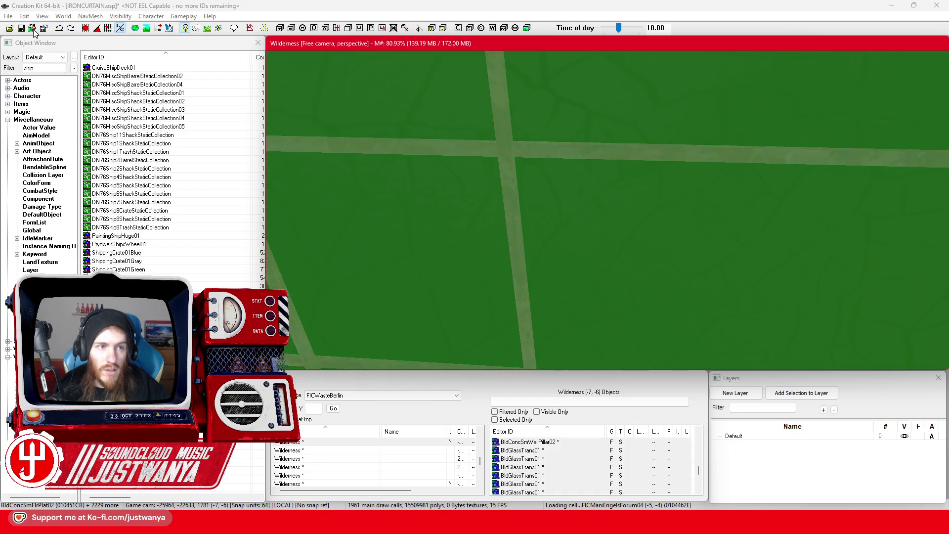
left_click(57, 31)
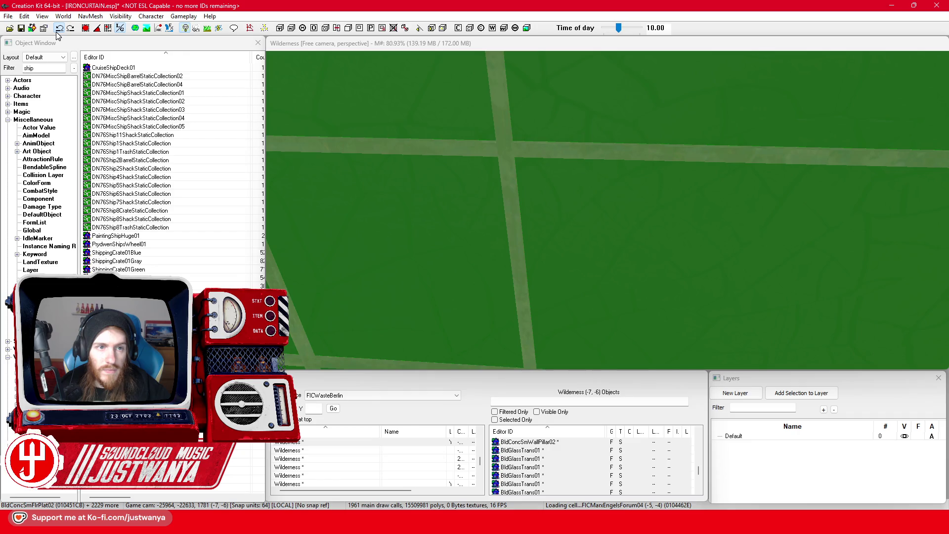
key("f")
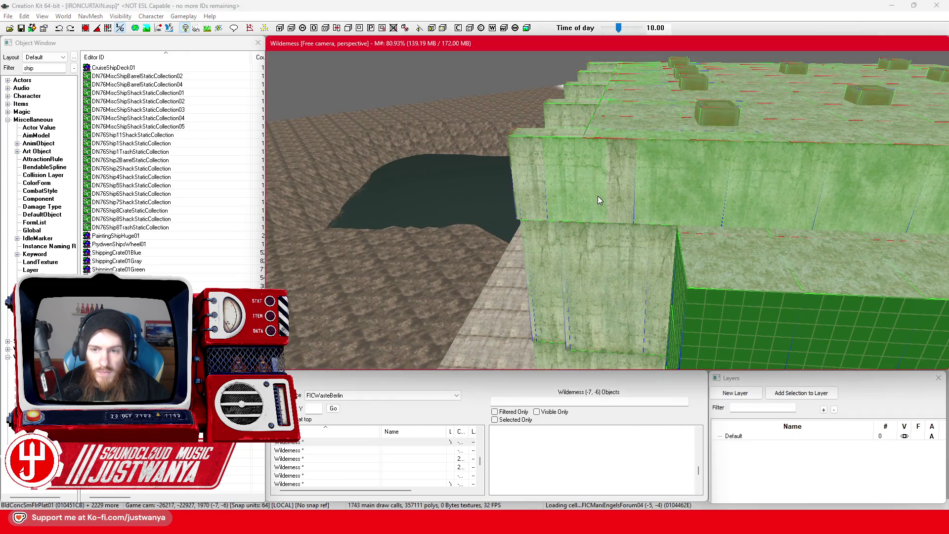
double_click(598, 198)
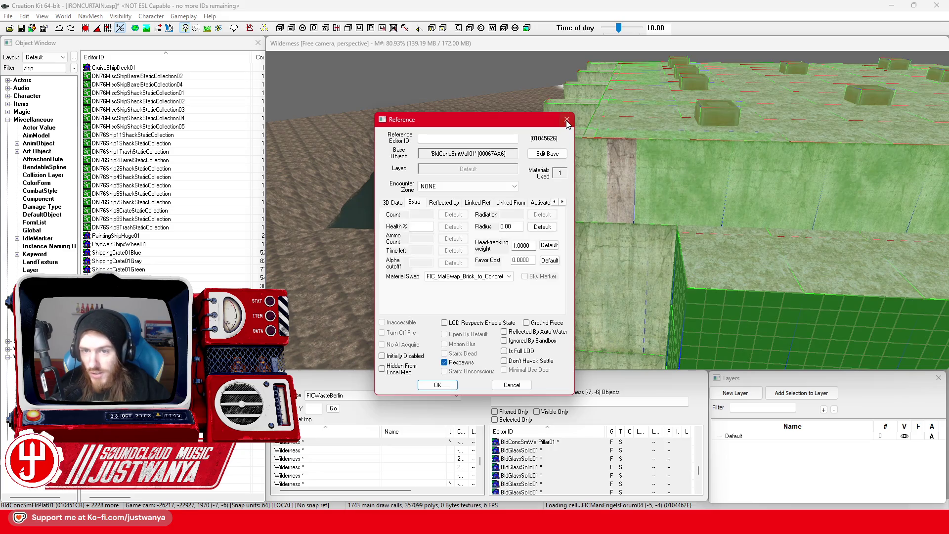
left_click(567, 121)
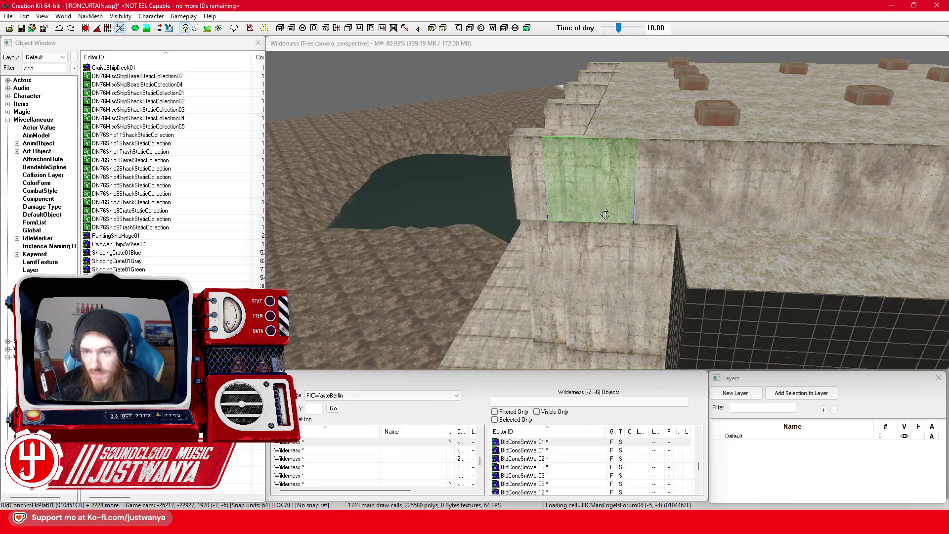
left_click(524, 231)
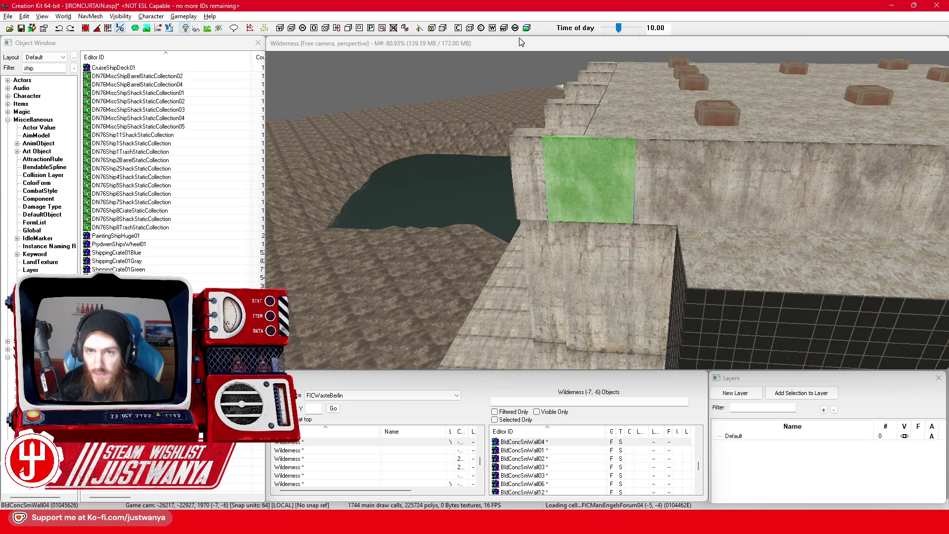
left_click(523, 88)
Verify wall reference 01045617 (BldConcSmWall01) carries the FIC_MatSwap_Brick_to_Concrete material swap.
scroll(589, 206, "up", 3)
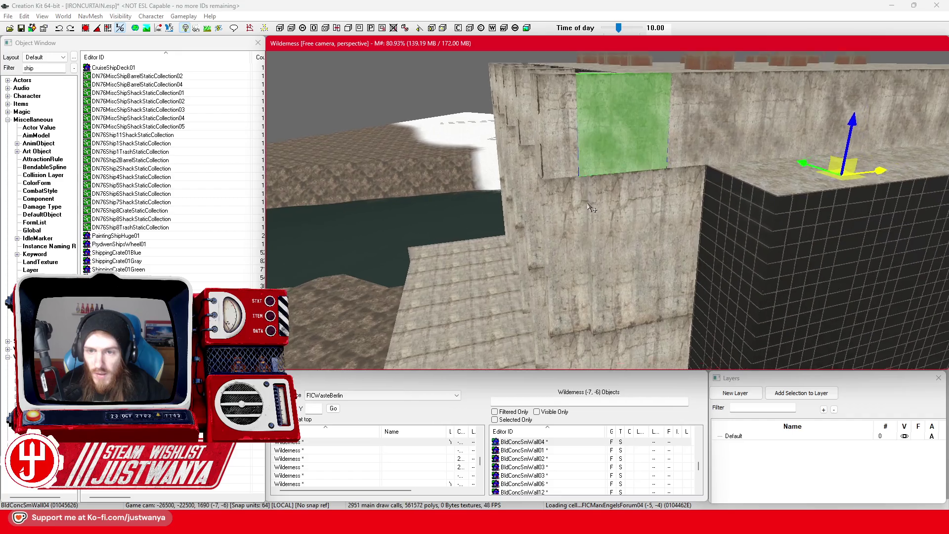
scroll(591, 210, "up", 2)
scroll(598, 224, "down", 3)
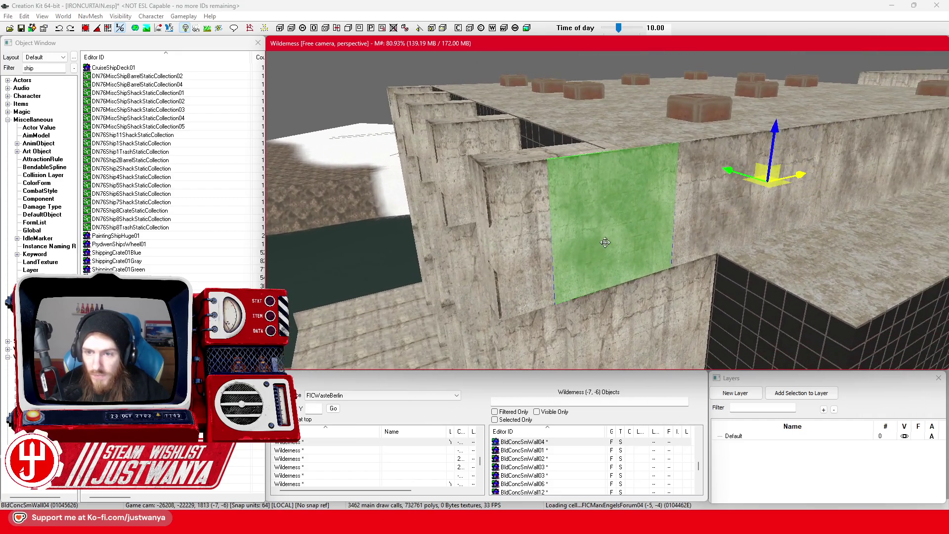
left_click(605, 243)
scroll(643, 239, "up", 3)
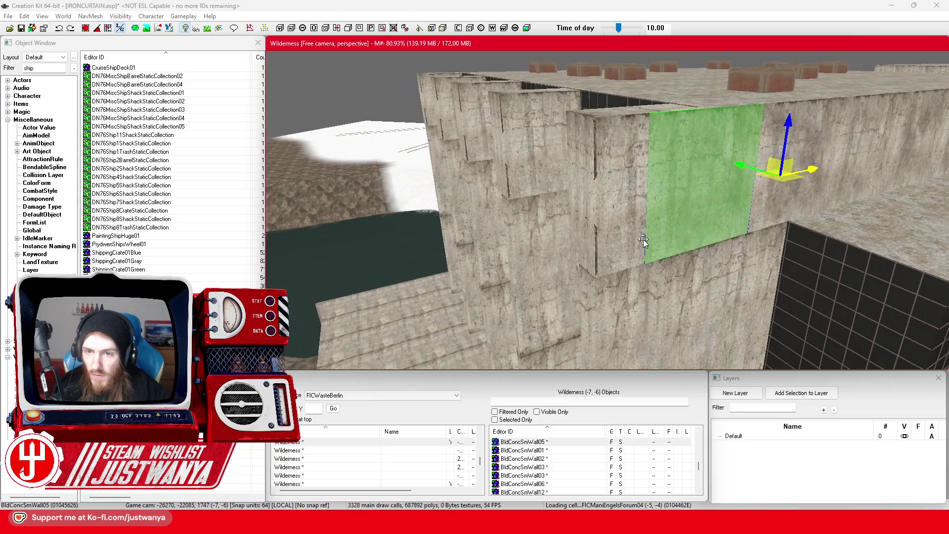
key("ctrl+a")
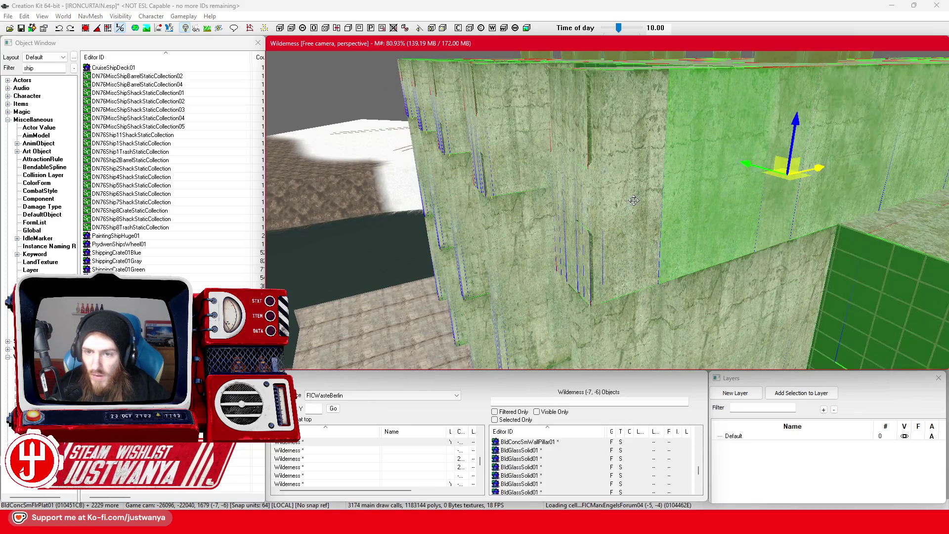
double_click(634, 200)
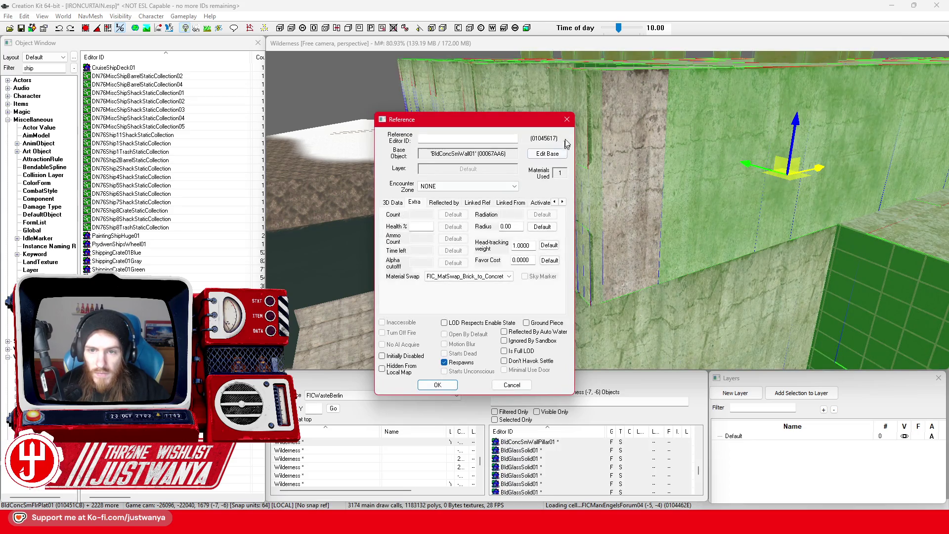
left_click(567, 120)
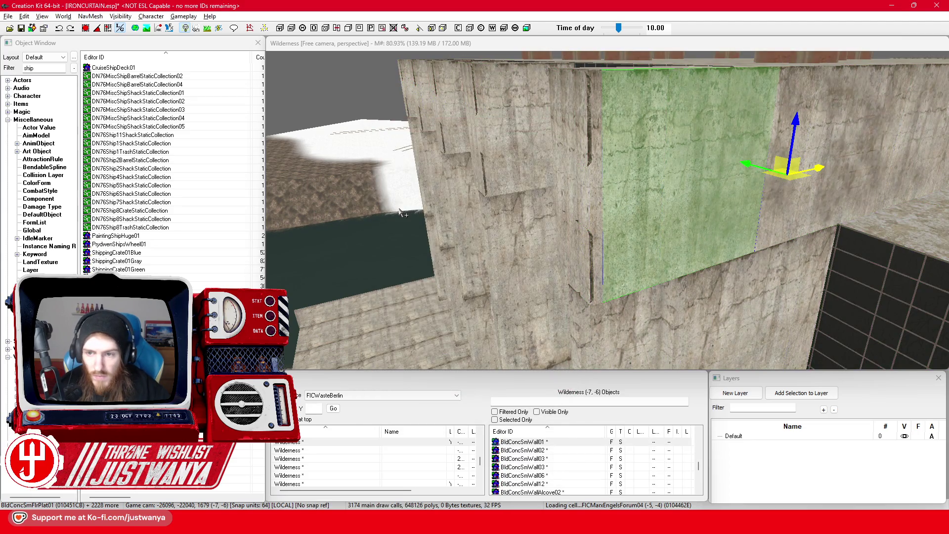
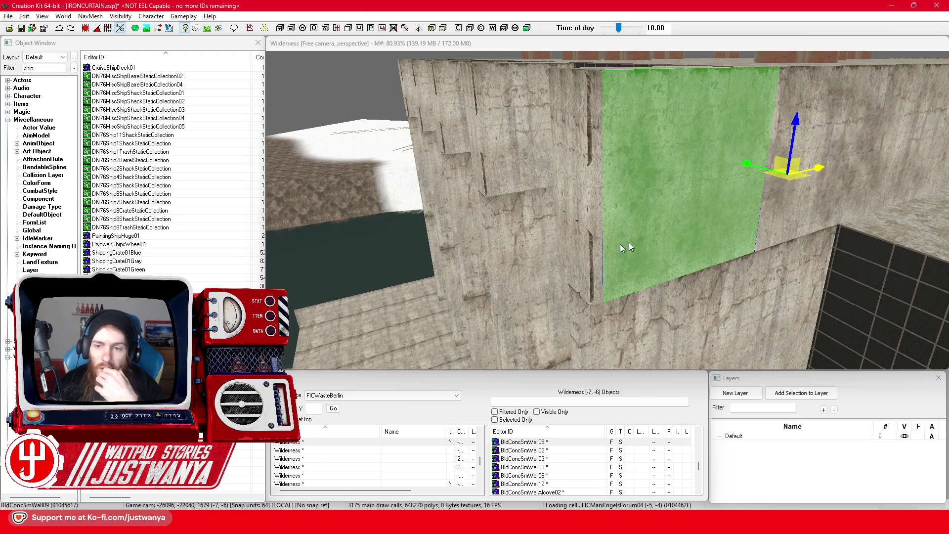
Fly the camera down to the palace's dark-tiled concrete facade beside the water.
left_click(441, 47)
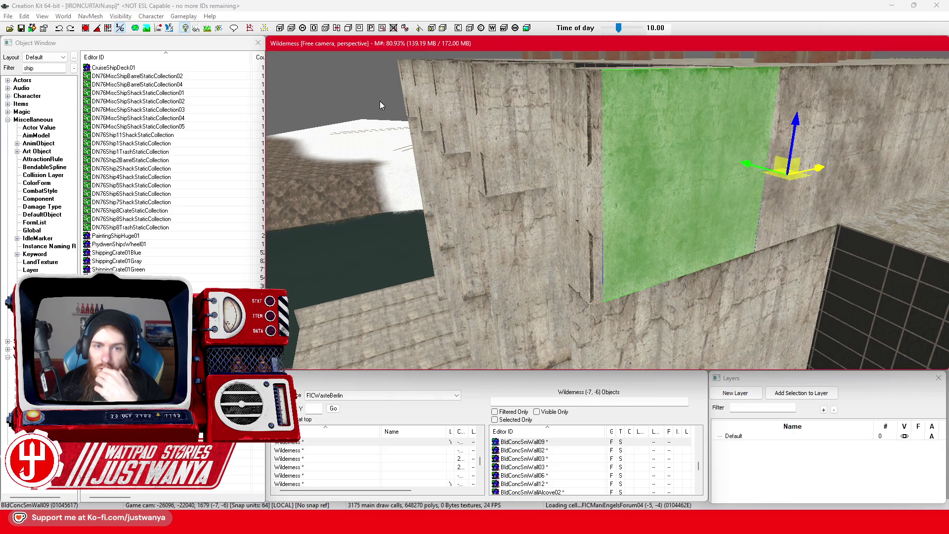
key("Delete")
scroll(655, 230, "down", 5)
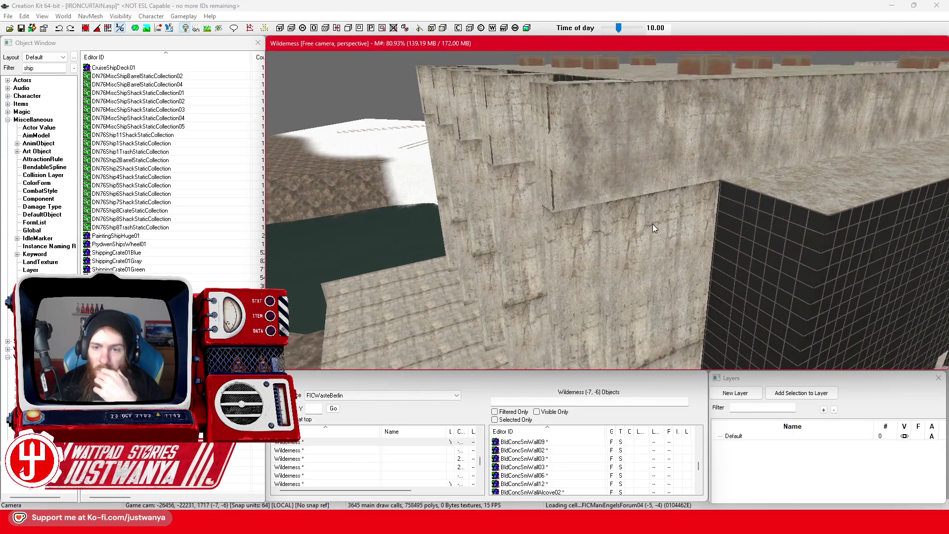
mouse_move(655, 230)
left_mouse_down()
mouse_move(635, 262)
mouse_move(596, 293)
mouse_move(714, 148)
left_mouse_up()
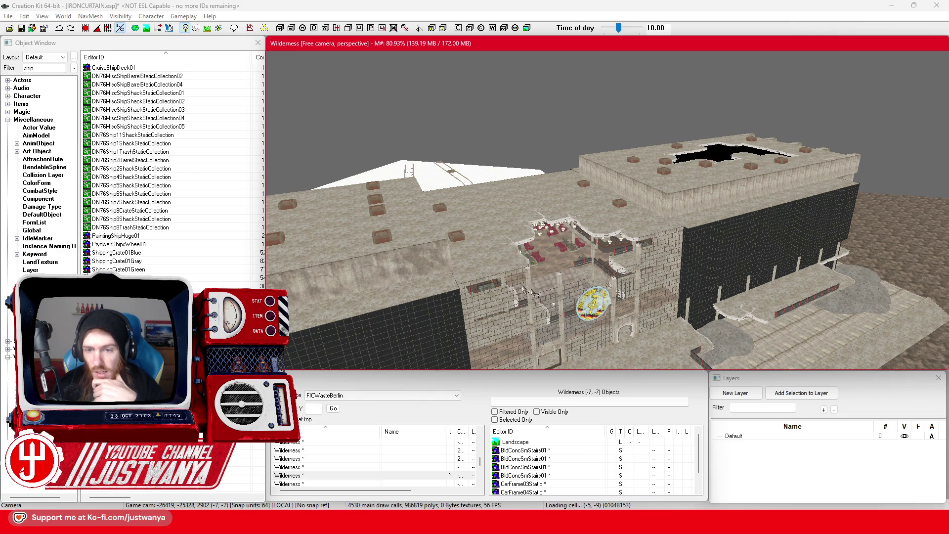
left_click_drag(580, 301, 579, 210)
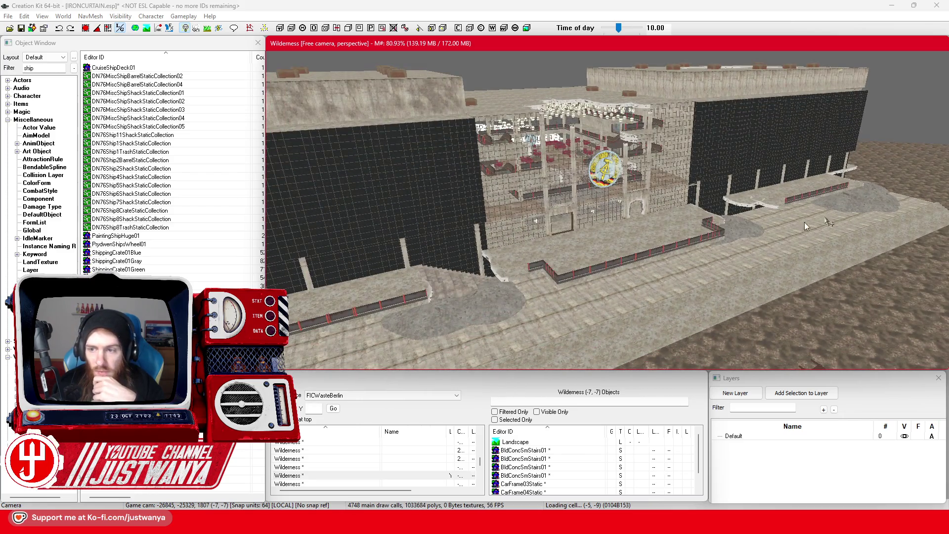
key("w")
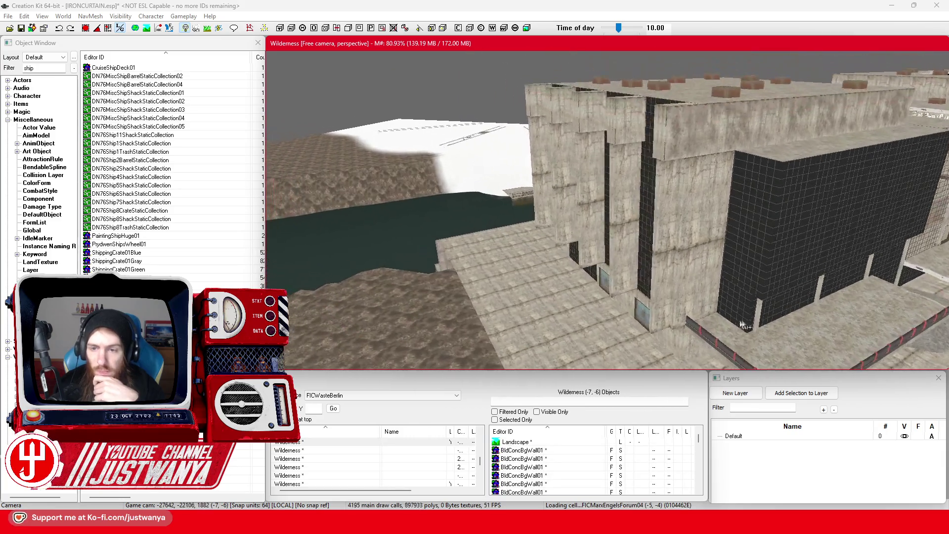
key("w")
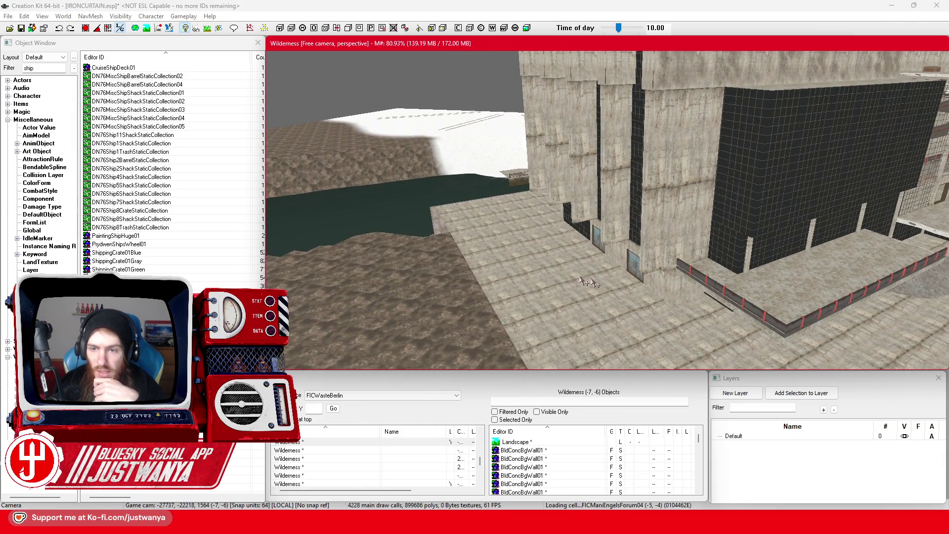
key("w")
key("s")
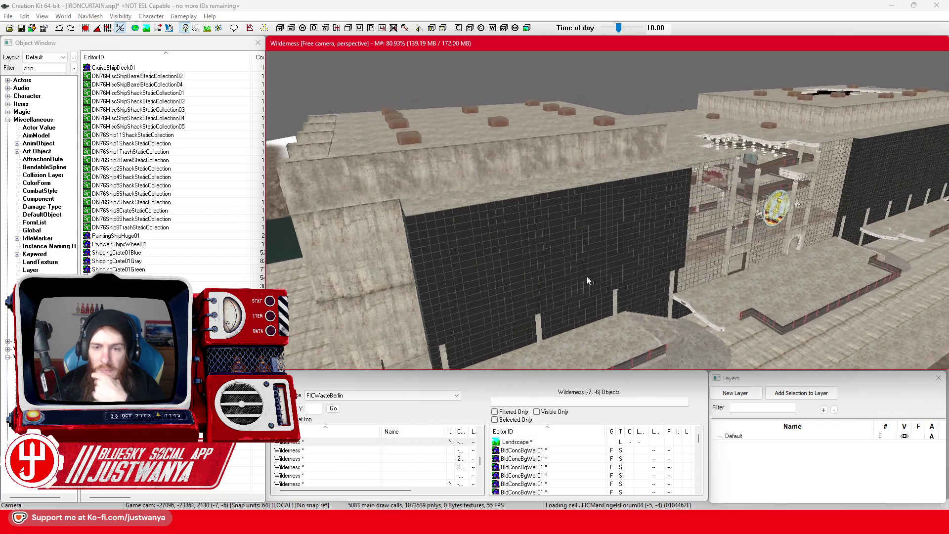
key("w")
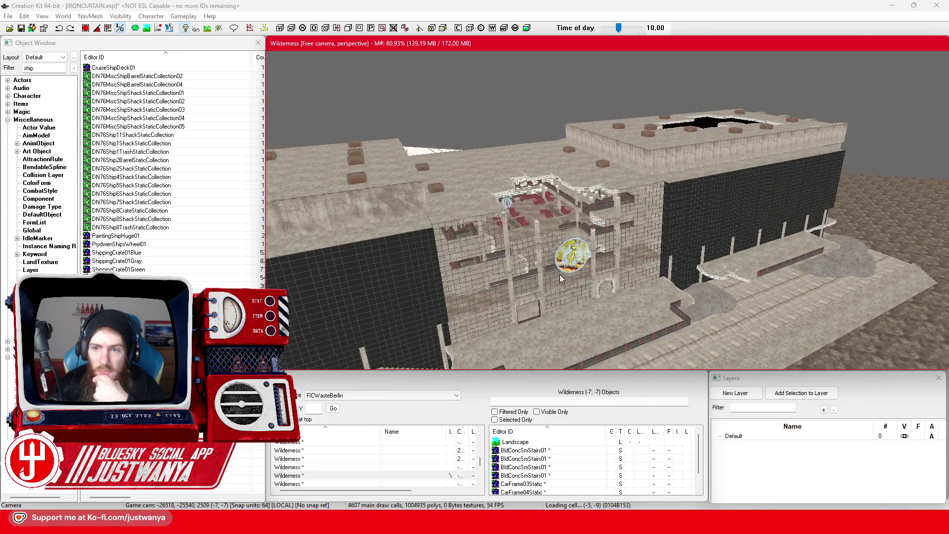
key("w")
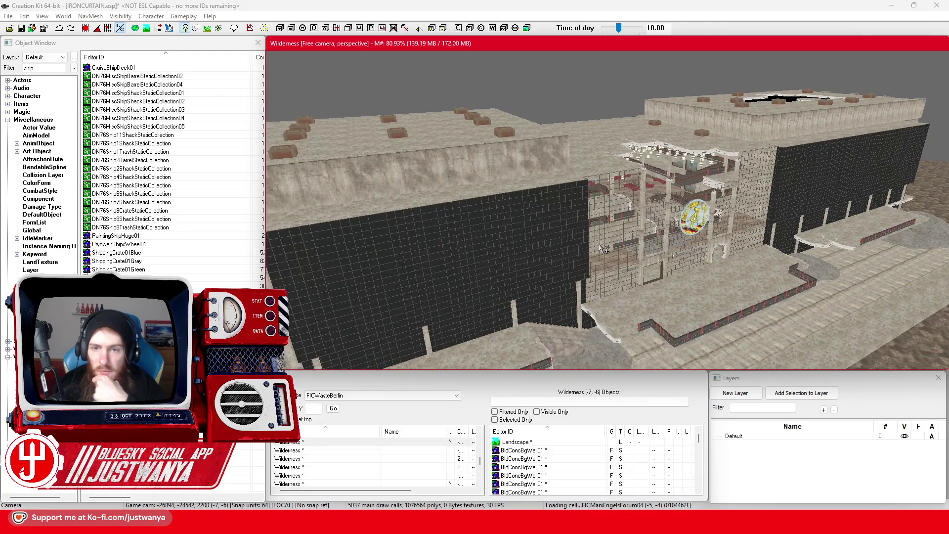
key("w")
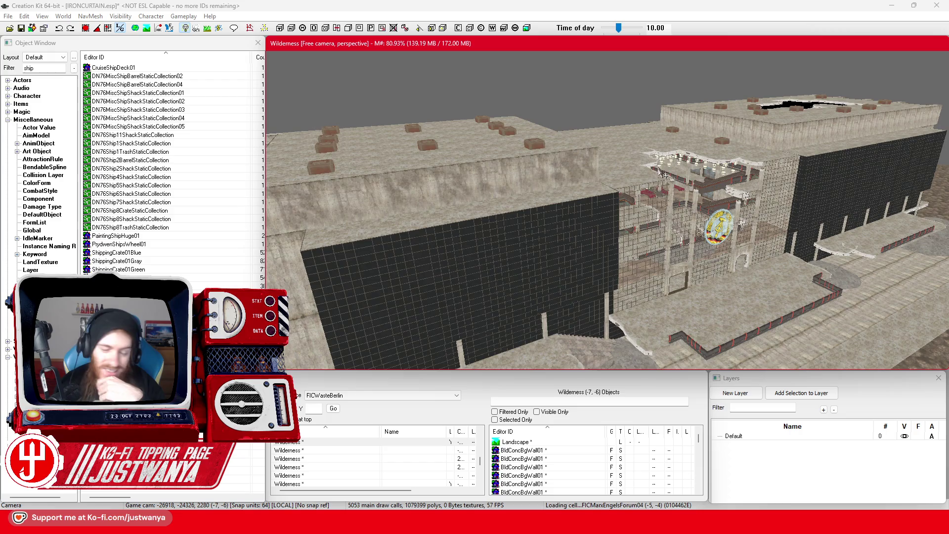
key("w")
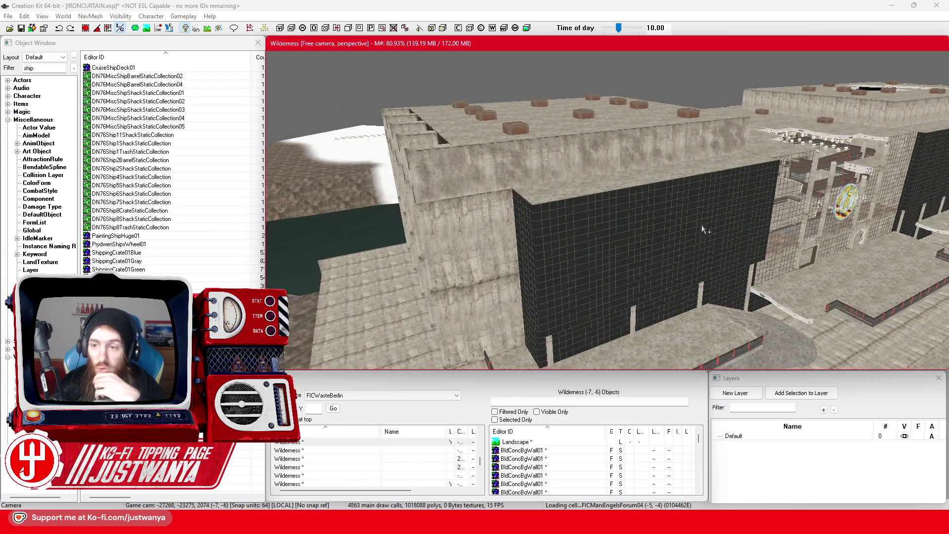
key("w")
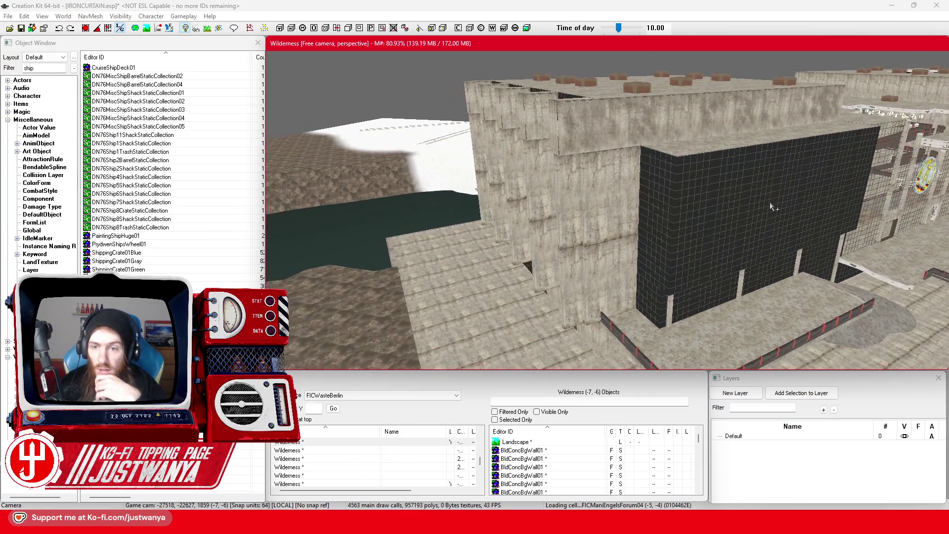
key("w")
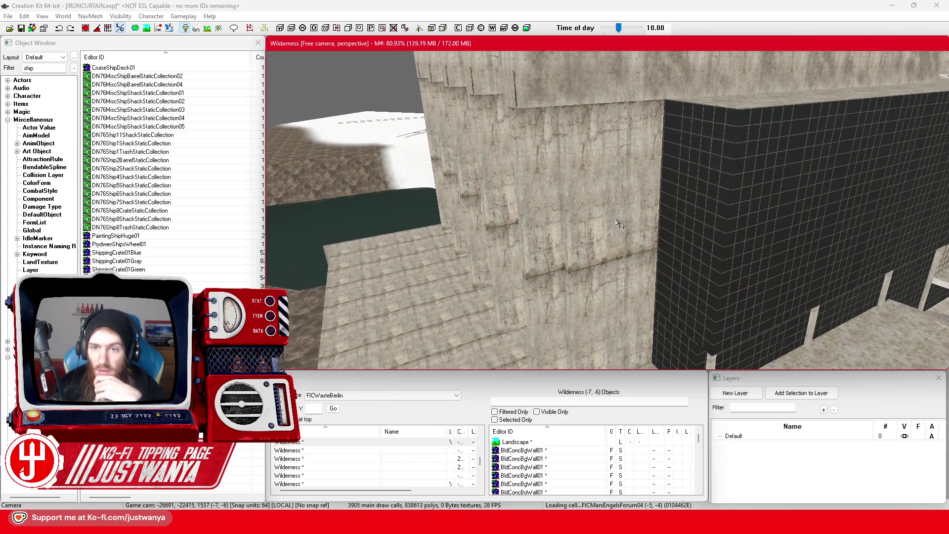
Check the concrete wall's Material Swap in its Reference dialog, twice.
key("ctrl+a")
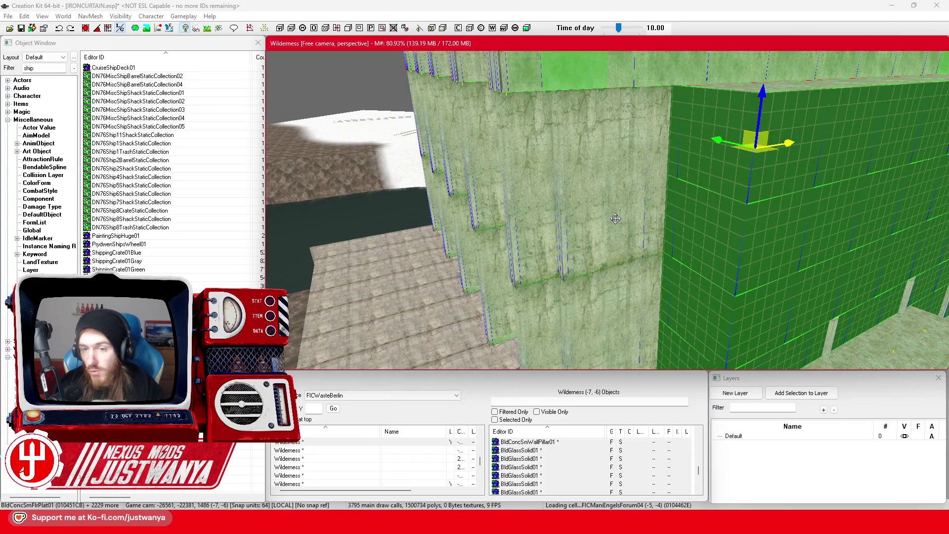
double_click(616, 219)
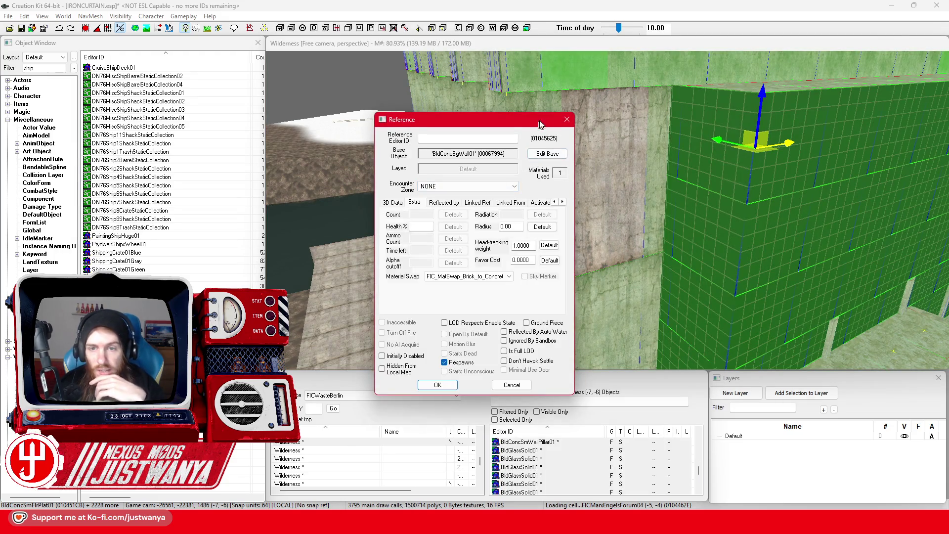
left_click(567, 120)
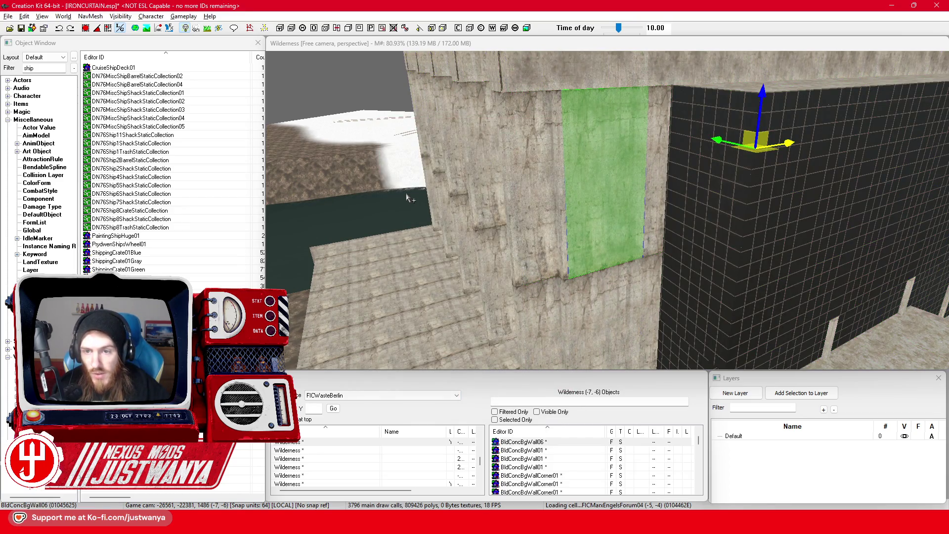
left_click(650, 236)
key("ctrl+a")
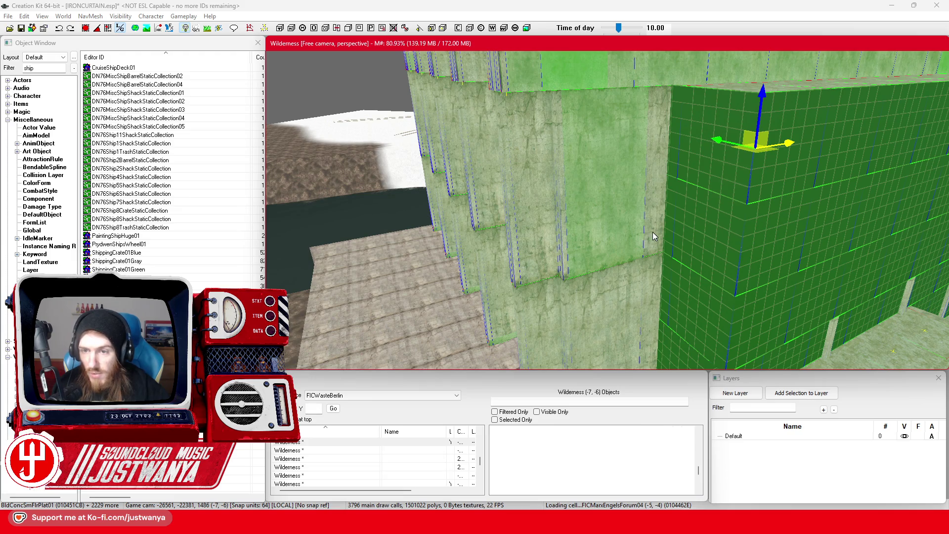
double_click(652, 236)
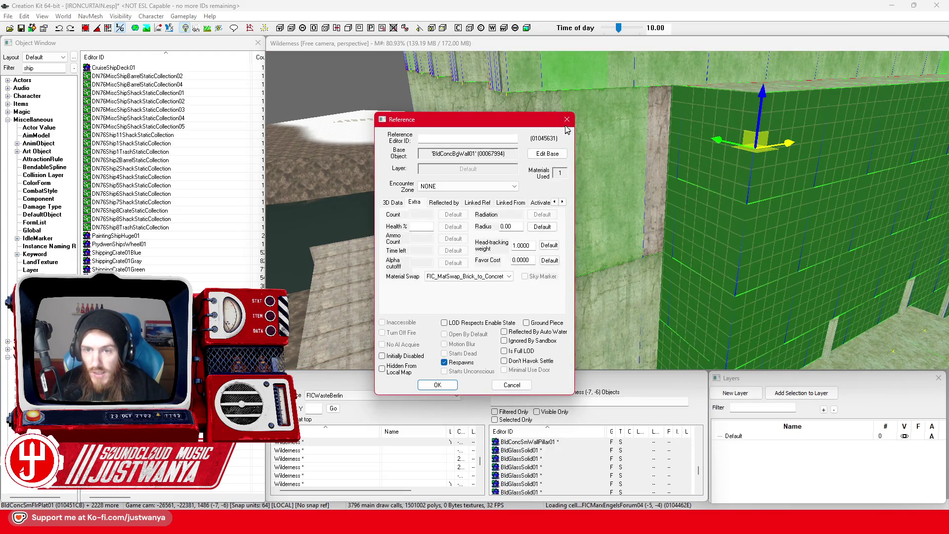
left_click(568, 120)
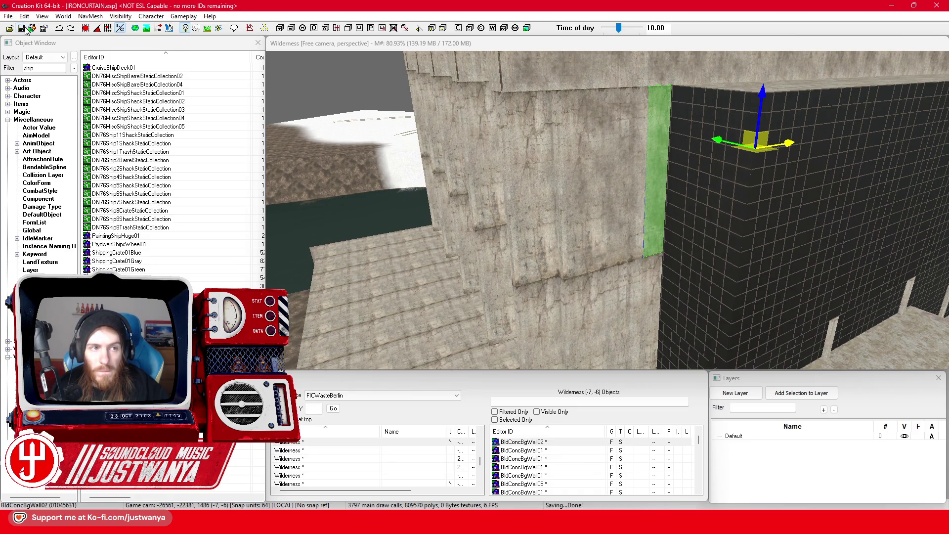
scroll(660, 265, "down", 5)
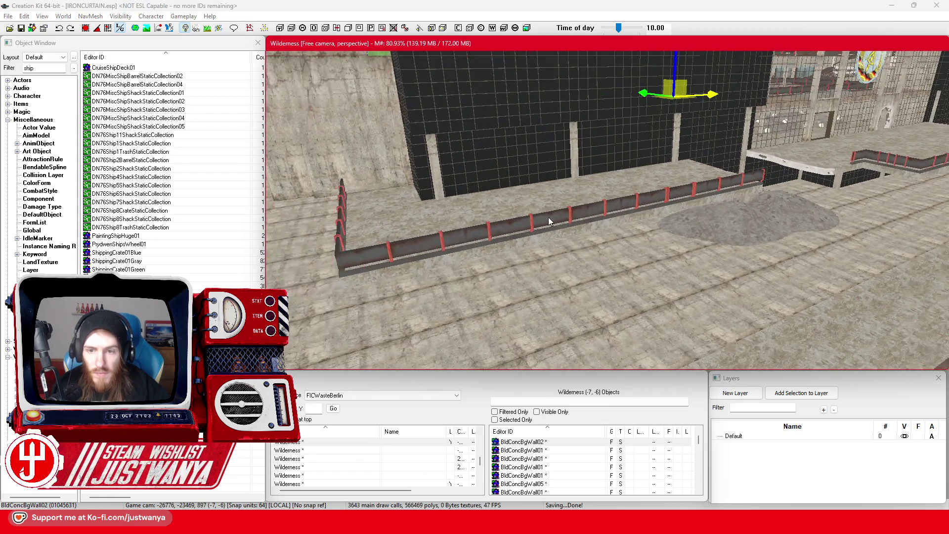
left_click(556, 238)
scroll(642, 262, "up", 5)
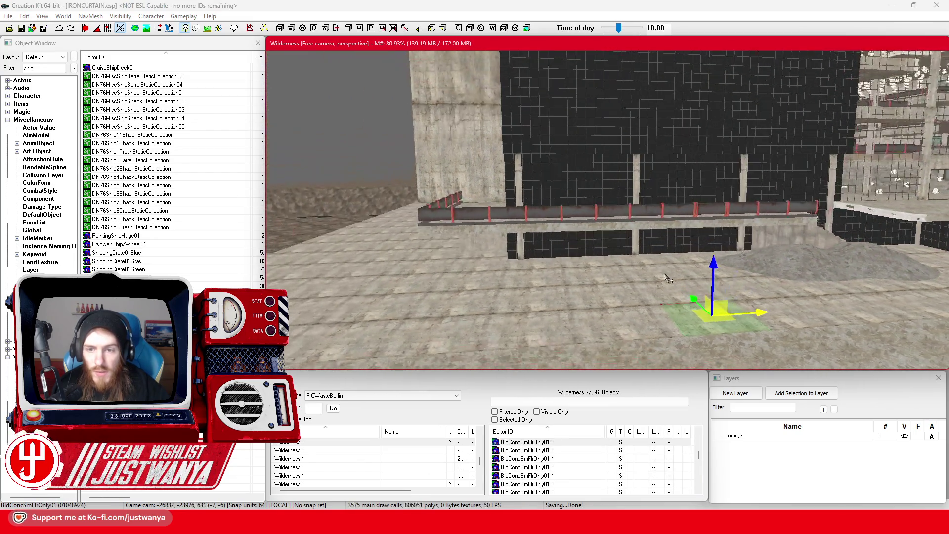
scroll(641, 262, "up", 5)
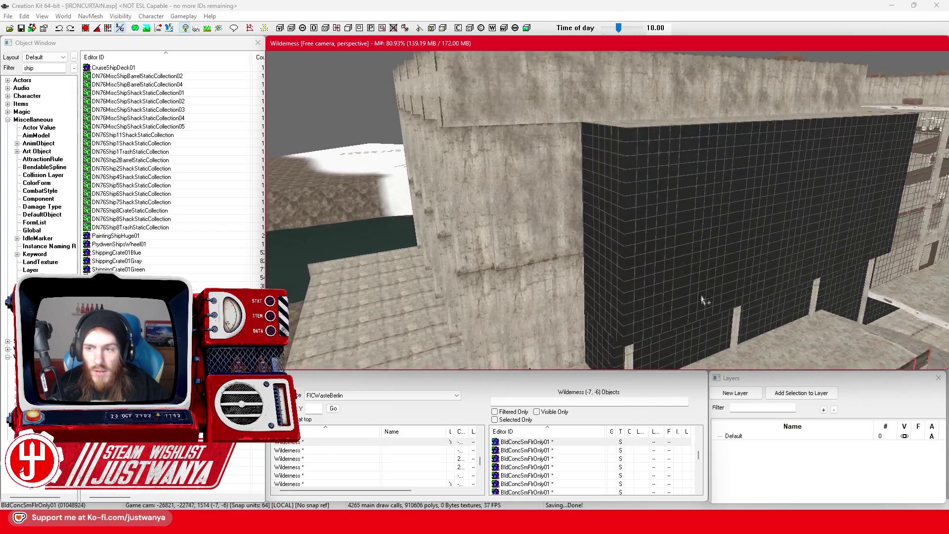
scroll(629, 296, "down", 8)
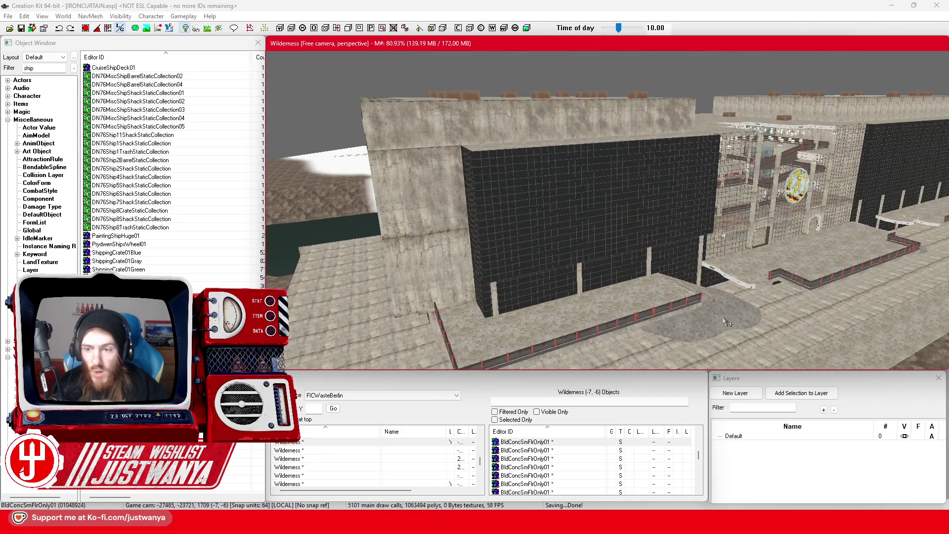
left_click_drag(732, 302, 474, 140)
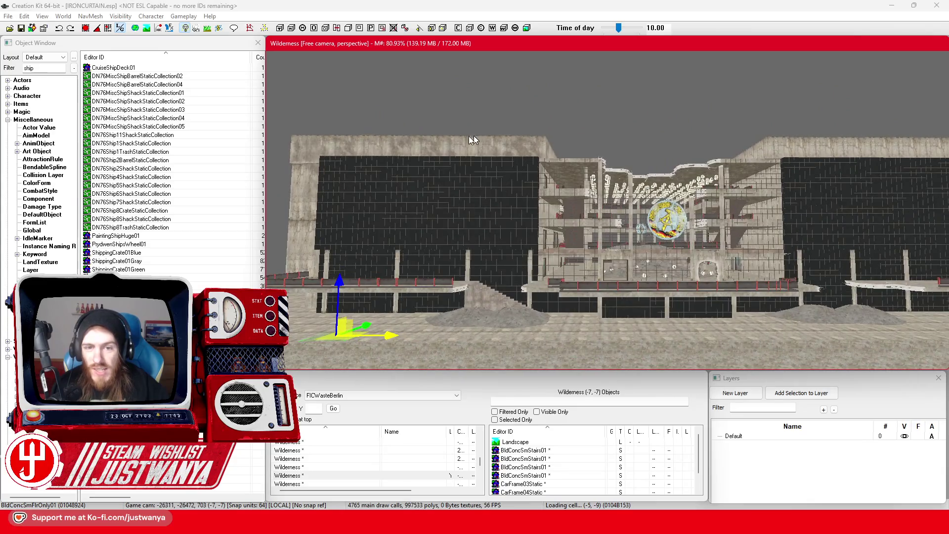
left_click_drag(420, 294, 626, 177)
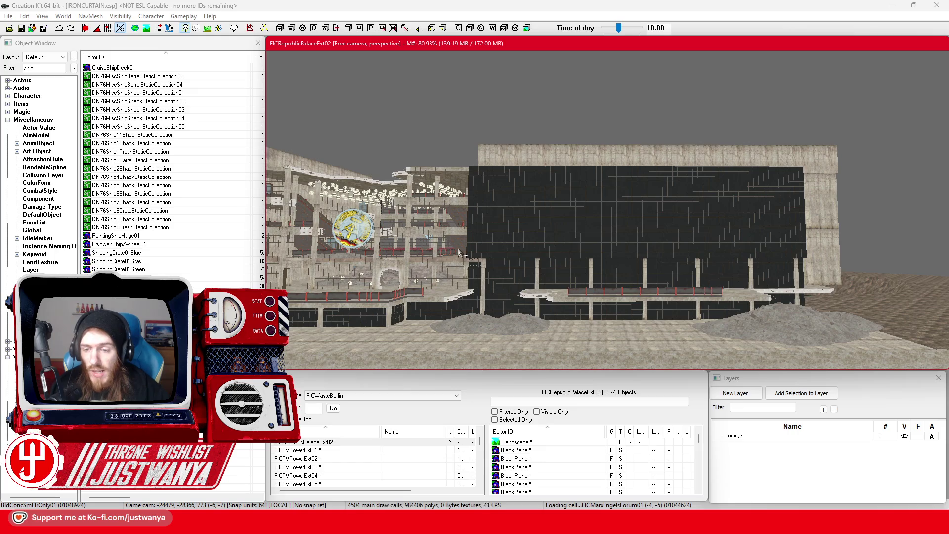
left_click_drag(417, 250, 786, 244)
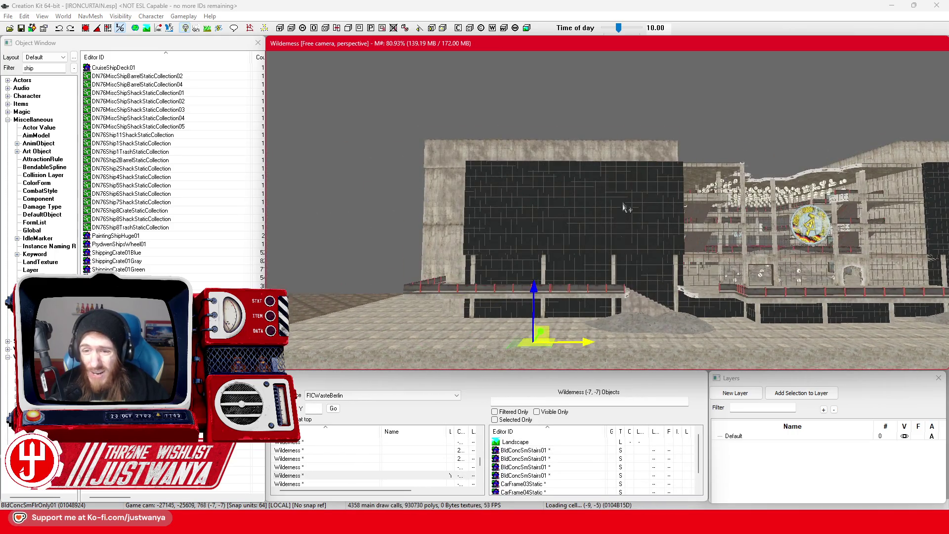
left_click_drag(624, 207, 624, 227)
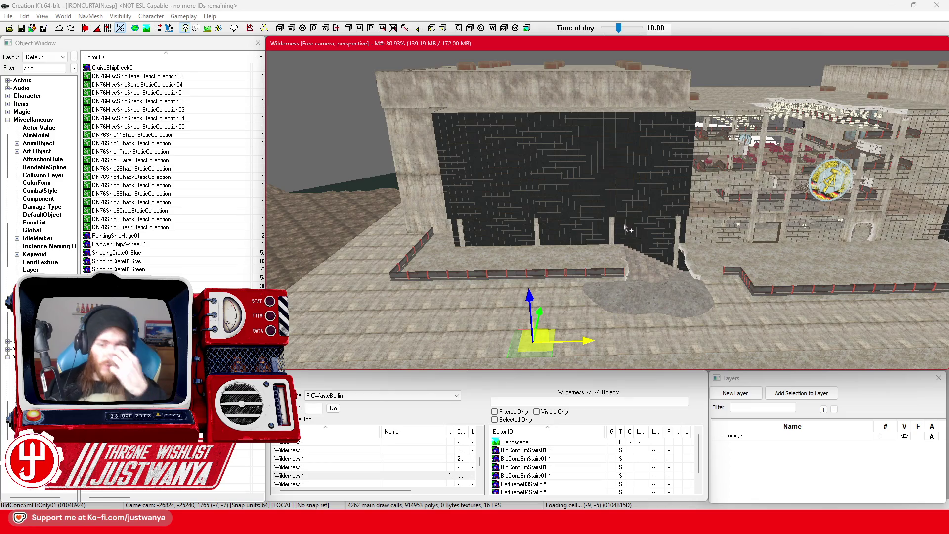
mouse_move(512, 208)
left_mouse_down()
mouse_move(579, 218)
mouse_move(604, 205)
left_mouse_up()
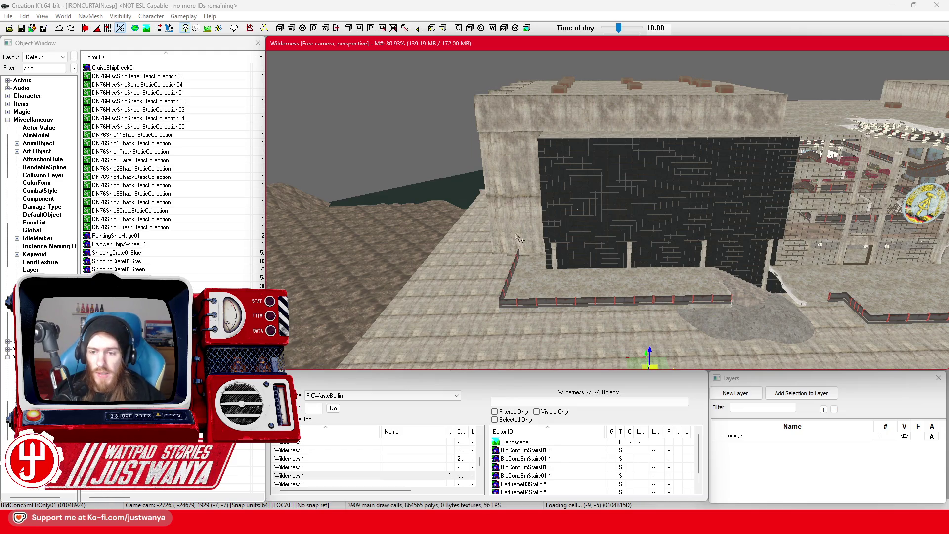
left_click_drag(520, 238, 600, 244)
scroll(618, 276, "up", 6)
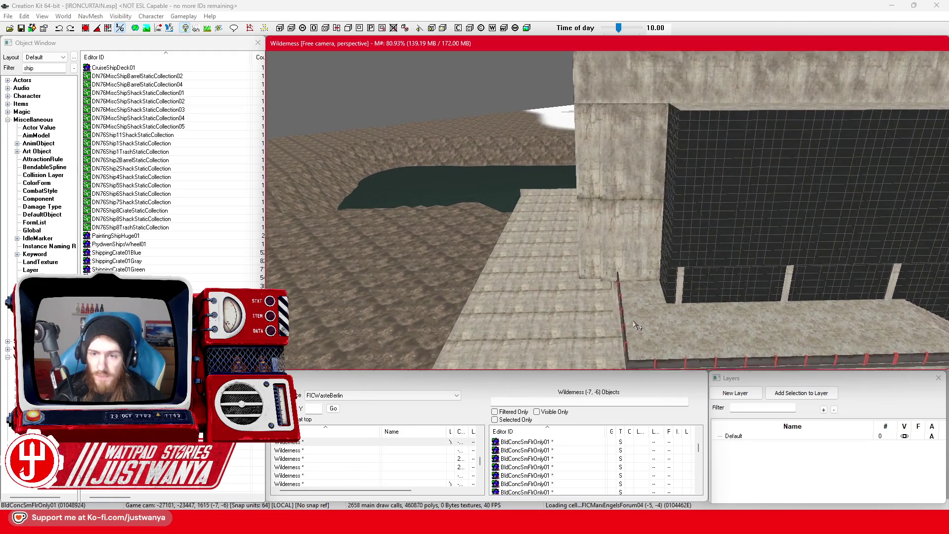
scroll(638, 326, "up", 4)
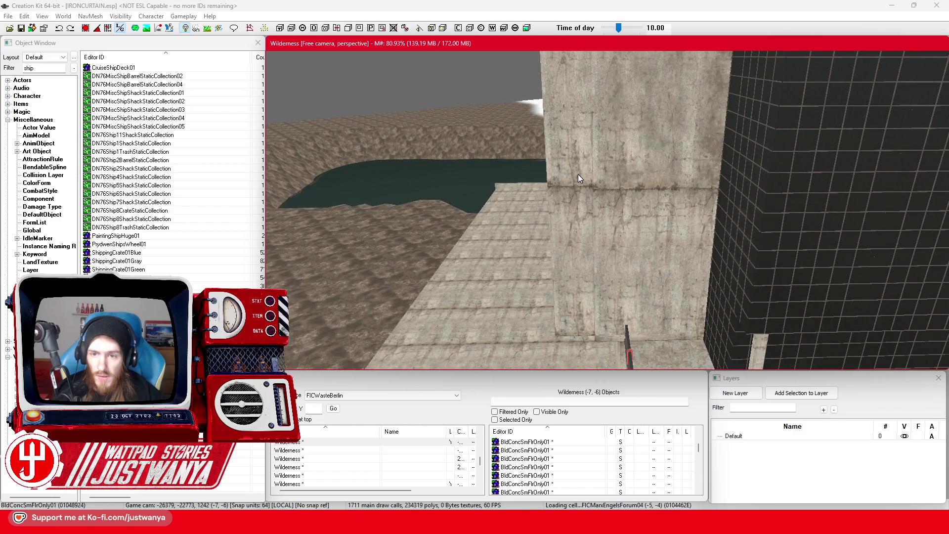
Inspect the reference details of the concrete pillar and building walls beside the floor tiles.
left_click(578, 233)
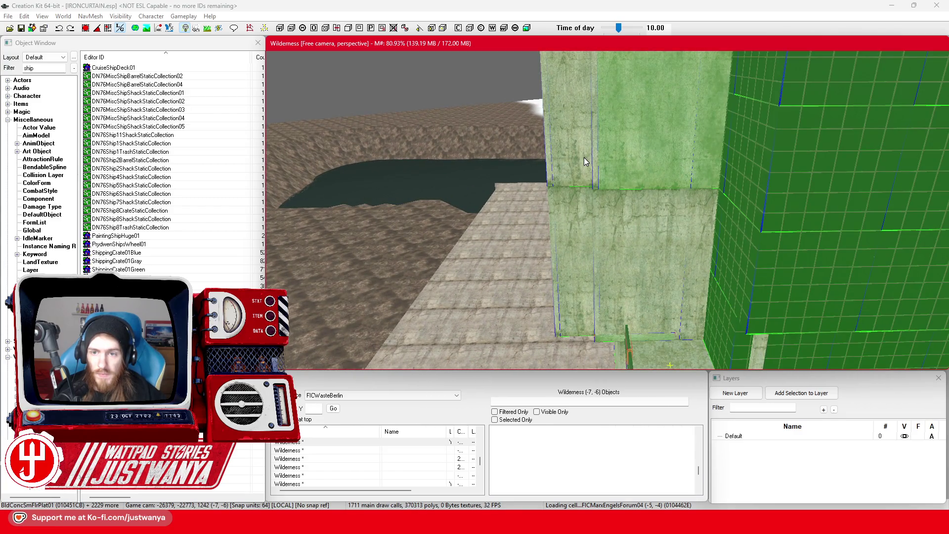
double_click(584, 157)
key("Escape")
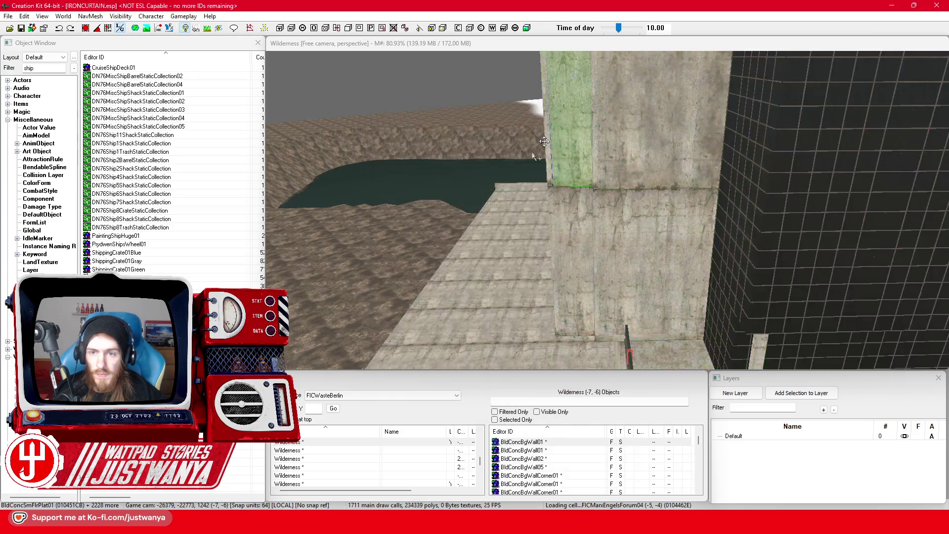
left_click(544, 142)
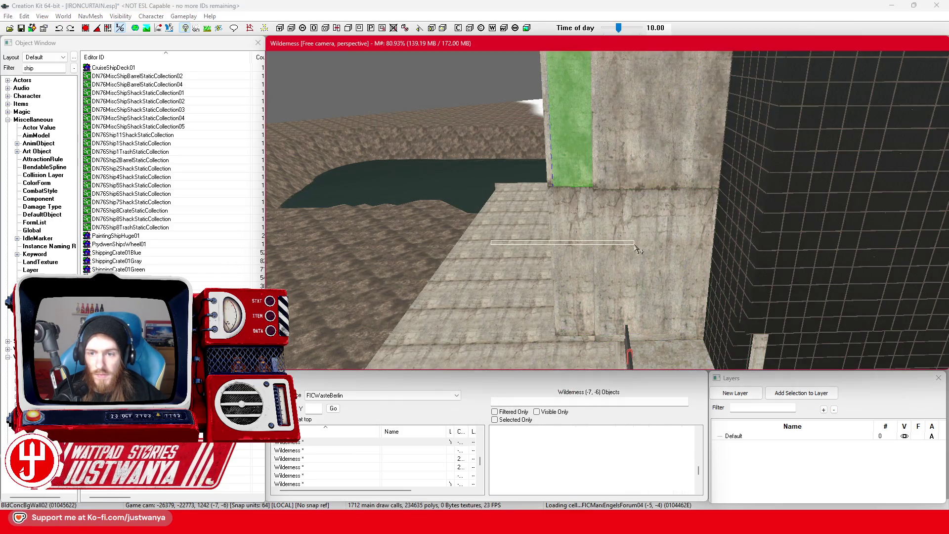
left_click(634, 244)
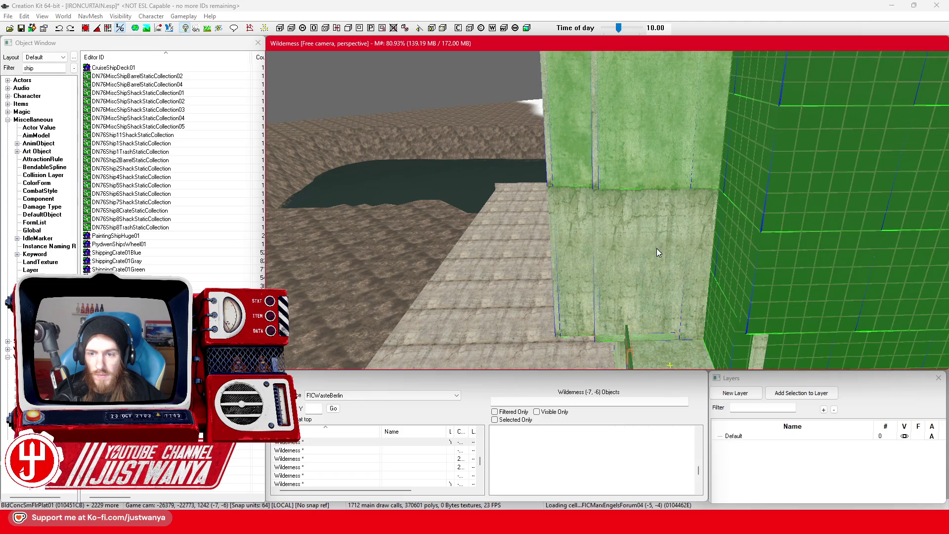
double_click(657, 248)
left_click(565, 121)
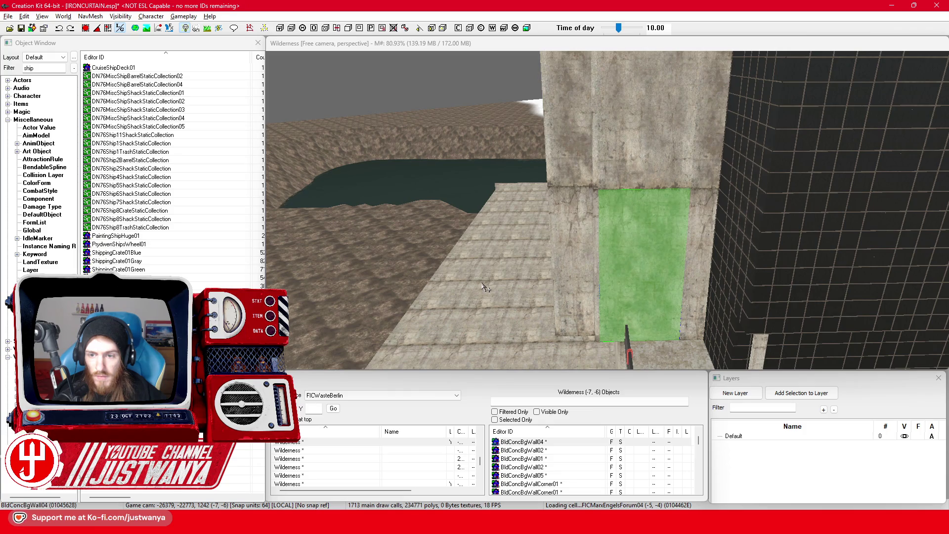
Undo back to the floor tile selection, then check the wall strip pieces' reference details.
key("ctrl+z")
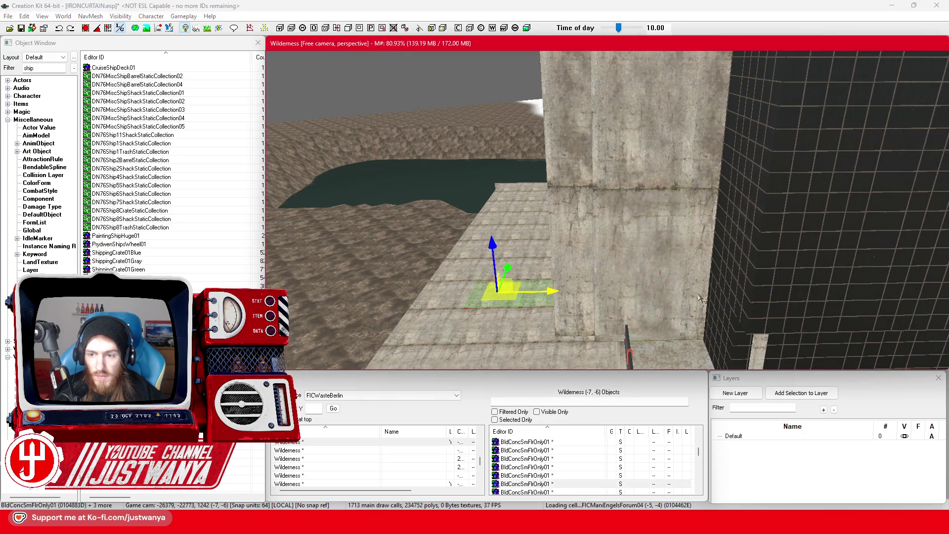
key("ctrl+a")
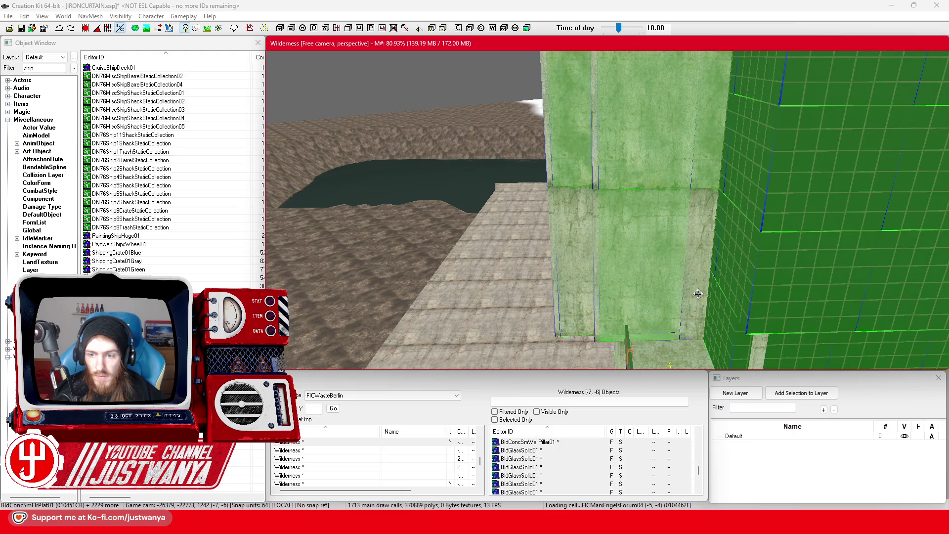
double_click(699, 293)
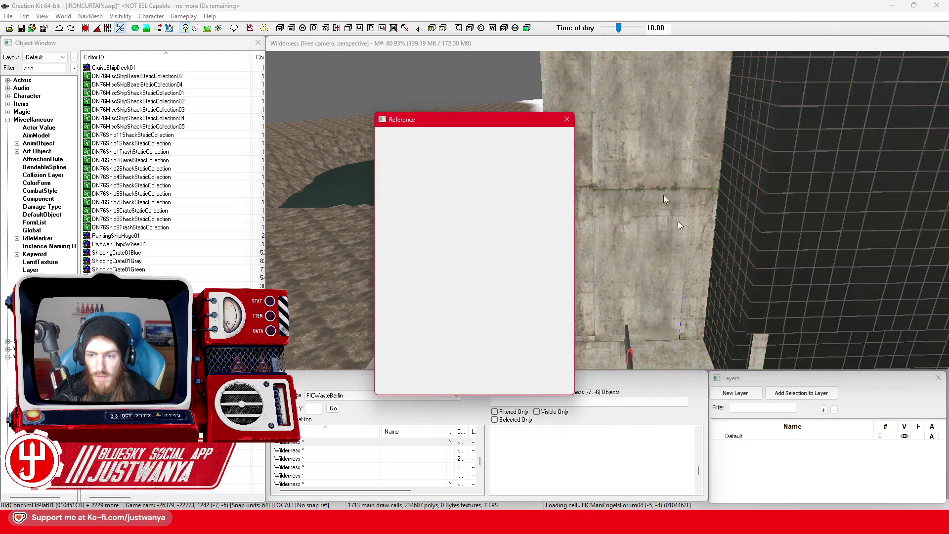
left_click(568, 120)
left_click(701, 255)
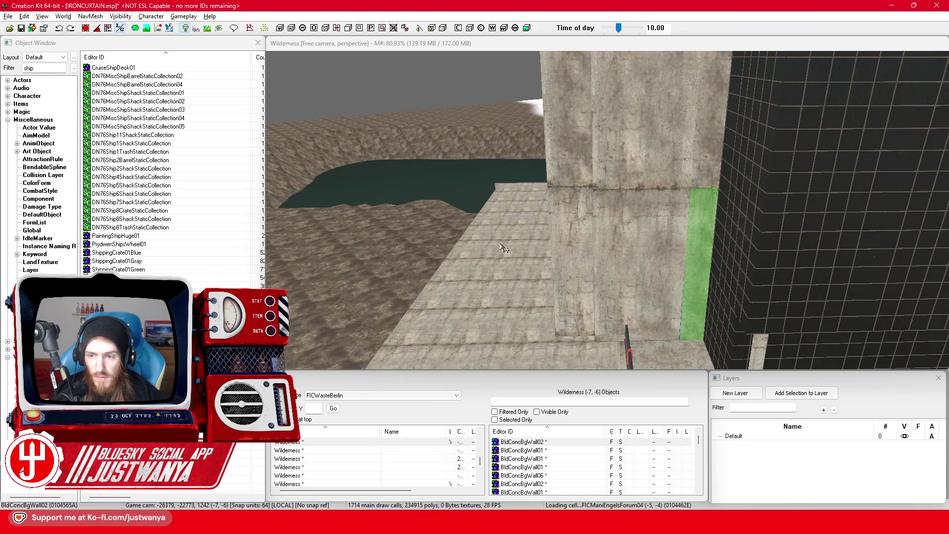
key("ctrl+a")
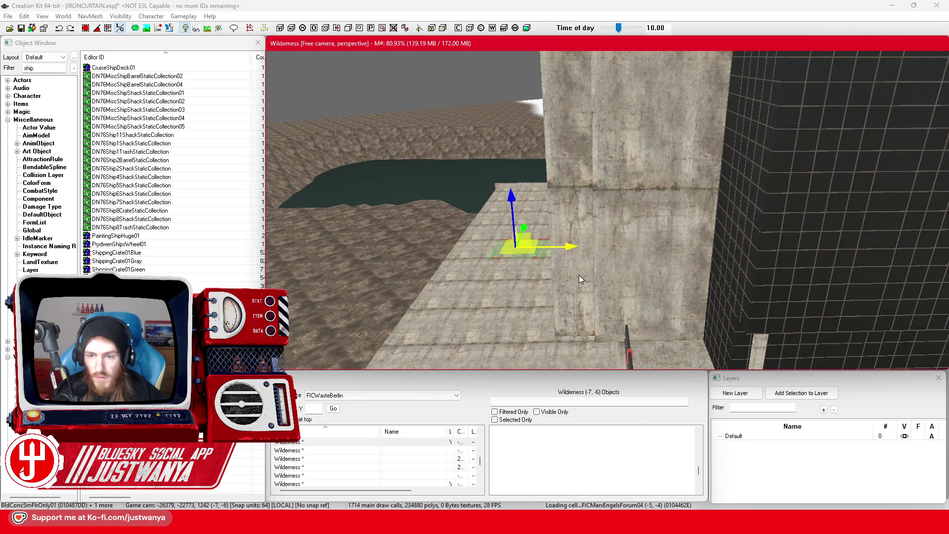
double_click(579, 275)
left_click(558, 118)
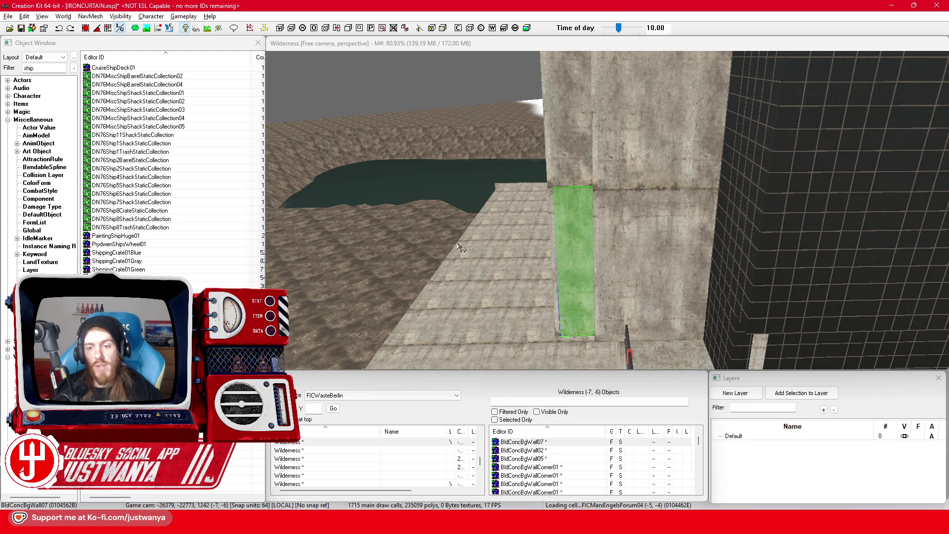
Select the concrete floor tiles by the wall, zoom out, and save IRONCURTAIN.esp.
left_click(499, 325)
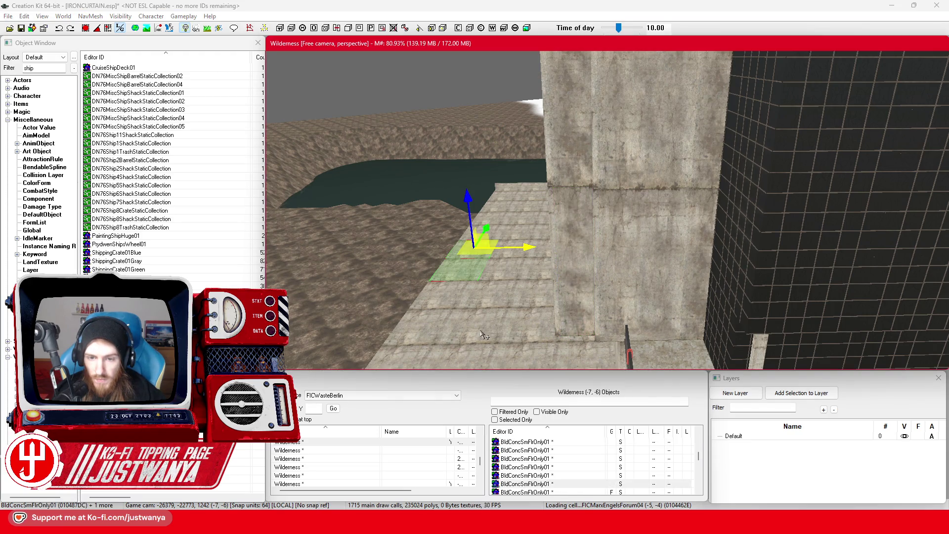
left_click(485, 336)
scroll(500, 341, "down", 5)
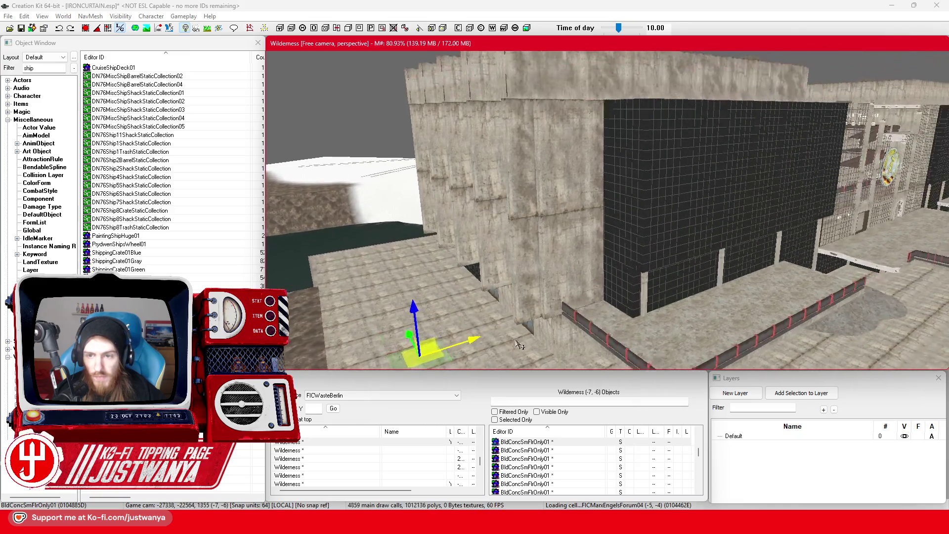
scroll(519, 344, "down", 4)
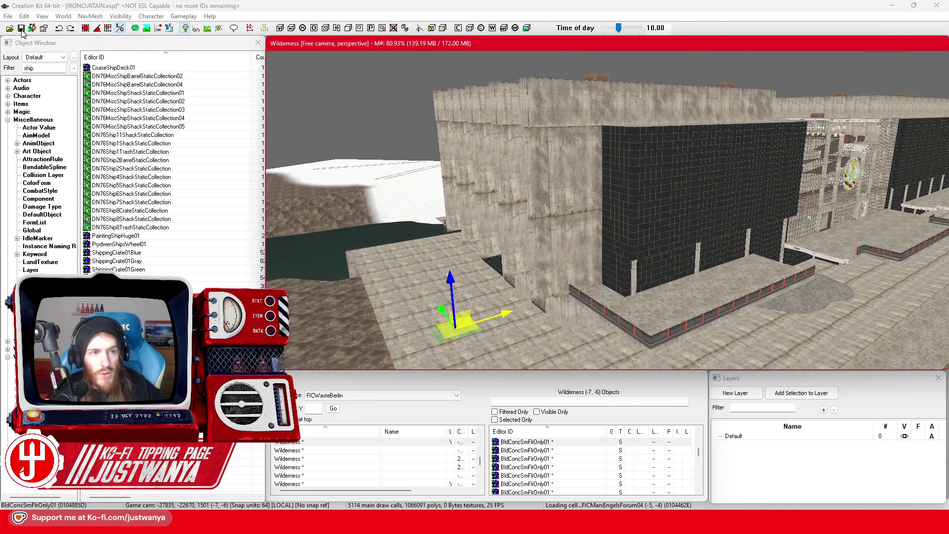
left_click(21, 28)
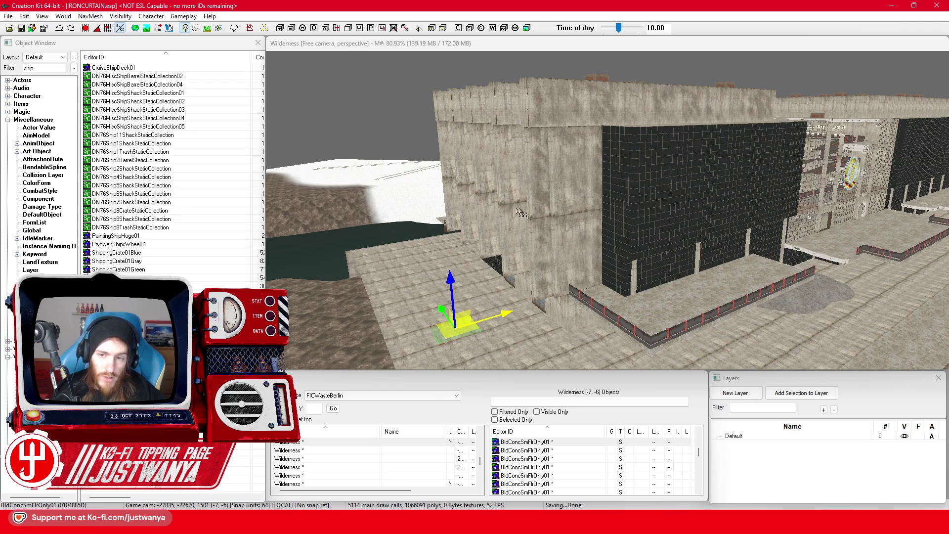
scroll(521, 213, "up", 6)
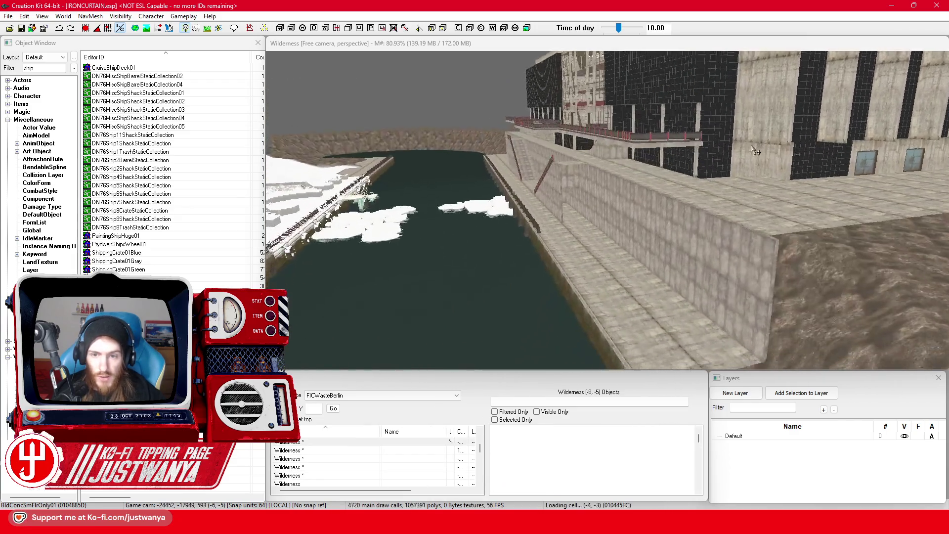
scroll(755, 151, "up", 6)
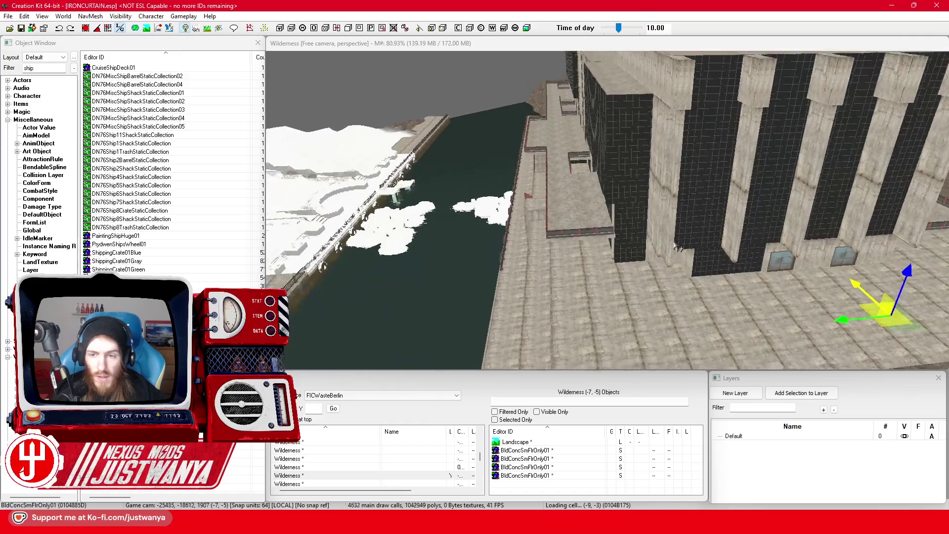
scroll(681, 248, "up", 6)
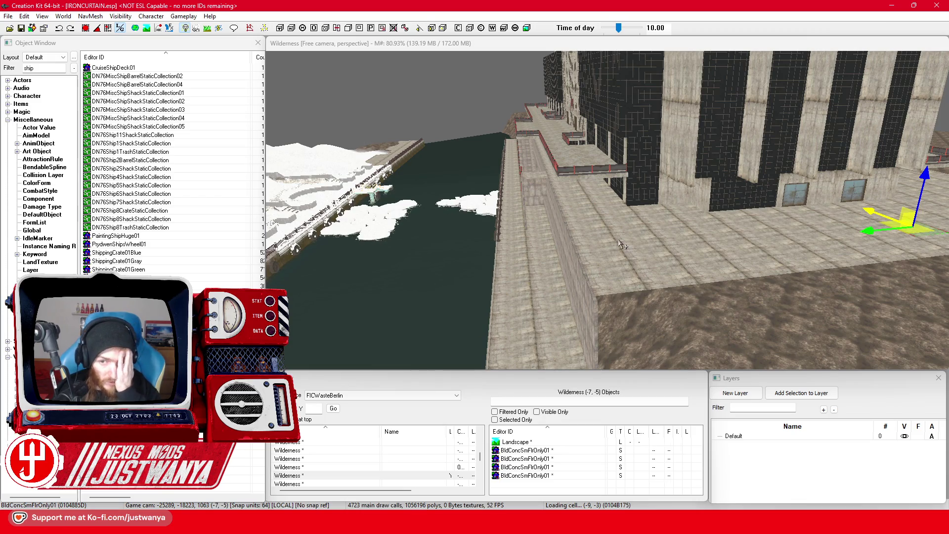
left_click_drag(622, 244, 626, 266)
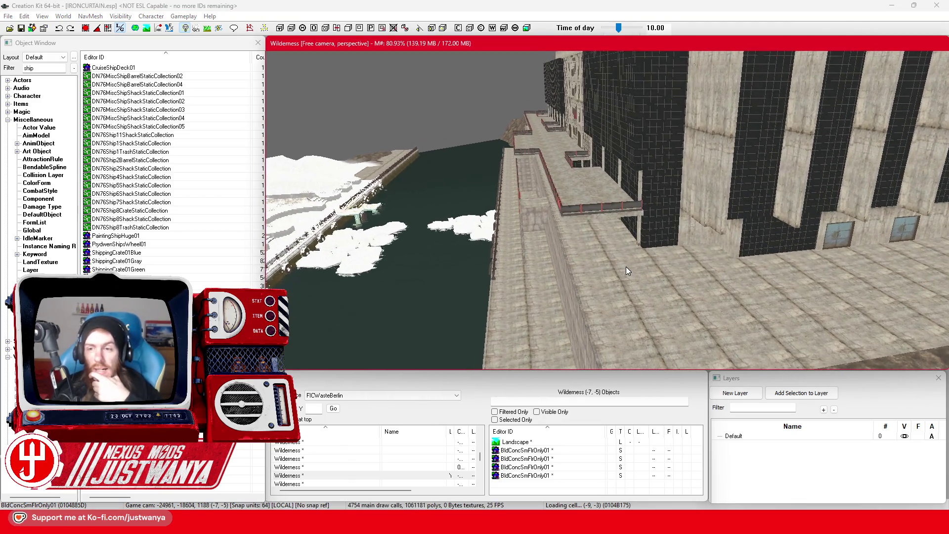
scroll(626, 267, "up", 5)
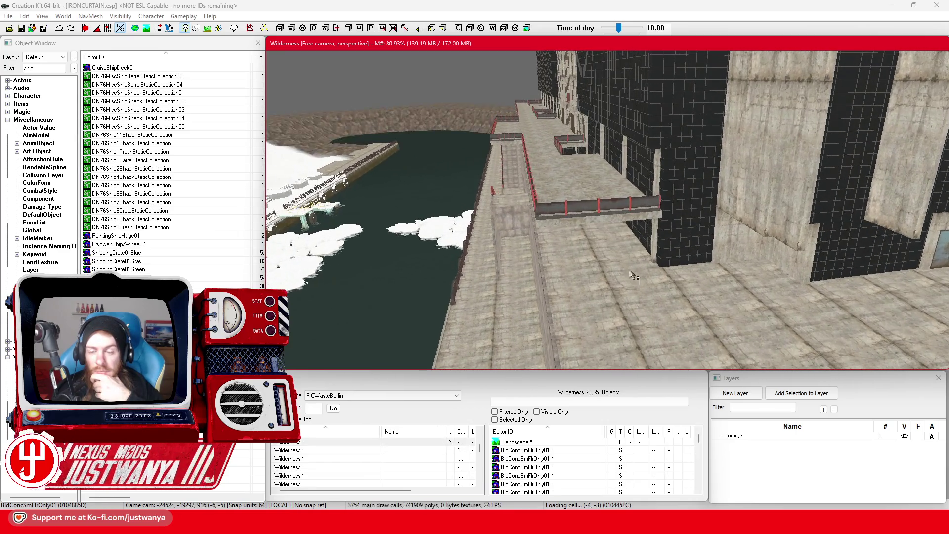
mouse_move(633, 275)
left_mouse_down()
mouse_move(683, 268)
mouse_move(631, 324)
mouse_move(617, 311)
mouse_move(761, 344)
mouse_move(834, 338)
mouse_move(648, 282)
left_mouse_up()
scroll(705, 305, "down", 5)
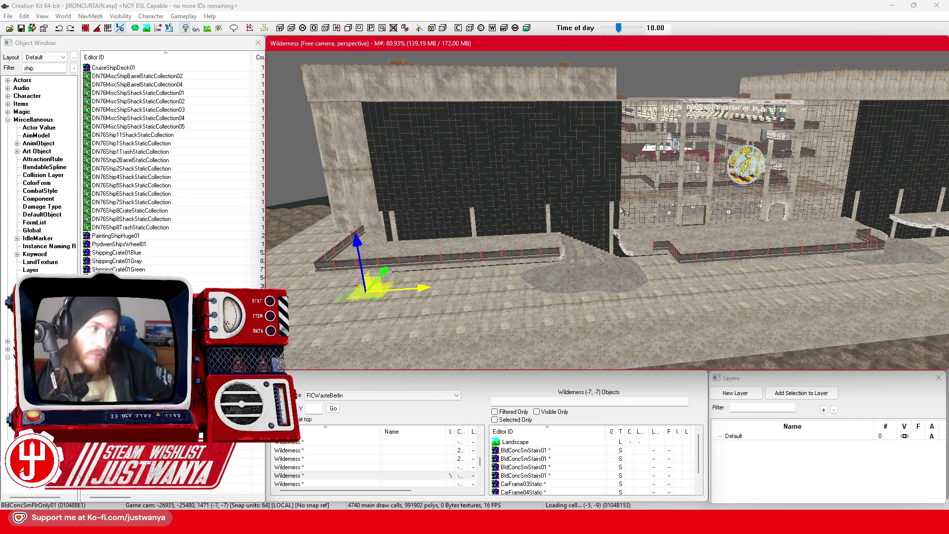
scroll(625, 213, "up", 6)
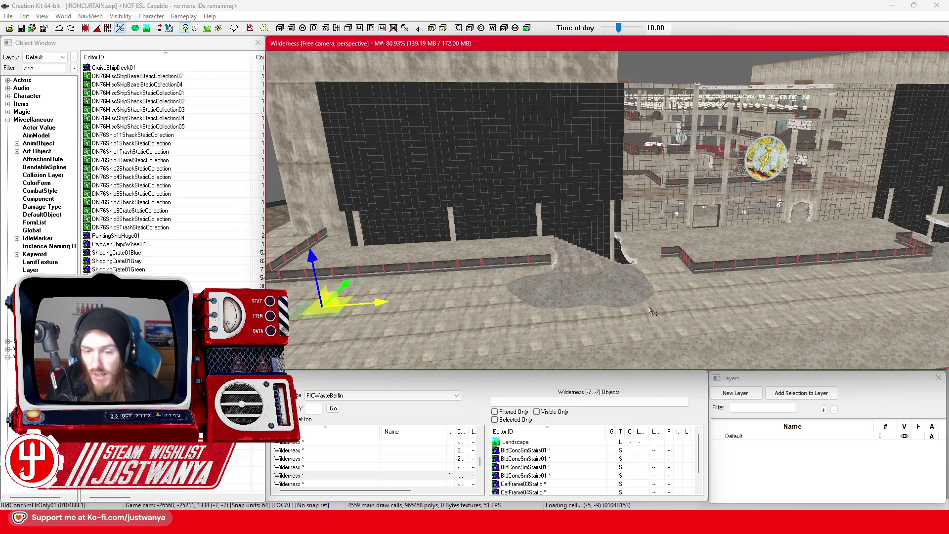
scroll(650, 287, "down", 5)
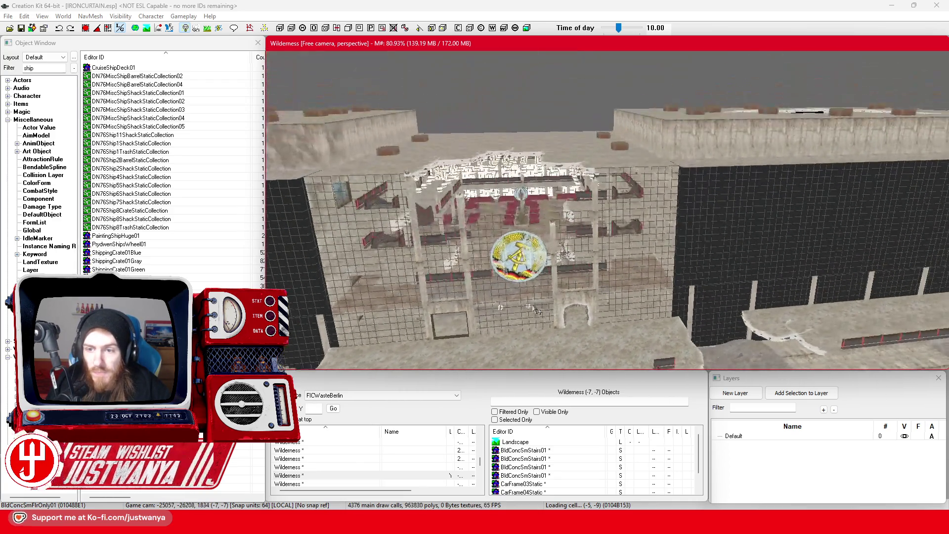
scroll(787, 240, "up", 5)
scroll(787, 240, "down", 5)
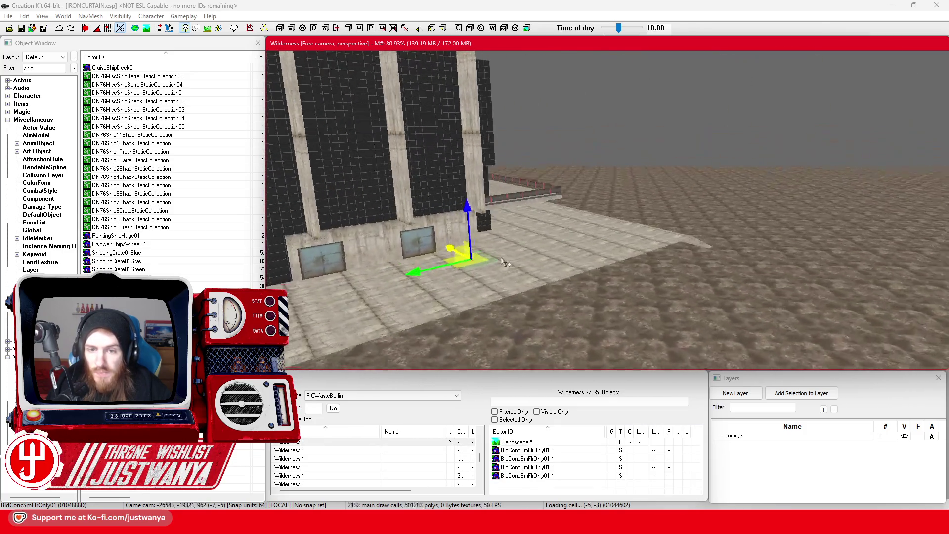
scroll(506, 263, "up", 5)
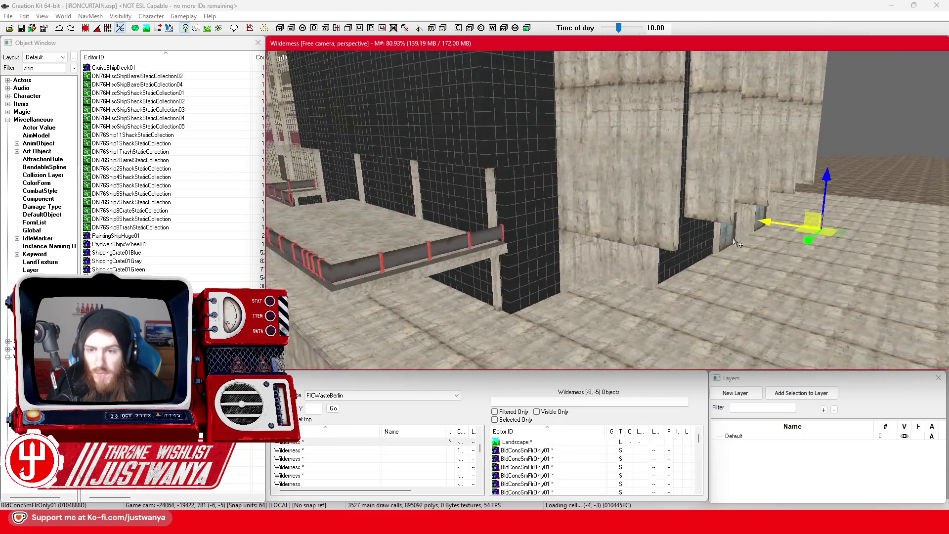
scroll(651, 310, "down", 3)
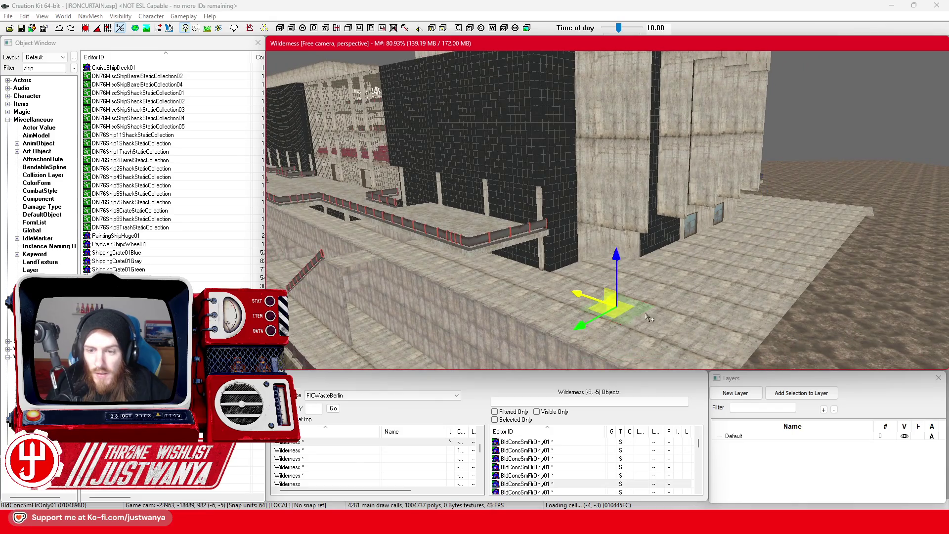
scroll(653, 301, "down", 3)
scroll(655, 293, "up", 3)
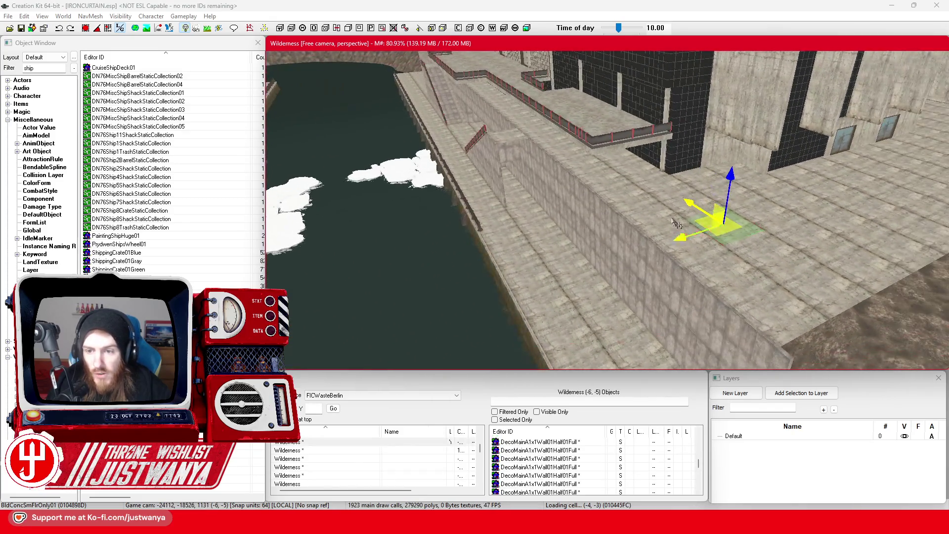
scroll(693, 272, "up", 3)
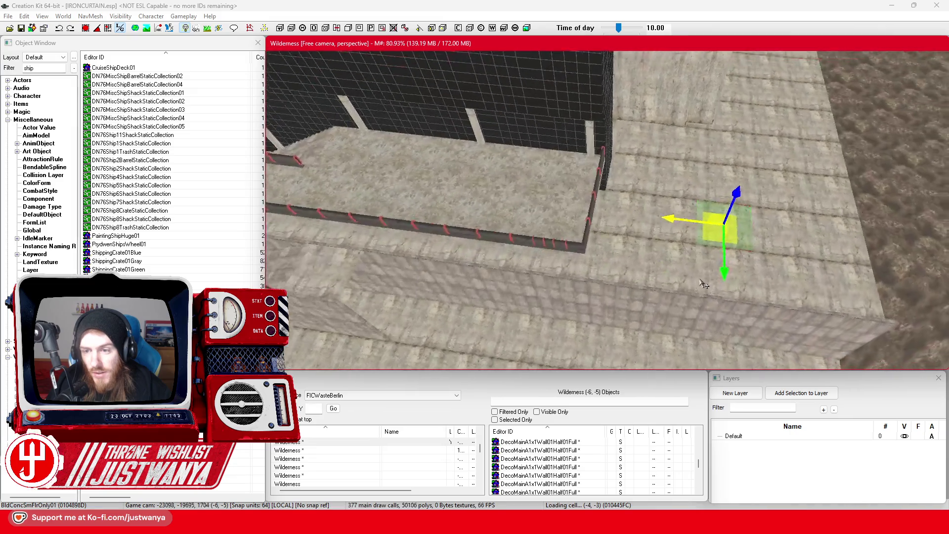
scroll(658, 267, "down", 3)
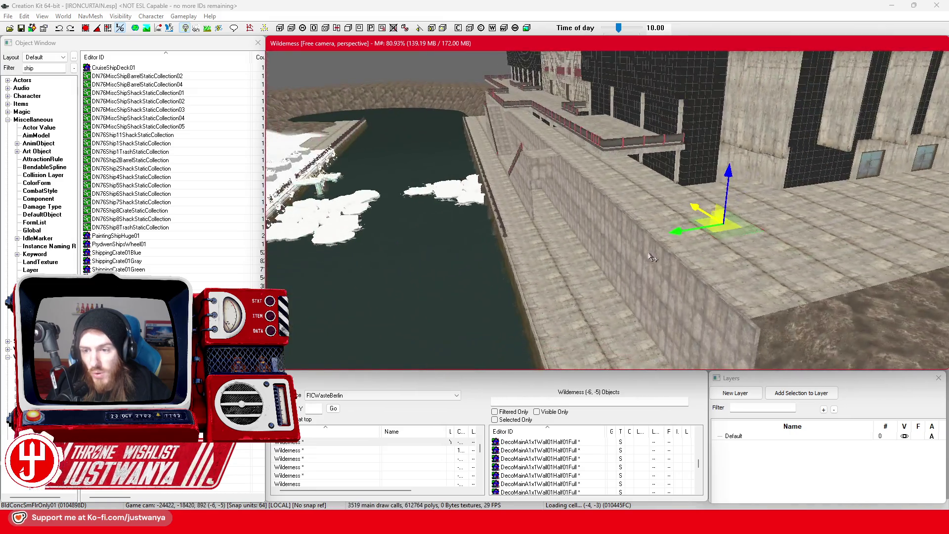
scroll(650, 257, "up", 3)
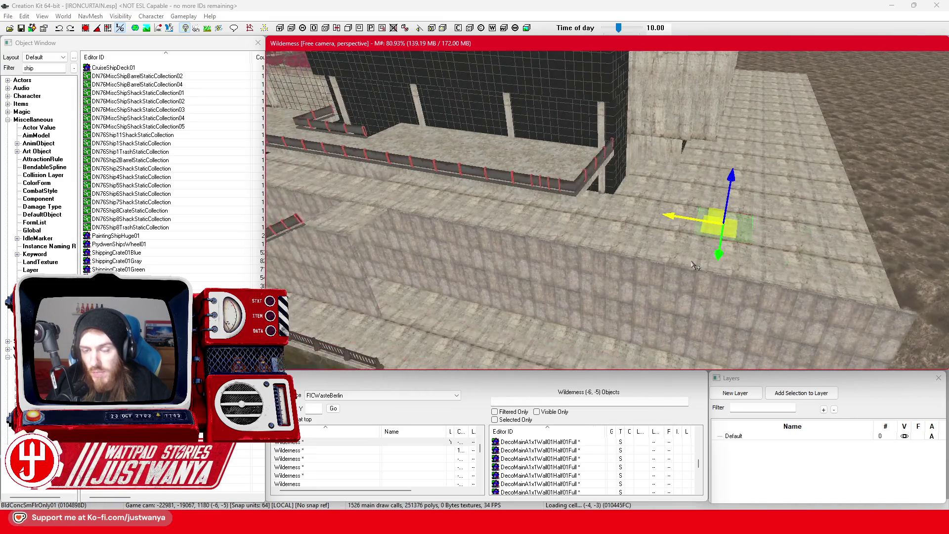
scroll(636, 268, "up", 3)
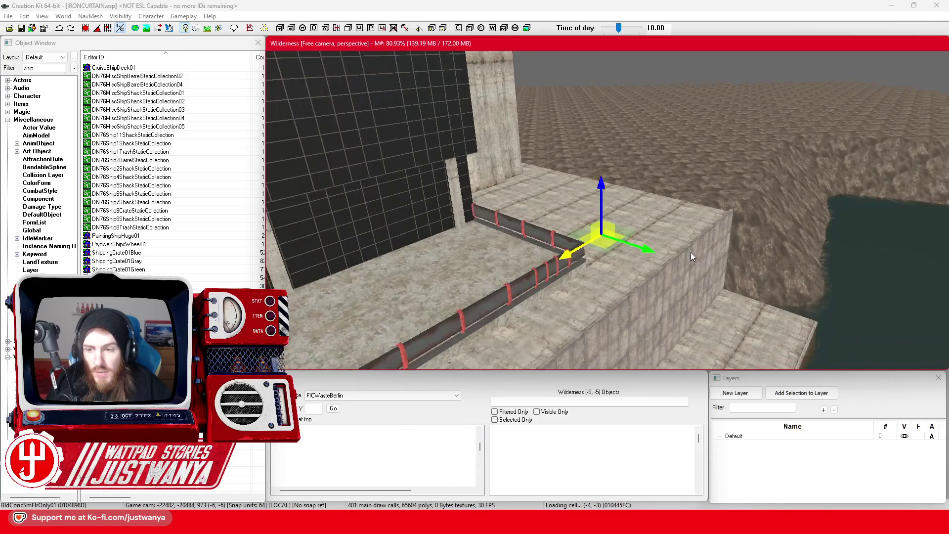
scroll(619, 267, "up", 3)
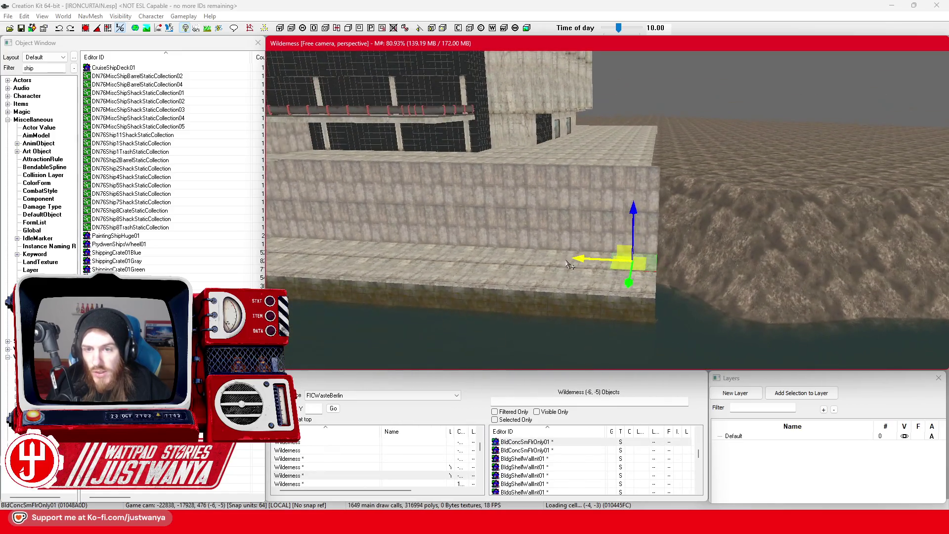
Search Google Images for 'palast der republik Berlin' in Firefox.
left_click(448, 475)
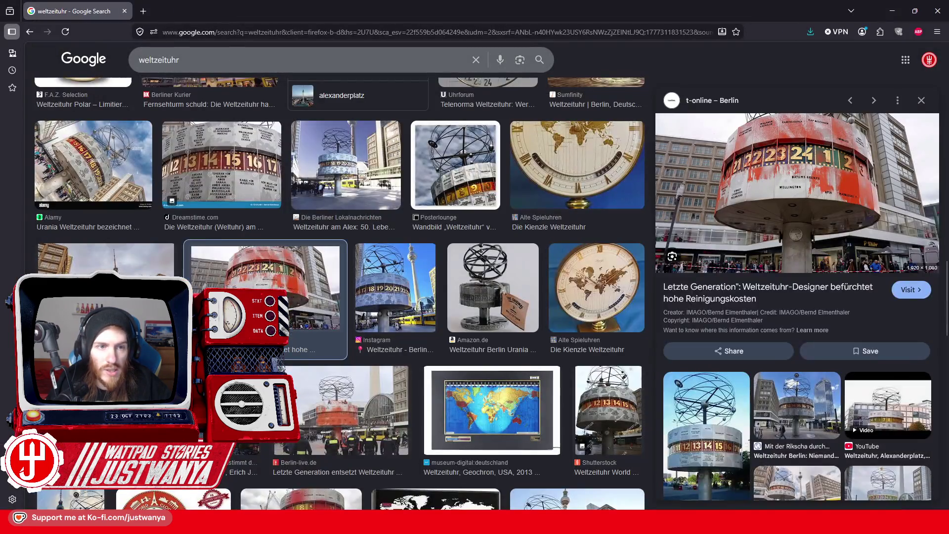
left_click_drag(180, 60, 137, 61)
type("Palast der")
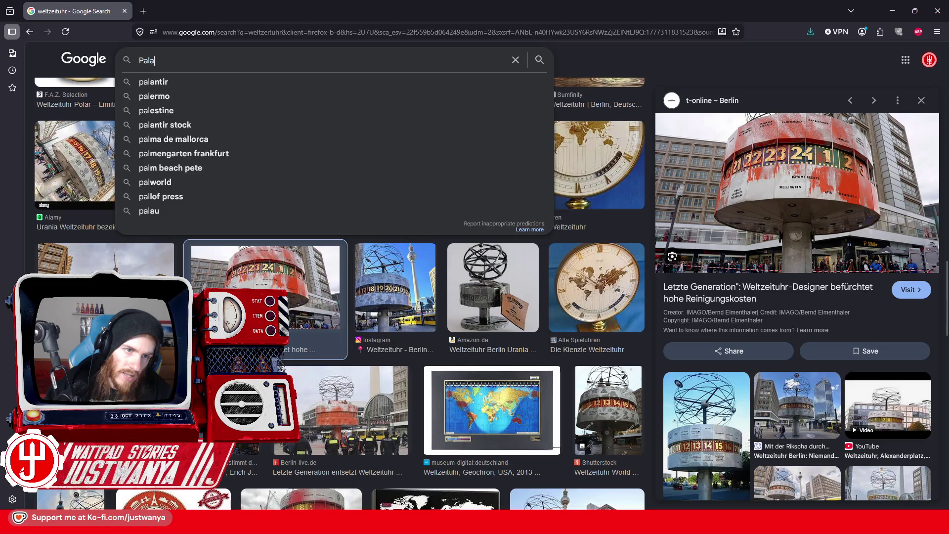
key("Down")
type("Berlin")
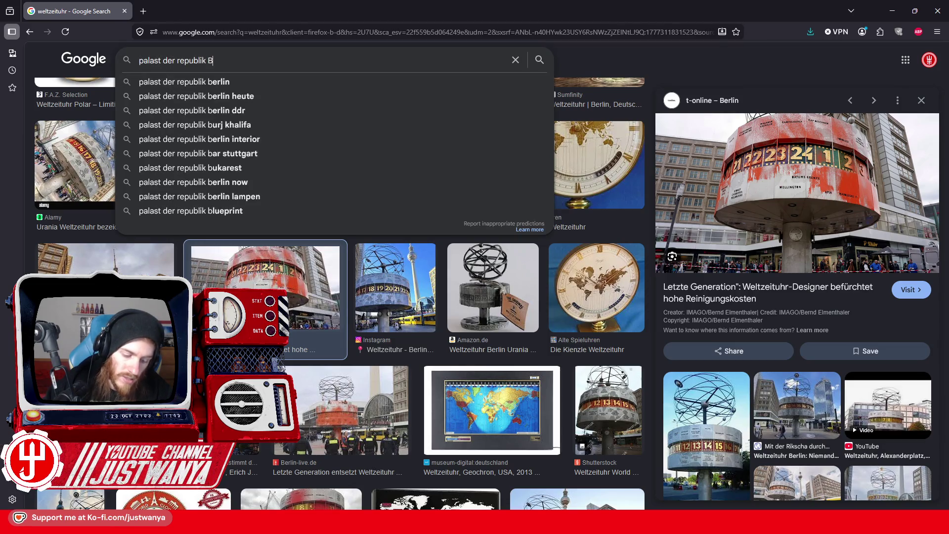
key("Return")
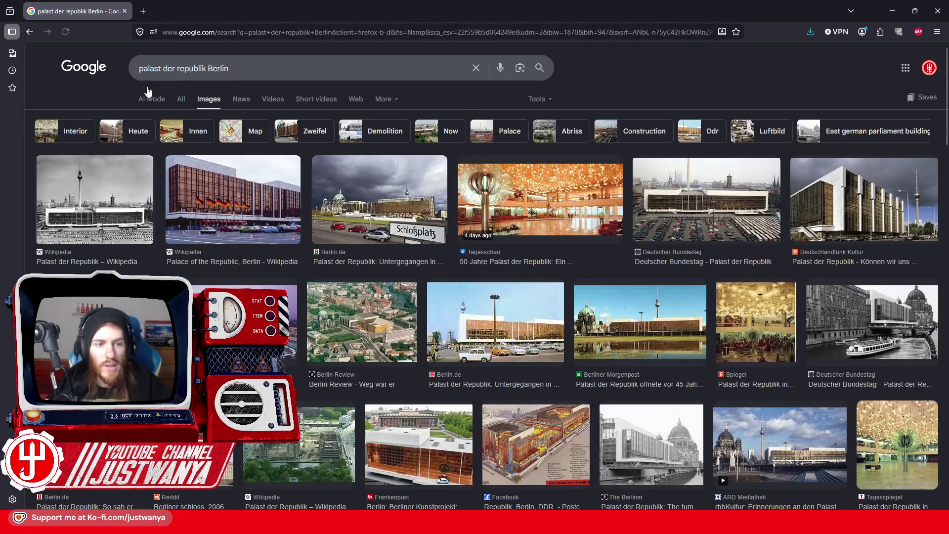
Open the Wikipedia palace photo in a new tab, view it, and return to results.
left_click(115, 223)
right_click(712, 336)
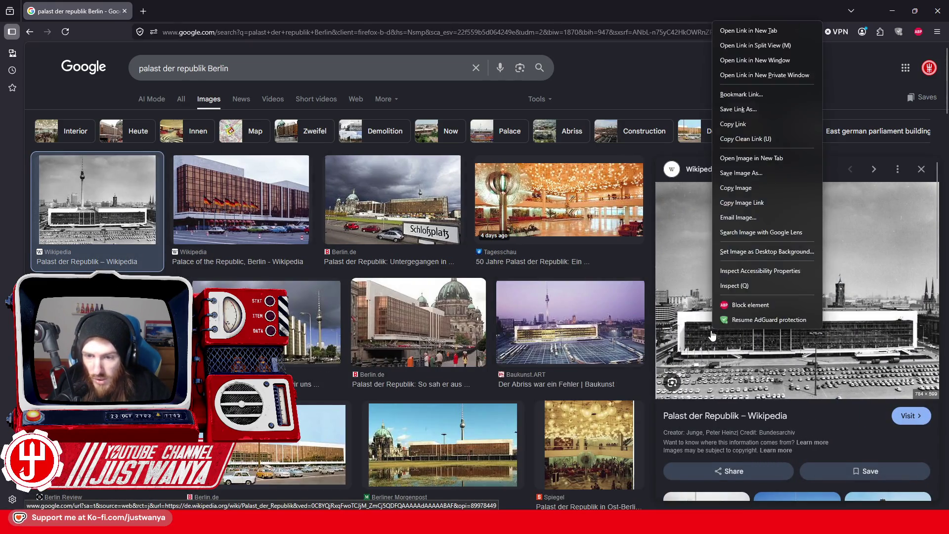
left_click(752, 157)
left_click(198, 15)
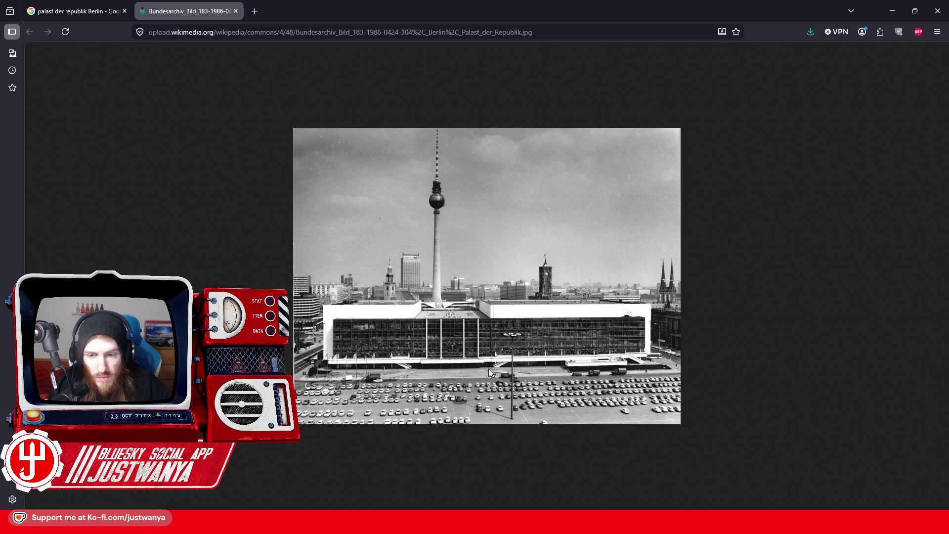
left_click(87, 9)
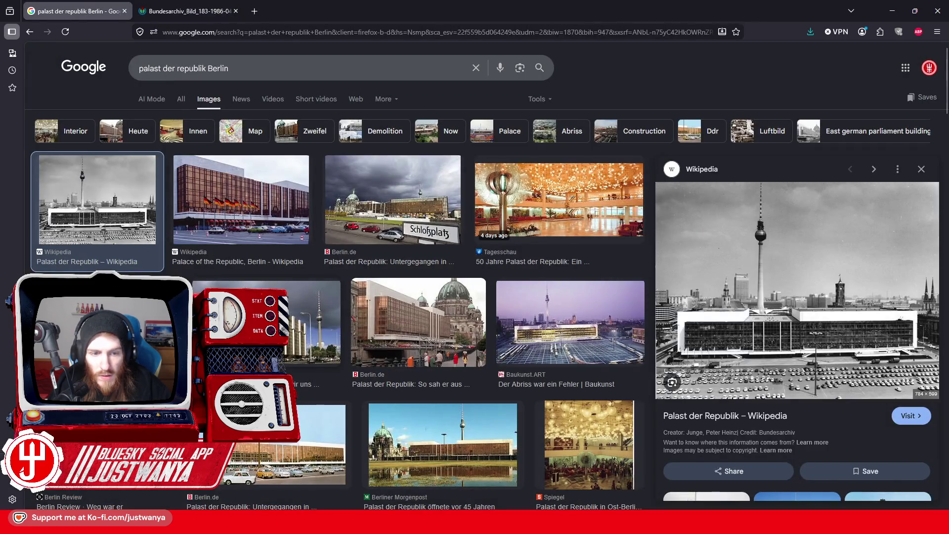
Compare several palace previews, open the berlin.de colour photo in a new tab, and minimize Firefox.
left_click(316, 326)
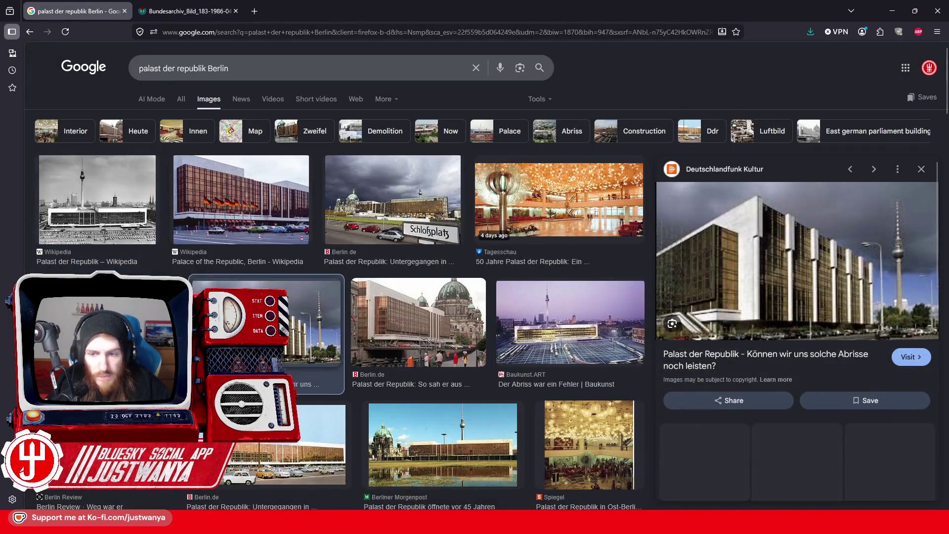
left_click(551, 324)
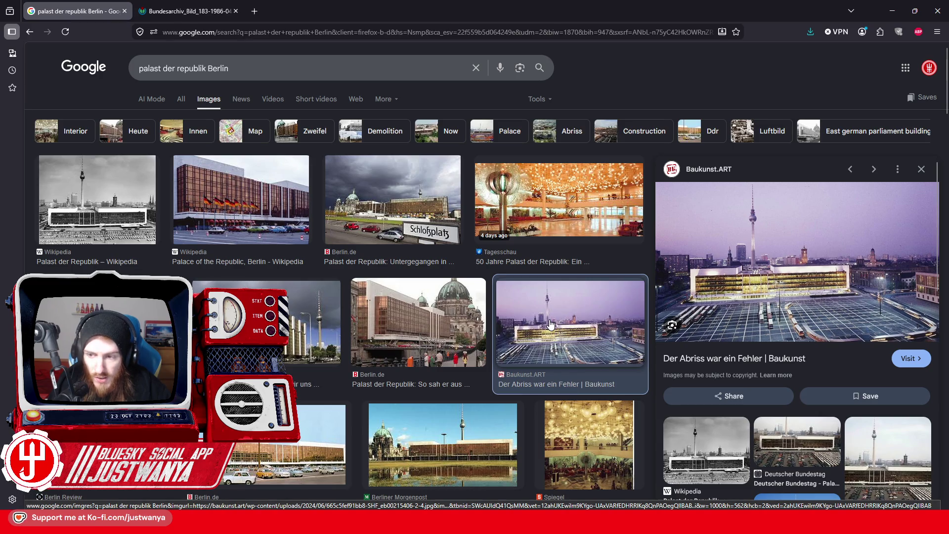
scroll(227, 271, "down", 1)
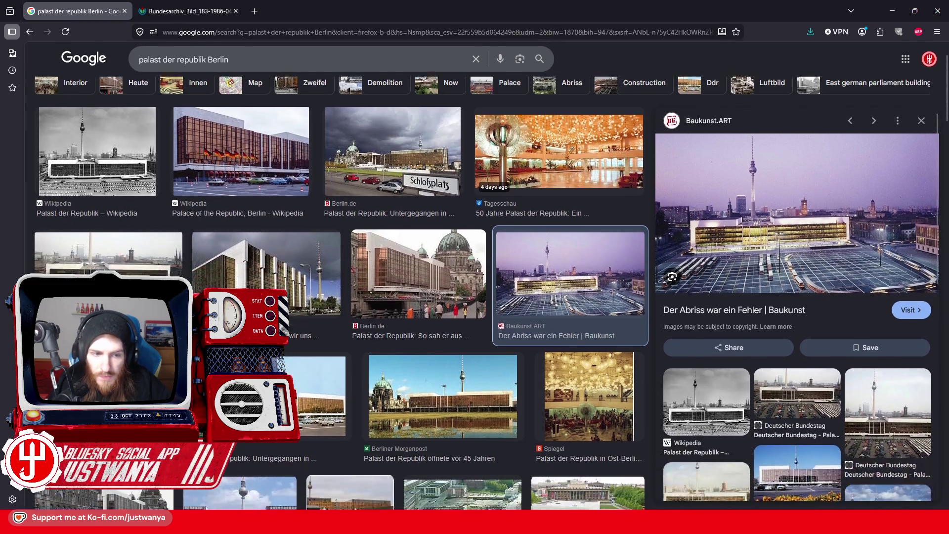
left_click(148, 296)
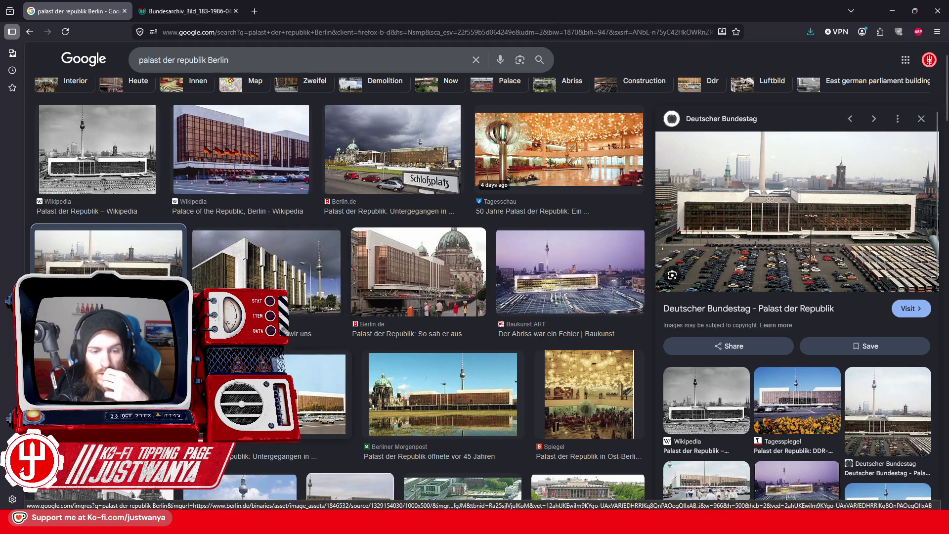
left_click(312, 396)
left_click(817, 330)
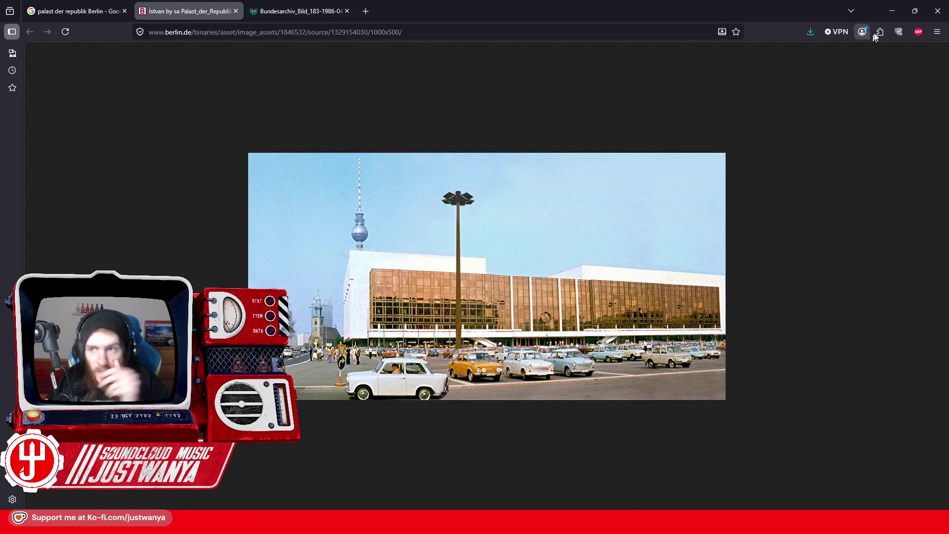
left_click(893, 11)
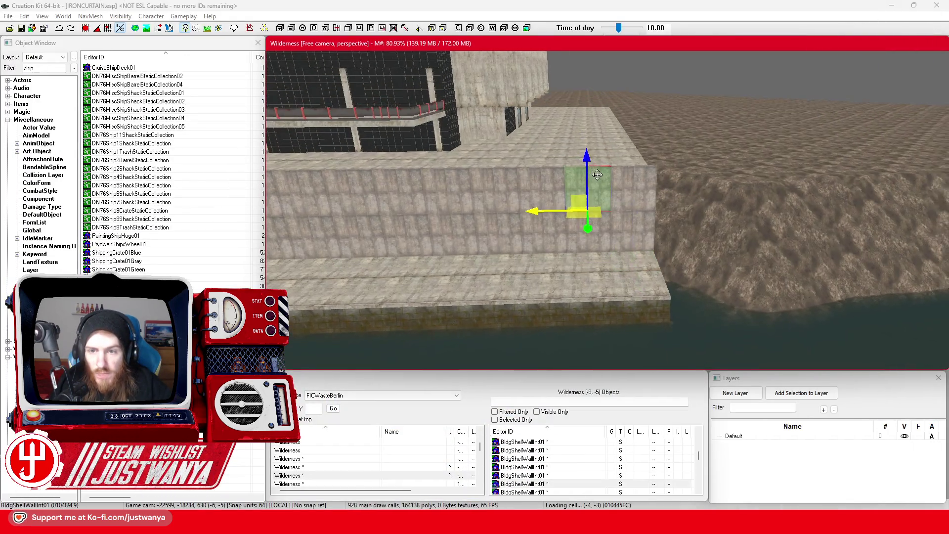
Preview the Bridge01Drawbridge01 and Bridge01End01 models from the Object Window's bridge list.
left_click_drag(598, 175, 519, 336)
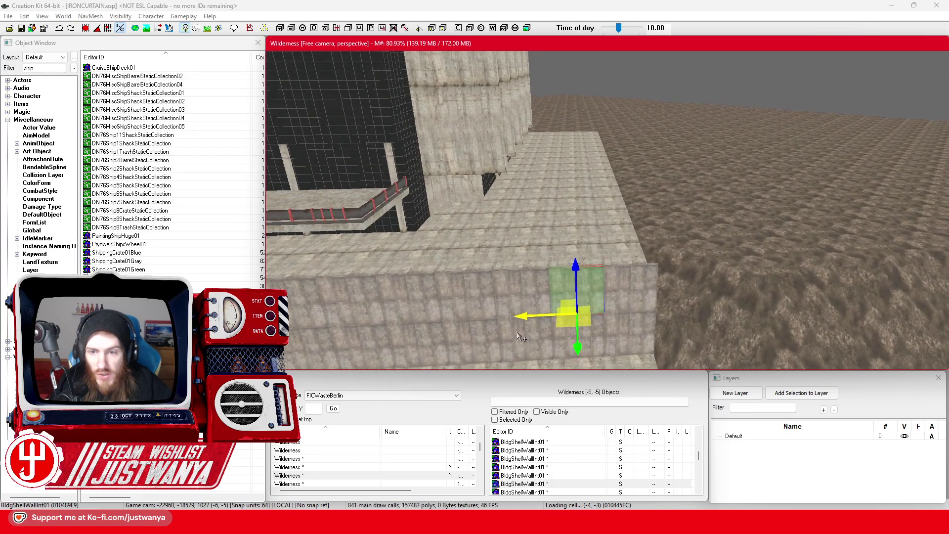
left_click(44, 68)
type("Bridge")
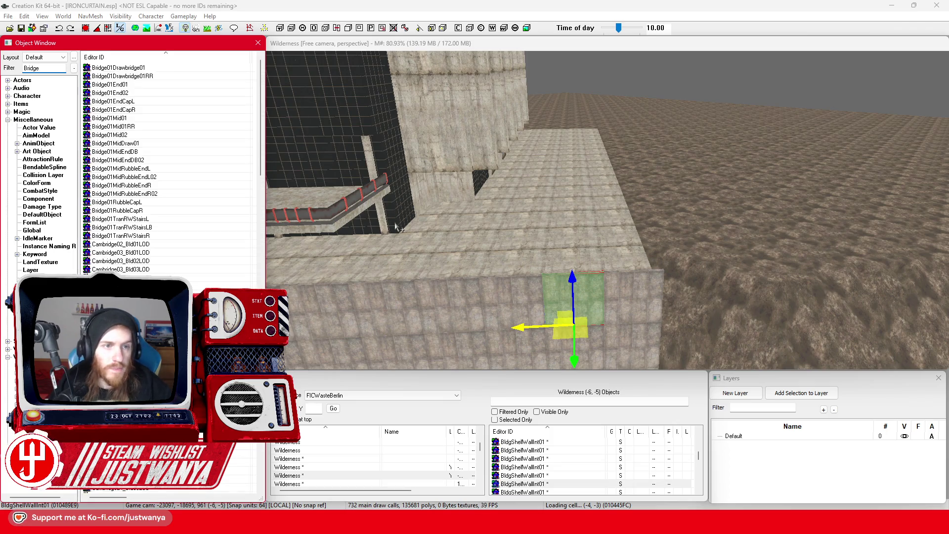
double_click(155, 71)
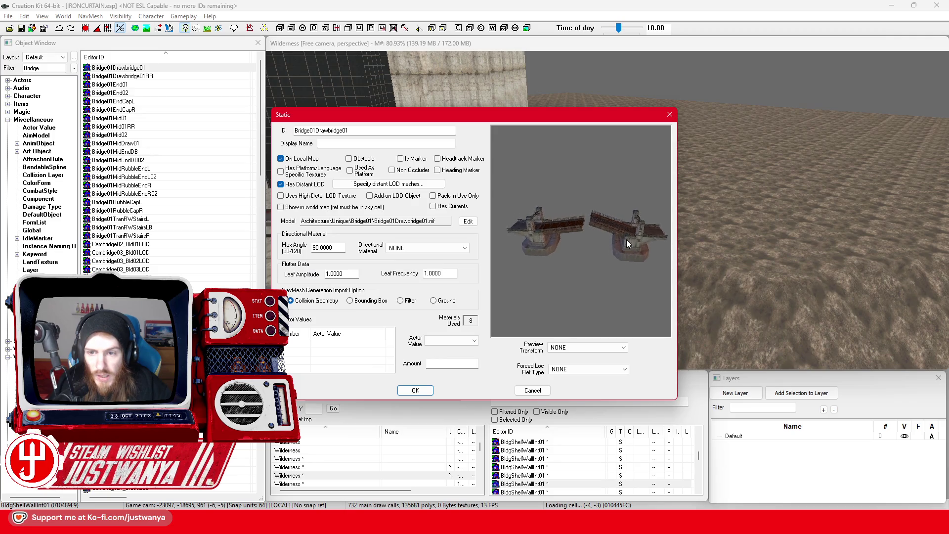
left_click(669, 116)
left_click(169, 85)
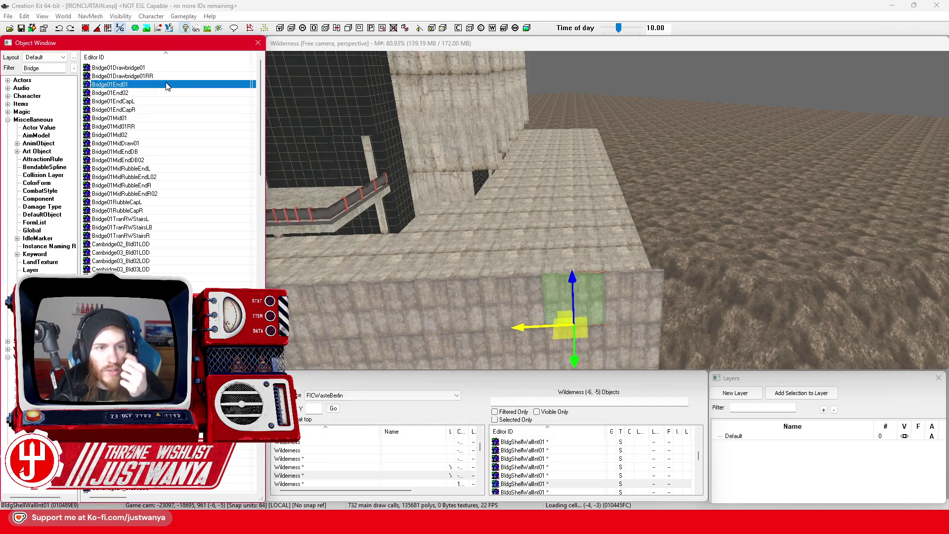
double_click(168, 86)
mouse_move(552, 268)
left_mouse_down()
mouse_move(611, 274)
mouse_move(764, 262)
mouse_move(548, 247)
left_mouse_up()
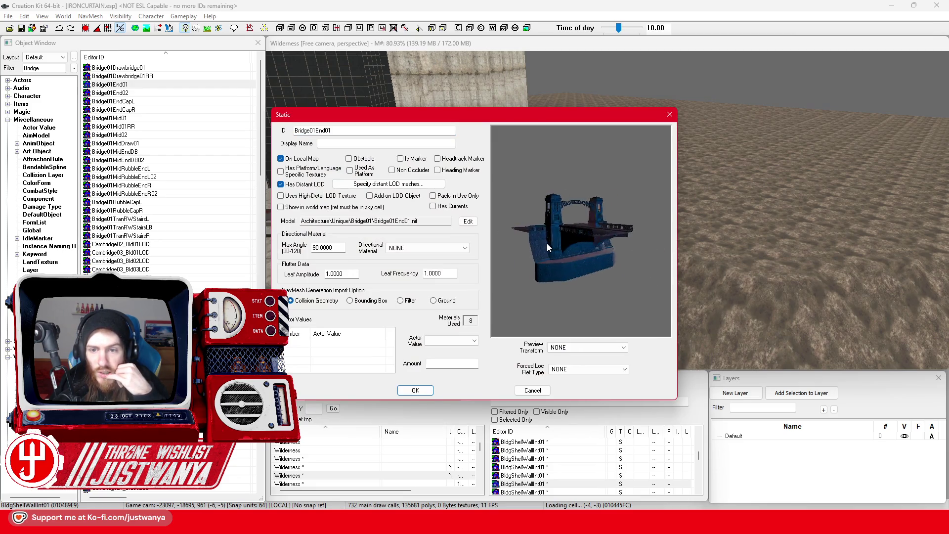
left_click(669, 114)
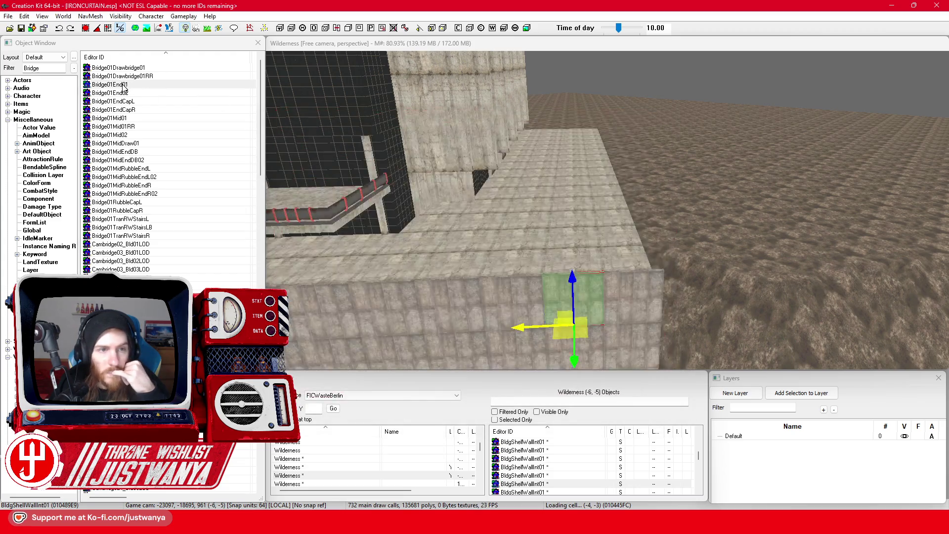
Place Bridge01End01 beside the concrete platform and undo its rotation.
left_click_drag(124, 87, 233, 152)
left_click_drag(646, 362, 637, 346)
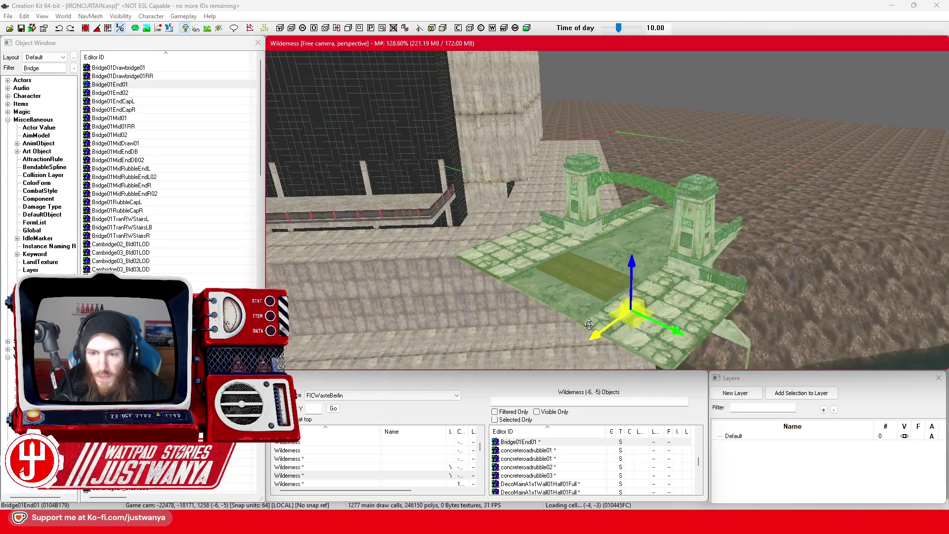
key("e")
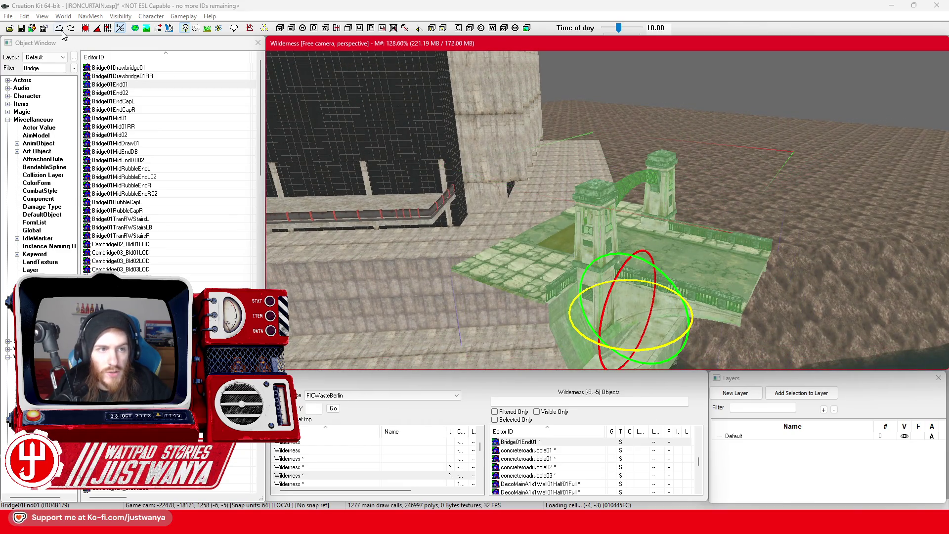
left_click(59, 29)
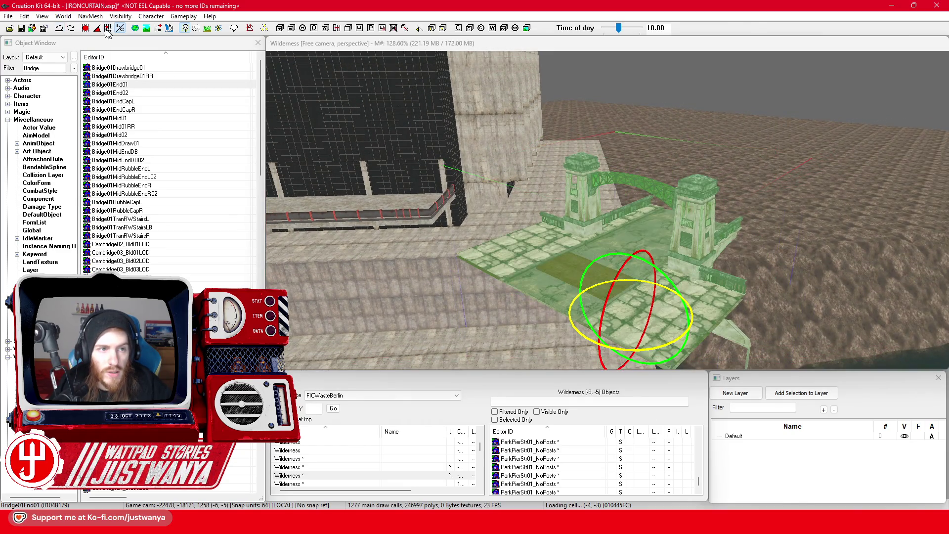
left_click(648, 352)
key("w")
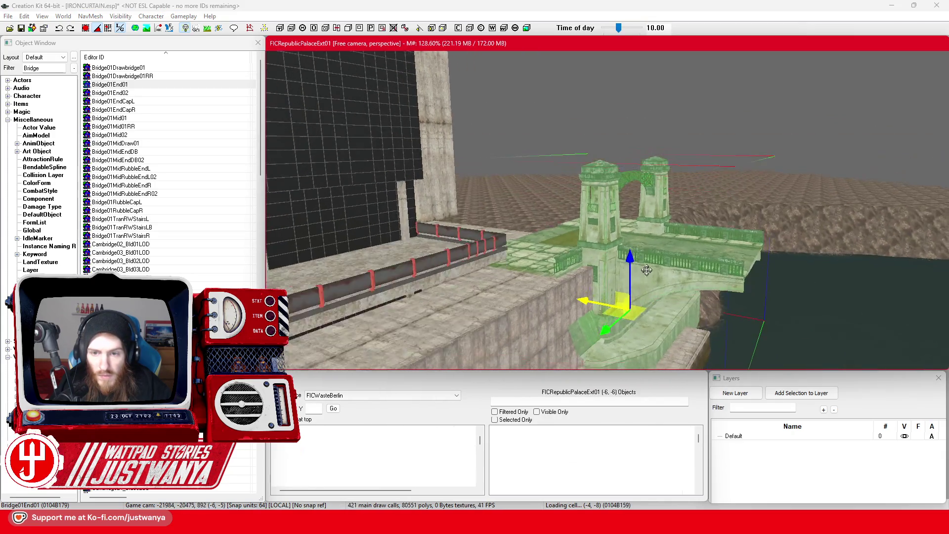
scroll(647, 270, "up", 5)
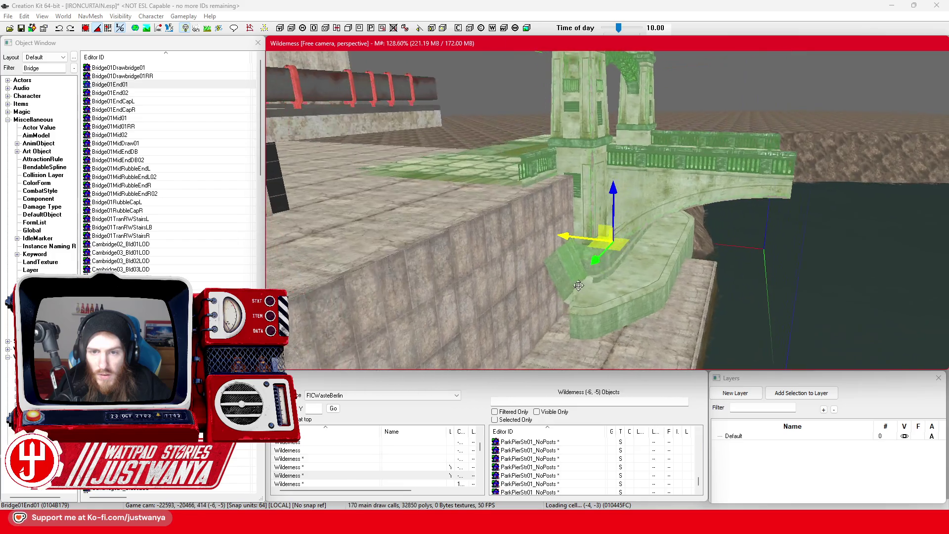
scroll(581, 286, "up", 2)
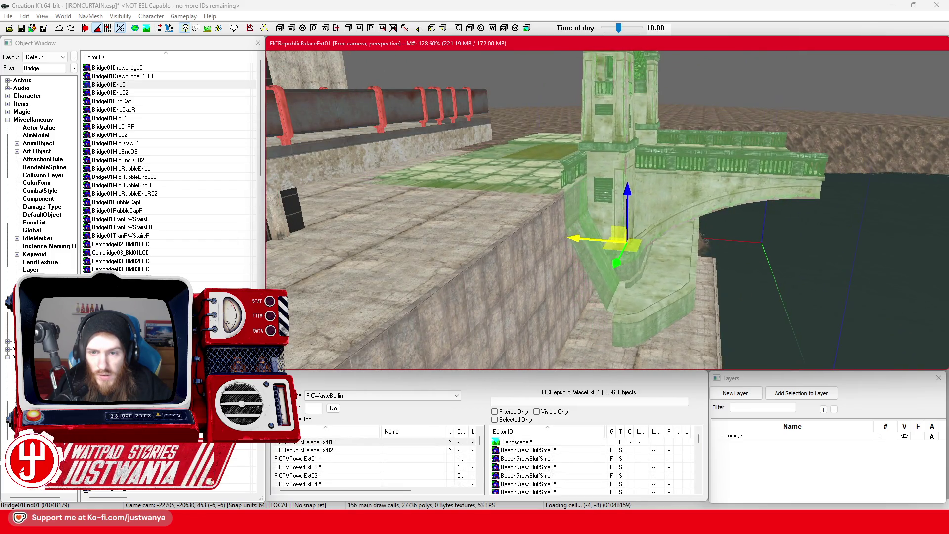
Orbit around the placed bridge end over the water, then swap in Bridge01End02.
mouse_move(687, 187)
left_mouse_down()
mouse_move(687, 233)
mouse_move(560, 248)
mouse_move(354, 236)
left_mouse_up()
left_click(96, 35)
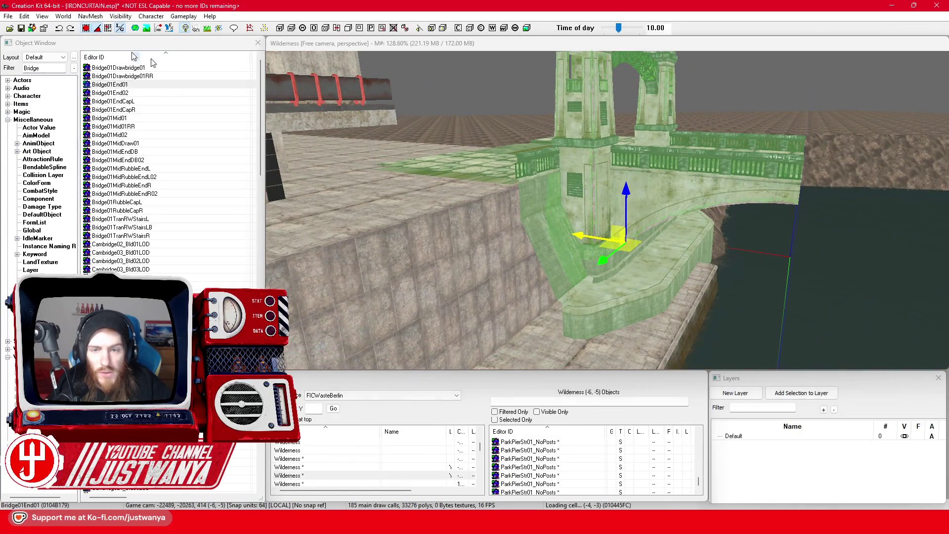
left_click(618, 194)
mouse_move(624, 195)
left_mouse_down()
mouse_move(554, 190)
mouse_move(721, 247)
mouse_move(663, 243)
left_mouse_up()
mouse_move(588, 244)
left_mouse_down()
mouse_move(559, 252)
mouse_move(612, 252)
left_mouse_up()
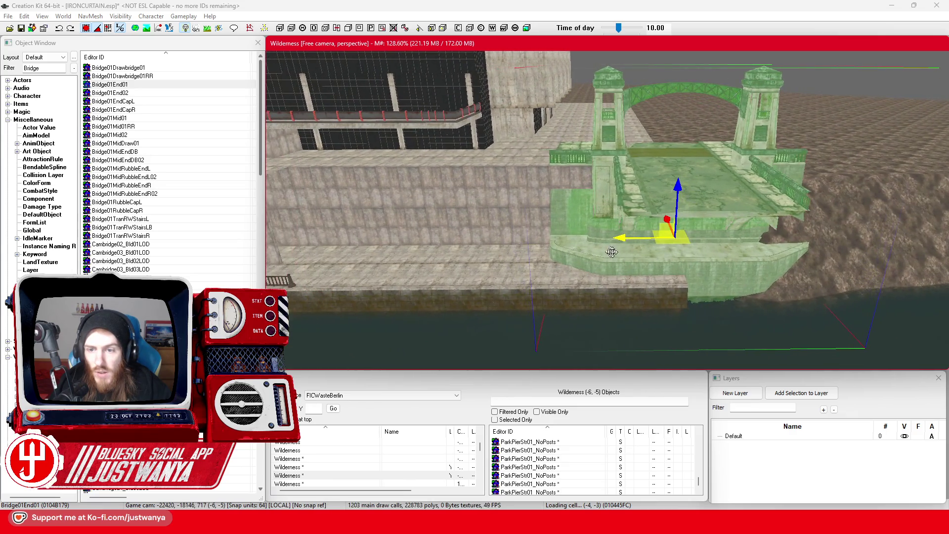
mouse_move(627, 203)
left_mouse_down()
mouse_move(642, 211)
mouse_move(471, 216)
mouse_move(485, 218)
left_mouse_up()
left_click(485, 219)
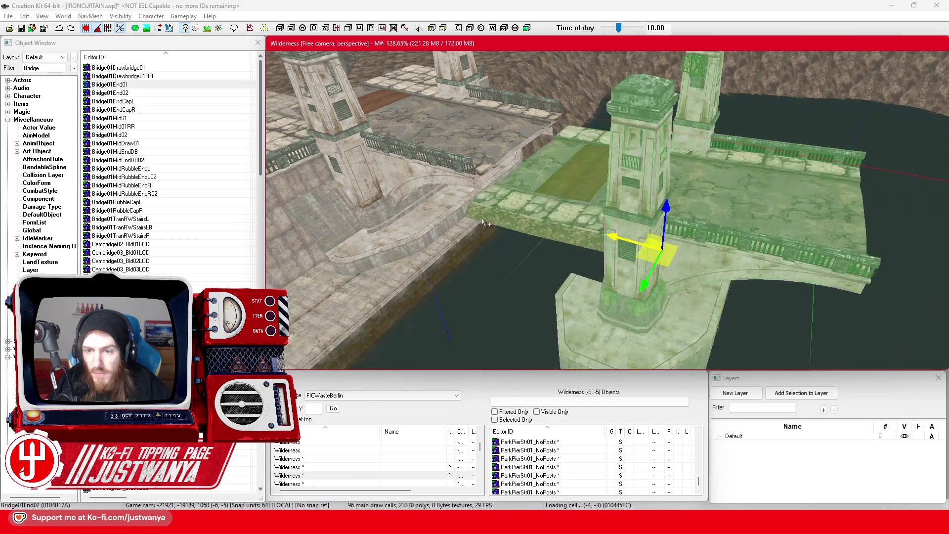
key("Down")
key("Down")
key("Down")
key("Down")
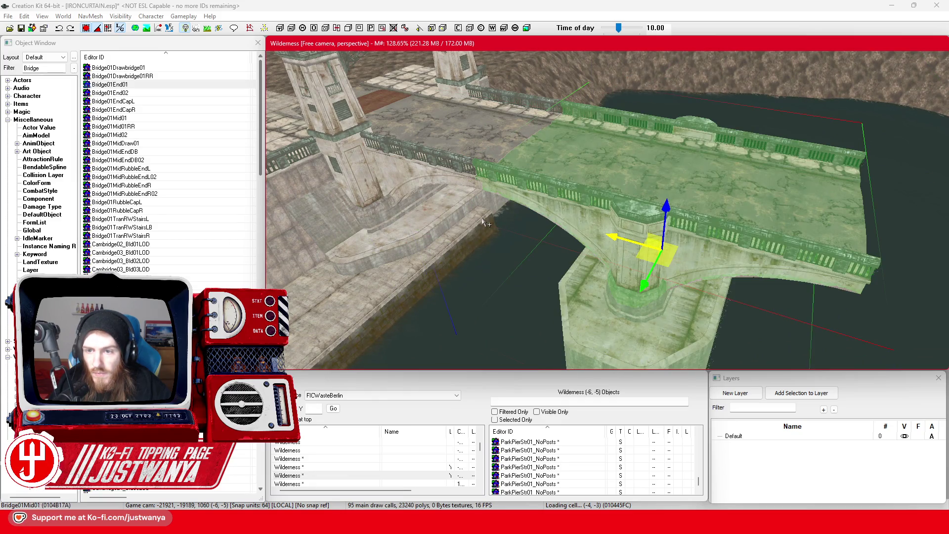
key("Down")
key("Down")
key("Down")
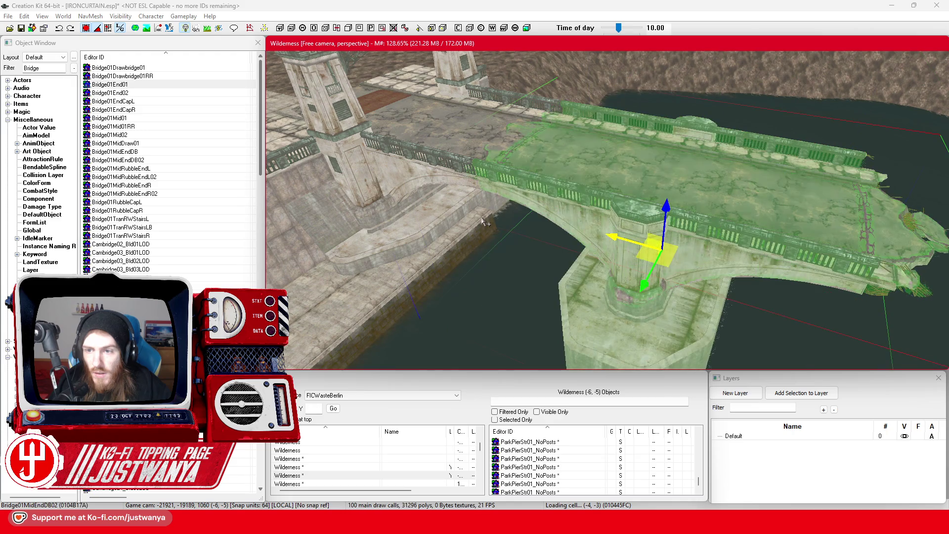
key("Up")
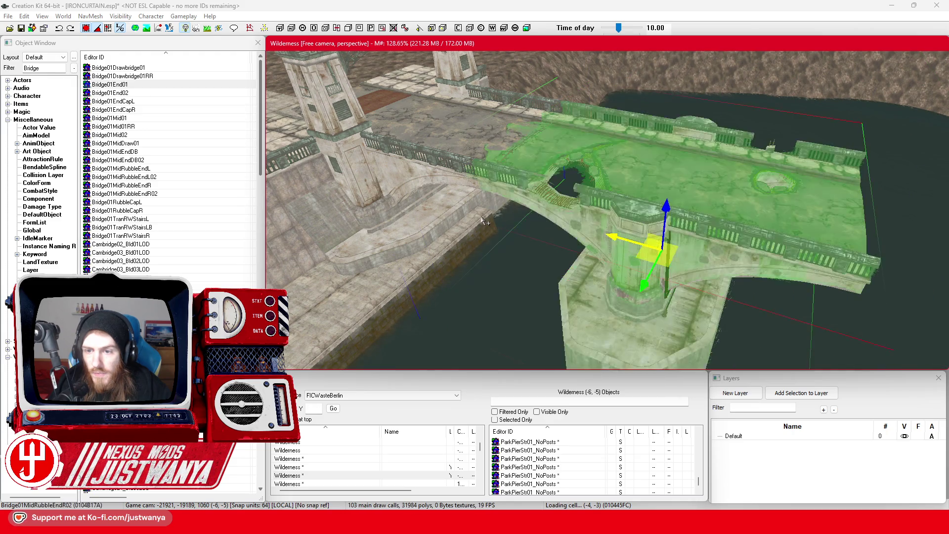
key("Down")
mouse_move(629, 243)
left_mouse_down()
mouse_move(466, 199)
mouse_move(502, 152)
left_mouse_up()
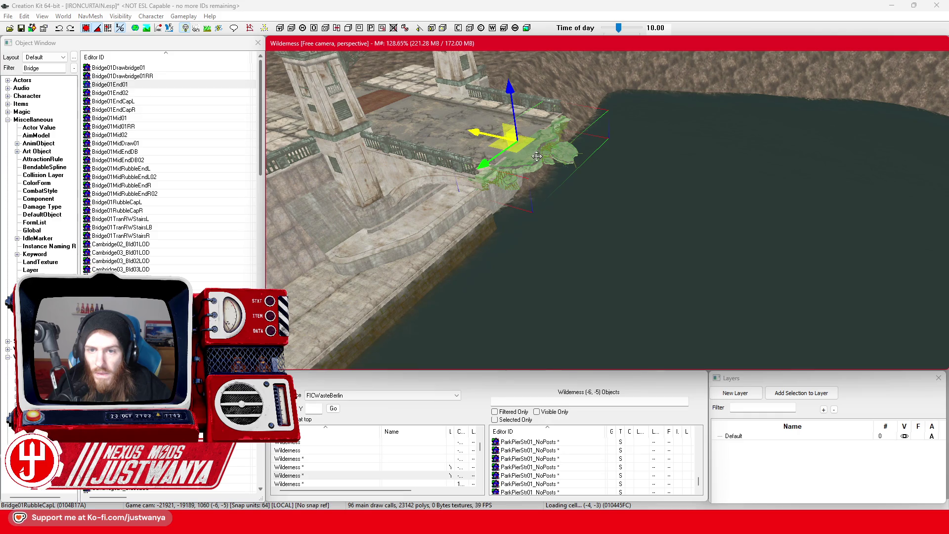
mouse_move(537, 156)
left_mouse_down()
mouse_move(562, 203)
mouse_move(580, 184)
mouse_move(598, 216)
mouse_move(551, 303)
mouse_move(526, 225)
mouse_move(394, 242)
left_mouse_up()
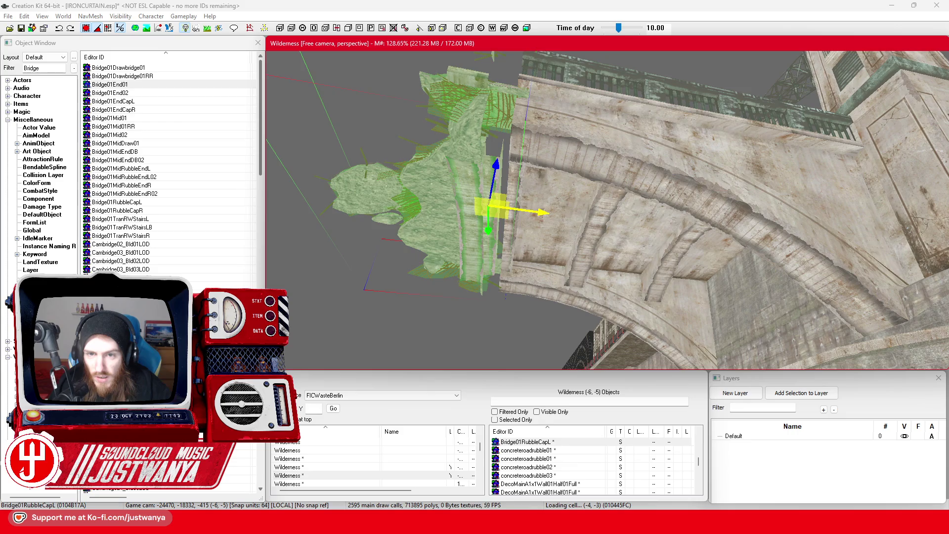
mouse_move(495, 230)
left_mouse_down()
mouse_move(644, 225)
mouse_move(569, 268)
mouse_move(435, 148)
left_mouse_up()
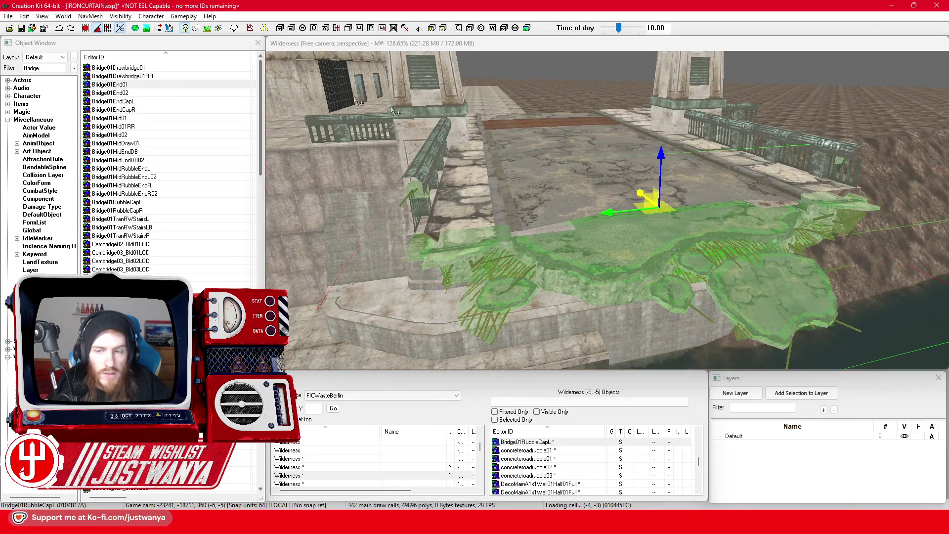
left_click(664, 158)
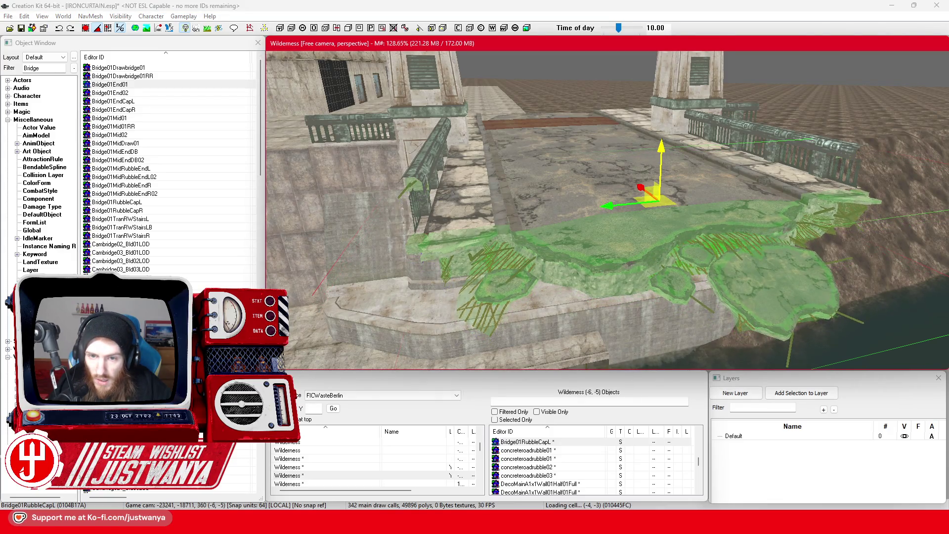
left_click_drag(664, 137, 691, 193)
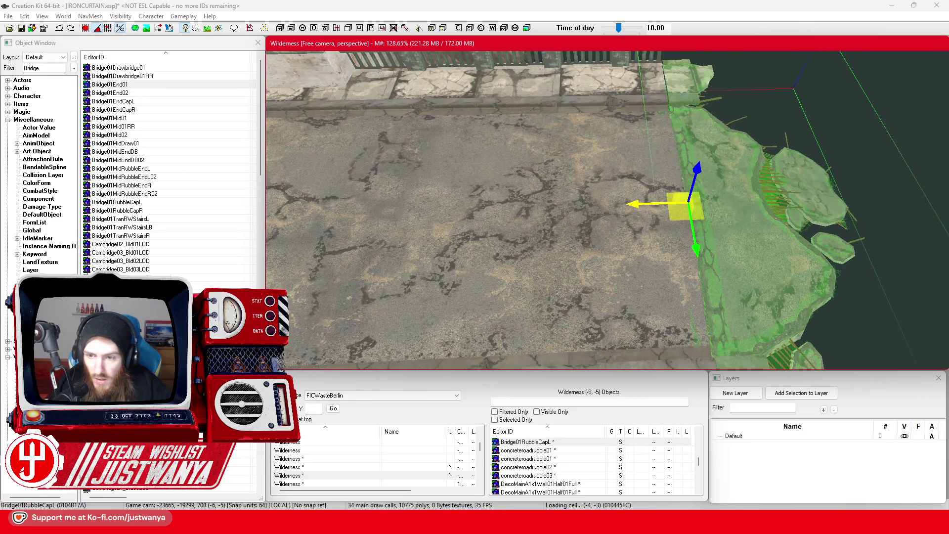
mouse_move(641, 198)
left_mouse_down()
mouse_move(583, 144)
mouse_move(625, 132)
mouse_move(669, 152)
mouse_move(667, 167)
left_mouse_up()
mouse_move(630, 208)
left_mouse_down()
mouse_move(650, 210)
mouse_move(681, 265)
mouse_move(635, 244)
mouse_move(716, 284)
mouse_move(805, 260)
mouse_move(522, 241)
mouse_move(560, 235)
mouse_move(516, 261)
left_mouse_up()
Nudge Bridge01End01 and Bridge01RubbleCapL together slightly along the gizmo arrow, then orbit to check.
left_click(488, 267)
scroll(460, 222, "up", 3)
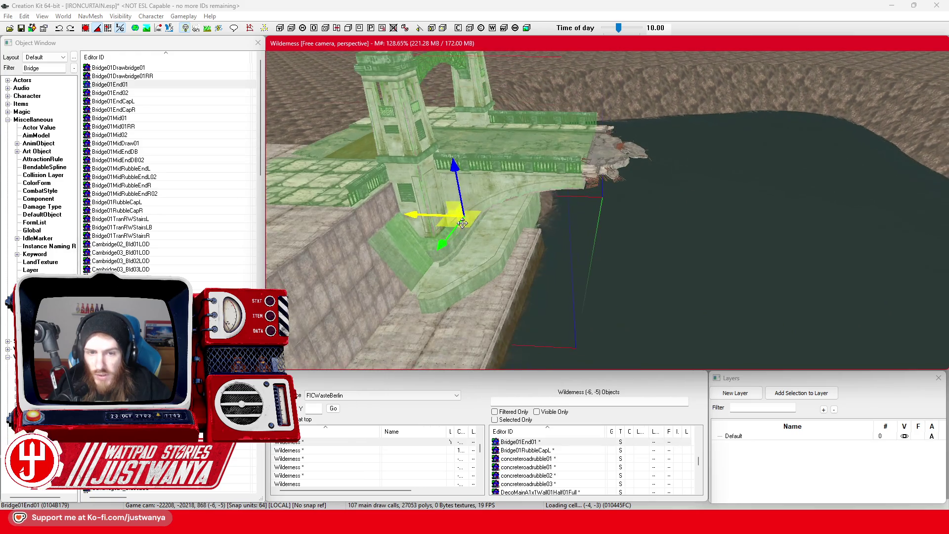
left_click(606, 169, "ctrl")
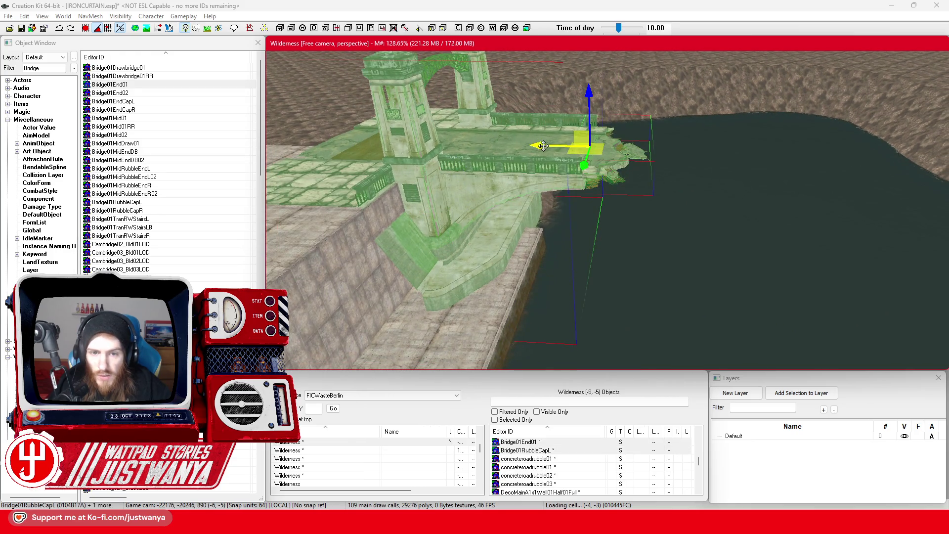
left_click_drag(544, 145, 547, 145)
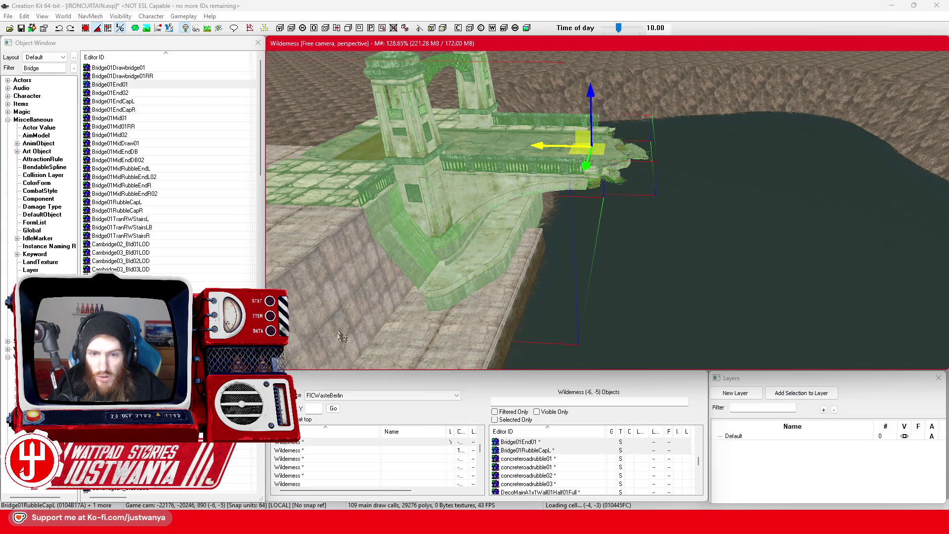
scroll(513, 286, "down", 2)
scroll(513, 286, "up", 3)
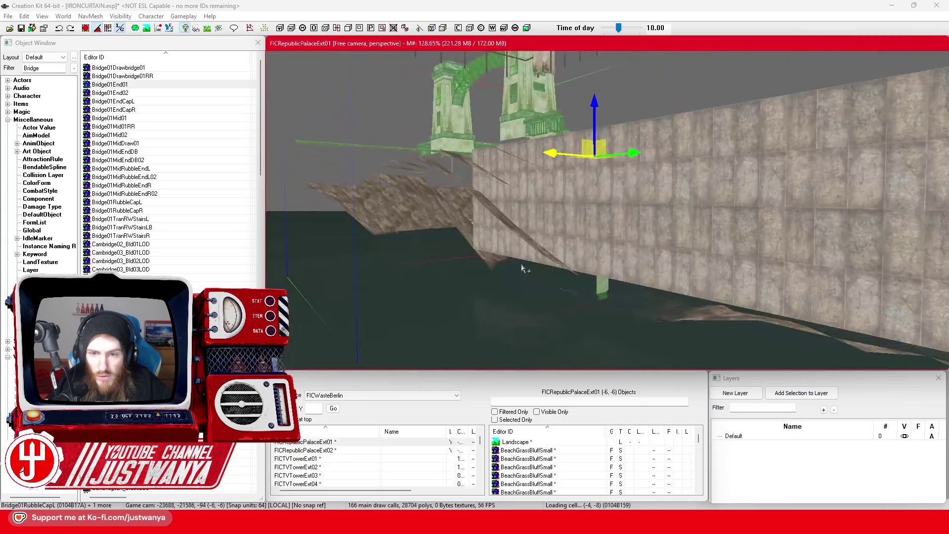
key("shift")
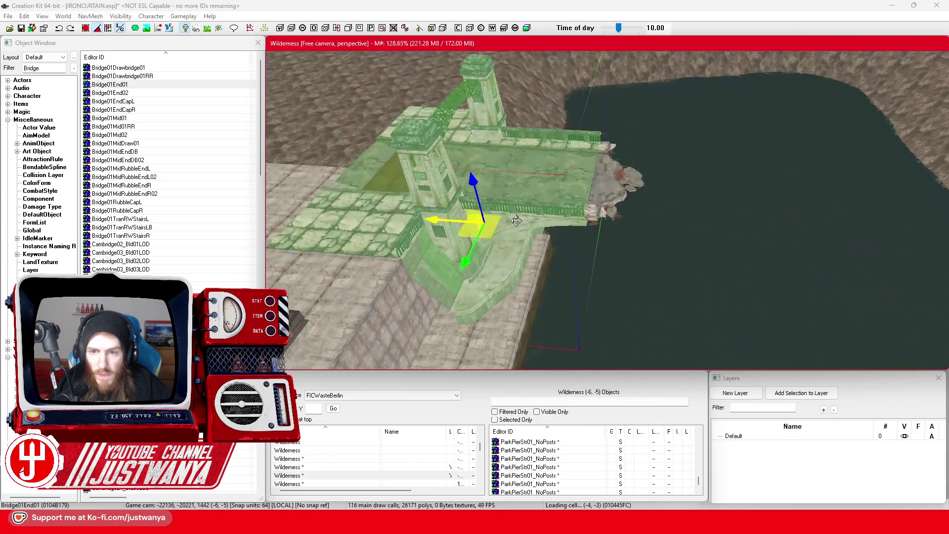
key("shift")
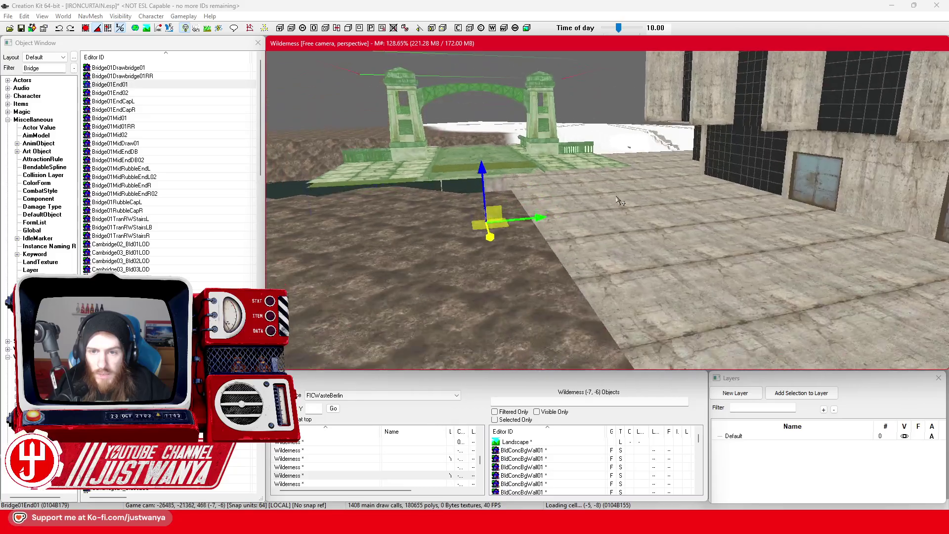
key("shift")
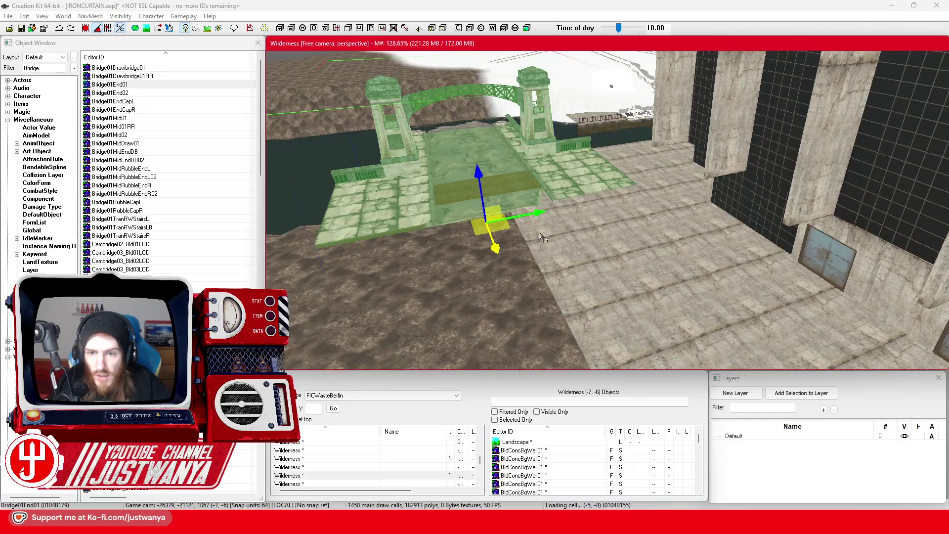
key("shift")
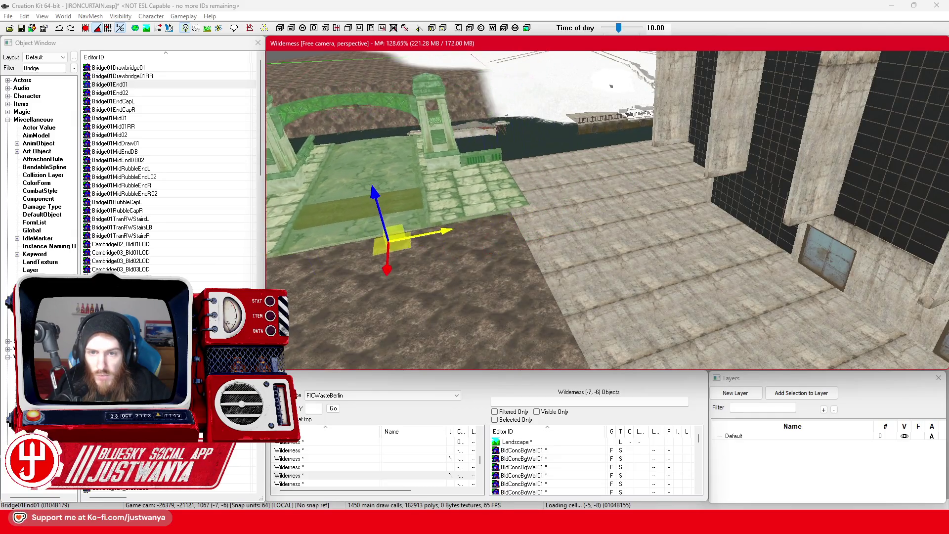
key("shift")
key("shift")
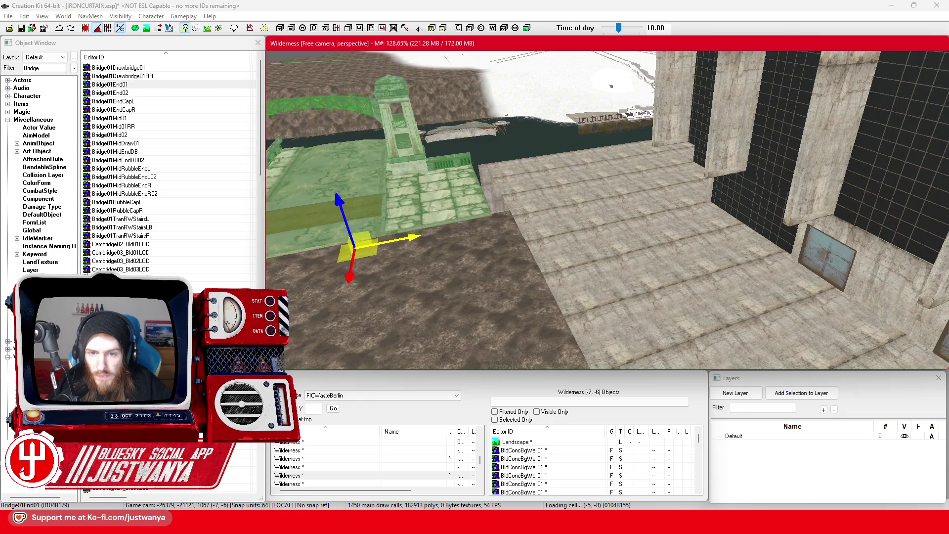
key("shift")
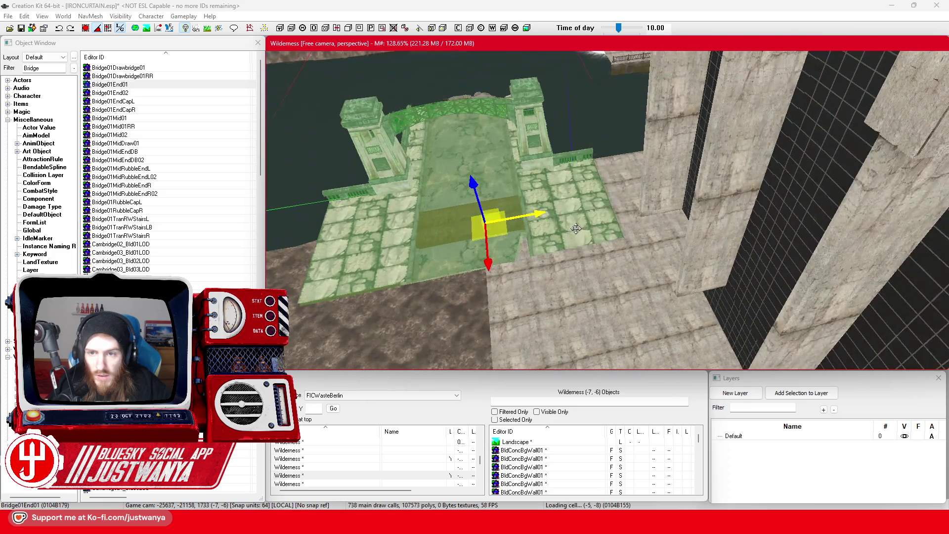
Delete the BldConcSmFlrOnly01 concrete floor pieces beside the bridge end.
left_click(625, 271)
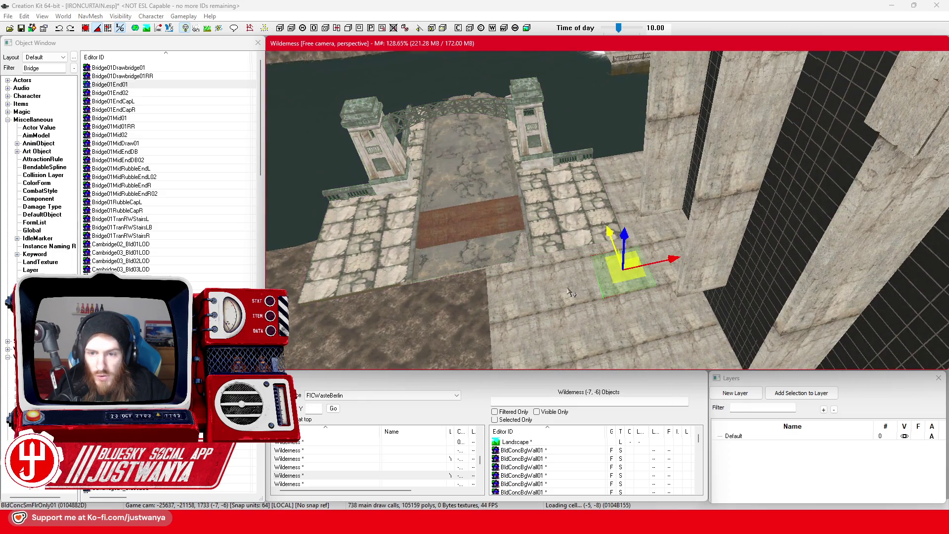
double_click(499, 310)
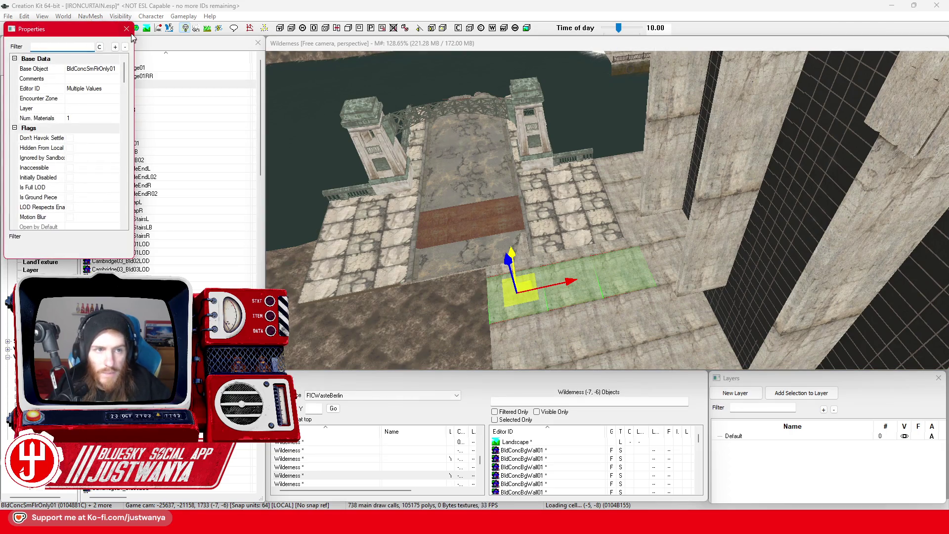
left_click(127, 28)
left_click(352, 42)
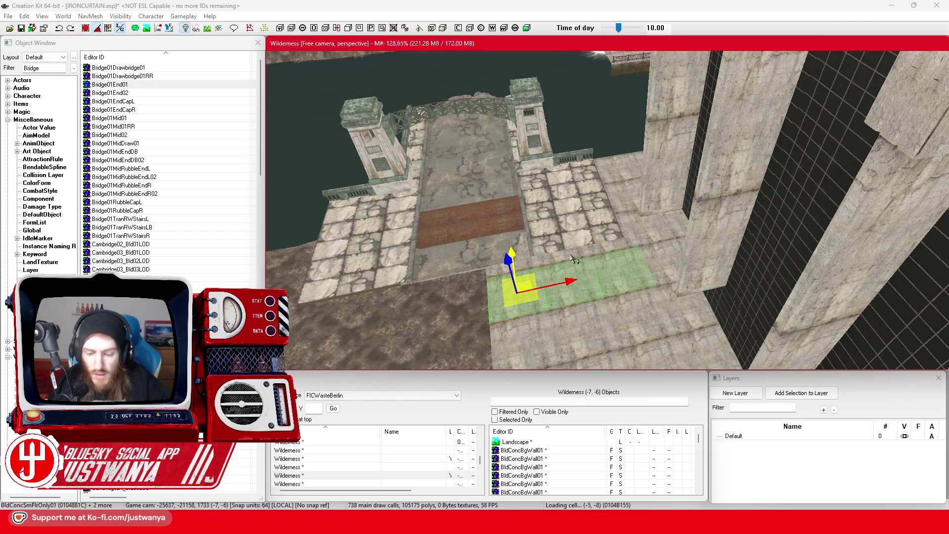
key("Delete")
Lower Bridge01End01 slightly along the Z arrow.
left_click(560, 242)
left_click_drag(534, 223, 514, 263)
left_click(515, 264)
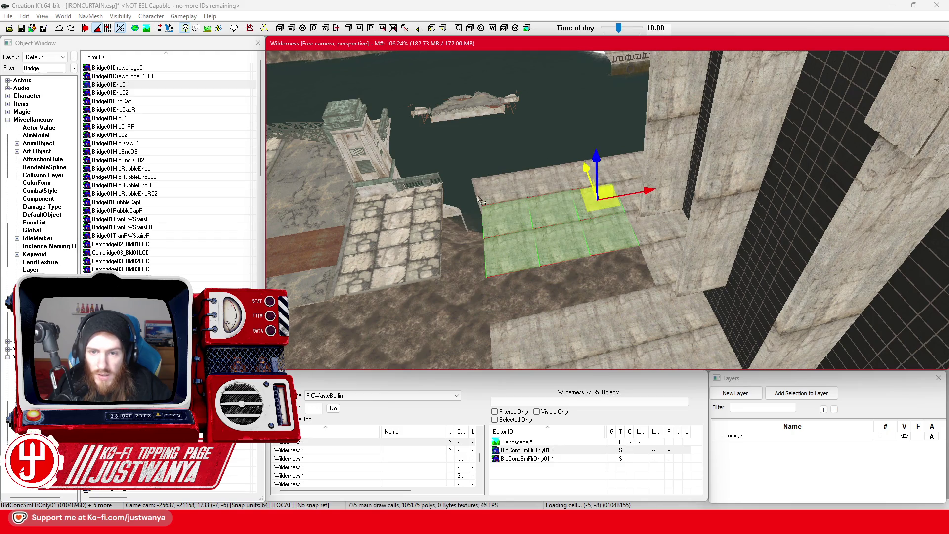
left_click(589, 188)
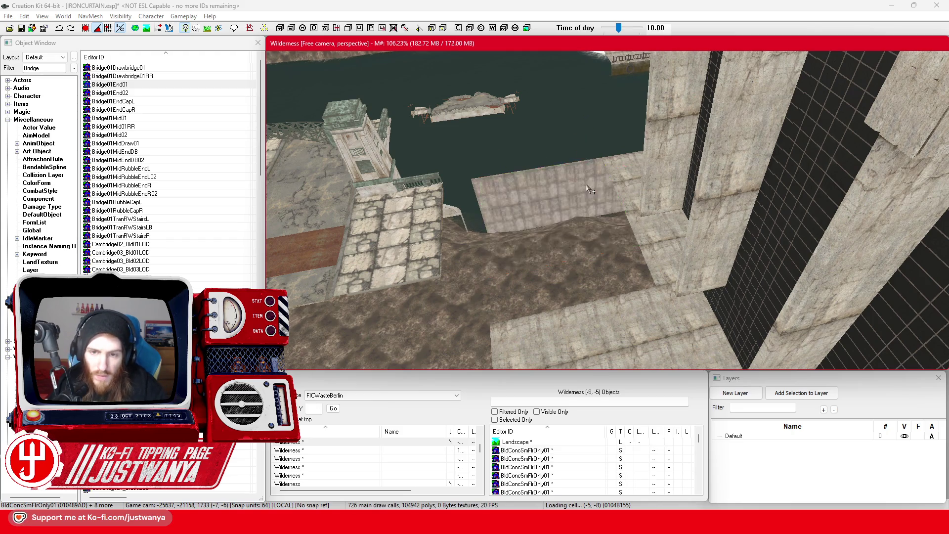
left_click(411, 232)
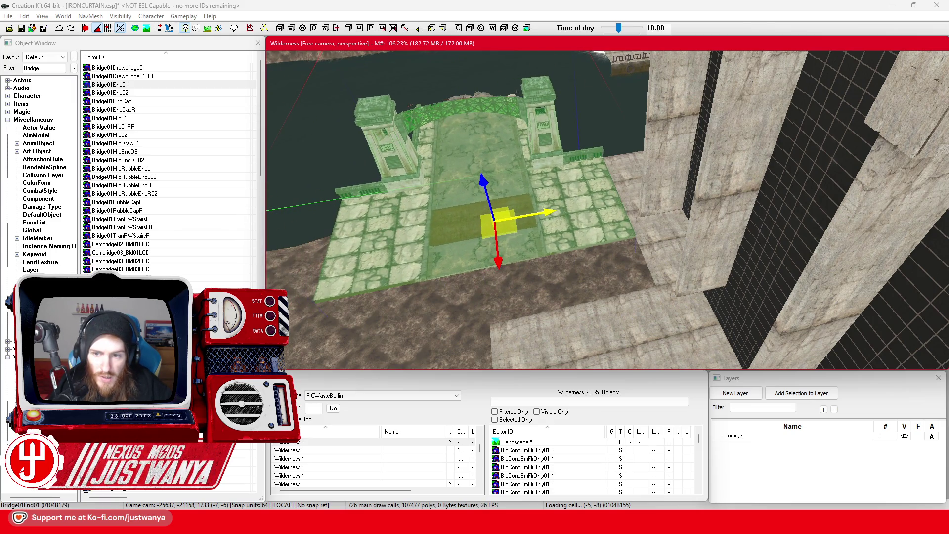
scroll(523, 184, "up", 3)
scroll(523, 184, "up", 5)
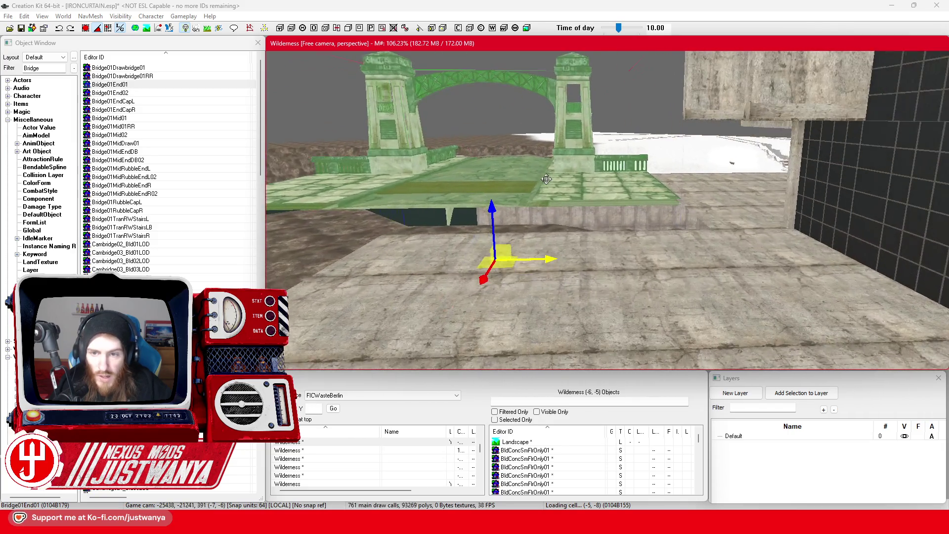
scroll(546, 179, "up", 5)
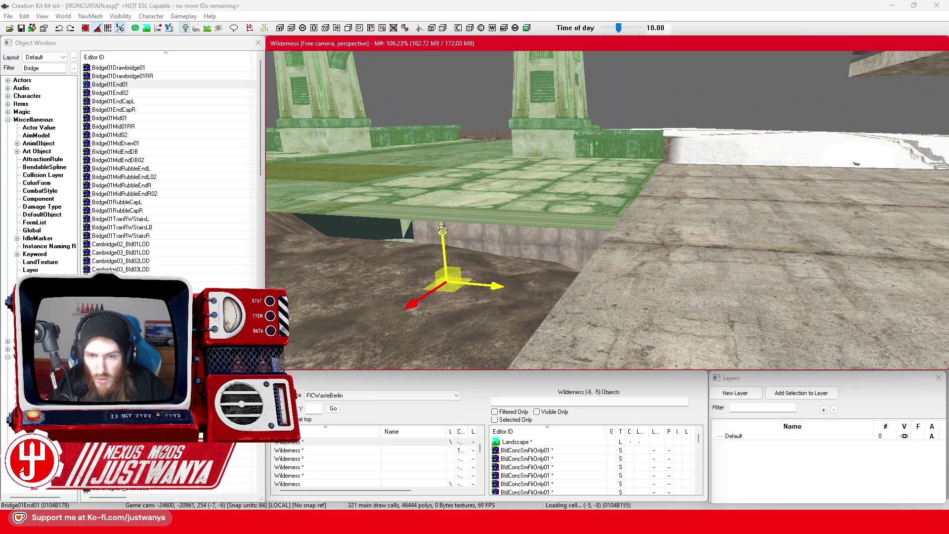
left_click_drag(442, 229, 443, 234)
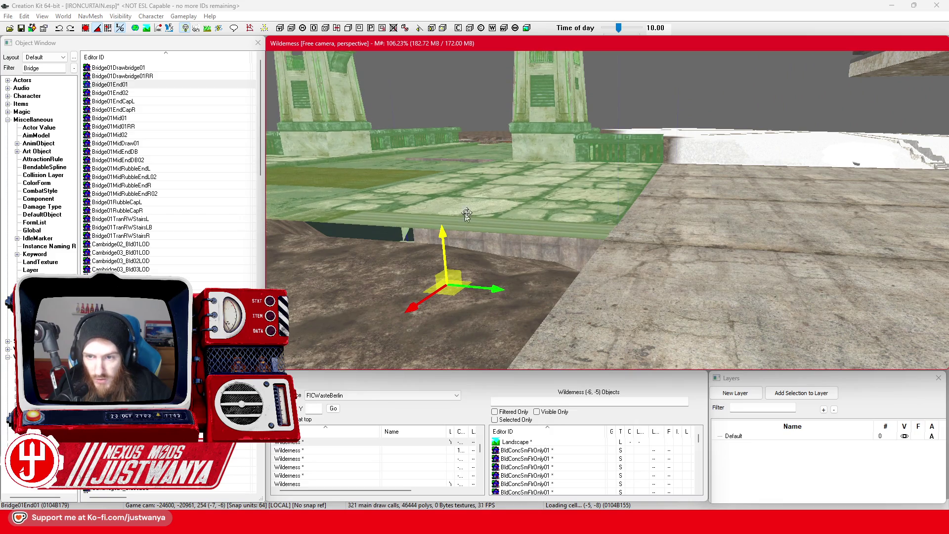
Check the bridge deck from several angles and save IRONCURTAIN.esp.
left_click_drag(518, 201, 472, 232)
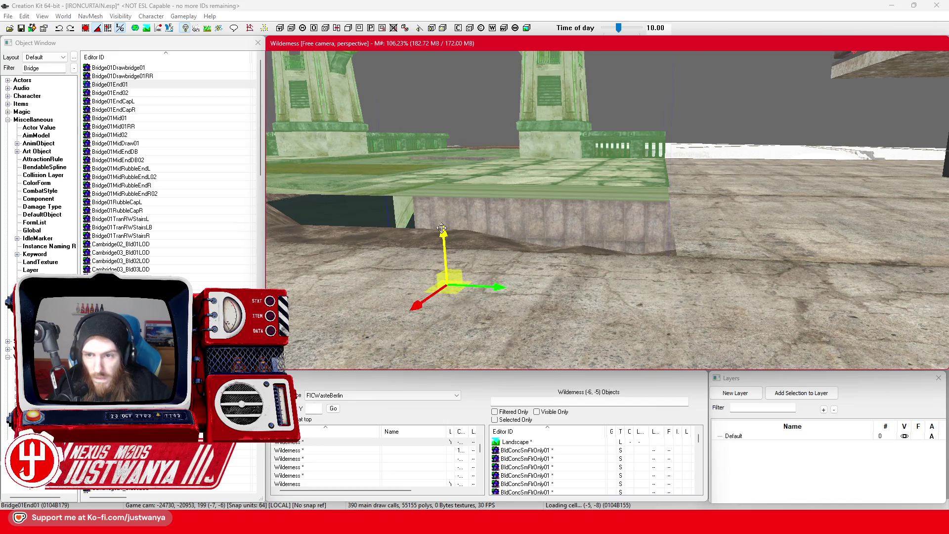
left_click_drag(538, 187, 612, 204)
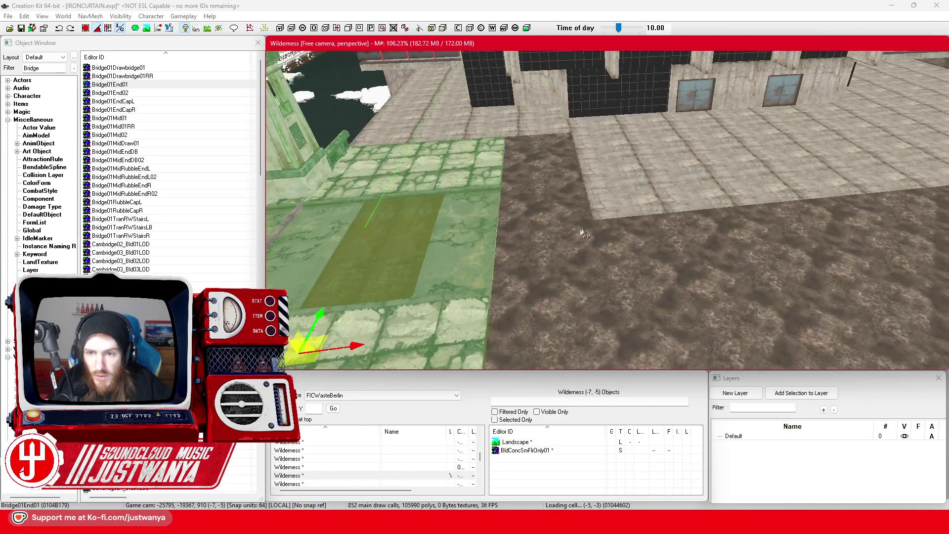
left_click(612, 202)
scroll(577, 245, "down", 1)
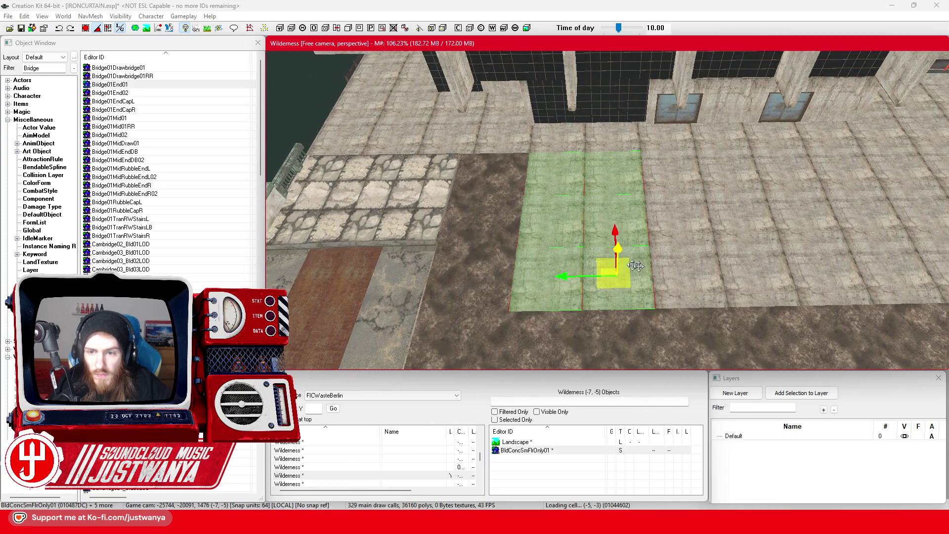
mouse_move(572, 225)
left_mouse_down()
mouse_move(670, 158)
mouse_move(641, 217)
left_mouse_up()
left_click_drag(476, 205, 464, 198)
left_click(20, 28)
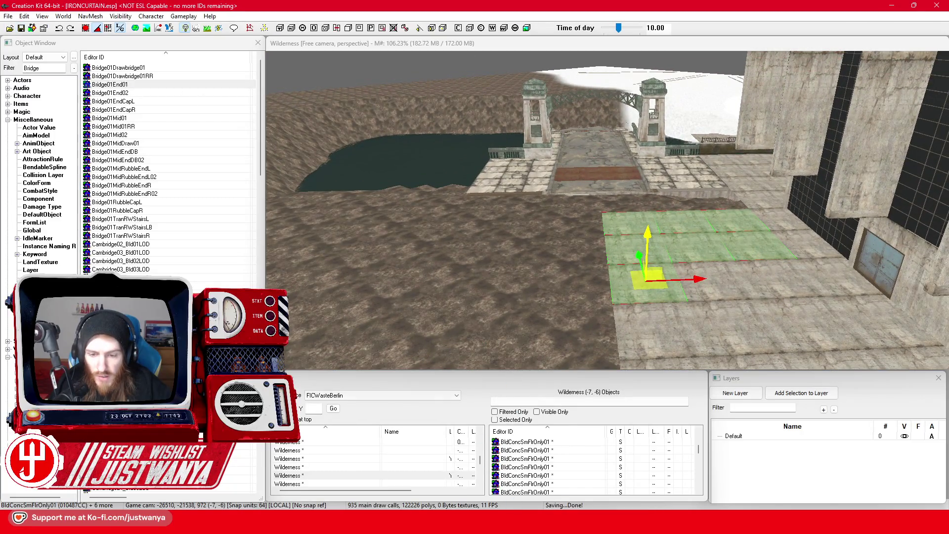
Switch to Firefox and view the black-and-white Palast der Republik photo tab.
mouse_move(531, 525)
left_click(605, 467)
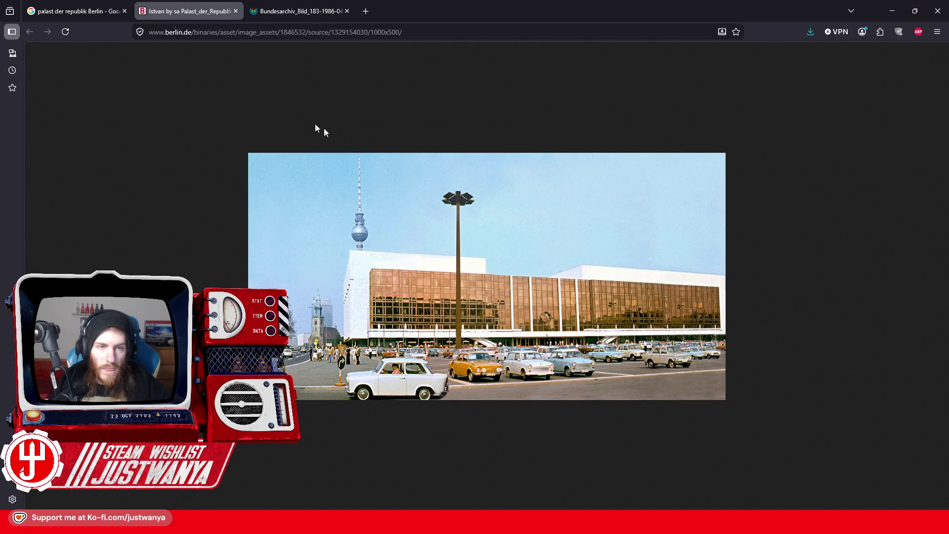
left_click(281, 11)
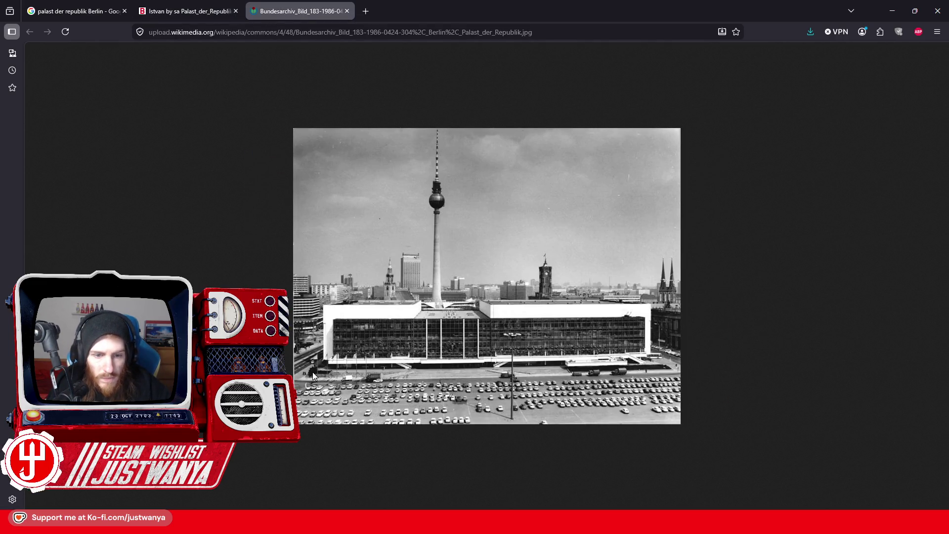
left_click(63, 3)
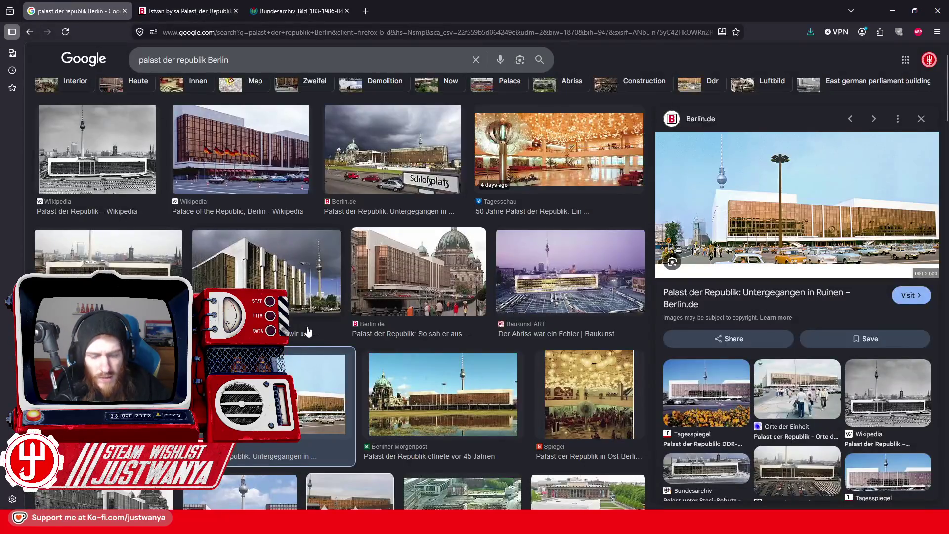
Preview the Berliner Morgenpost, Berlin Review, Bundestag, The Berliner and WELT palace photos.
scroll(308, 331, "down", 2)
left_click(460, 291)
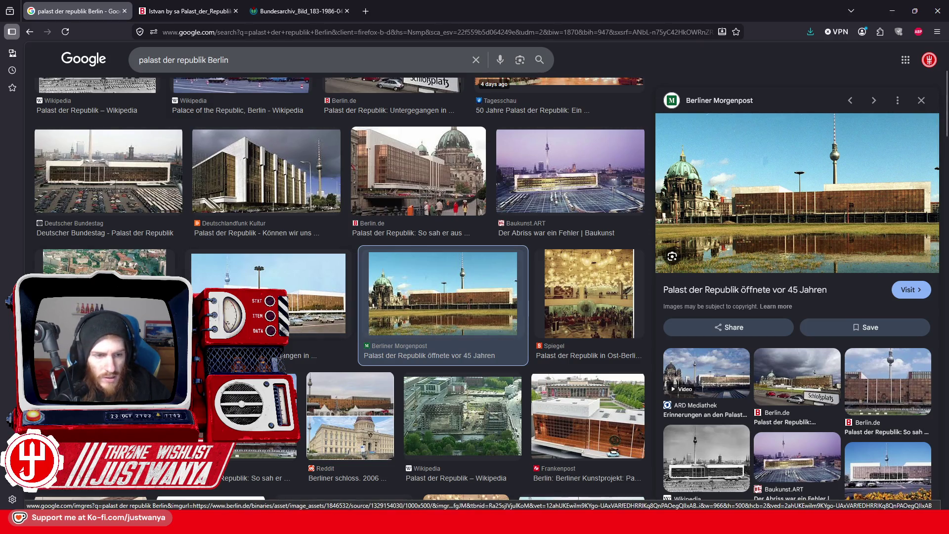
left_click(104, 301)
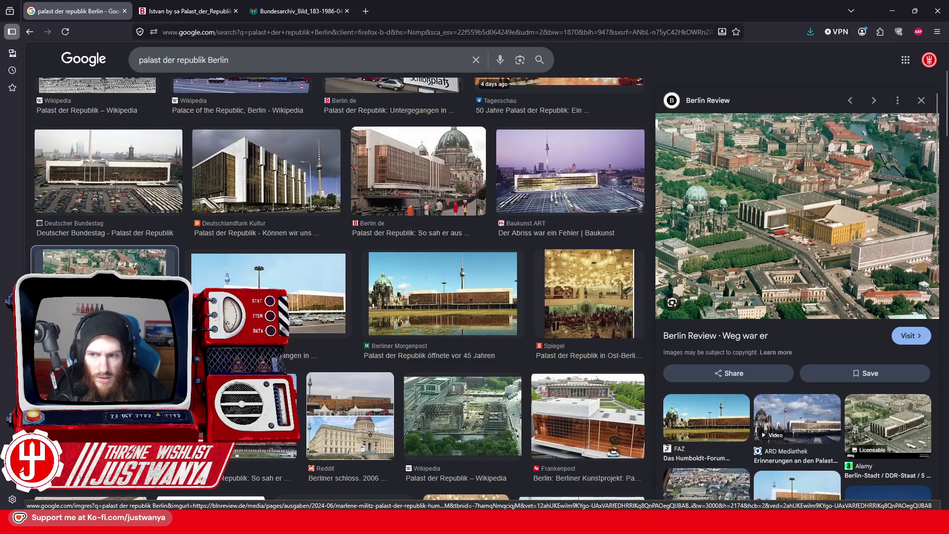
scroll(104, 302, "down", 1)
left_click(103, 346)
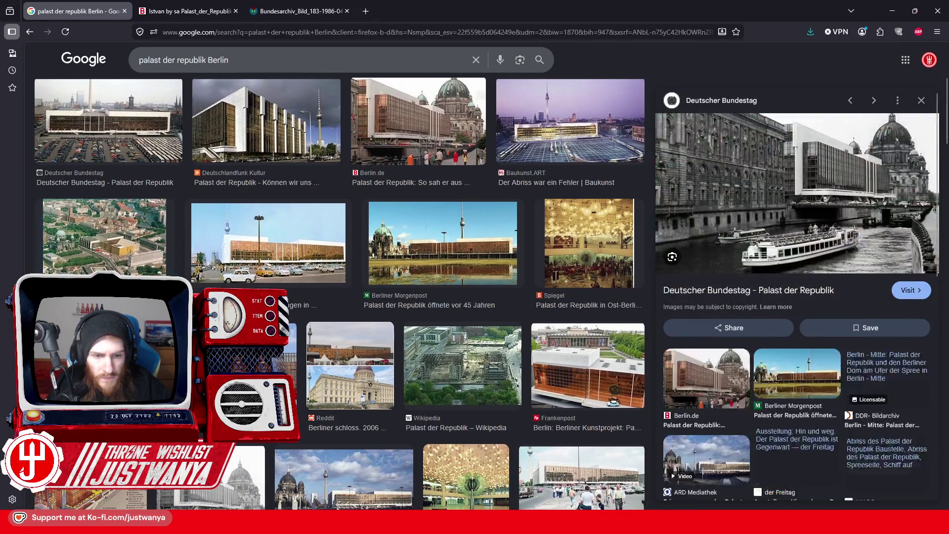
scroll(337, 294, "down", 1)
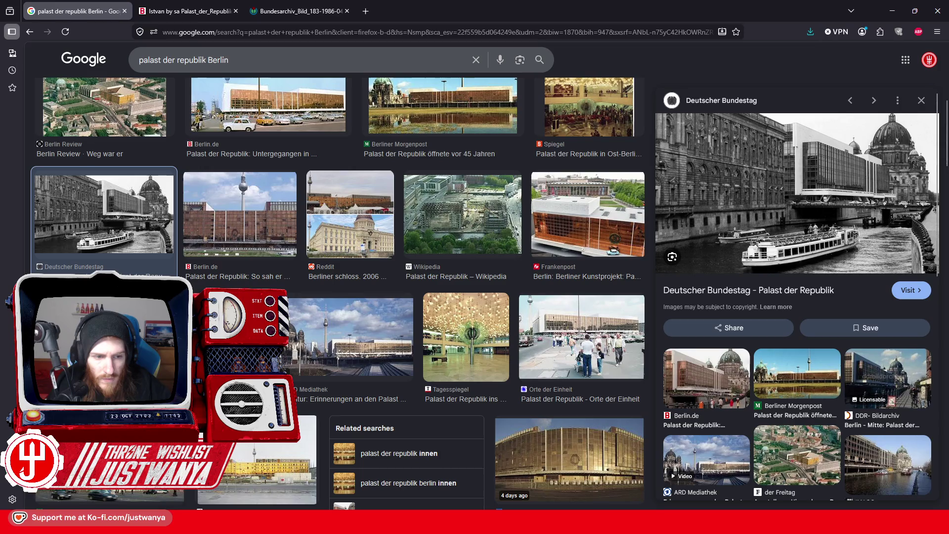
left_click(213, 346)
scroll(213, 346, "down", 3)
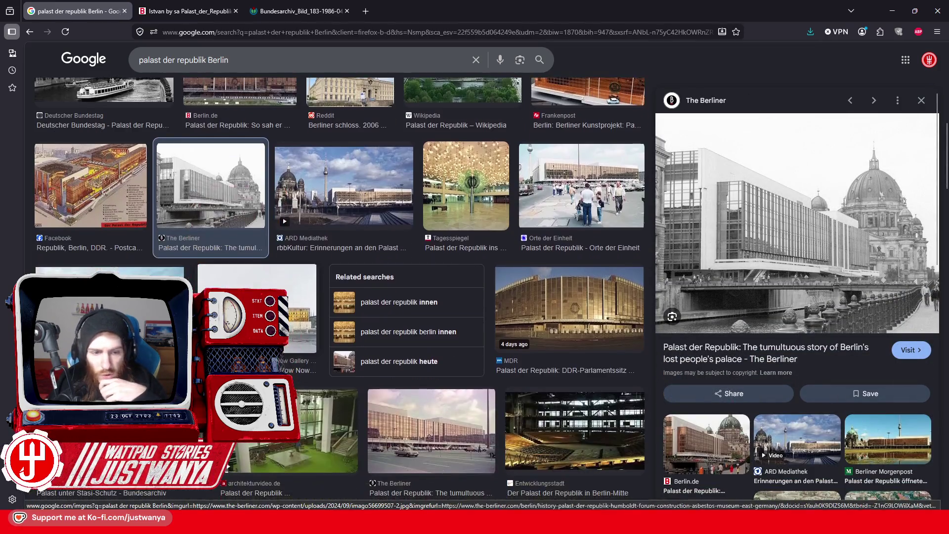
scroll(390, 311, "down", 3)
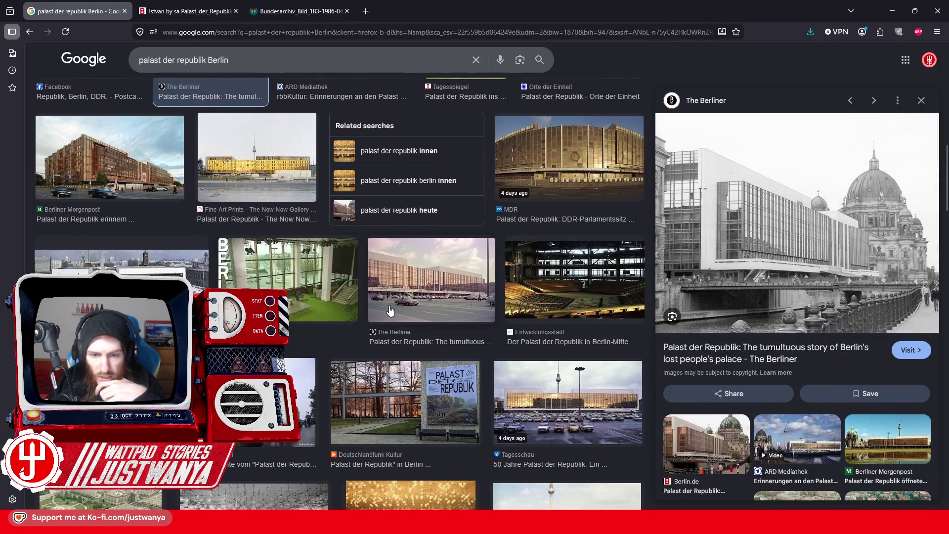
scroll(390, 310, "down", 1)
scroll(389, 311, "down", 2)
left_click(99, 306)
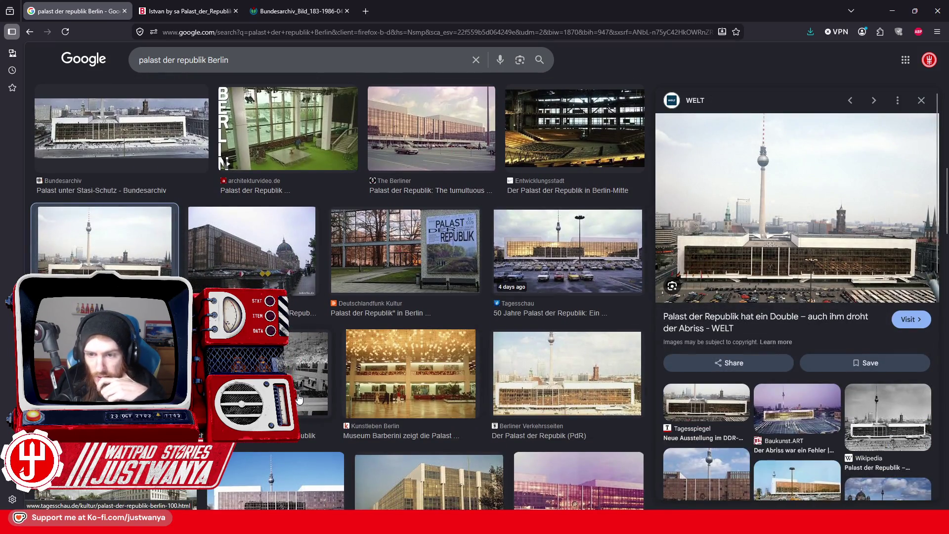
Open the Alamy aerial palace photo in a new tab and view it full-size.
left_click(103, 376)
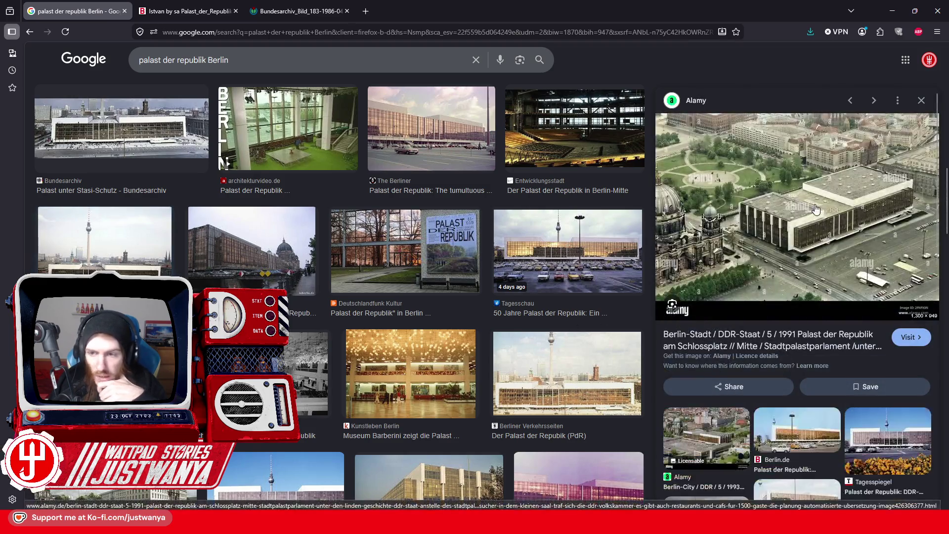
right_click(768, 203)
left_click(810, 346)
left_click(218, 11)
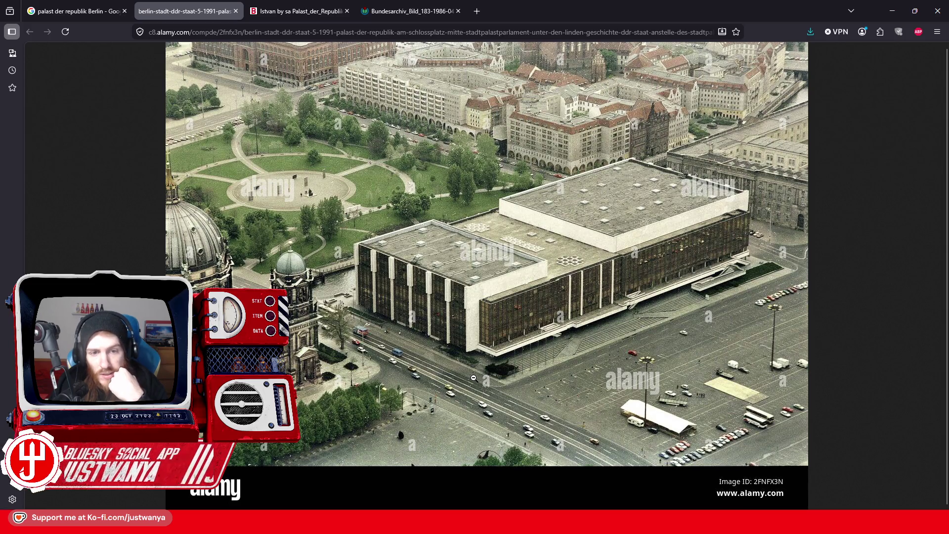
Slide the Bridge01End01 bridge end and its adjacent rubble cap piece left along X.
key("alt+Tab")
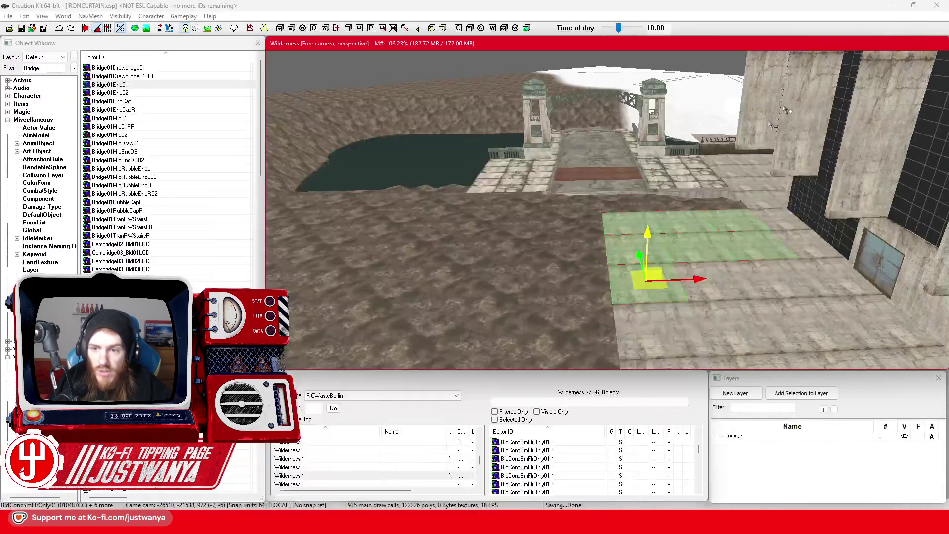
left_click(613, 160)
left_click_drag(651, 205, 455, 210)
left_click(592, 134)
left_click_drag(639, 129, 524, 131)
Select the BldConcSmFlrOnly01 floor tiles and shift them along X to line up with the walkway.
left_click(637, 218)
scroll(598, 248, "up", 10)
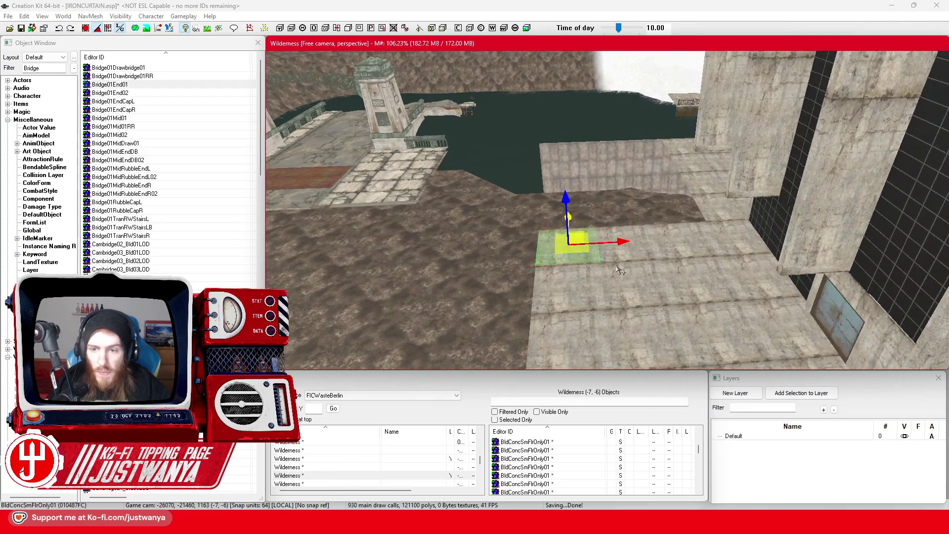
left_click(717, 299, "ctrl")
left_click(717, 299, "ctrl")
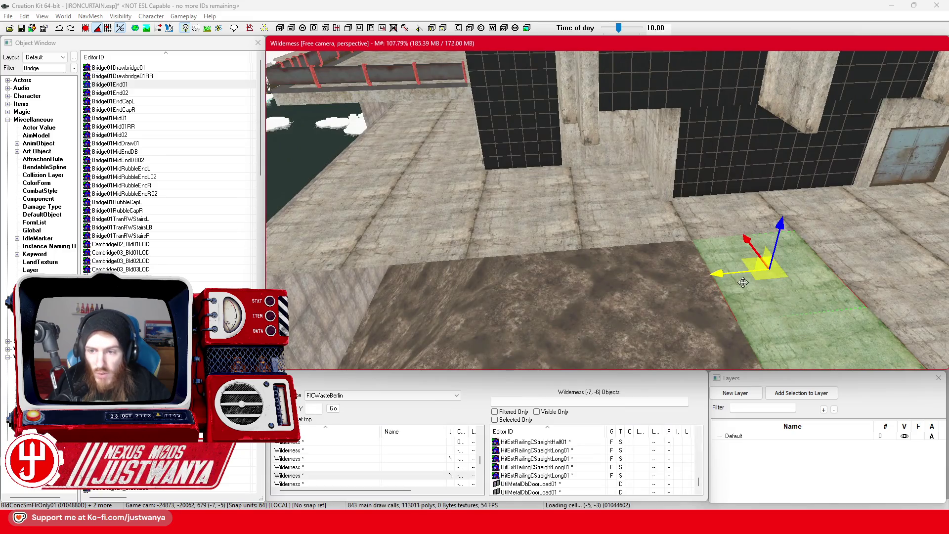
mouse_move(743, 282)
left_mouse_down()
mouse_move(673, 280)
mouse_move(623, 292)
left_mouse_up()
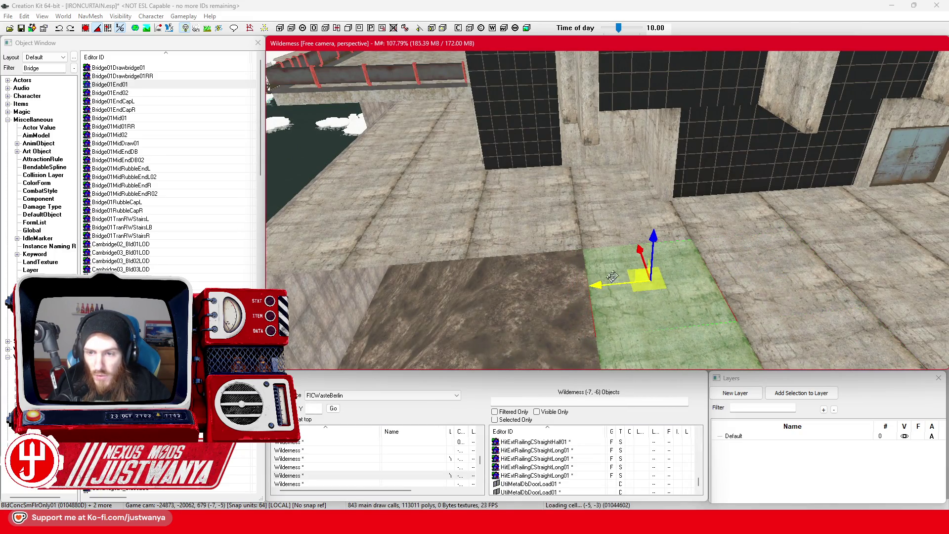
scroll(612, 276, "up", 5)
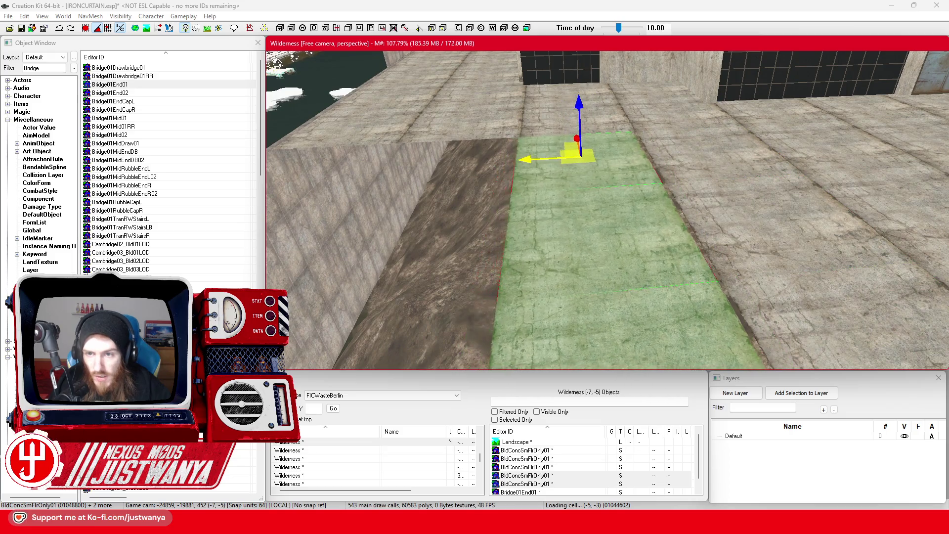
mouse_move(618, 247)
left_mouse_down()
mouse_move(435, 247)
mouse_move(486, 247)
left_mouse_up()
scroll(607, 210, "up", 5)
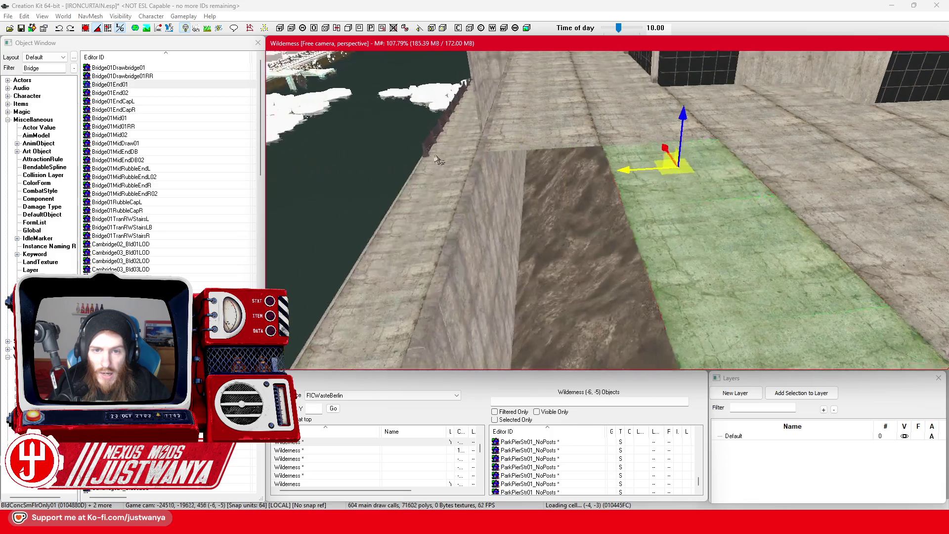
left_click_drag(594, 247, 607, 247)
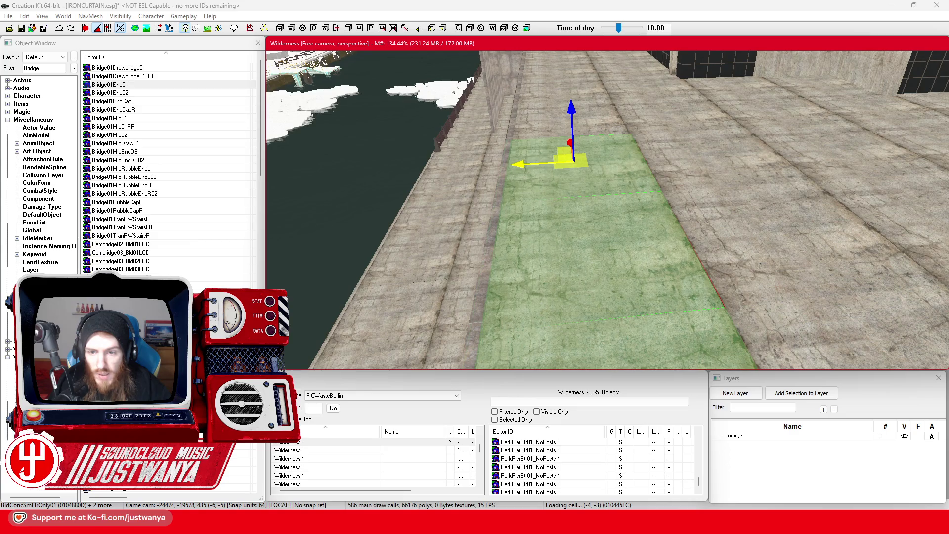
mouse_move(568, 193)
left_mouse_down()
mouse_move(624, 181)
mouse_move(583, 228)
mouse_move(624, 248)
mouse_move(591, 279)
mouse_move(527, 288)
left_mouse_up()
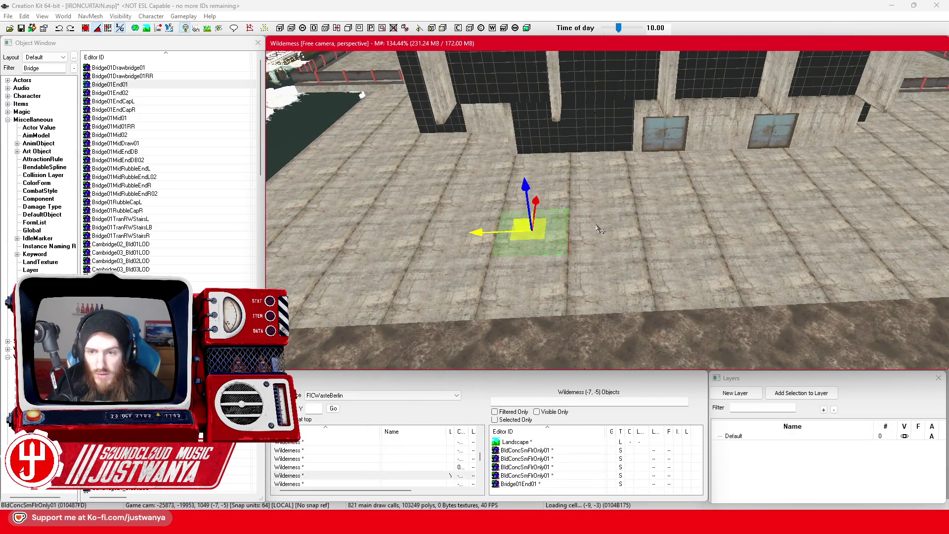
Multi-select every BldConcSmFlrOnly01 floor tile in both rows along the walkway.
left_click(601, 228, "ctrl")
left_click(686, 234, "ctrl")
left_click(769, 228, "ctrl")
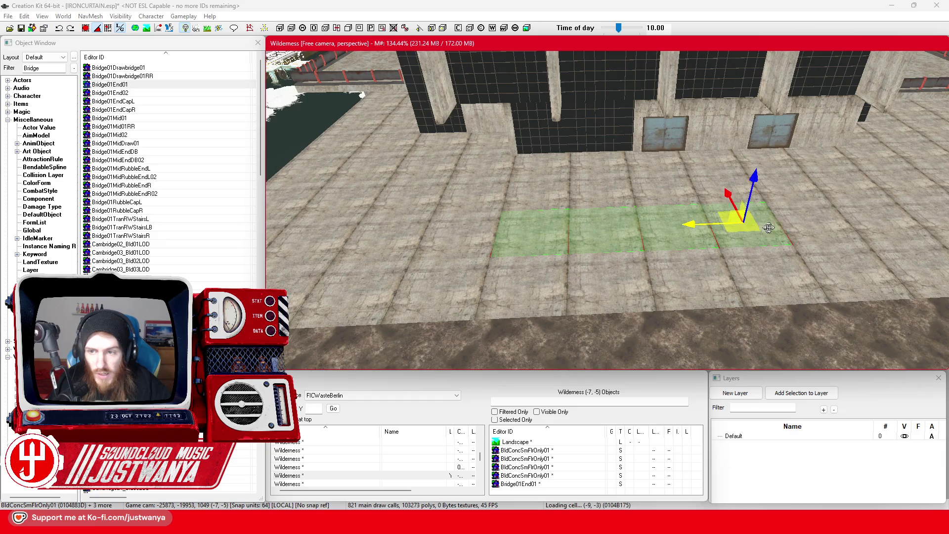
left_click(653, 220, "ctrl")
left_click(725, 220, "ctrl")
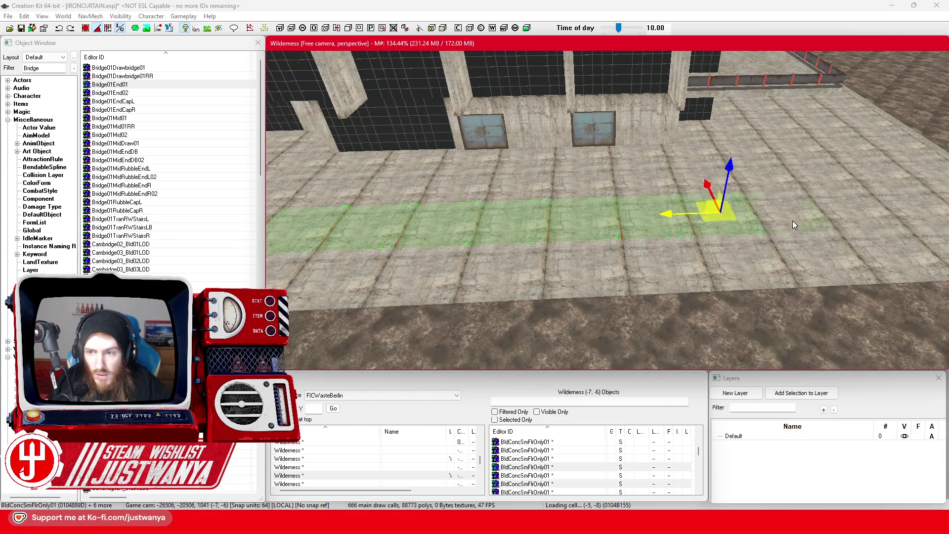
left_click(793, 221, "ctrl")
left_click(868, 218, "ctrl")
left_click_drag(868, 218, 784, 216)
left_click(784, 215, "ctrl")
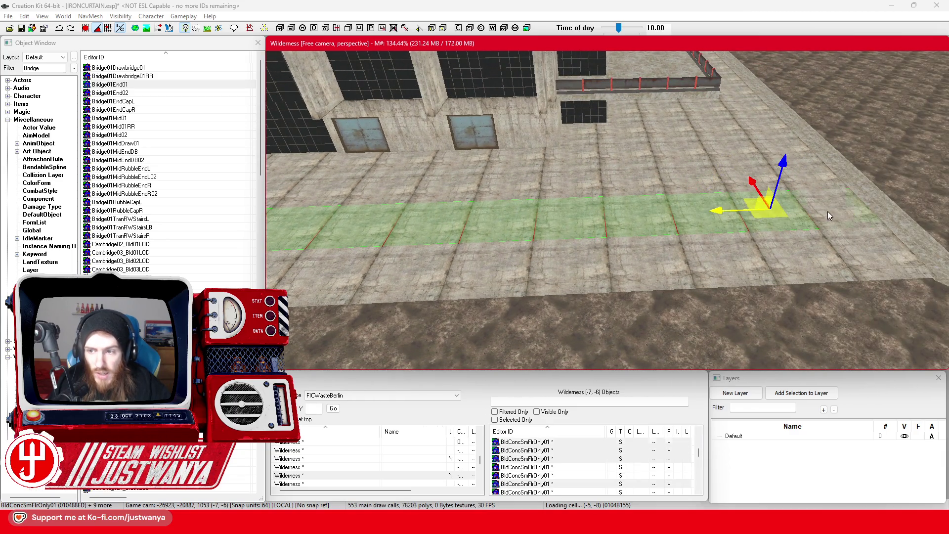
left_click(828, 211, "ctrl")
left_click(816, 282, "ctrl")
left_click(744, 283, "ctrl")
left_click(678, 280, "ctrl")
left_click(596, 282, "ctrl")
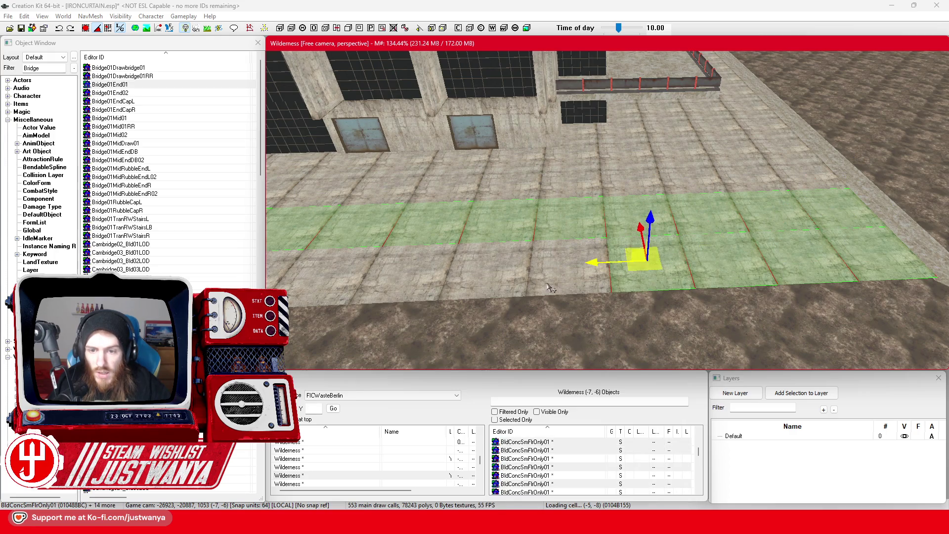
left_click(497, 288, "ctrl")
left_click(397, 297, "ctrl")
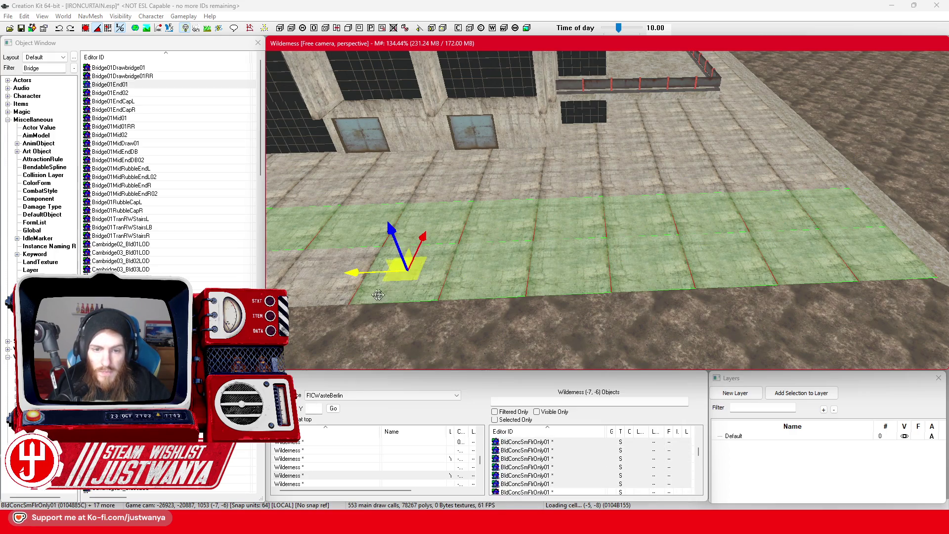
left_click(627, 208, "ctrl")
left_click(519, 213, "ctrl")
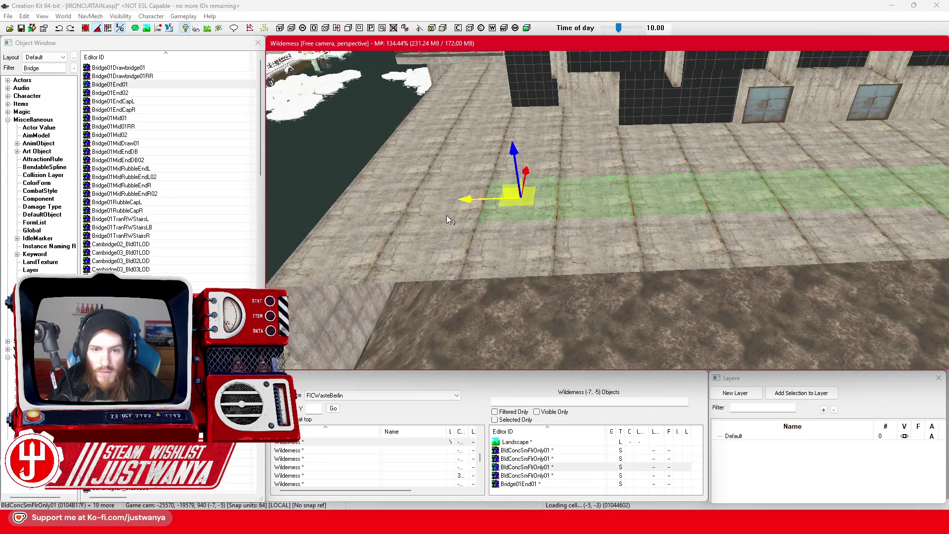
left_click(447, 215, "ctrl")
left_click(370, 212, "ctrl")
left_click(336, 260, "ctrl")
left_click(413, 265, "ctrl")
left_click(529, 264, "ctrl")
left_click(614, 255, "ctrl")
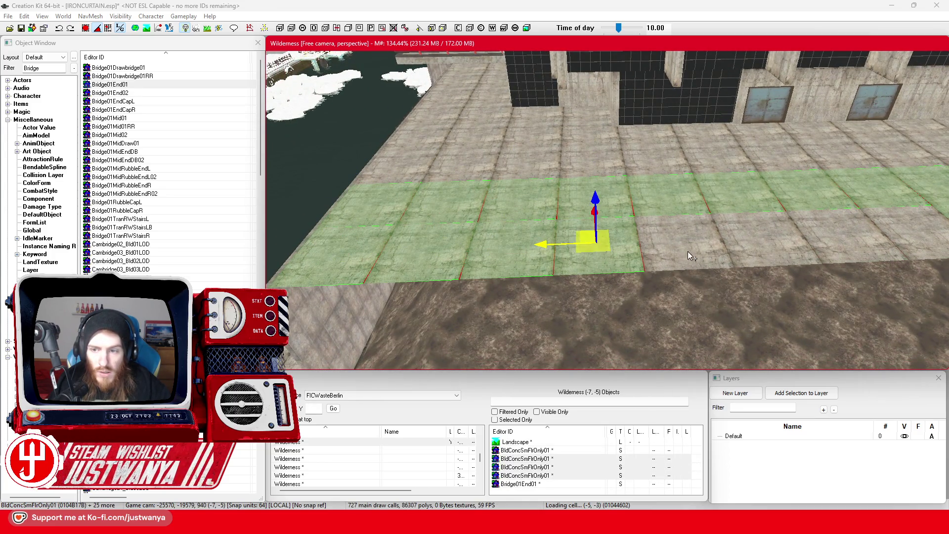
left_click(697, 247, "ctrl")
left_click(836, 250, "ctrl")
left_click(910, 245, "ctrl")
left_click(910, 246, "ctrl")
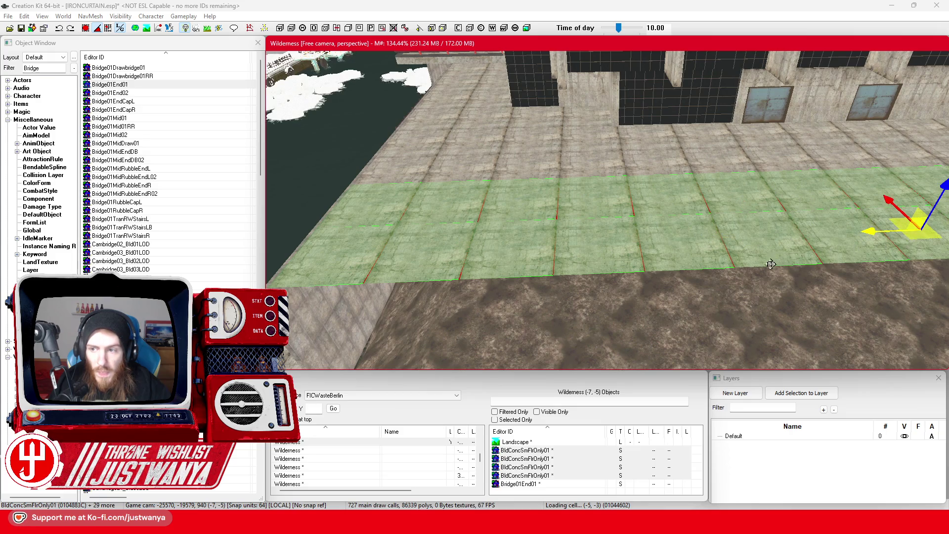
Delete the selected walkway floor tiles and paste in the copied piece.
key("Delete")
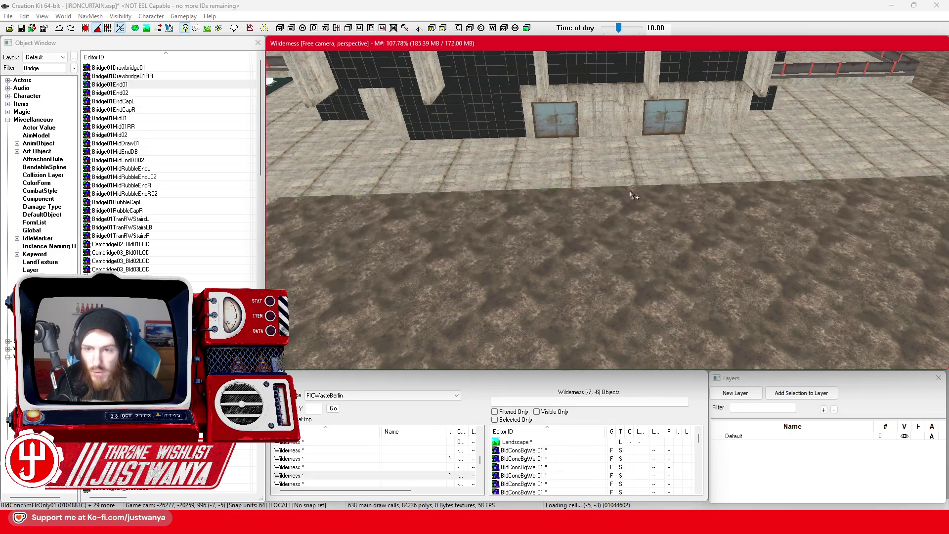
key("ctrl+v")
left_click_drag(638, 242, 584, 246)
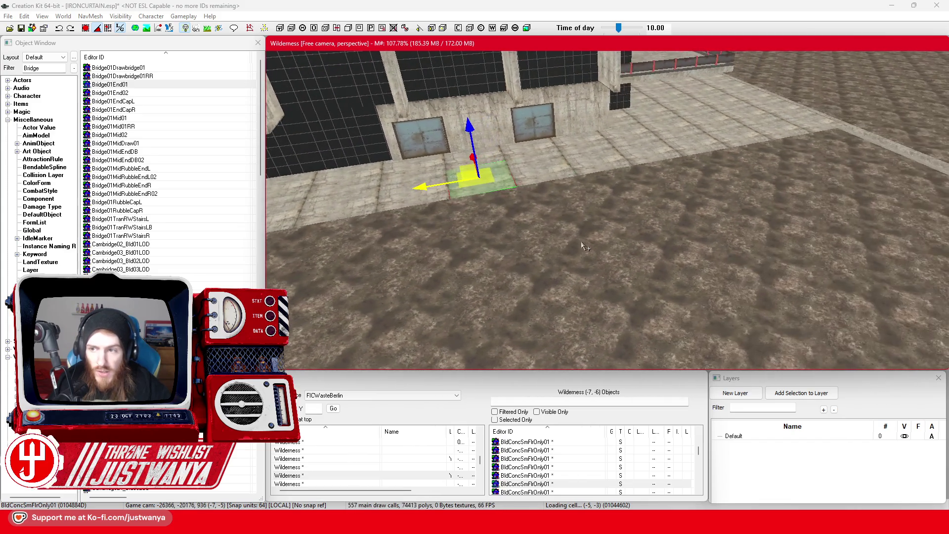
Move the BldConcSmStairs01 stairs onto the ground before the wall and rotate them to face it.
left_click(868, 146)
left_click_drag(922, 154, 625, 273)
key("w")
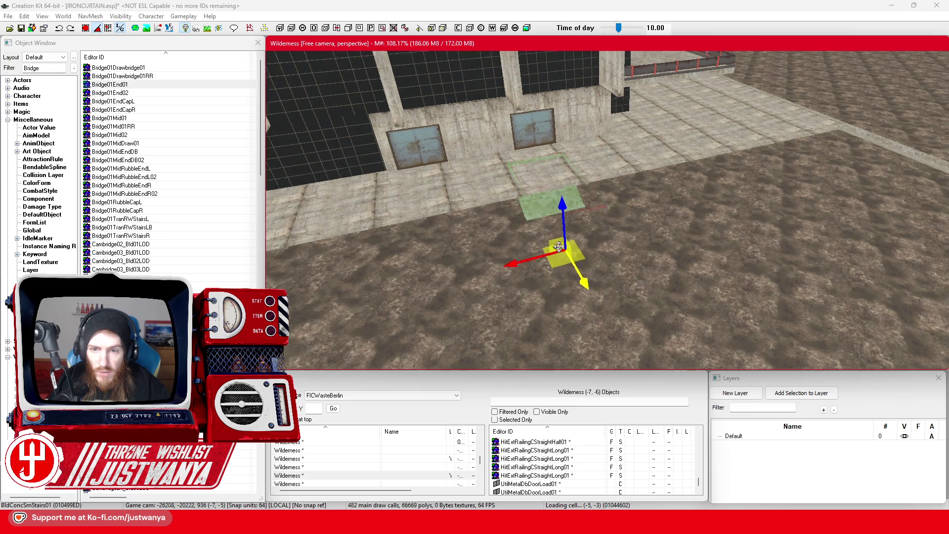
scroll(594, 257, "up", 5)
left_click_drag(636, 251, 911, 367)
scroll(769, 250, "down", 3)
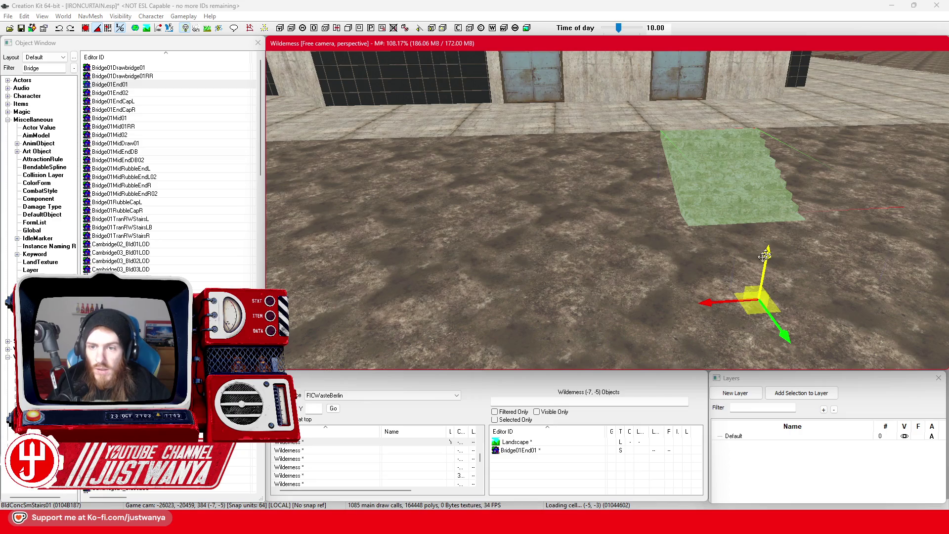
scroll(725, 306, "up", 2)
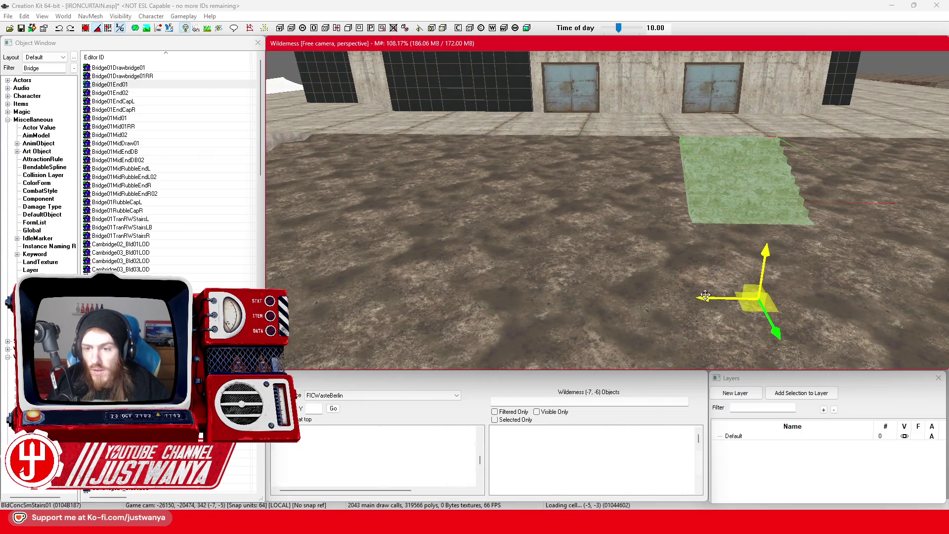
left_click_drag(676, 299, 627, 298)
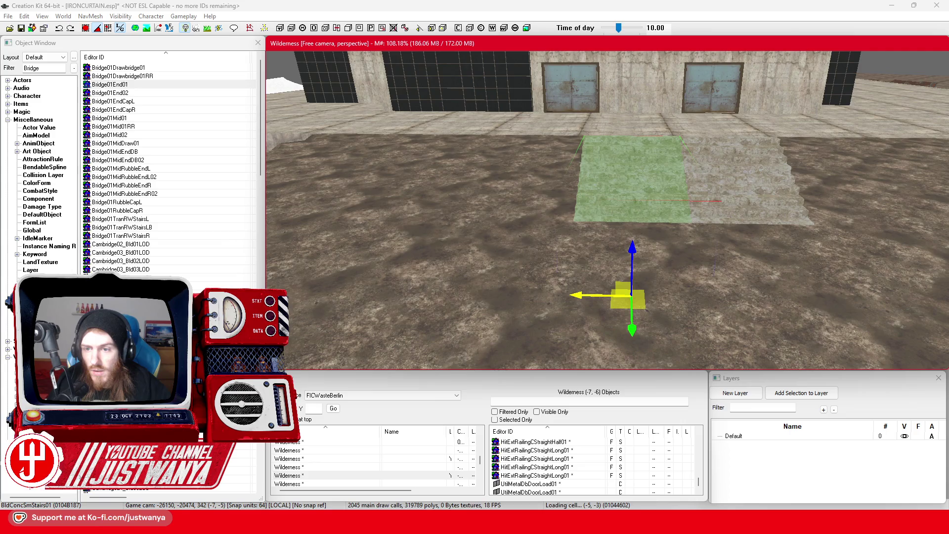
key("shift")
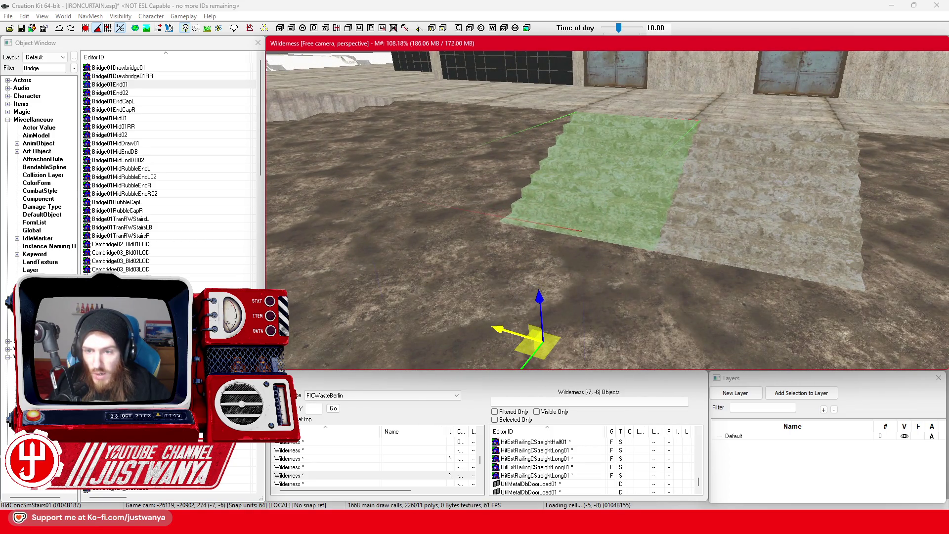
key("shift")
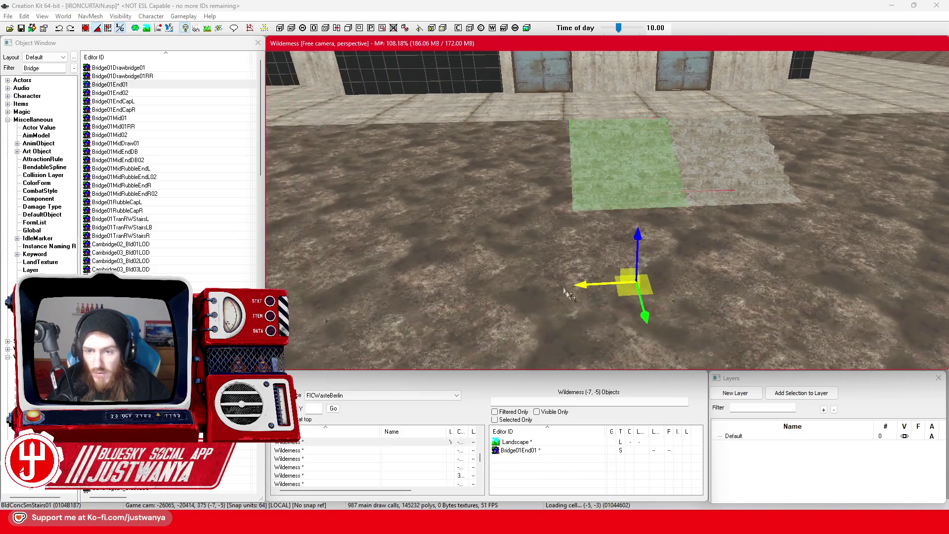
mouse_move(608, 284)
left_mouse_down()
mouse_move(500, 289)
mouse_move(578, 262)
mouse_move(630, 219)
left_mouse_up()
key("shift")
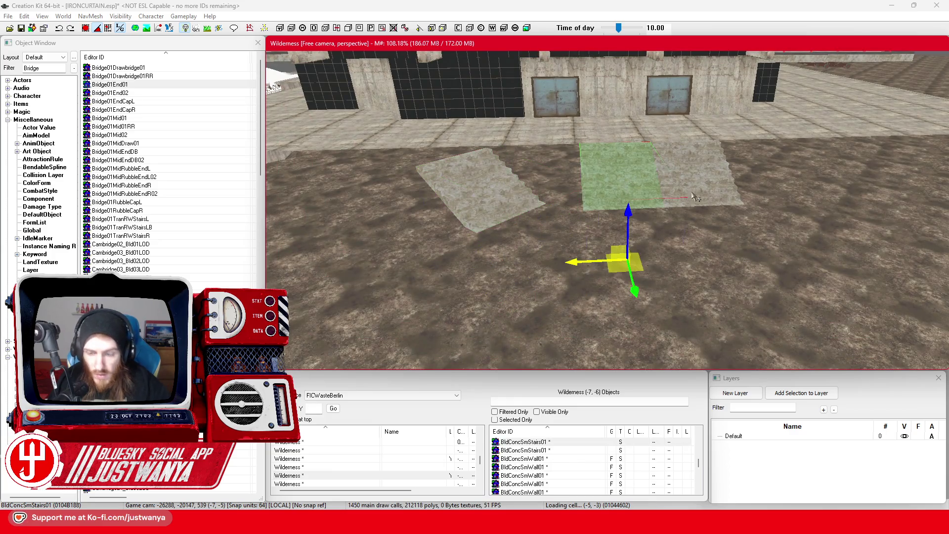
Delete the extra grey stair piece, then move, rotate and slide the green stairs left along X.
left_click(693, 197)
key("Delete")
left_click(529, 274)
left_click_drag(529, 275, 648, 322)
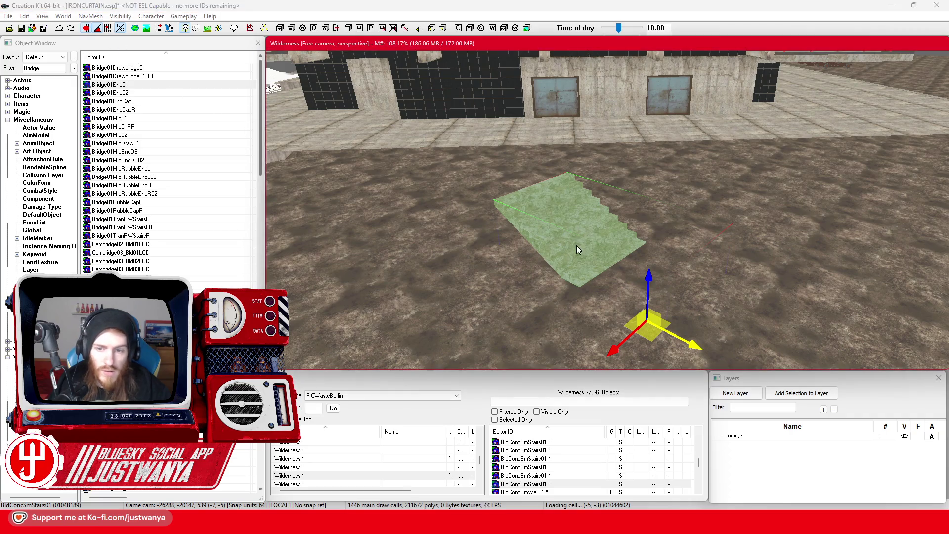
key("shift")
left_click_drag(544, 245, 489, 245)
key("shift")
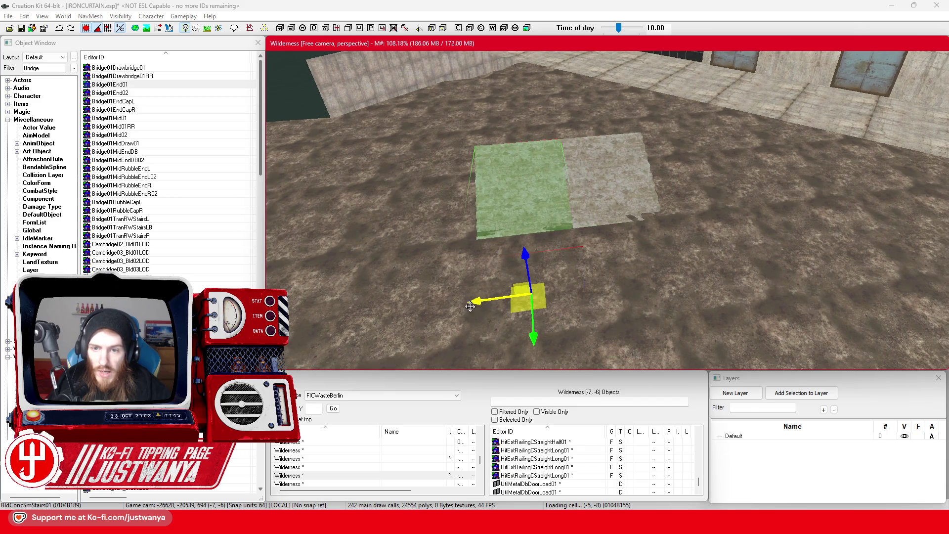
mouse_move(471, 306)
left_mouse_down()
mouse_move(353, 319)
mouse_move(384, 315)
left_mouse_up()
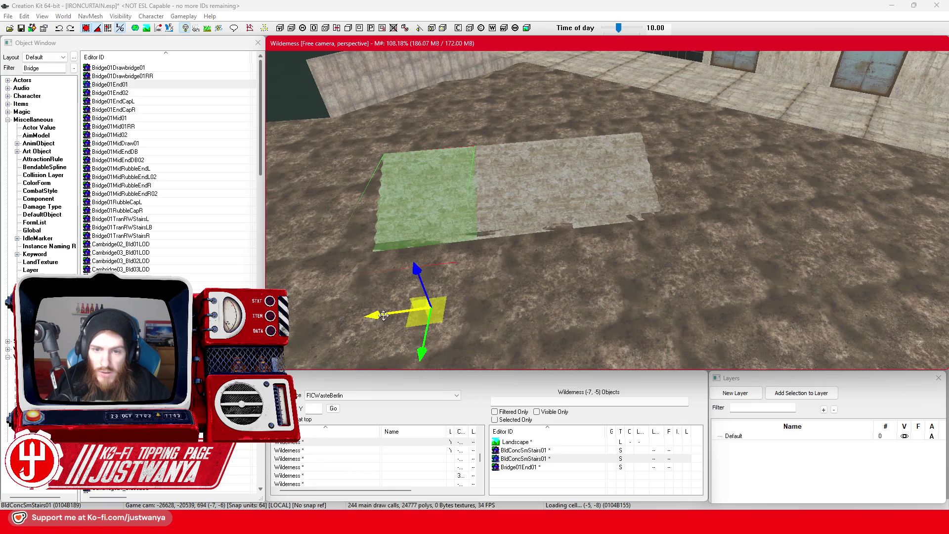
Select the stair pieces and stone slab together and slide them right into line along the wall.
left_click(613, 200, "ctrl")
left_click(502, 186, "ctrl")
key("w")
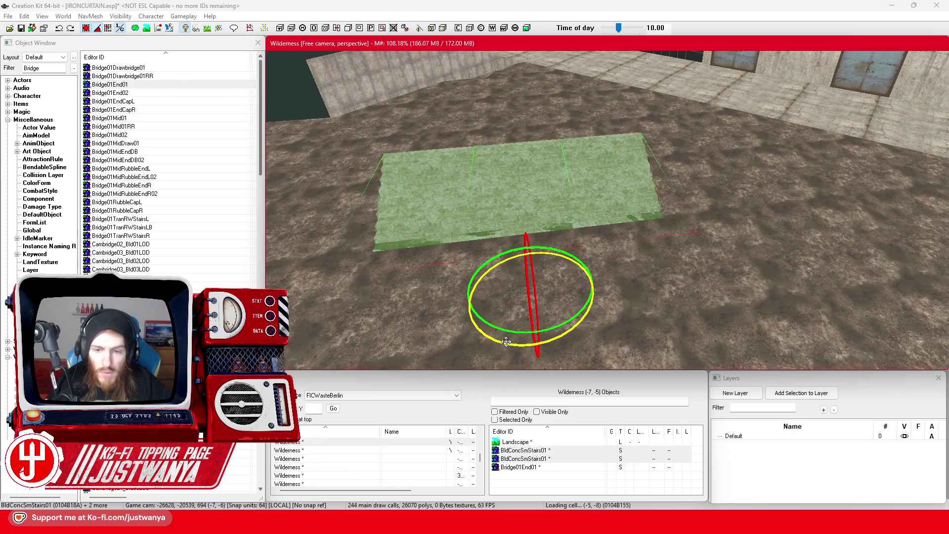
key("w")
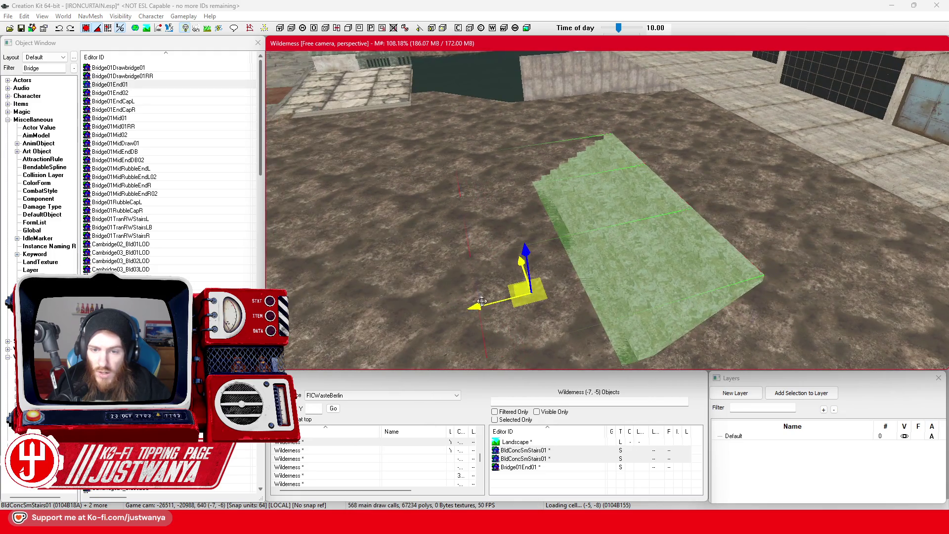
mouse_move(483, 301)
left_mouse_down()
mouse_move(582, 234)
mouse_move(616, 229)
mouse_move(701, 265)
left_mouse_up()
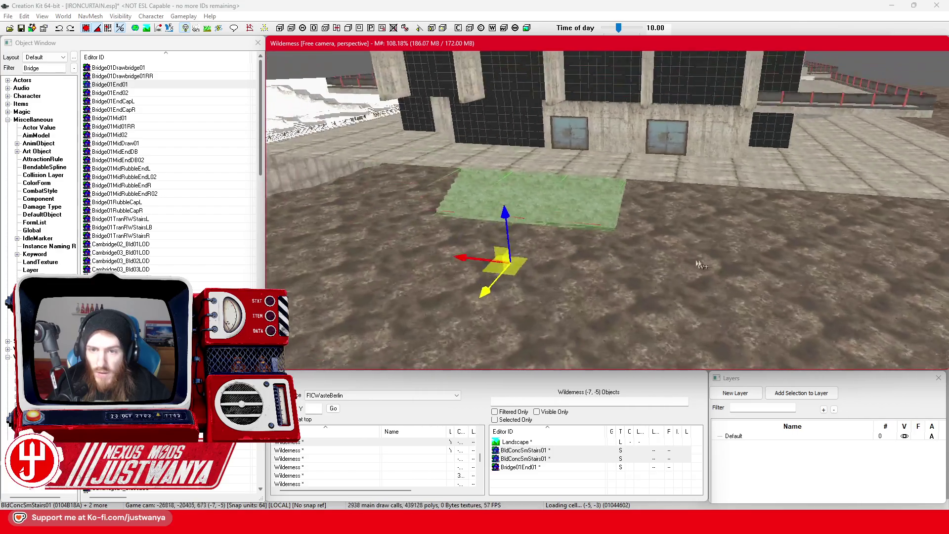
scroll(701, 265, "up", 5)
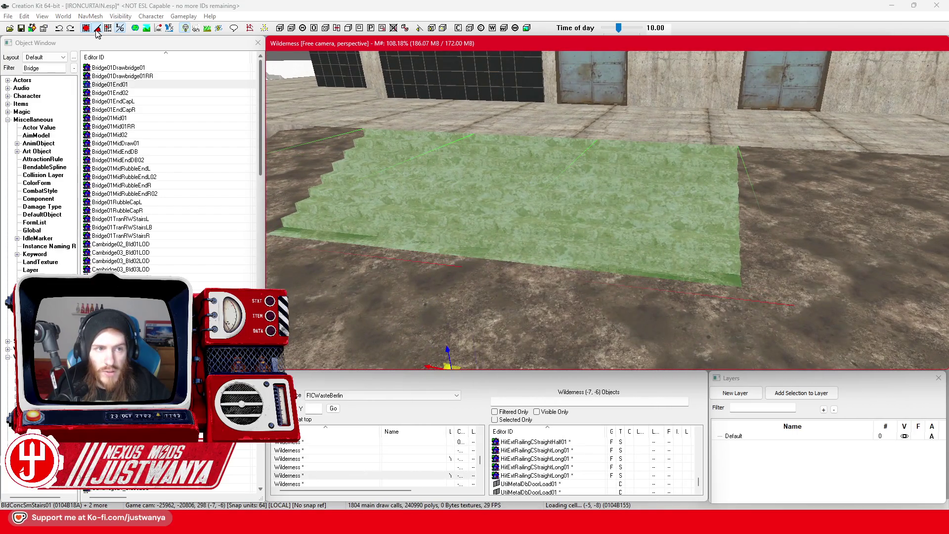
scroll(445, 206, "down", 5)
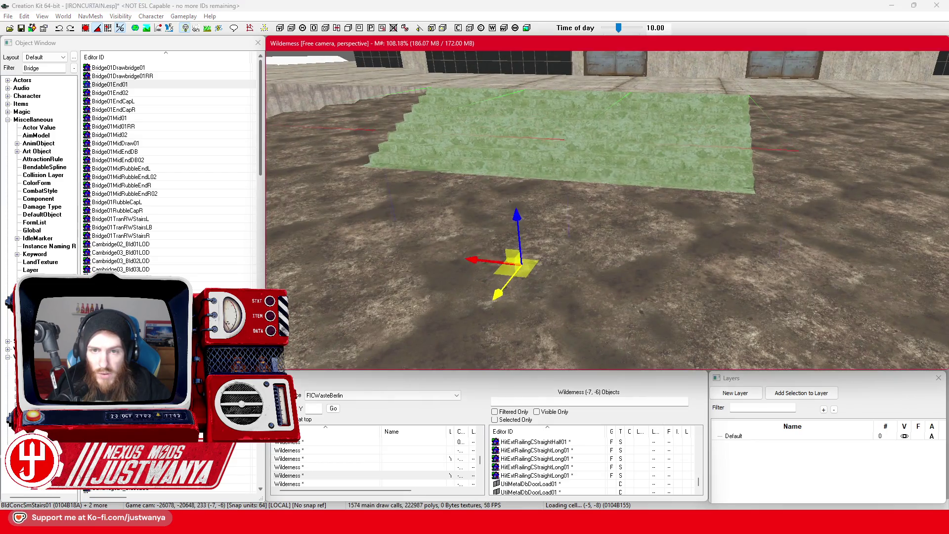
mouse_move(445, 206)
left_mouse_down()
mouse_move(496, 310)
mouse_move(428, 281)
mouse_move(457, 278)
mouse_move(422, 274)
left_mouse_up()
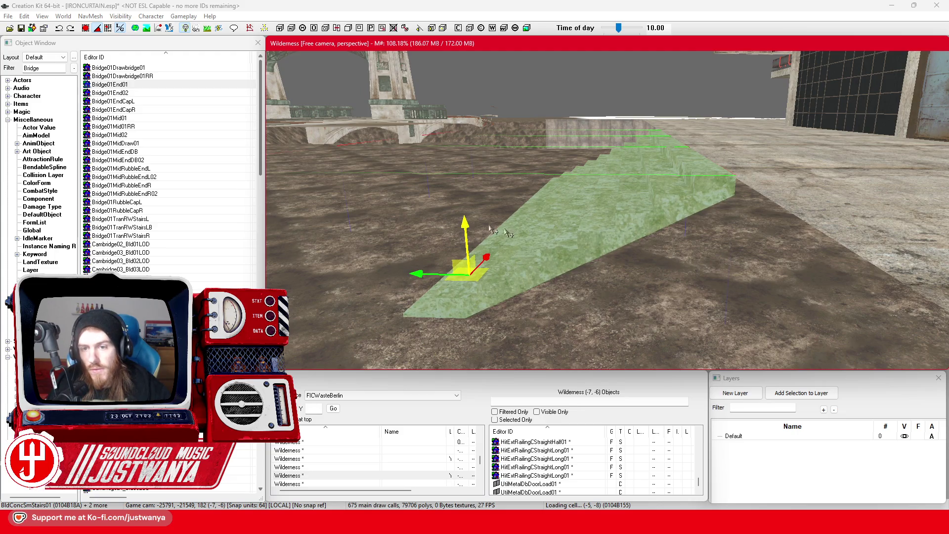
key("shift")
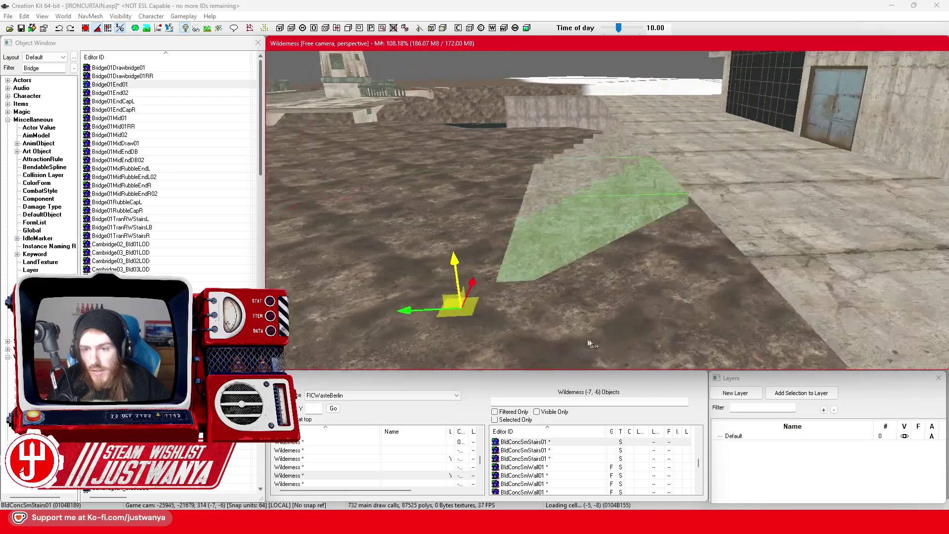
key("shift")
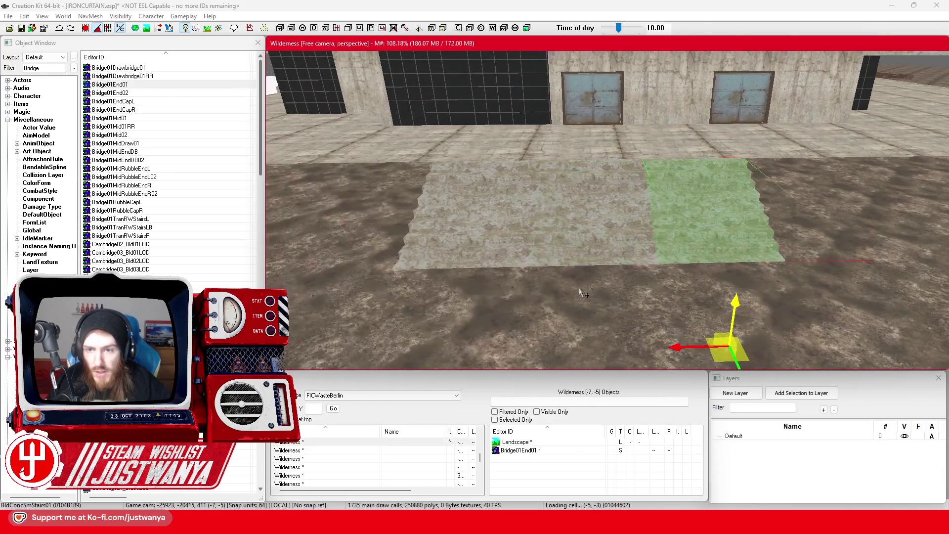
left_click(501, 231, "ctrl")
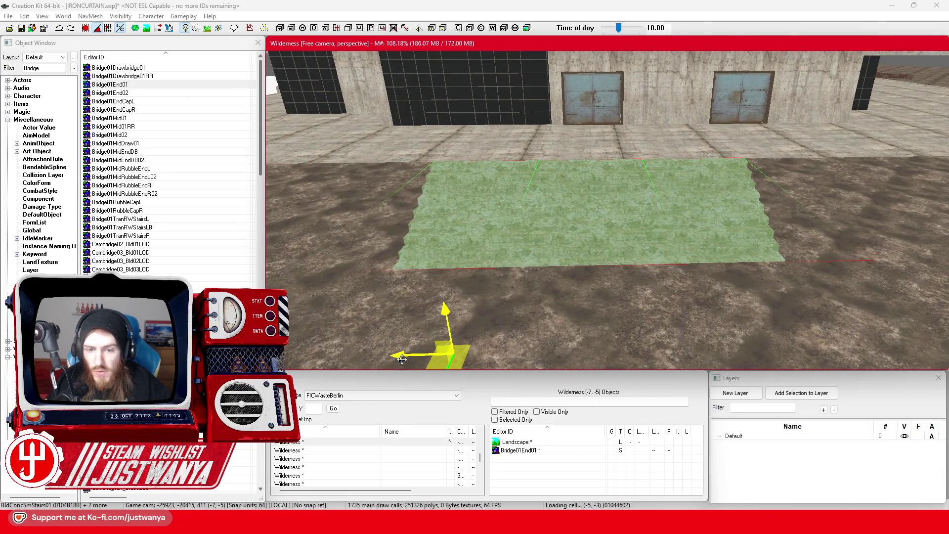
left_click_drag(402, 360, 558, 358)
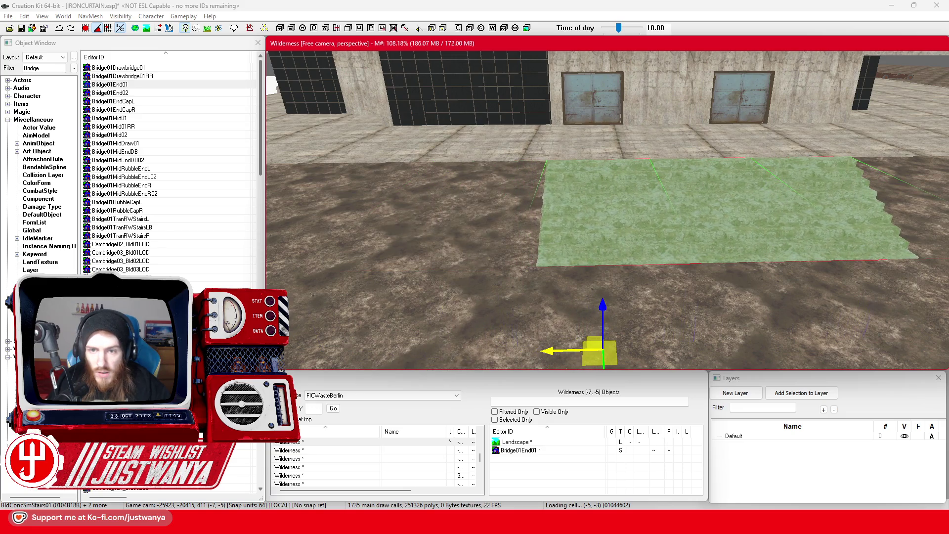
Save the IRONCURTAIN.esp plugin.
key("shift")
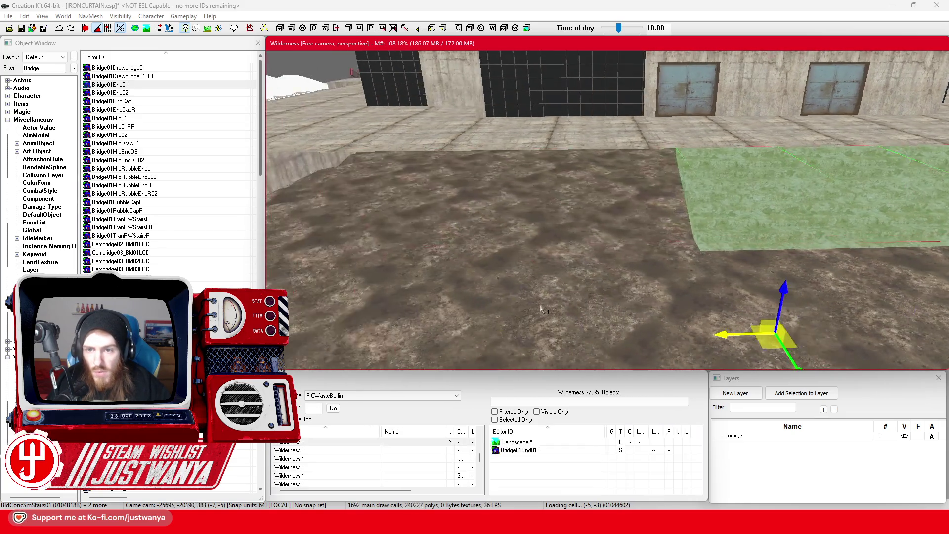
scroll(525, 311, "up", 5)
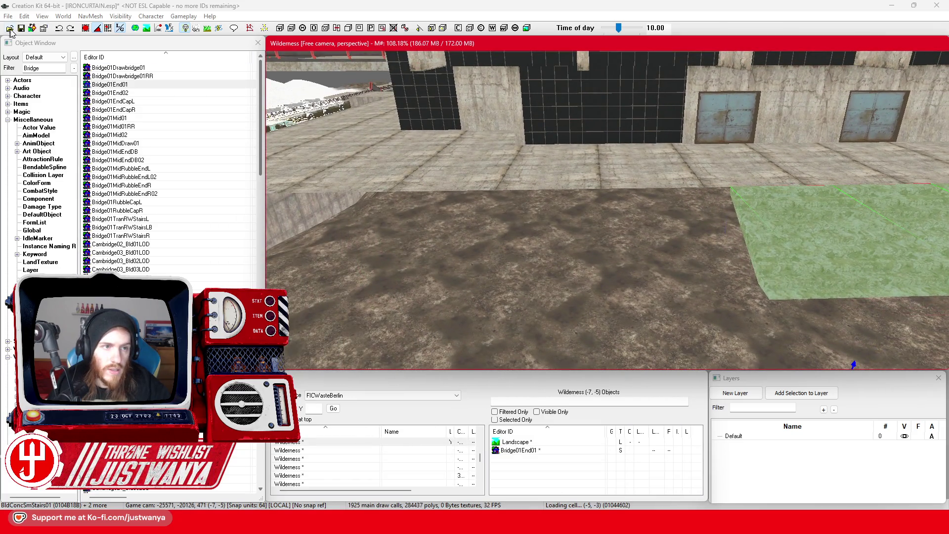
left_click(21, 28)
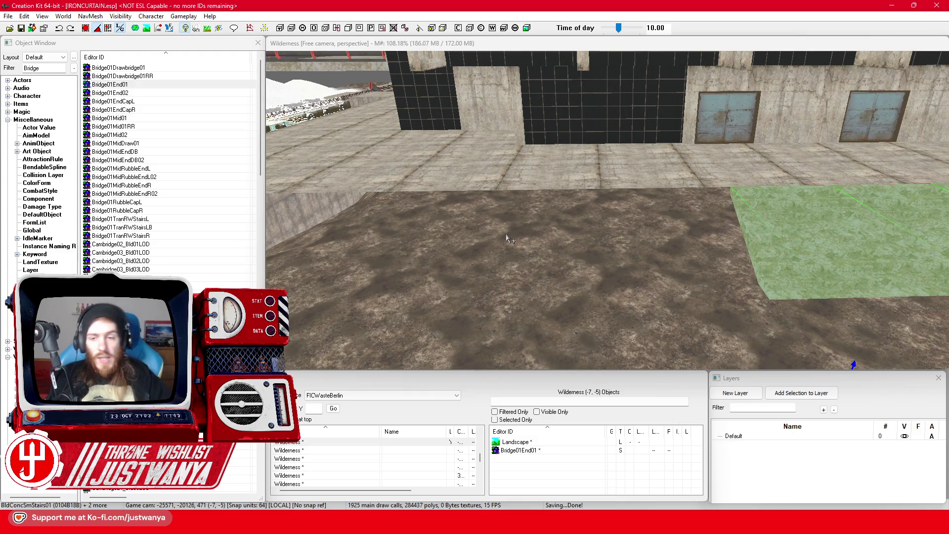
Drag the Bridge01End01 bridge end with the move gizmo until it meets the concrete stair slabs.
key("shift")
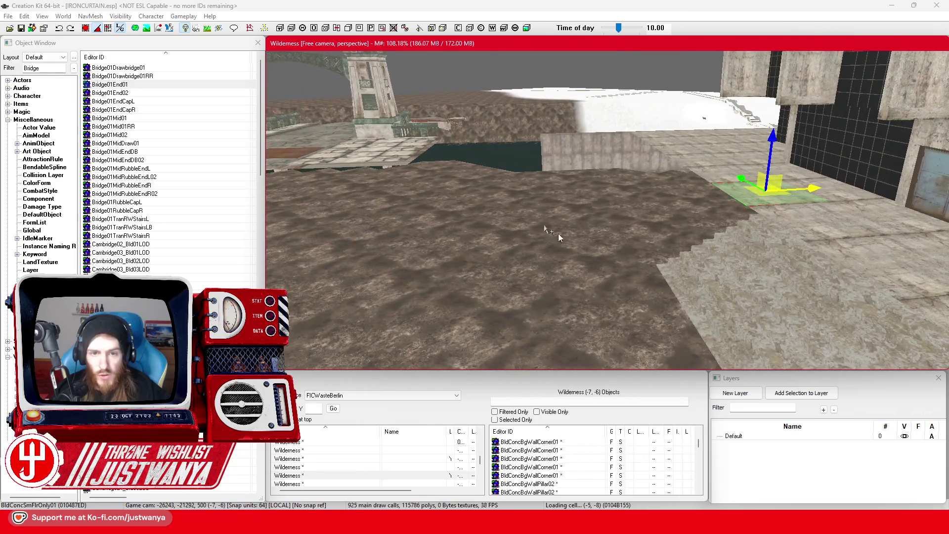
left_click(374, 142)
key("shift")
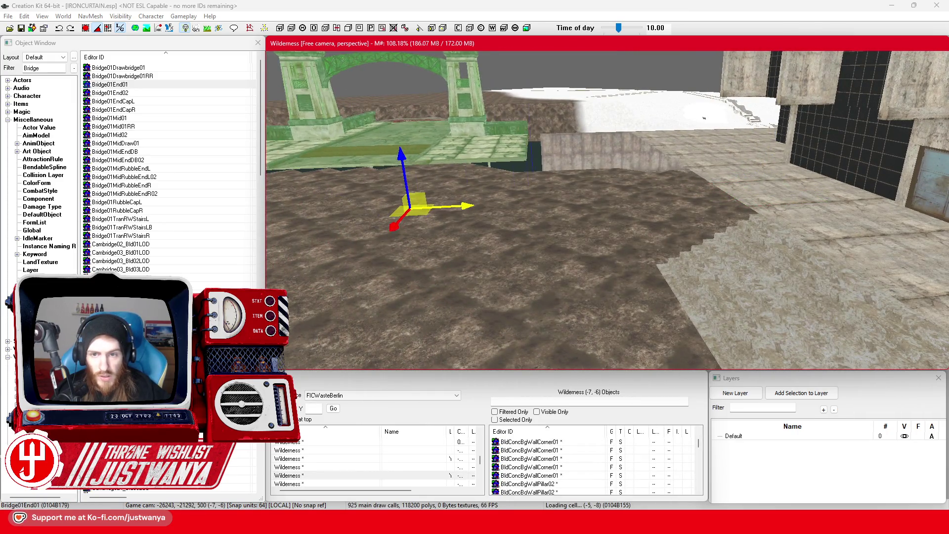
left_click(598, 155)
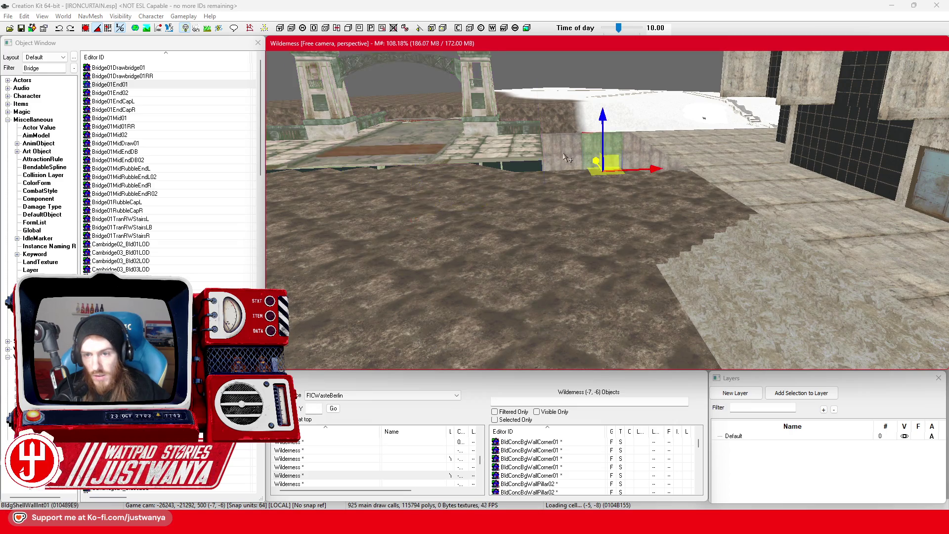
mouse_move(507, 158)
left_mouse_down()
mouse_move(477, 208)
mouse_move(503, 203)
left_mouse_up()
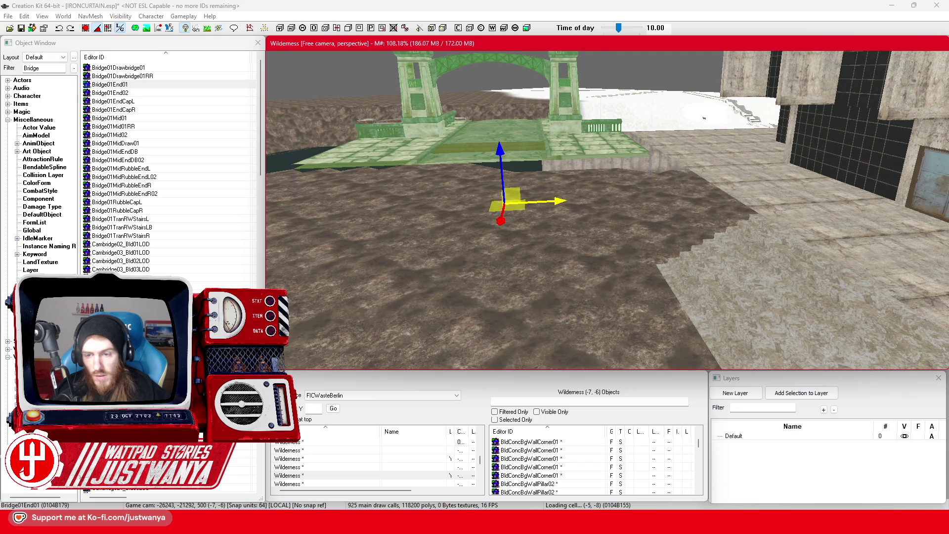
scroll(562, 201, "down", 5)
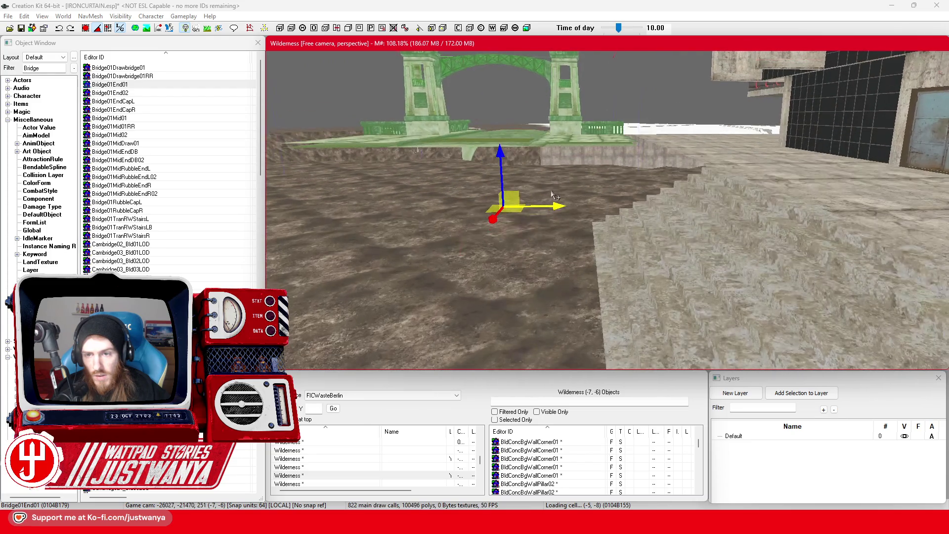
left_click_drag(559, 195, 568, 195)
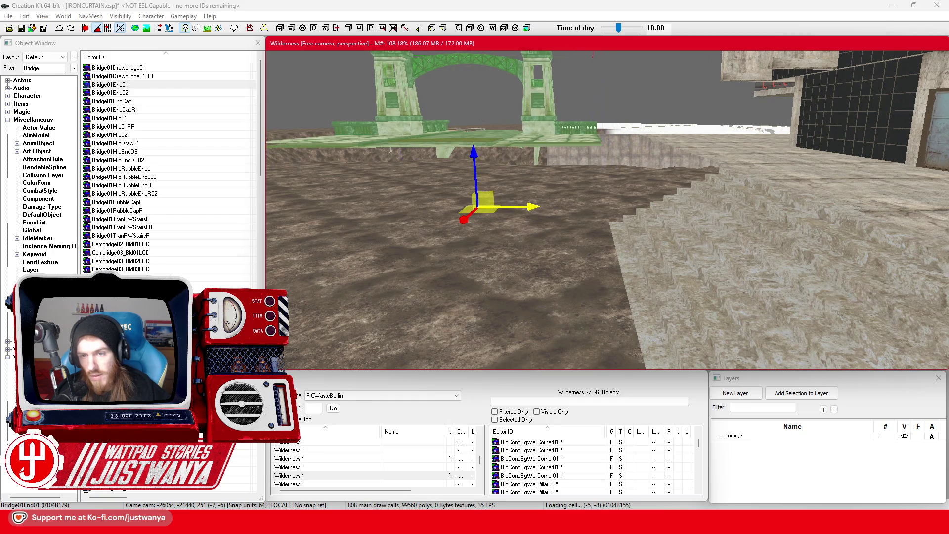
mouse_move(479, 148)
left_mouse_down()
mouse_move(479, 174)
mouse_move(516, 171)
mouse_move(614, 214)
mouse_move(684, 205)
mouse_move(572, 231)
mouse_move(405, 228)
left_mouse_up()
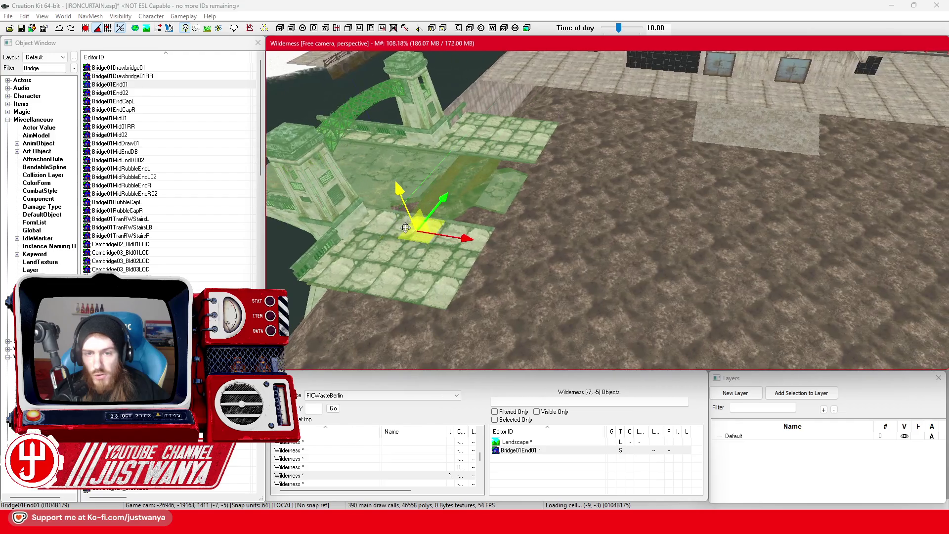
Filter the Object Window by 'S', then undo an accidentally placed SignRoad_StreetGen01 street sign.
double_click(45, 67)
type("Street")
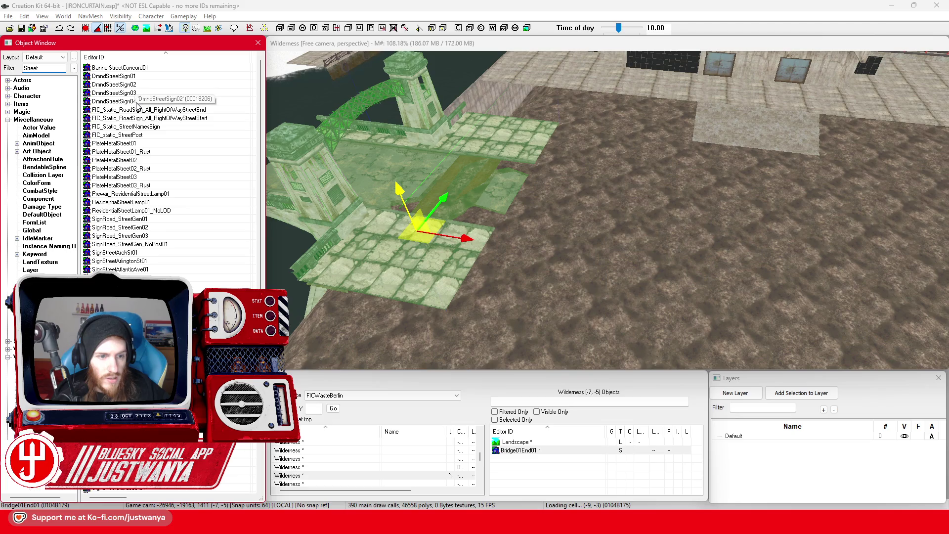
scroll(154, 267, "down", 4)
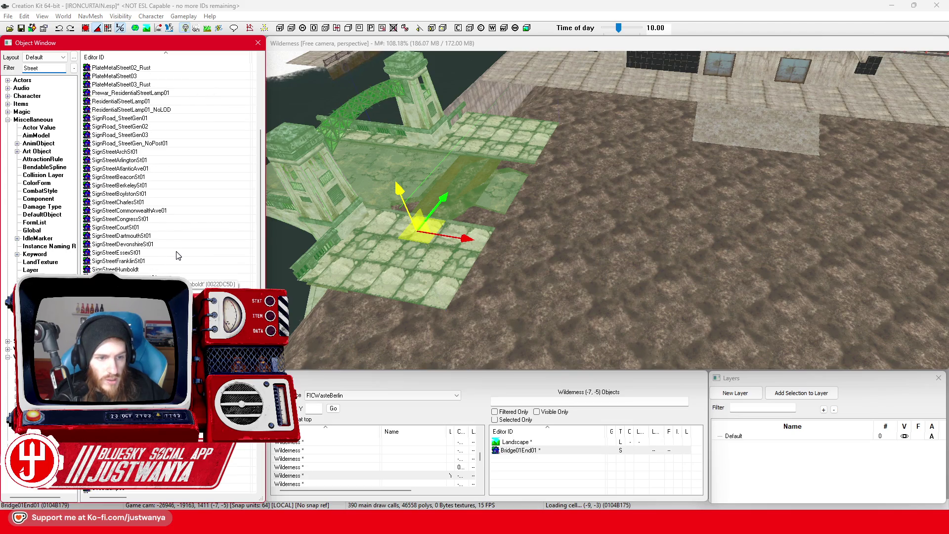
scroll(178, 255, "down", 3)
scroll(178, 255, "up", 7)
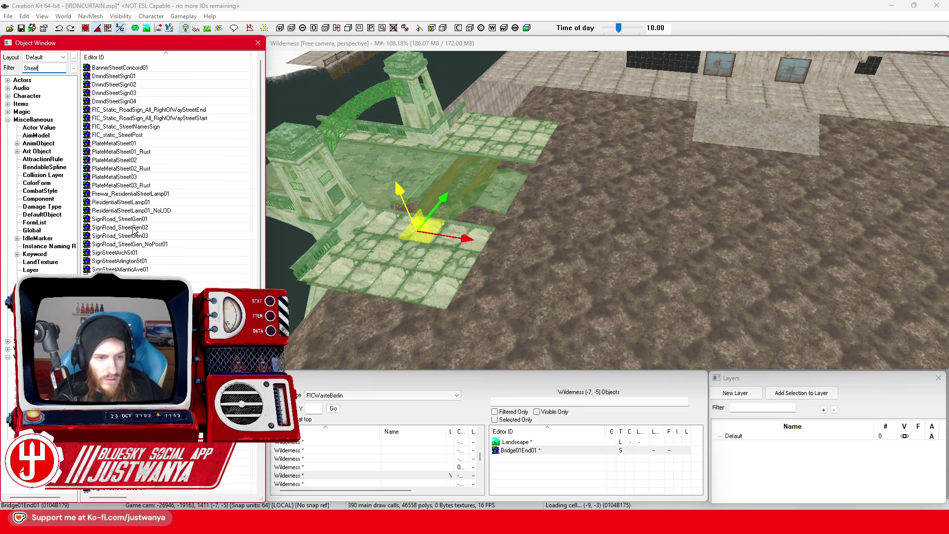
left_click_drag(643, 226, 663, 221)
key("ctrl+z")
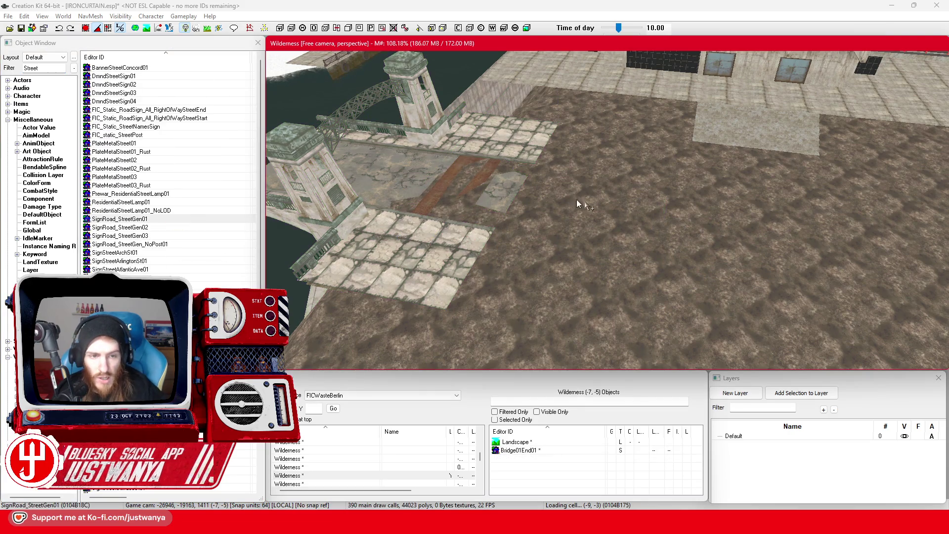
Check Road1Way01's properties, then drag Road1Way01 into the render window beside the bridge end.
left_click_drag(52, 68, 18, 68)
type("Road")
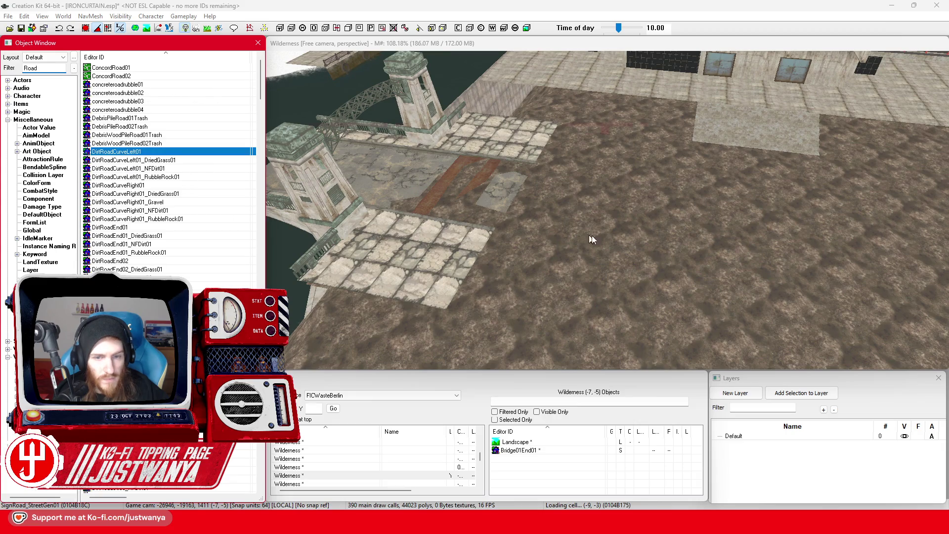
left_click(672, 117)
scroll(159, 251, "down", 15)
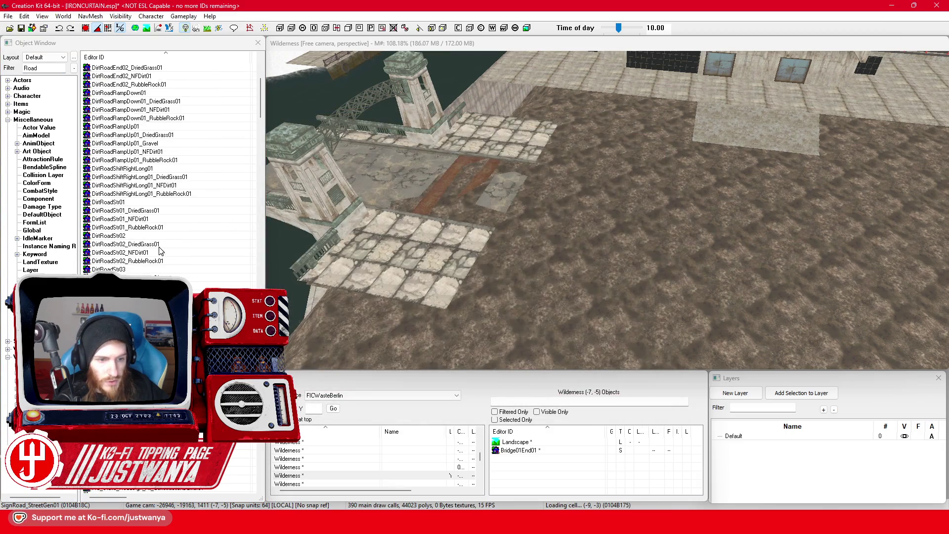
scroll(160, 250, "down", 20)
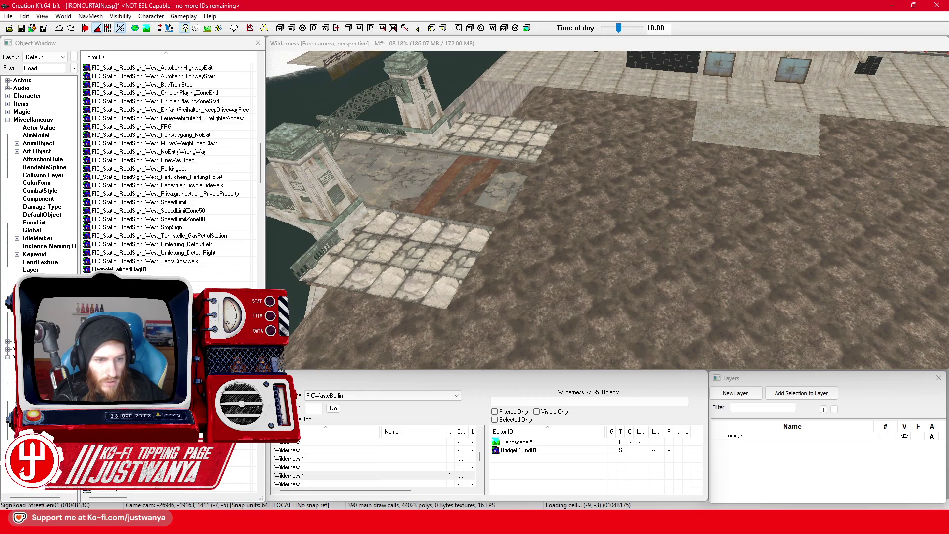
double_click(148, 219)
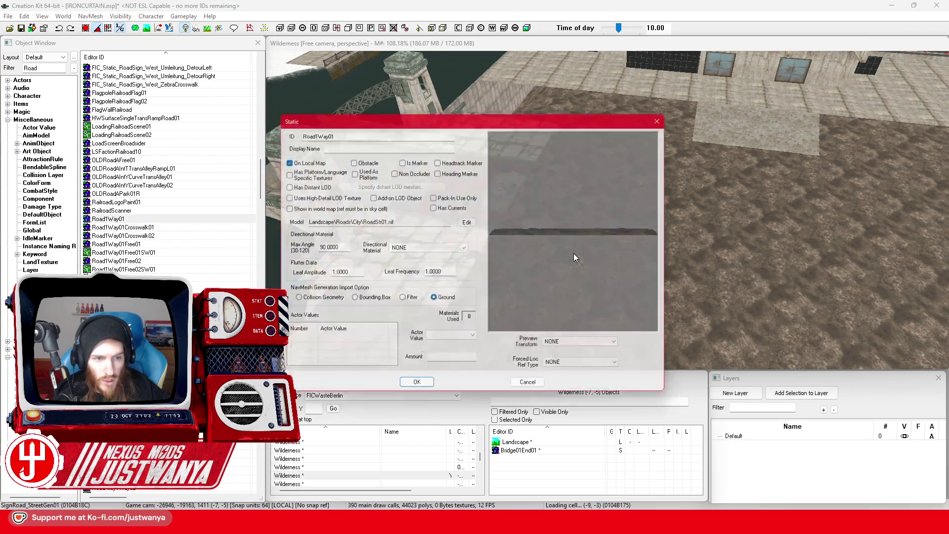
left_click(670, 115)
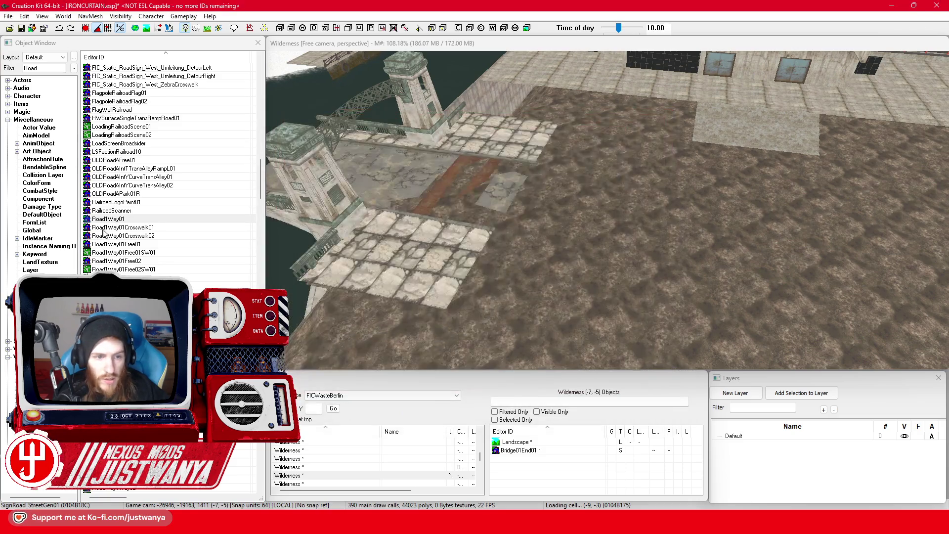
left_click_drag(116, 220, 719, 276)
Cycle the placed road piece through alternative models: junctions, alleys, curves, crosswalks and river pieces.
scroll(663, 237, "up", 2)
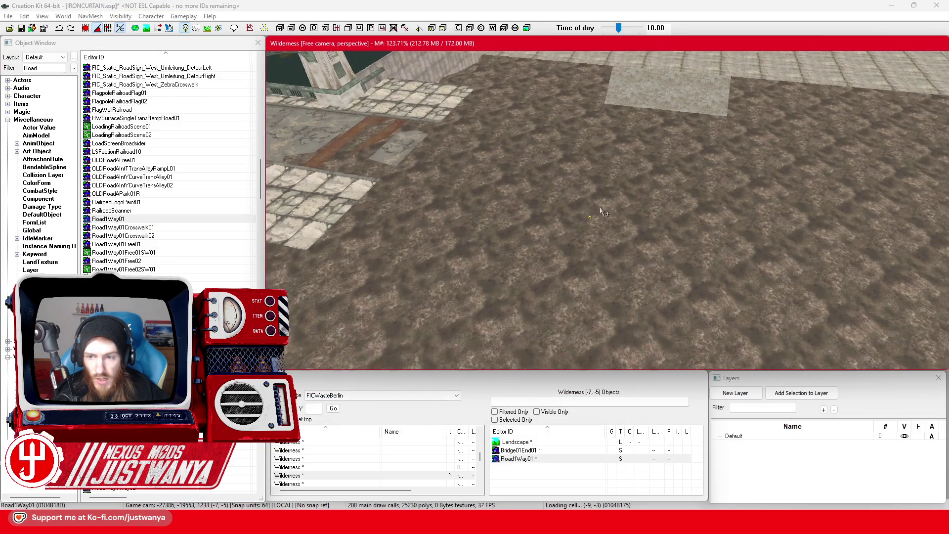
key("q")
key("q")
key("q")
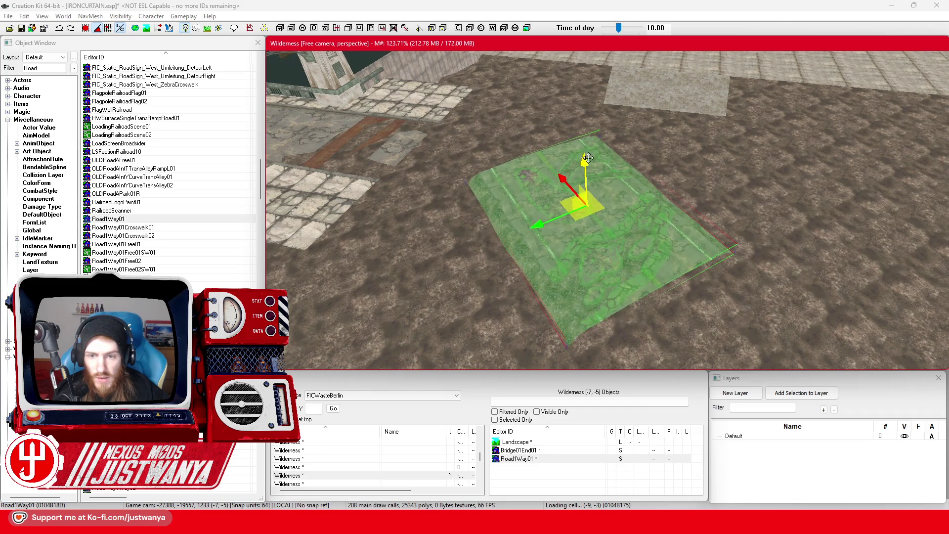
key("q")
key("q")
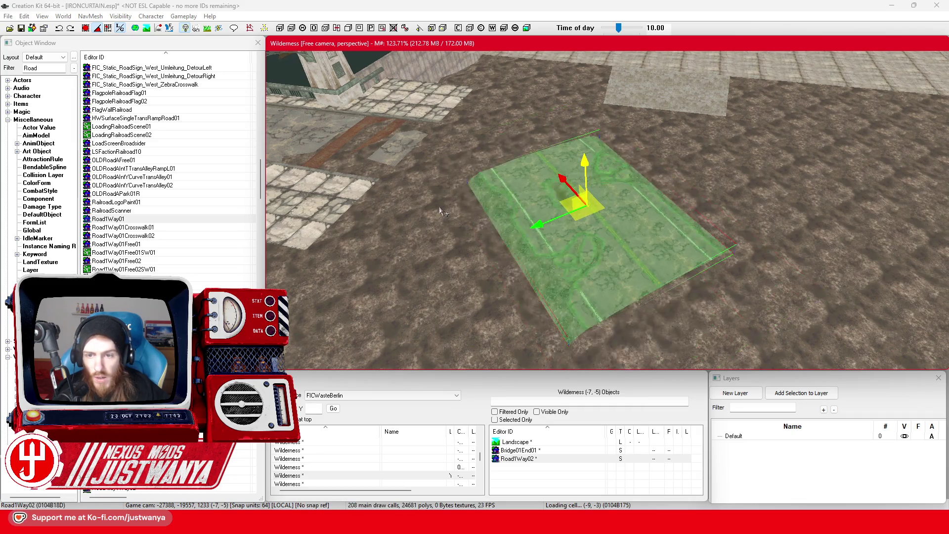
key("q")
key("q")
key("q")
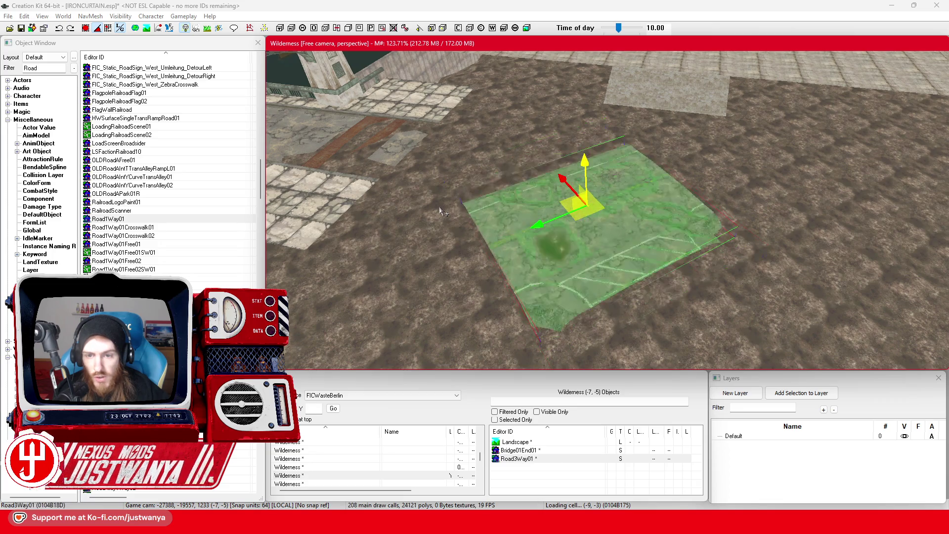
key("q")
key("q")
key("q")
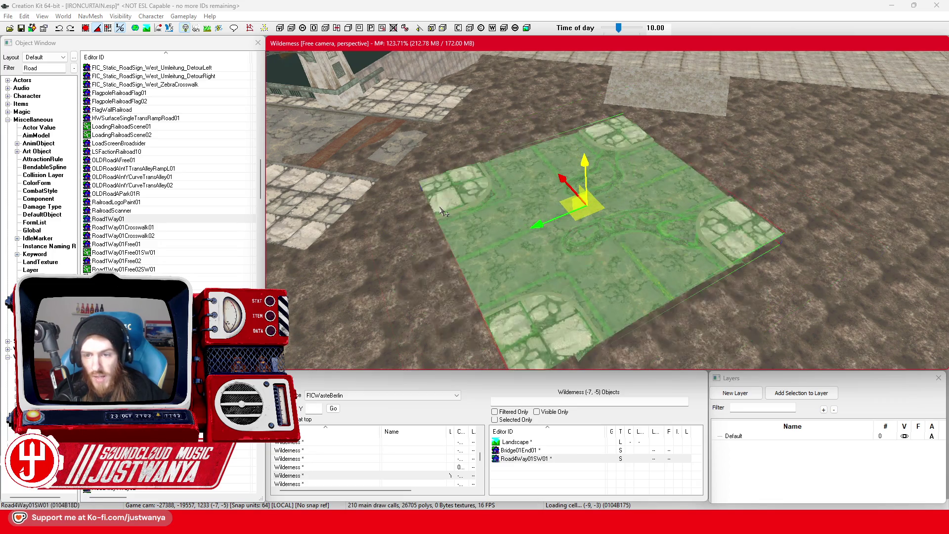
key("q")
key("q")
key("q")
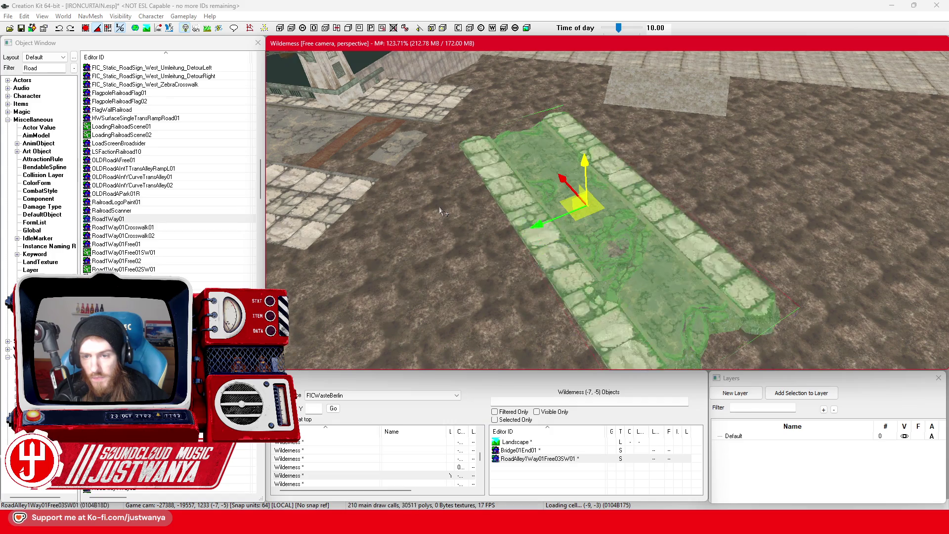
key("q")
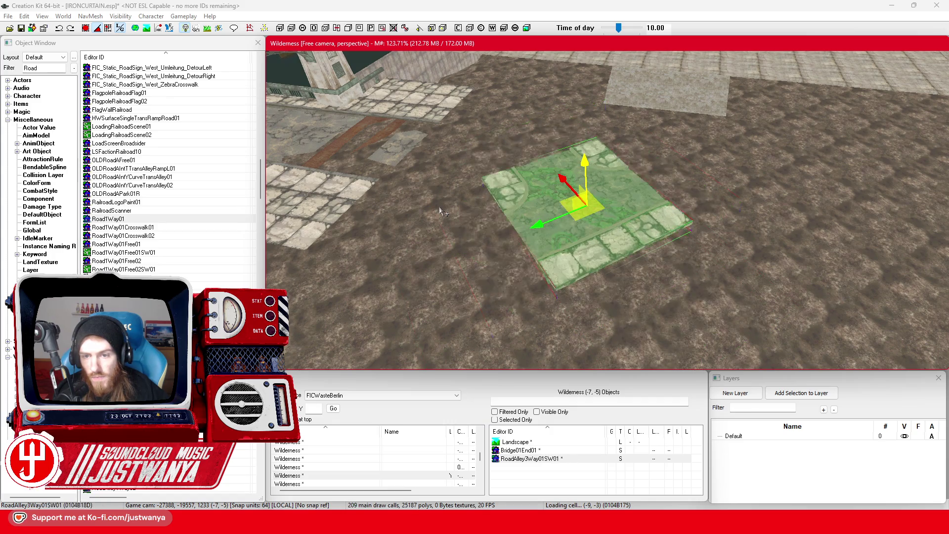
key("q")
key("q")
key("q")
key("q")
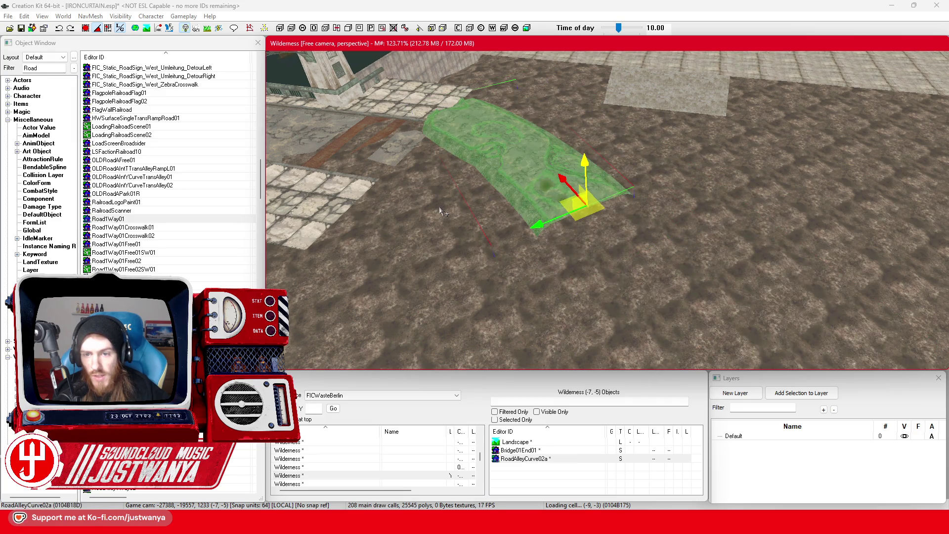
key("q")
key("q")
key("q")
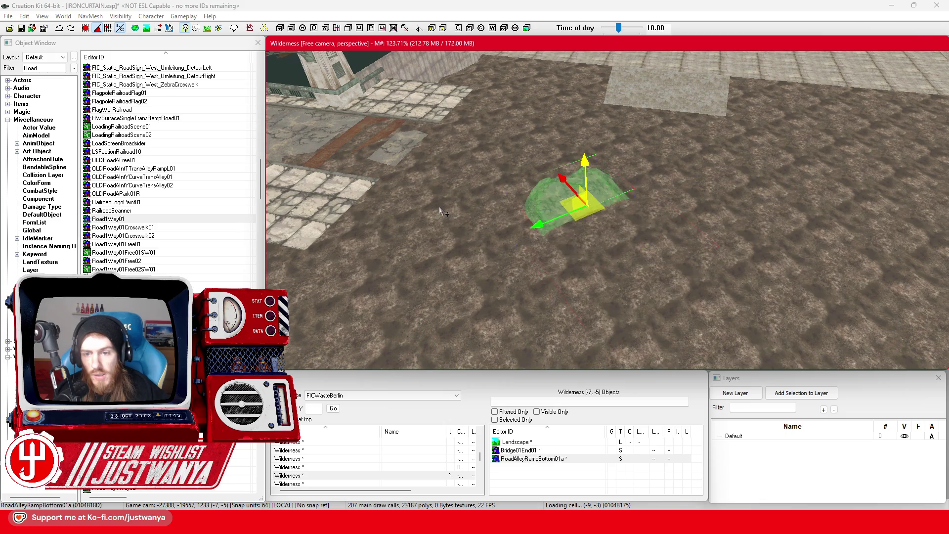
key("q")
key("q")
key("q")
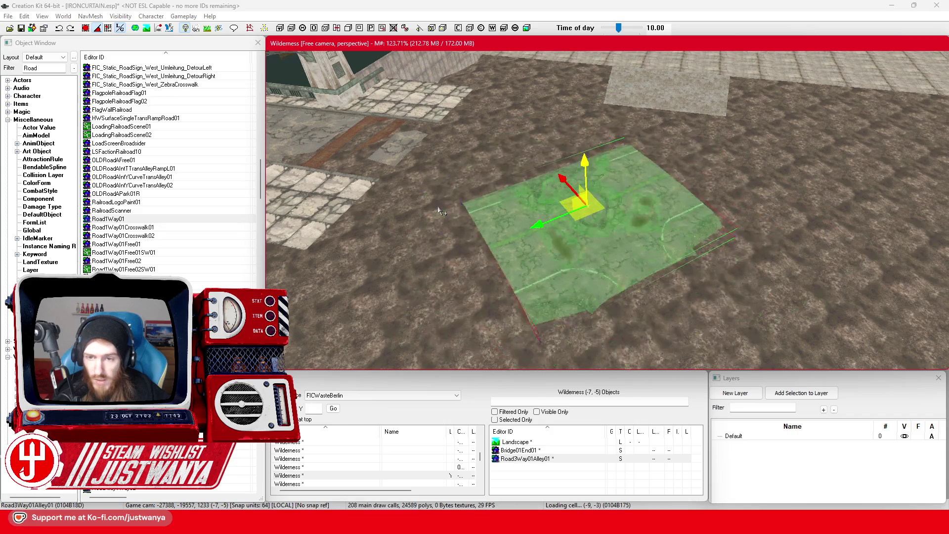
key("q")
key("q")
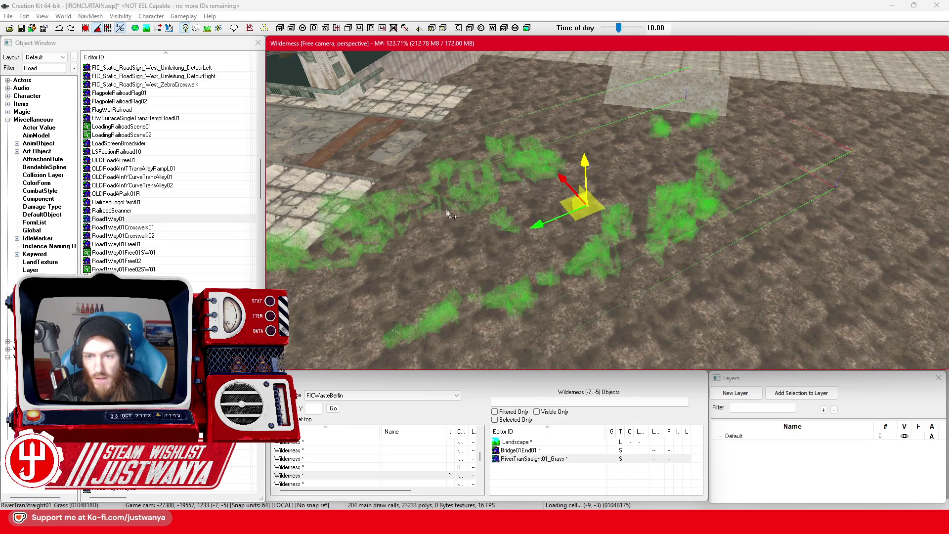
key("q")
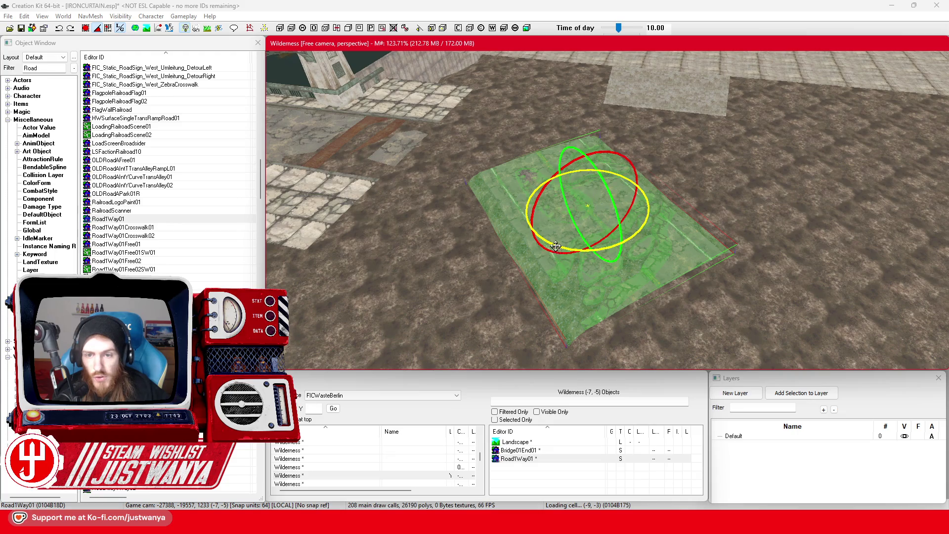
Slide the road piece across the terrain beside the bridge.
key("w")
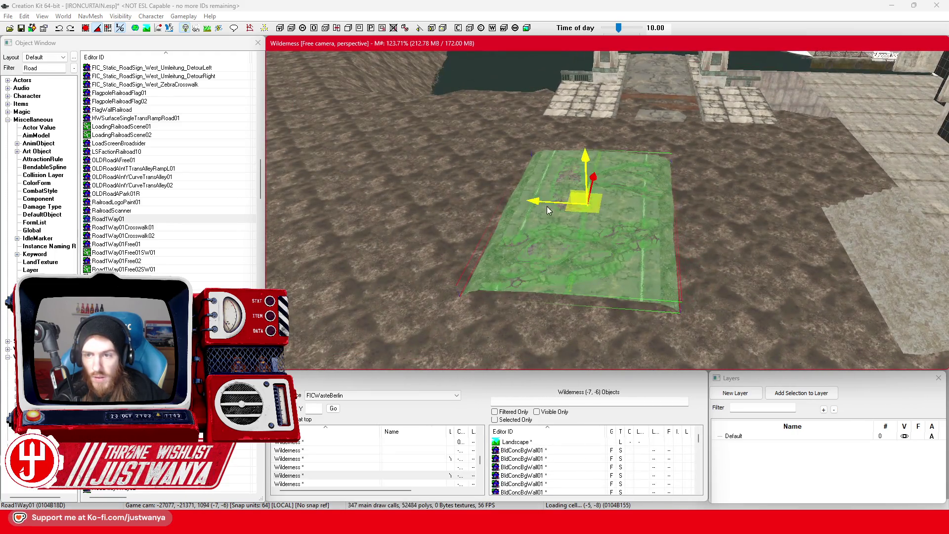
left_click_drag(549, 210, 615, 212)
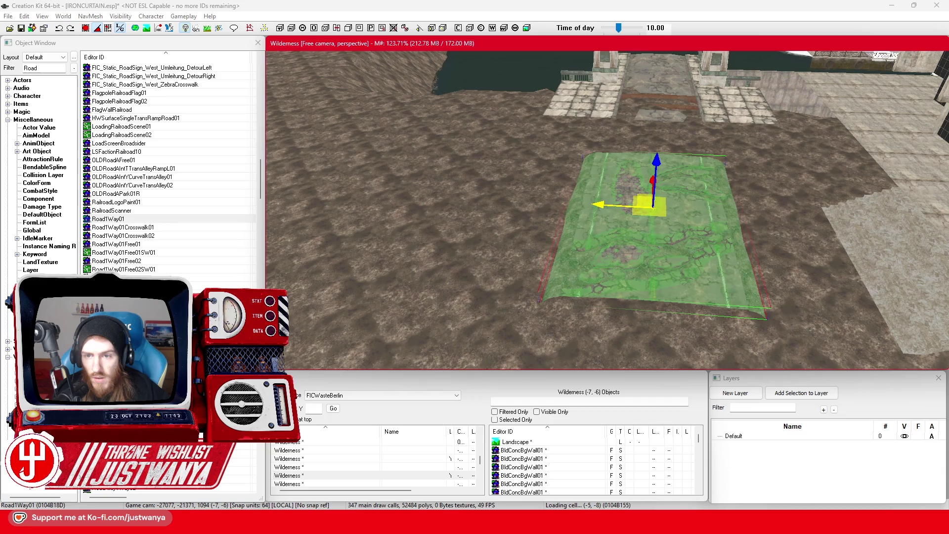
key("shift")
scroll(764, 231, "up", 3)
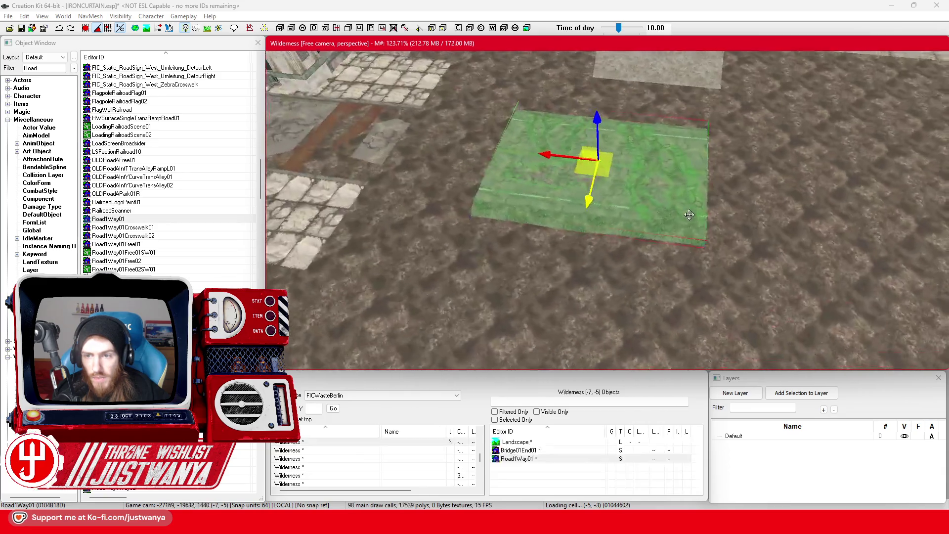
scroll(783, 232, "up", 2)
Duplicate the Bridge01End01 piece and swap the copy to the Bridge01EndCapR end cap.
left_click(435, 299)
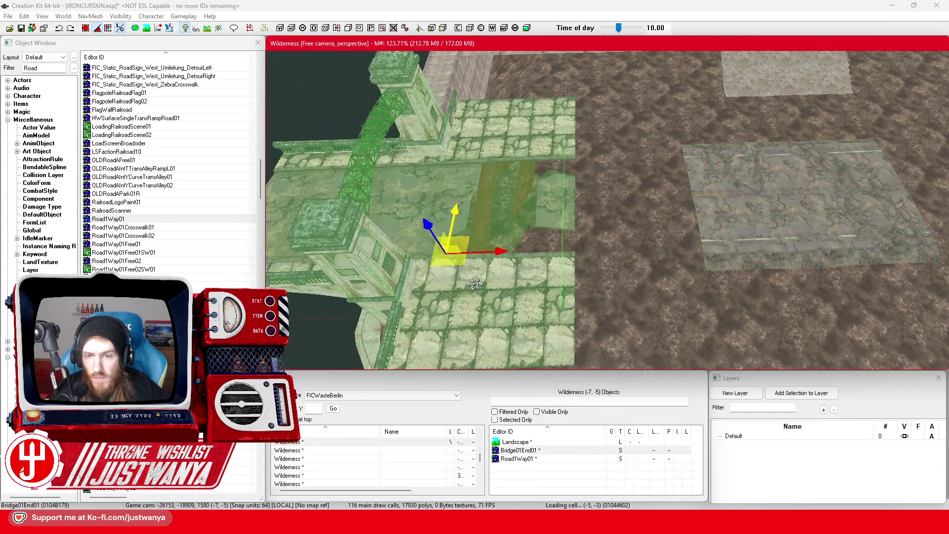
key("shift")
key("shift")
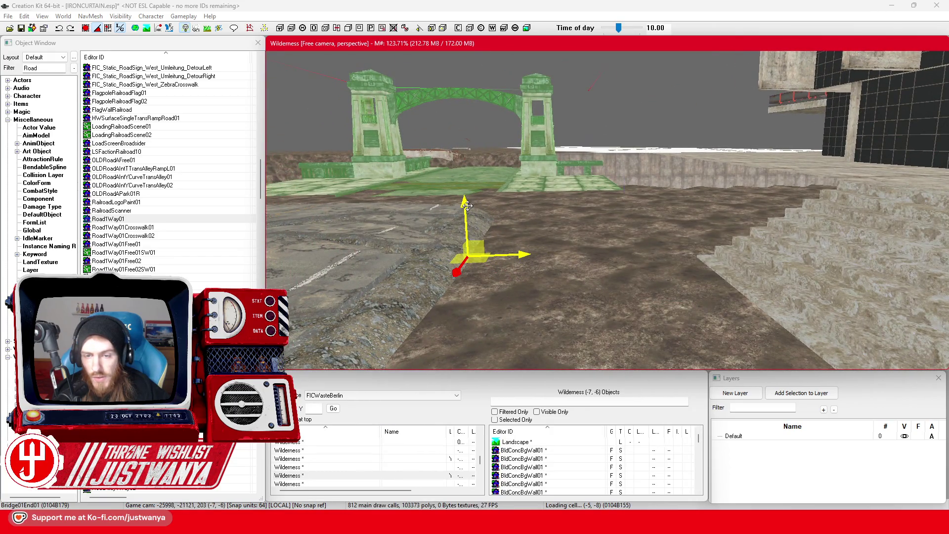
key("shift")
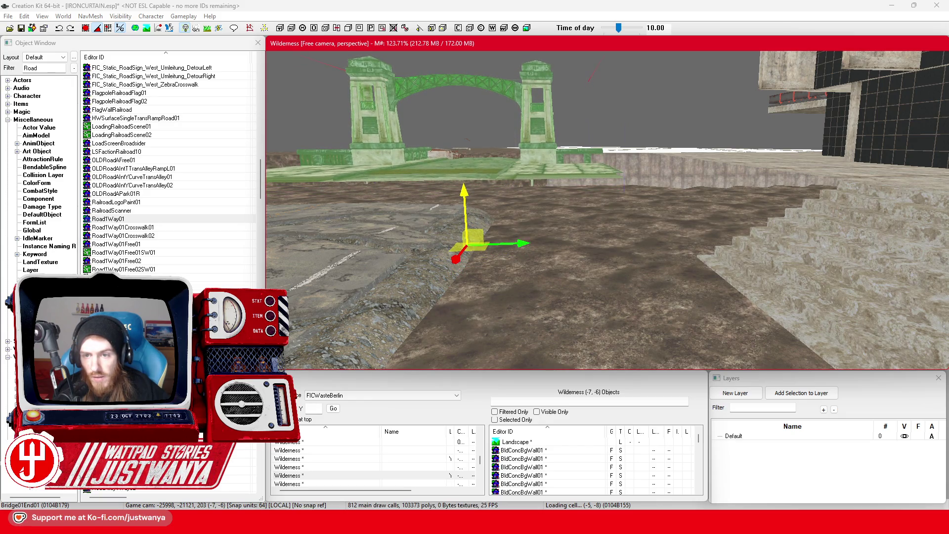
key("shift")
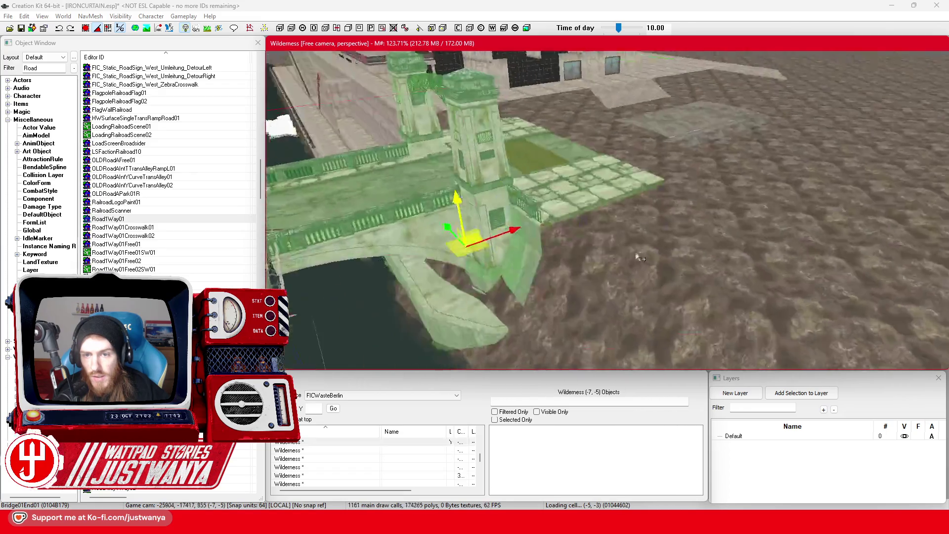
key("shift")
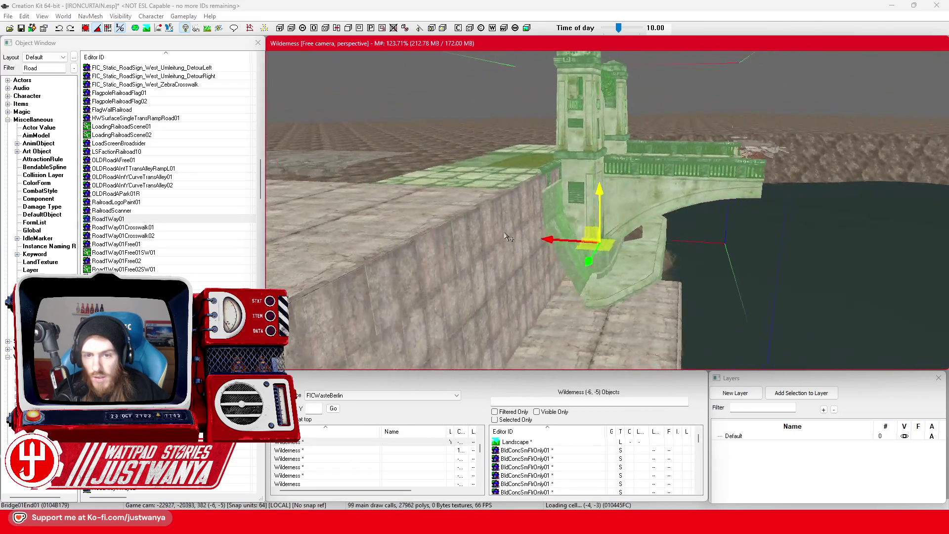
key("shift")
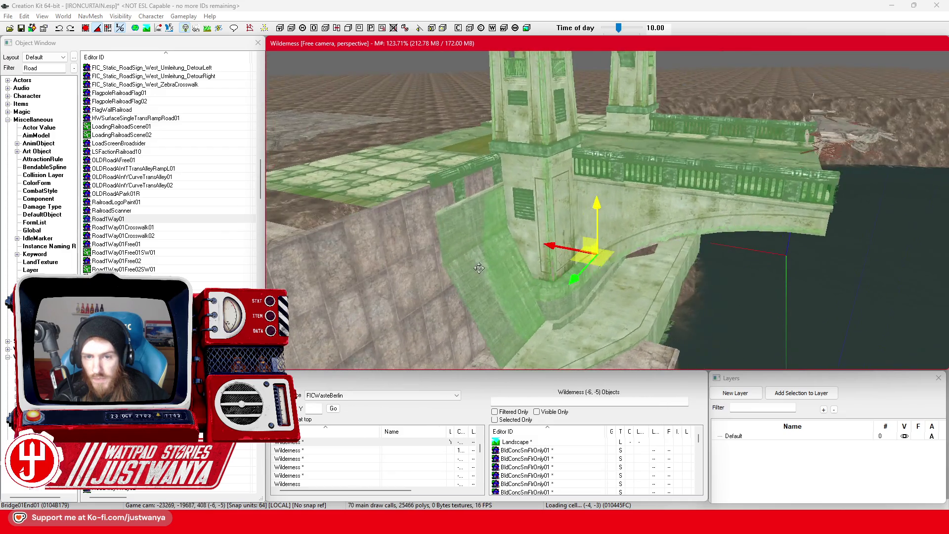
key("shift")
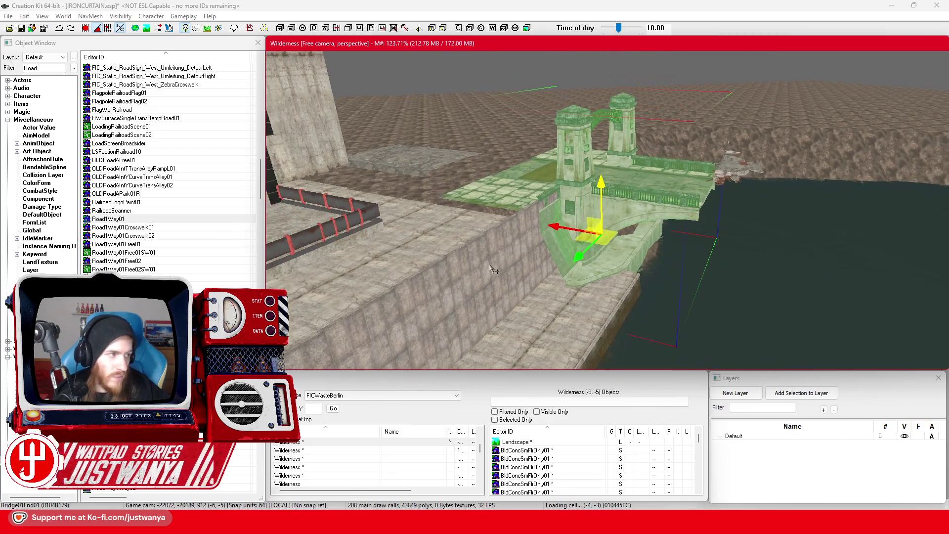
key("shift")
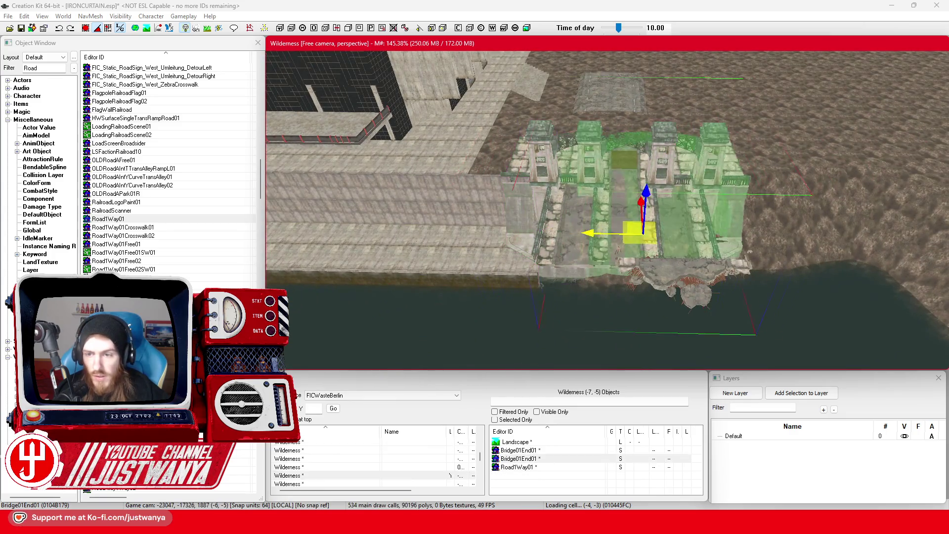
key("shift")
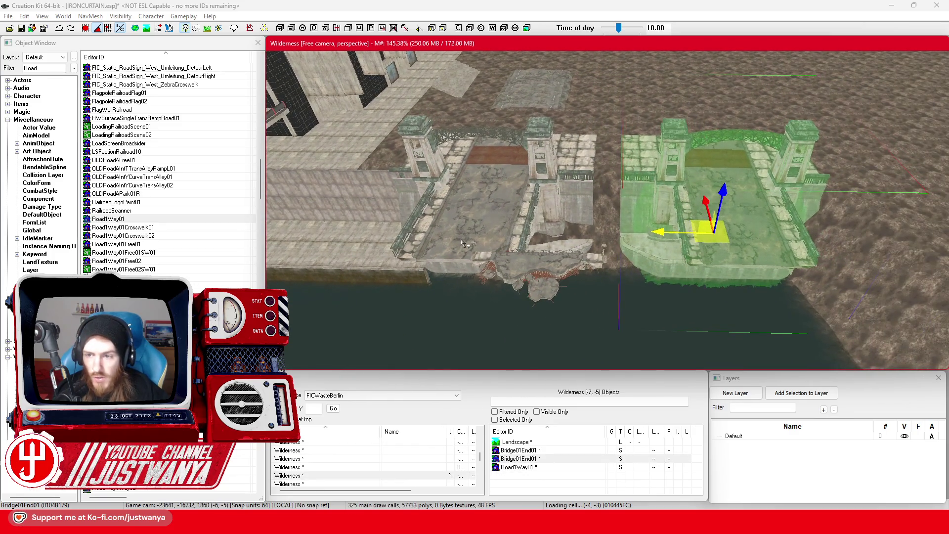
key("ctrl+z")
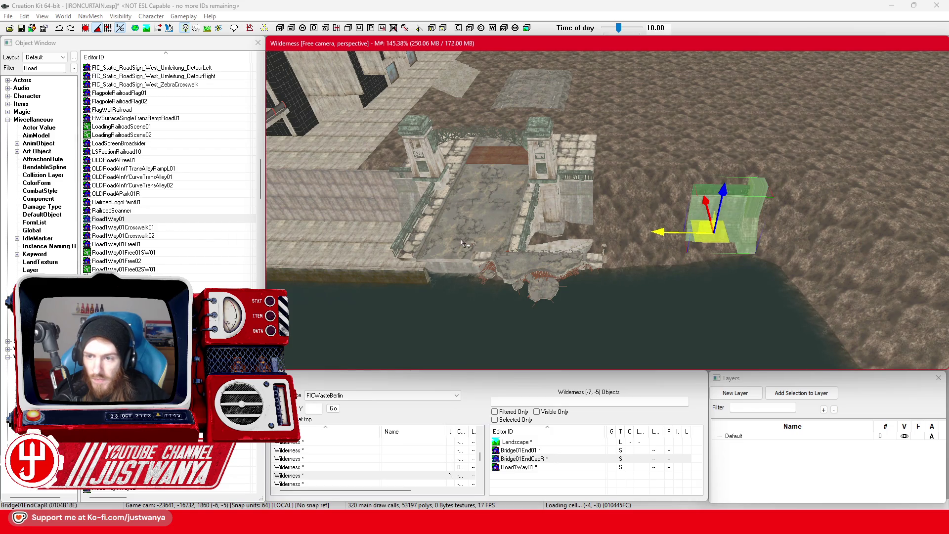
Cycle the selected end cap's base object until it becomes Bridge01TranRWStairsL.
key("f")
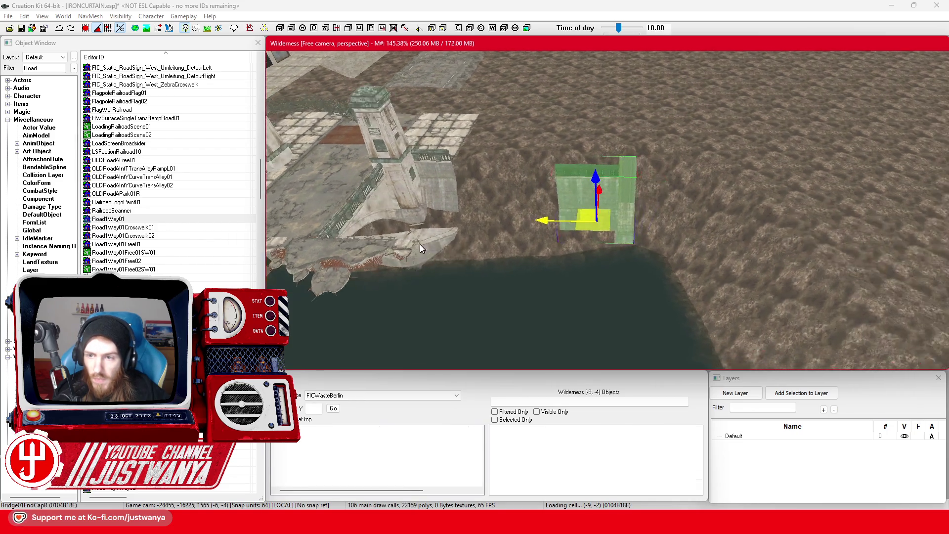
scroll(420, 247, "up", 5)
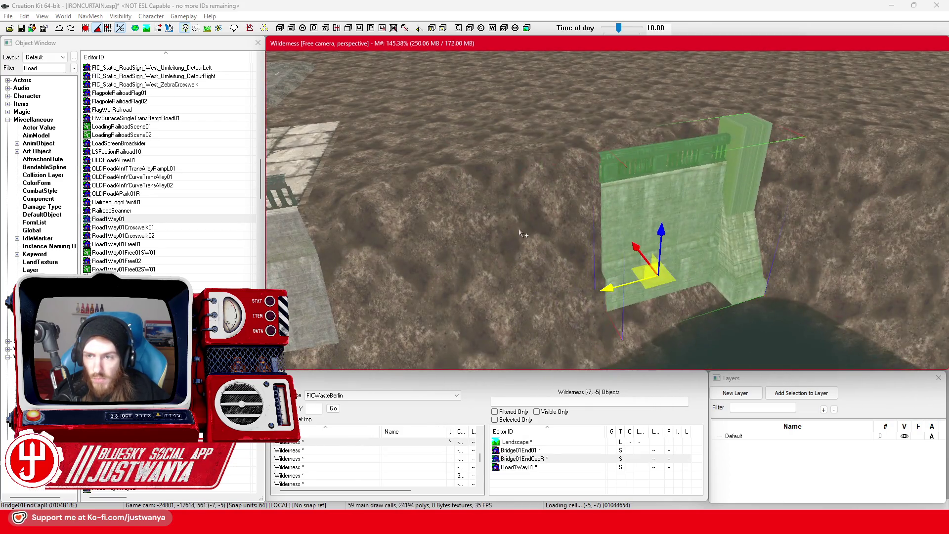
left_click_drag(523, 234, 523, 234)
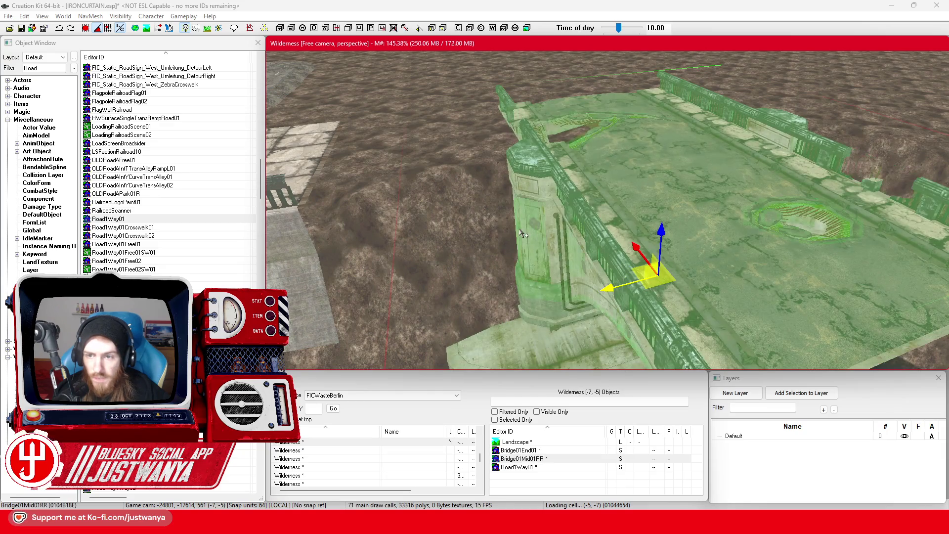
scroll(523, 234, "down", 4)
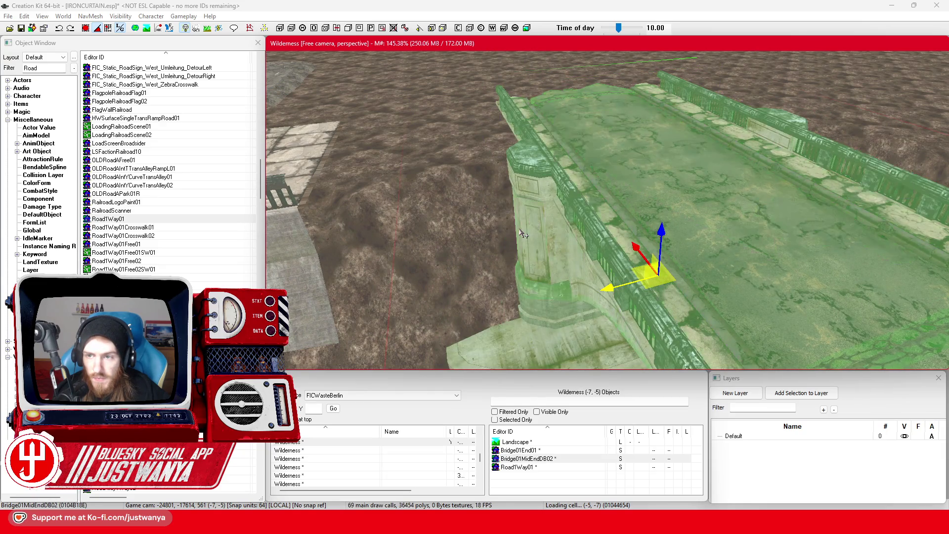
scroll(522, 234, "down", 4)
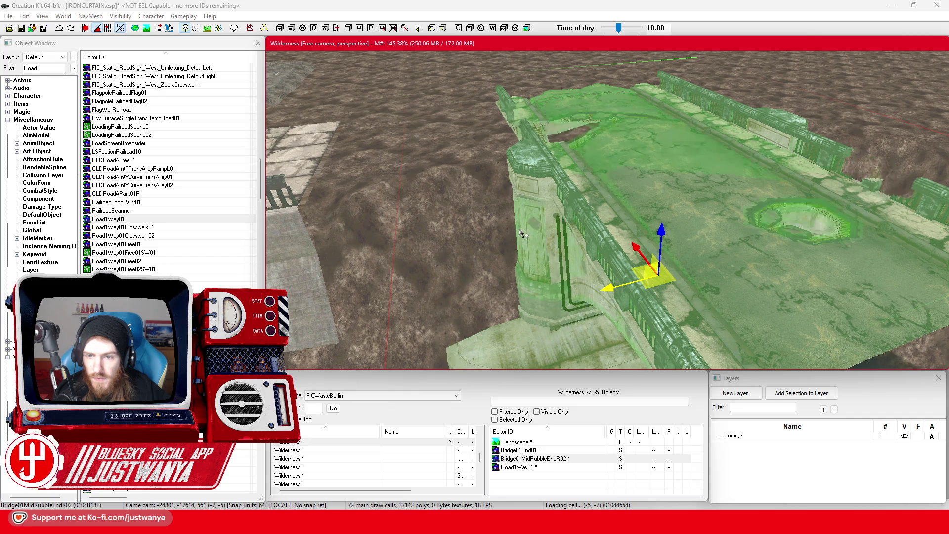
scroll(523, 234, "down", 1)
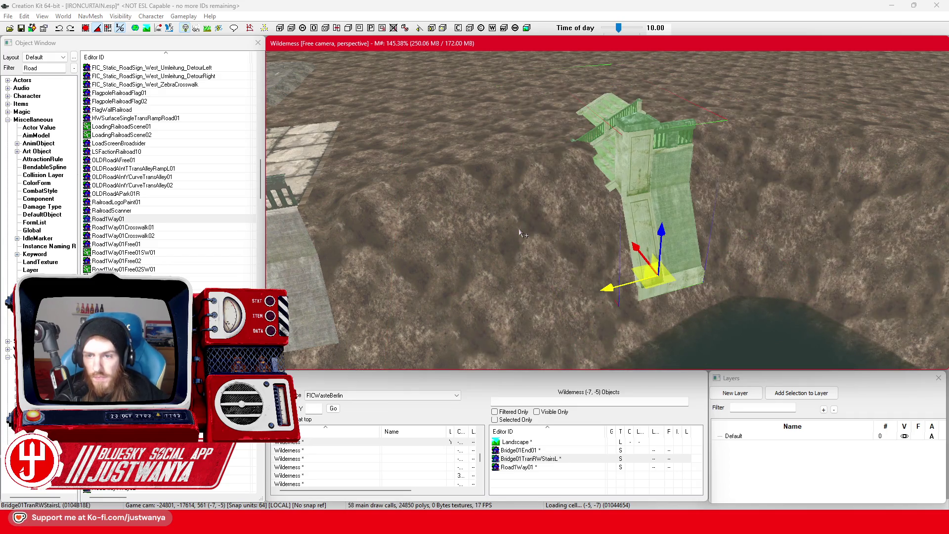
scroll(518, 225, "down", 2)
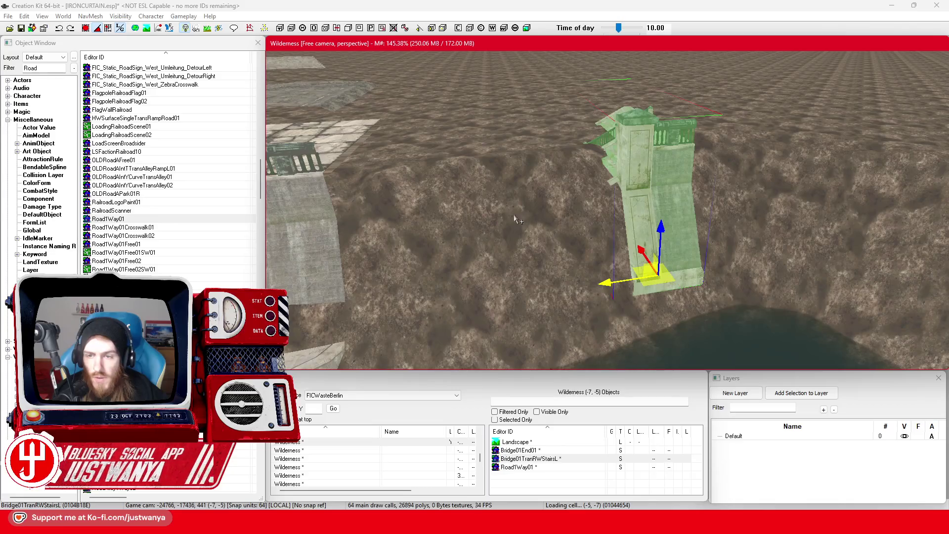
scroll(519, 220, "up", 2)
scroll(521, 218, "down", 2)
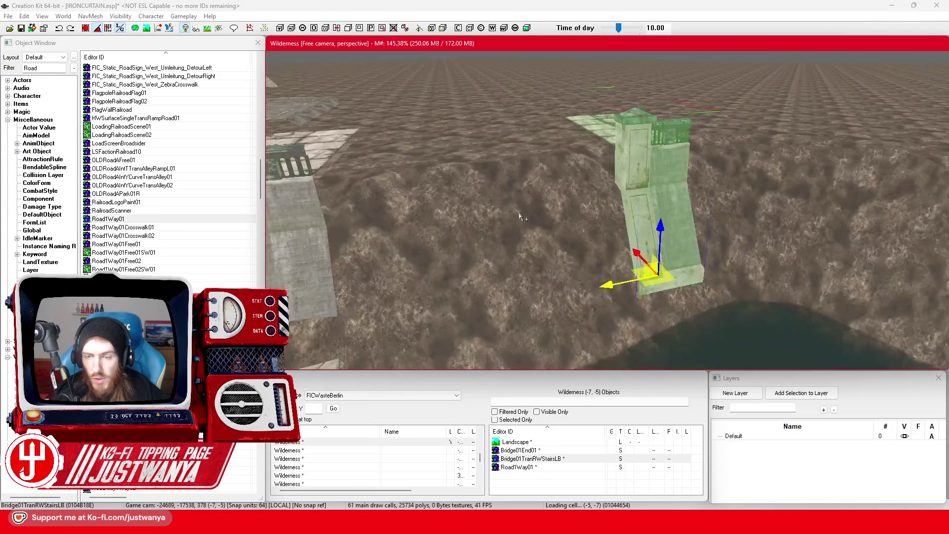
scroll(521, 217, "down", 2)
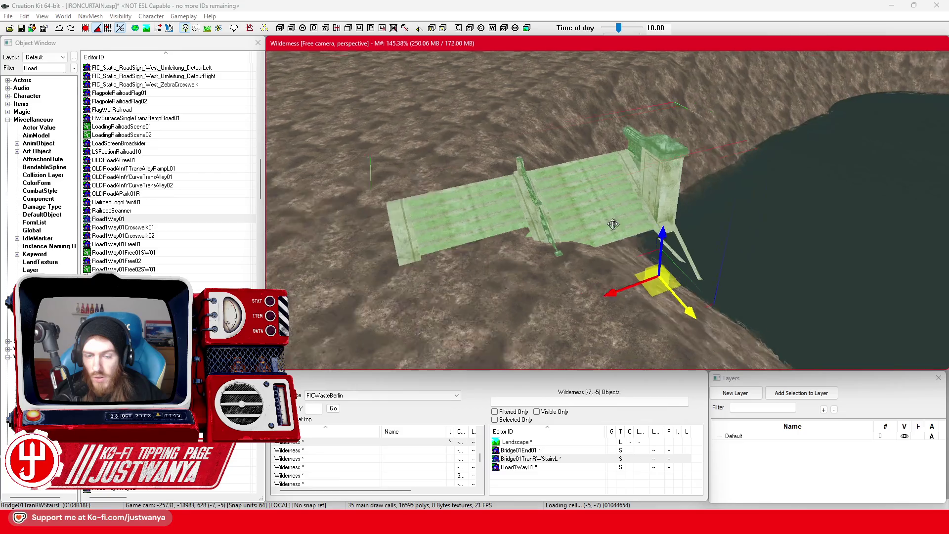
scroll(500, 221, "up", 2)
mouse_move(497, 221)
left_mouse_down()
mouse_move(465, 219)
mouse_move(518, 229)
left_mouse_up()
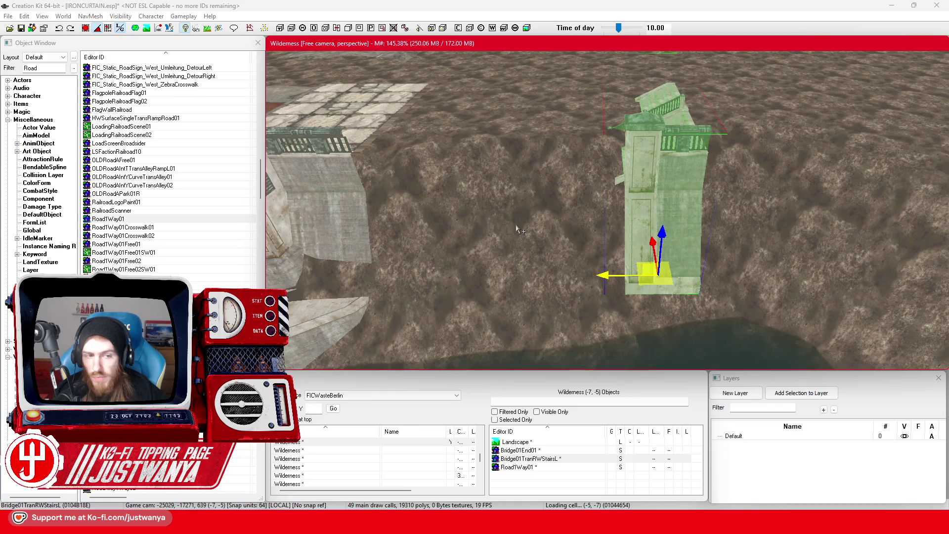
Slide the Bridge01TranRWStairsL stairs along the X axis against the quay wall beside the bridge pillar.
mouse_move(603, 274)
left_mouse_down()
mouse_move(655, 257)
mouse_move(529, 257)
left_mouse_up()
mouse_move(469, 268)
left_mouse_down()
mouse_move(496, 187)
mouse_move(487, 194)
left_mouse_up()
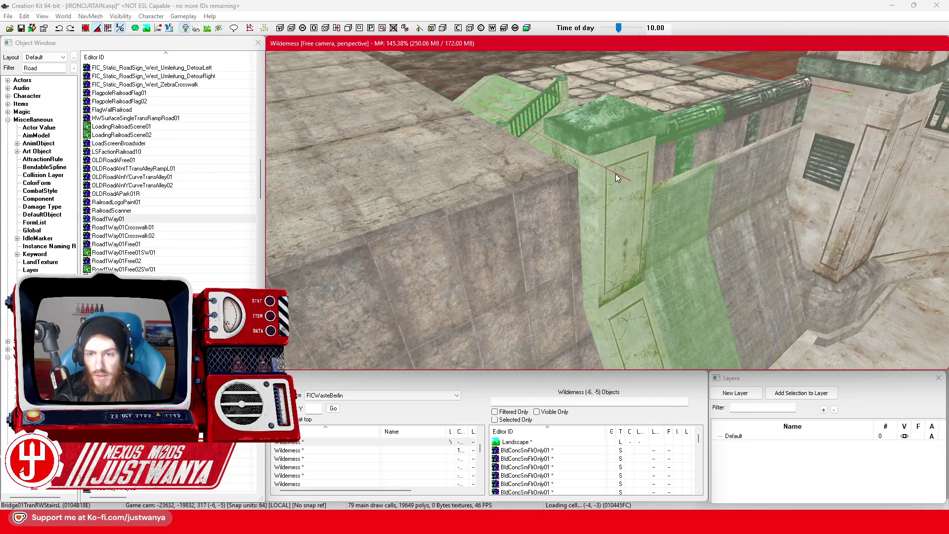
mouse_move(617, 177)
left_mouse_down()
mouse_move(625, 272)
mouse_move(593, 229)
left_mouse_up()
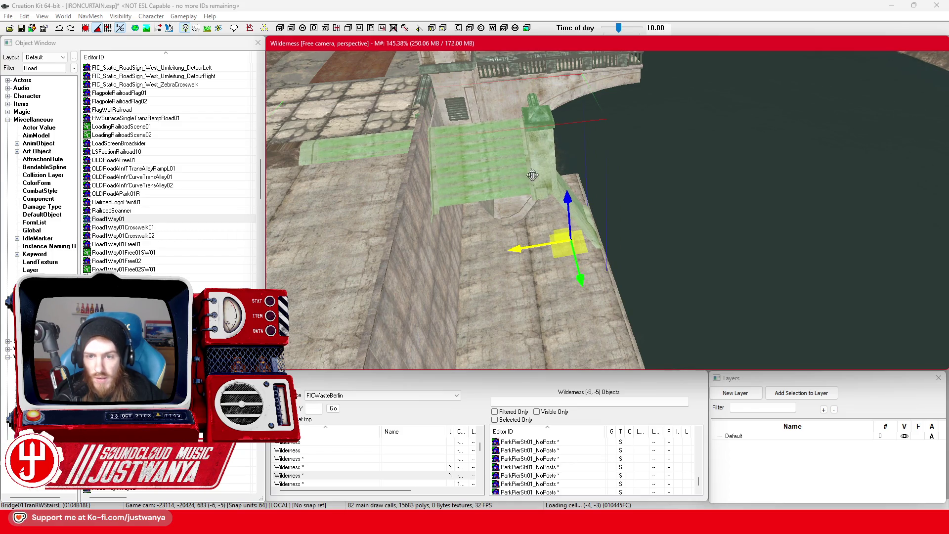
mouse_move(533, 175)
left_mouse_down()
mouse_move(483, 186)
mouse_move(548, 252)
mouse_move(470, 271)
mouse_move(524, 267)
mouse_move(465, 256)
left_mouse_up()
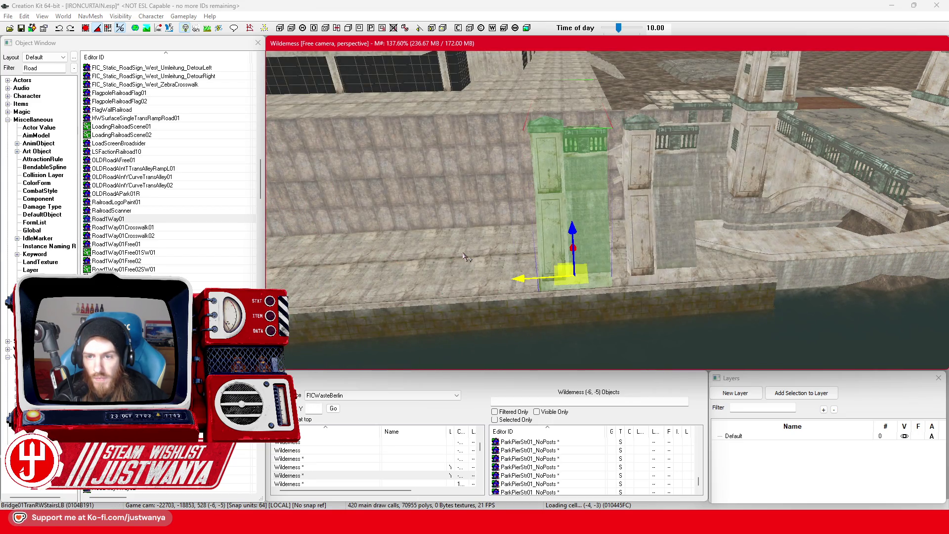
left_click_drag(483, 258, 504, 267)
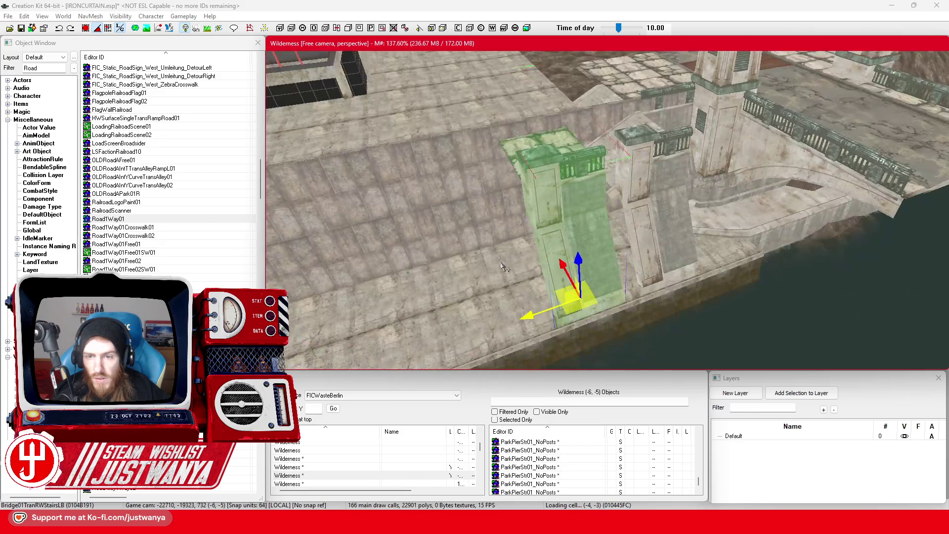
mouse_move(529, 315)
left_mouse_down()
mouse_move(661, 232)
mouse_move(661, 282)
mouse_move(611, 244)
left_mouse_up()
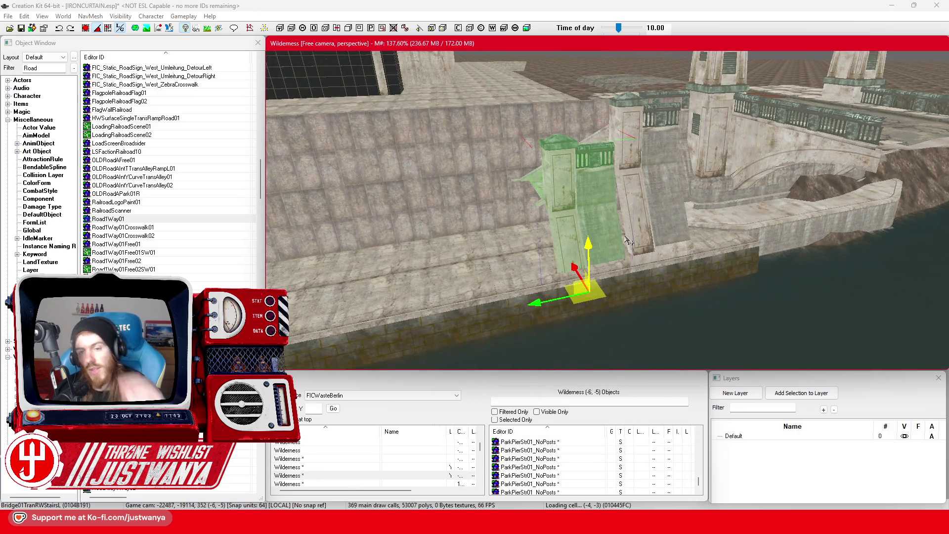
left_click_drag(572, 240, 612, 256)
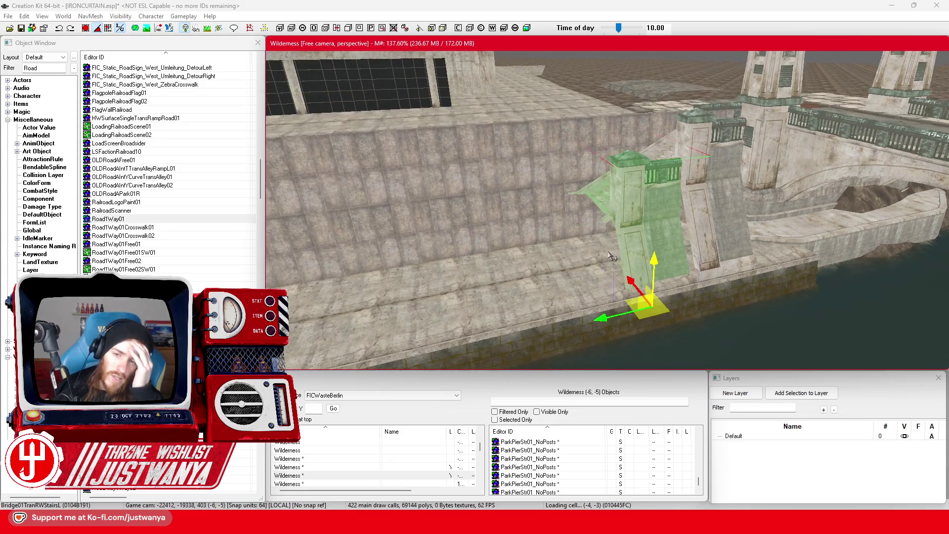
Save IRONCURTAIN.esp, then orbit the view around the bridge toward the water.
left_click(22, 29)
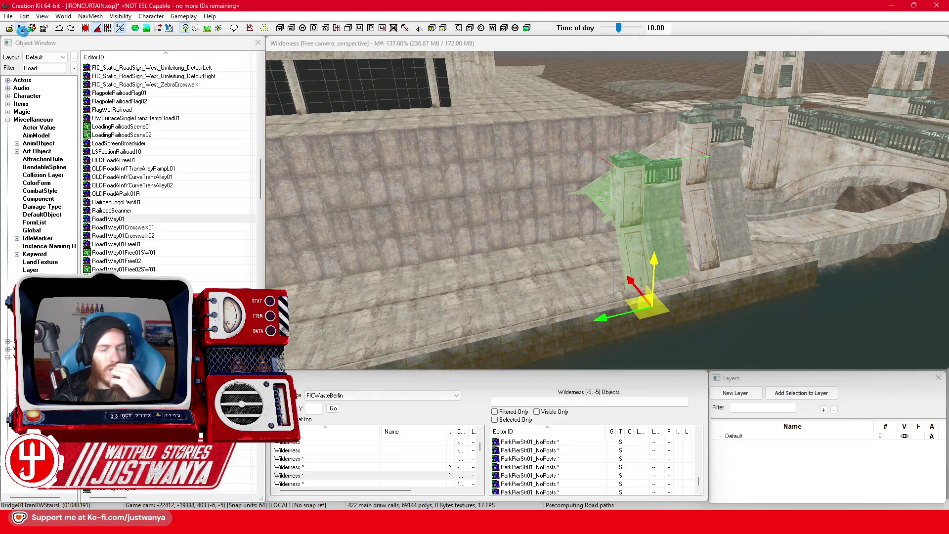
left_click(659, 208)
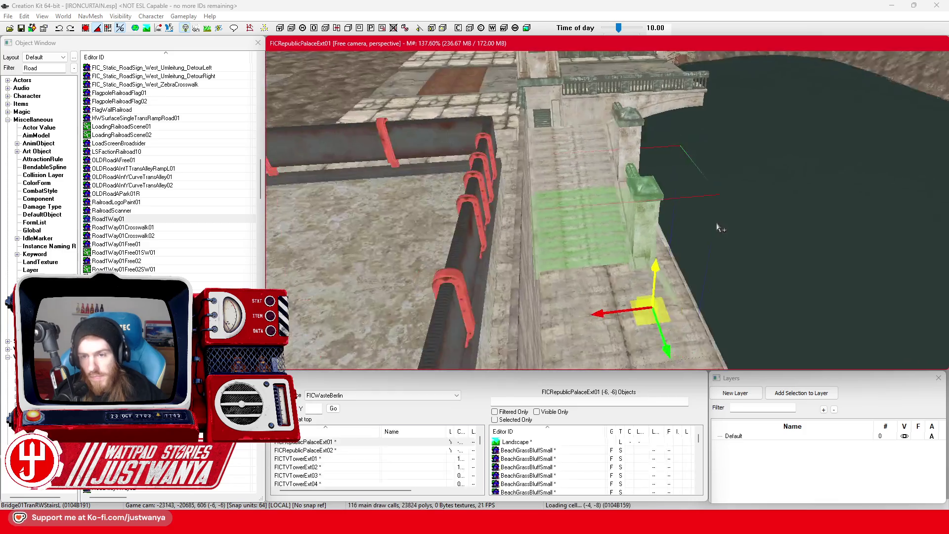
scroll(649, 220, "down", 3)
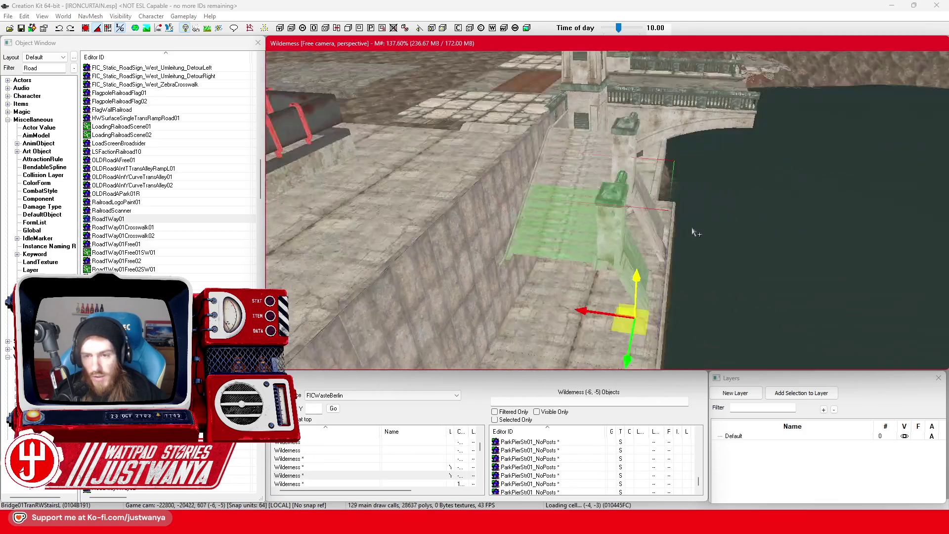
scroll(662, 232, "up", 2)
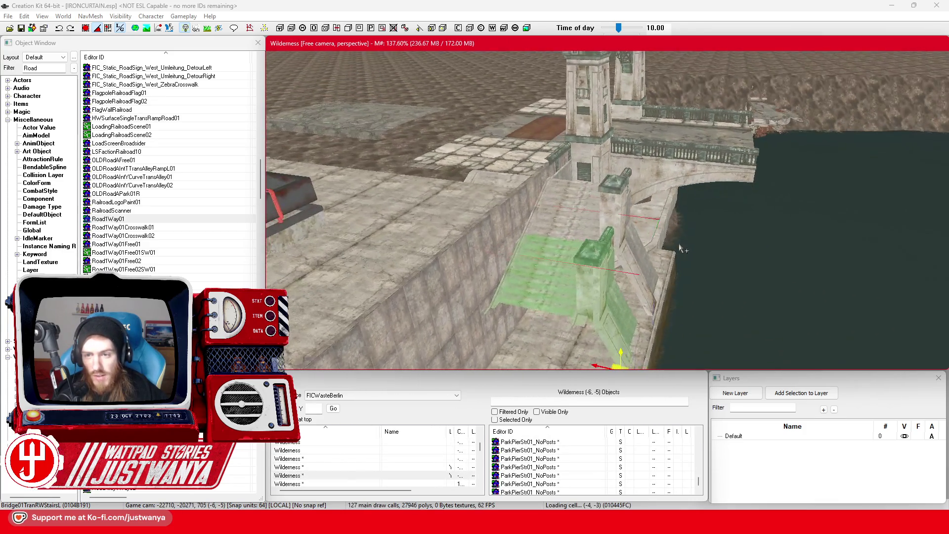
key("shift")
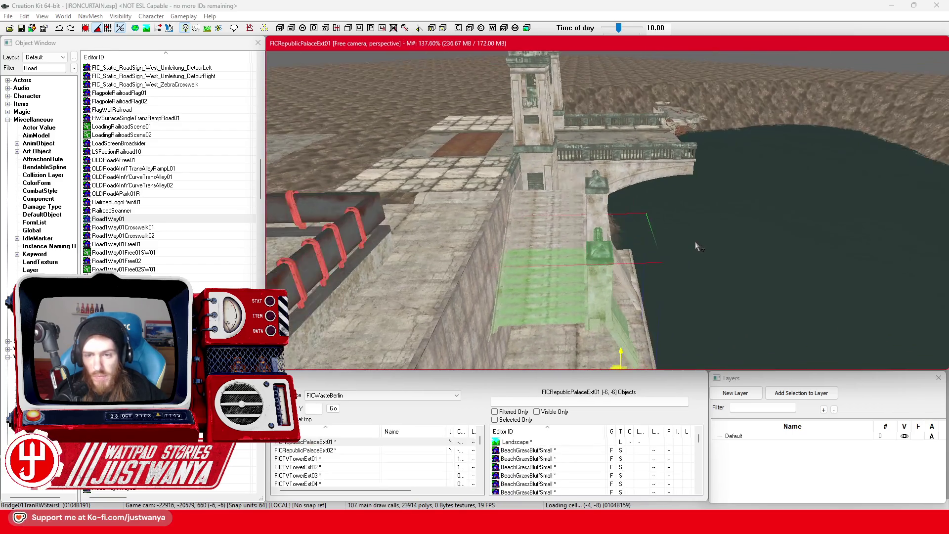
key("shift")
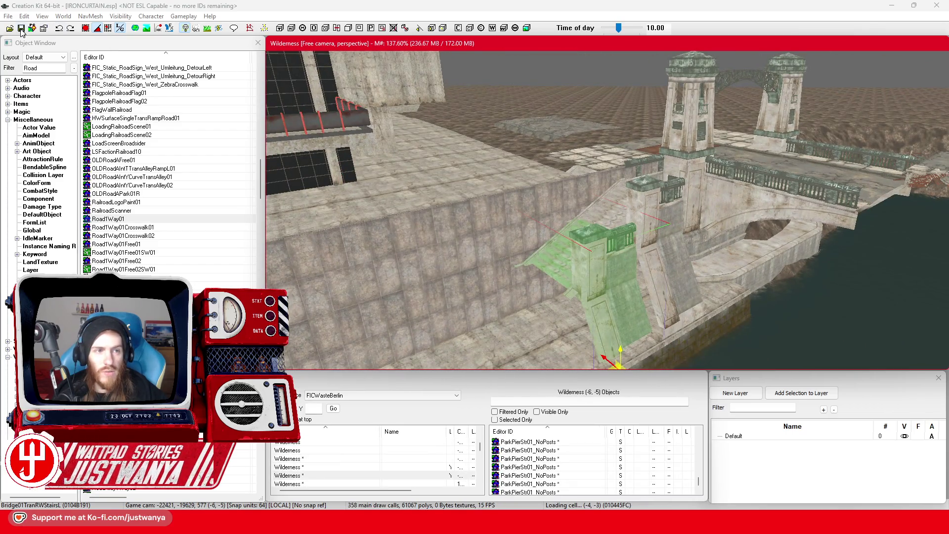
Save again until 'Saving...Done!' and pick Commonwealth as the Cell View worldspace.
left_click(21, 28)
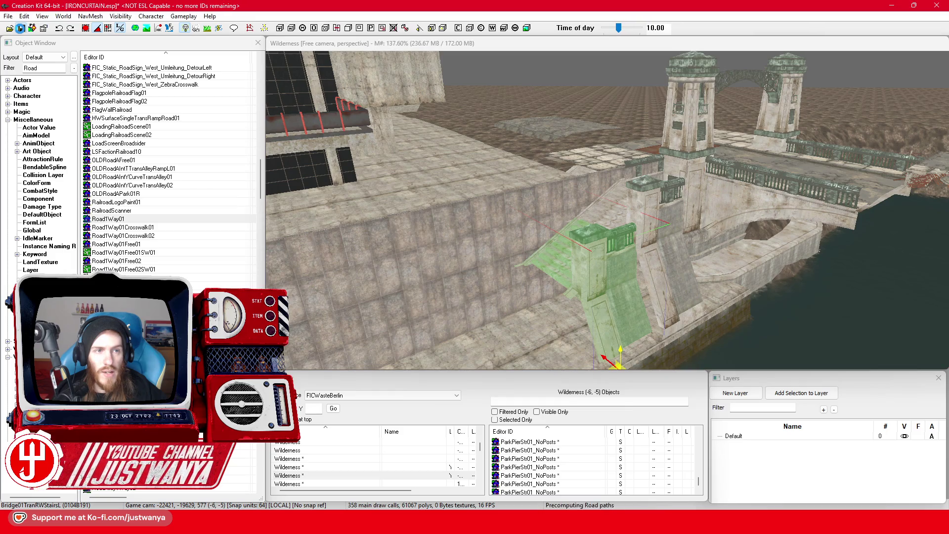
left_click(364, 396)
left_click(343, 418)
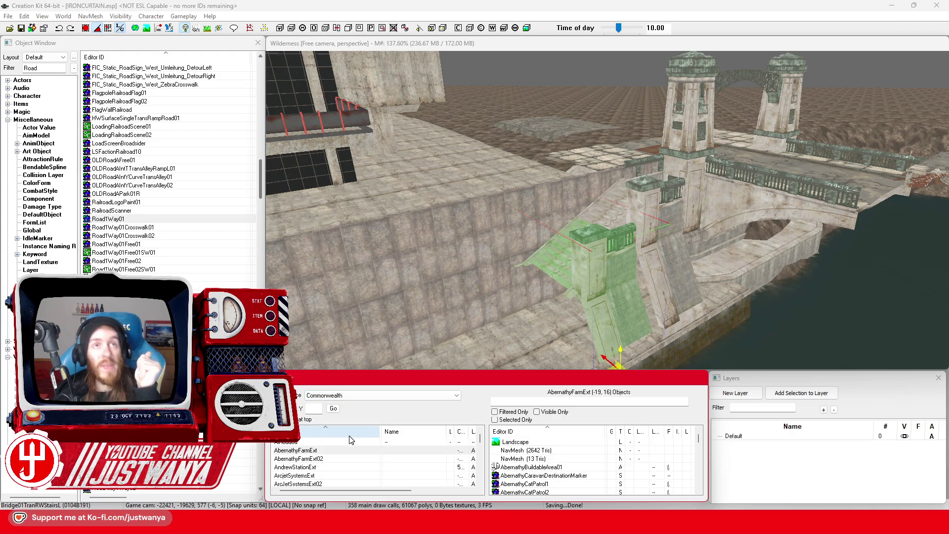
Load the WaldenPondExt cell and angle the view down over the pond and house.
left_click(324, 459)
key("w")
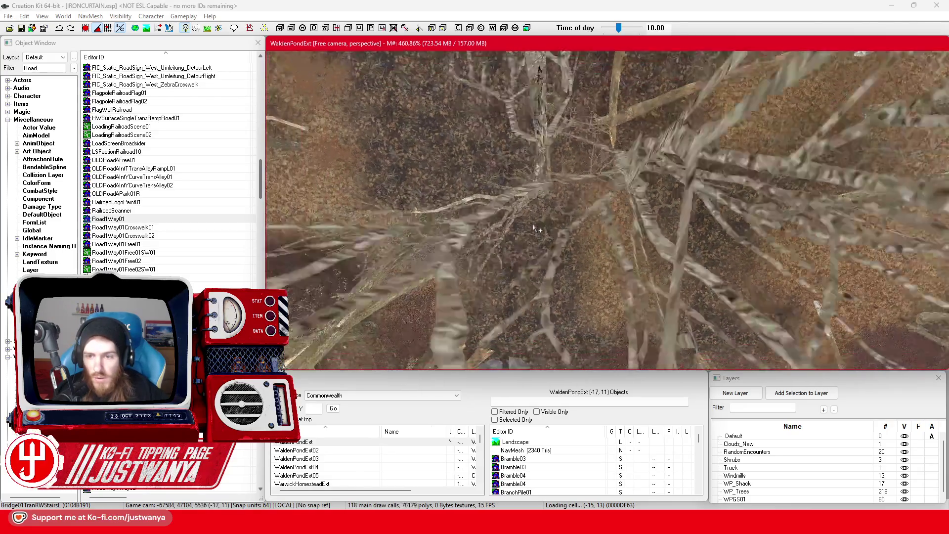
scroll(535, 229, "down", 10)
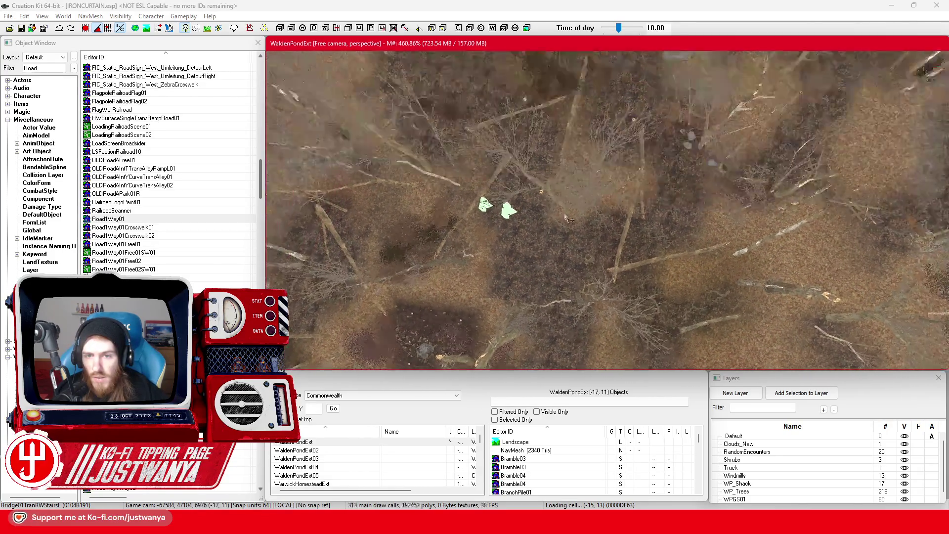
mouse_move(567, 218)
left_mouse_down()
mouse_move(467, 182)
mouse_move(434, 189)
left_mouse_up()
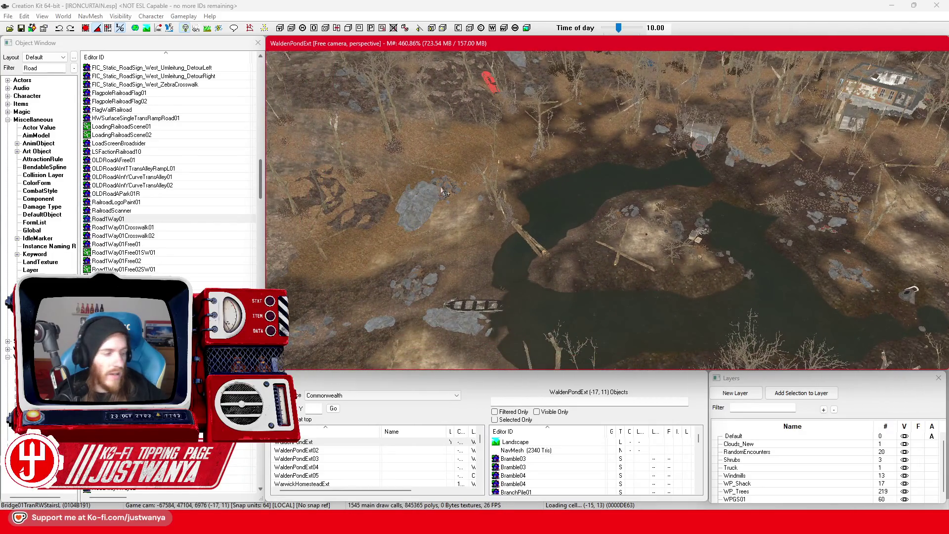
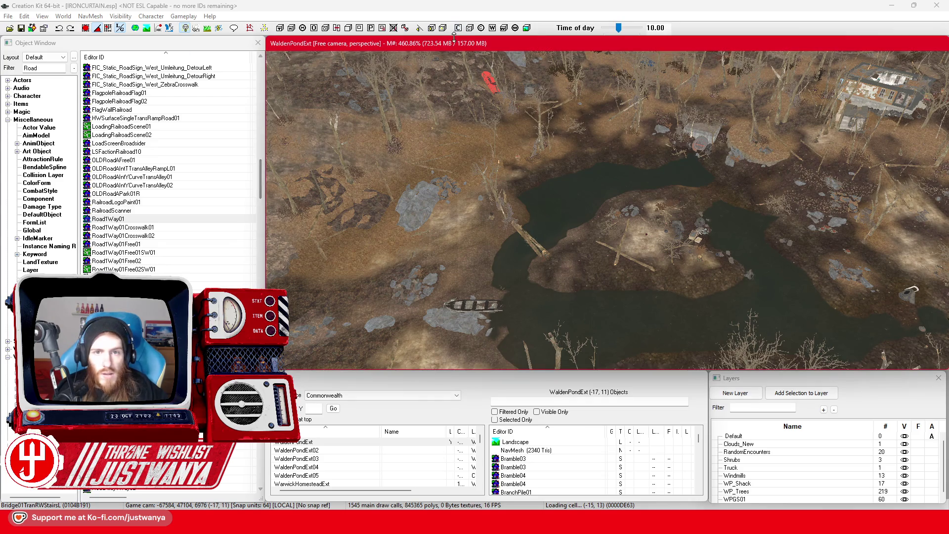
Tilt the camera low over Walden Pond and list the objects in cell WaldenPondExt03.
mouse_move(634, 197)
left_mouse_down()
mouse_move(498, 205)
mouse_move(370, 191)
mouse_move(340, 213)
mouse_move(302, 211)
left_mouse_up()
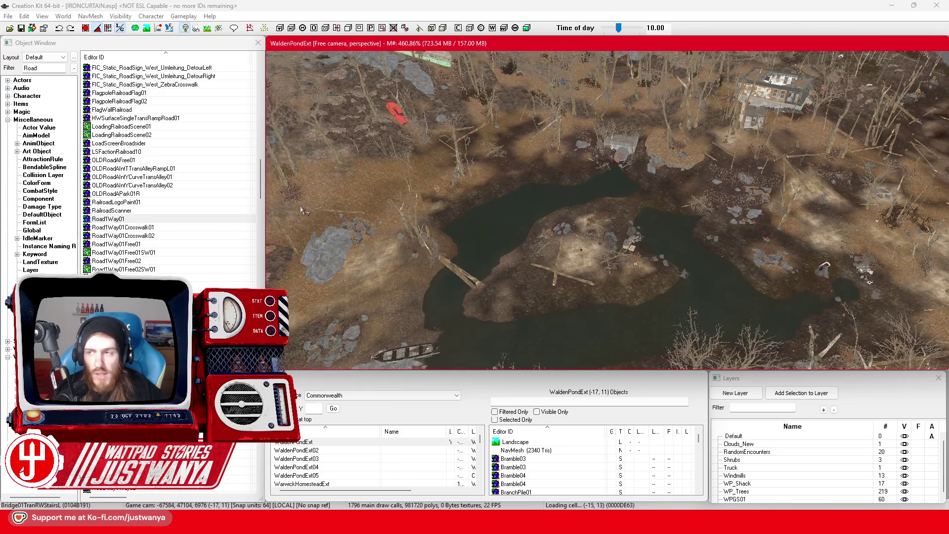
left_click(331, 461)
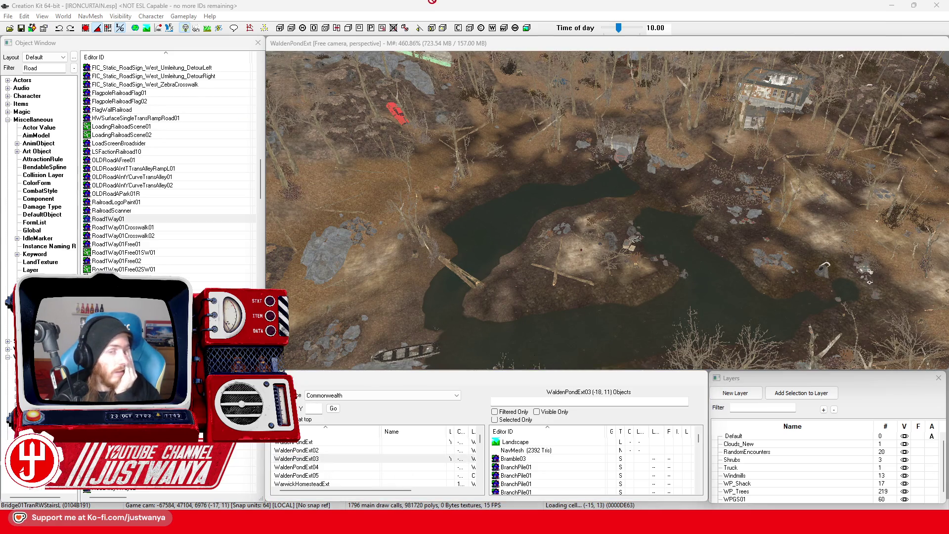
Search 'fallout 4 interactive map' and open the fallout4map.com interactive Commonwealth map.
type("fallout 4")
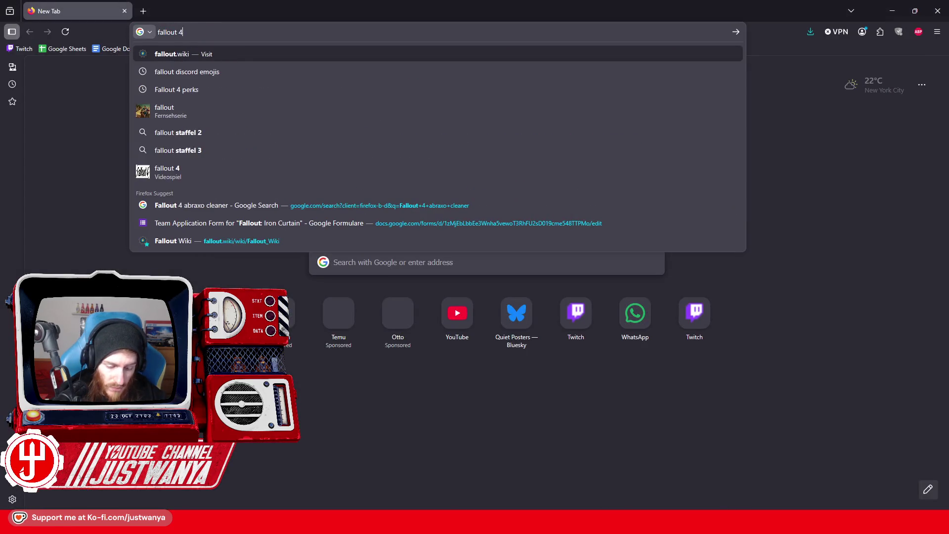
type(" interacti")
key("Down")
key("Return")
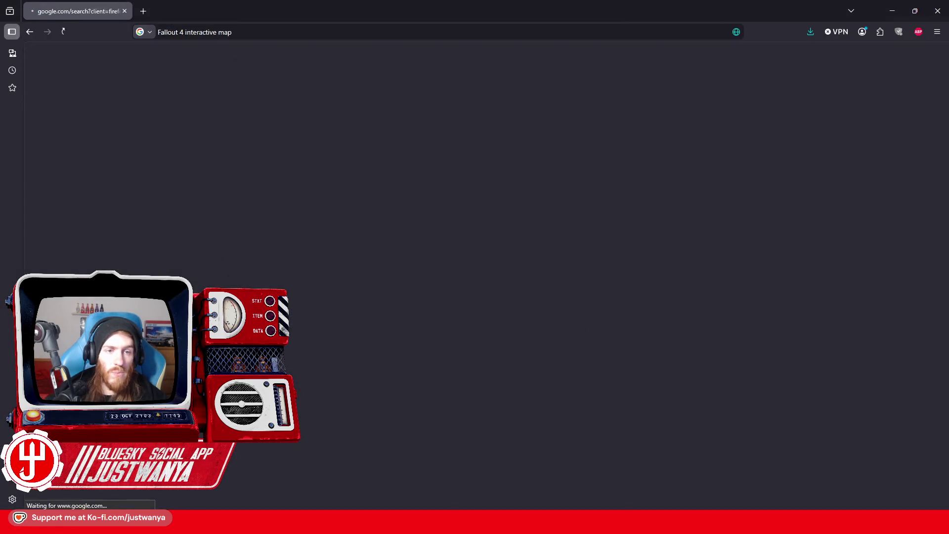
left_click(262, 158)
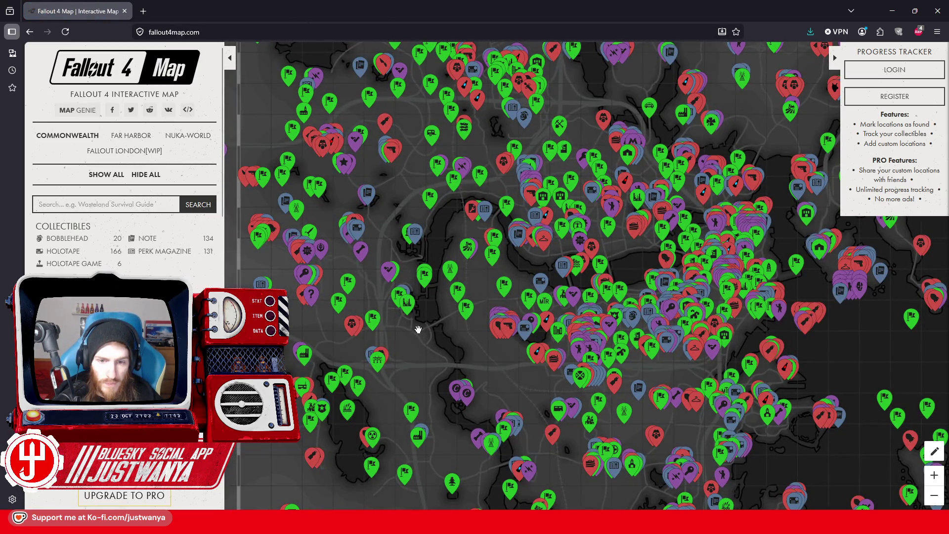
scroll(418, 330, "up", 2)
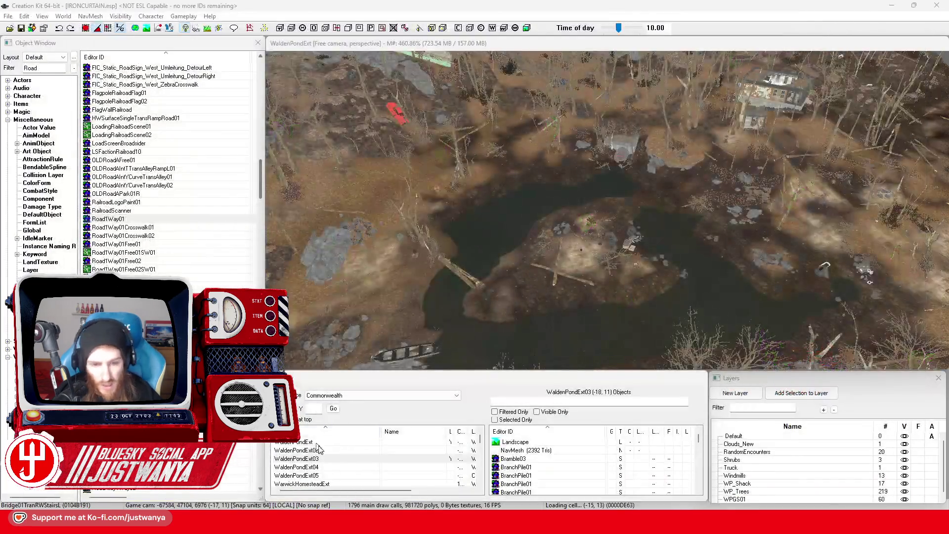
Filter the cell list for 'forest' and load the ForestGroveMarshExt cell.
left_click(326, 453)
type("f")
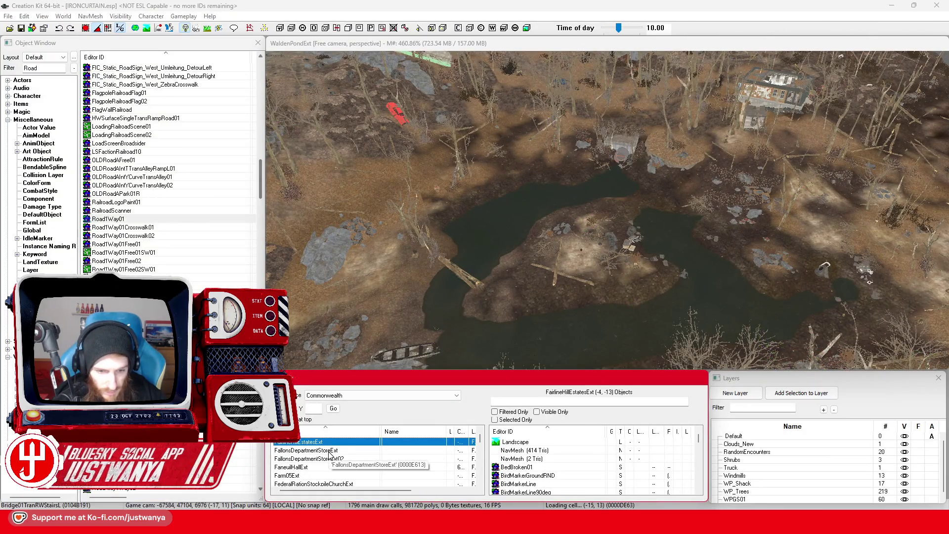
type("orest")
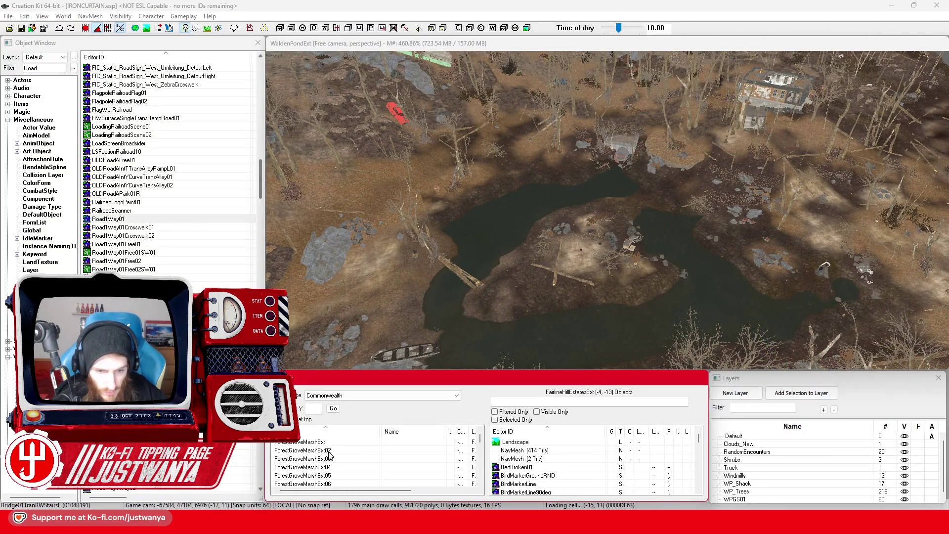
double_click(338, 442)
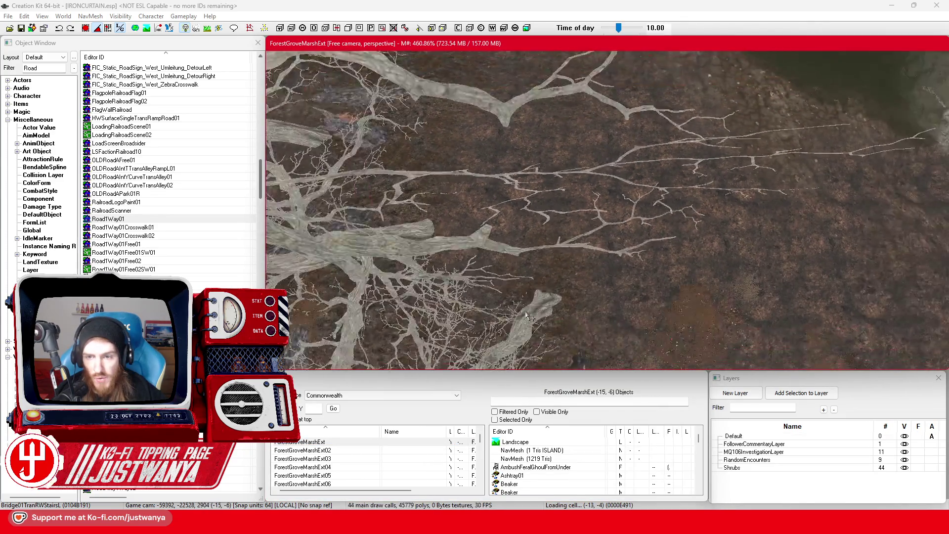
scroll(545, 295, "down", 10)
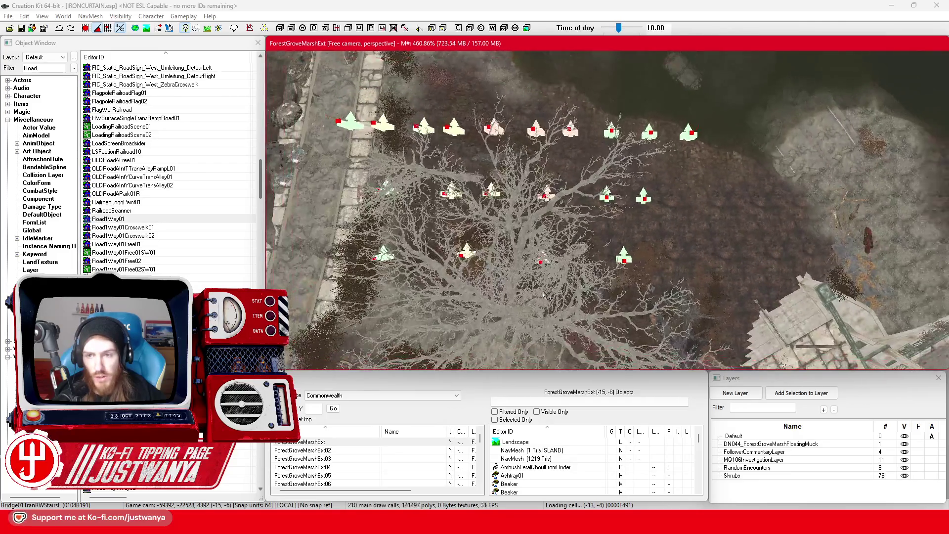
Survey the marsh, dam and bridge, inspecting Bridge01TranRWStairsR and the Prewar_NewsStand.
left_click_drag(545, 296, 654, 261)
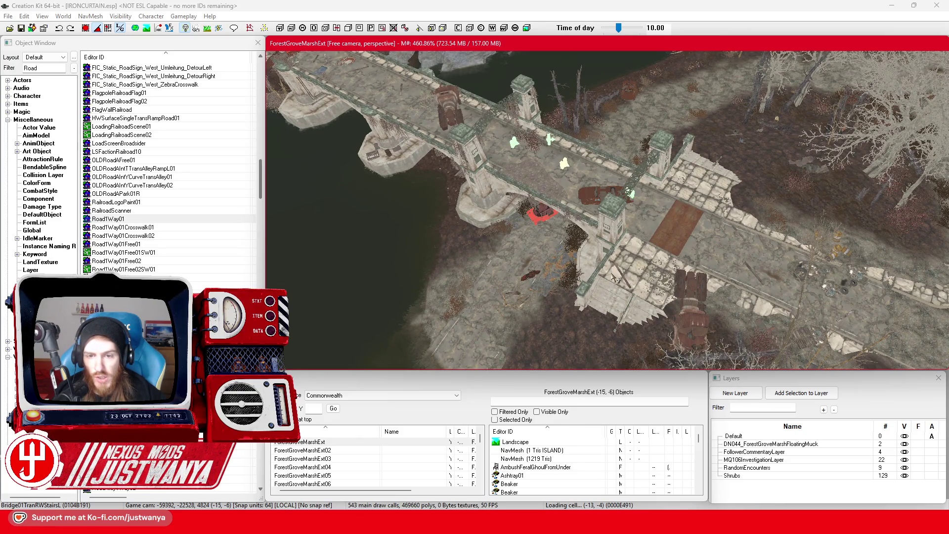
mouse_move(616, 279)
left_mouse_down()
mouse_move(528, 264)
mouse_move(564, 267)
mouse_move(609, 271)
mouse_move(510, 271)
left_mouse_up()
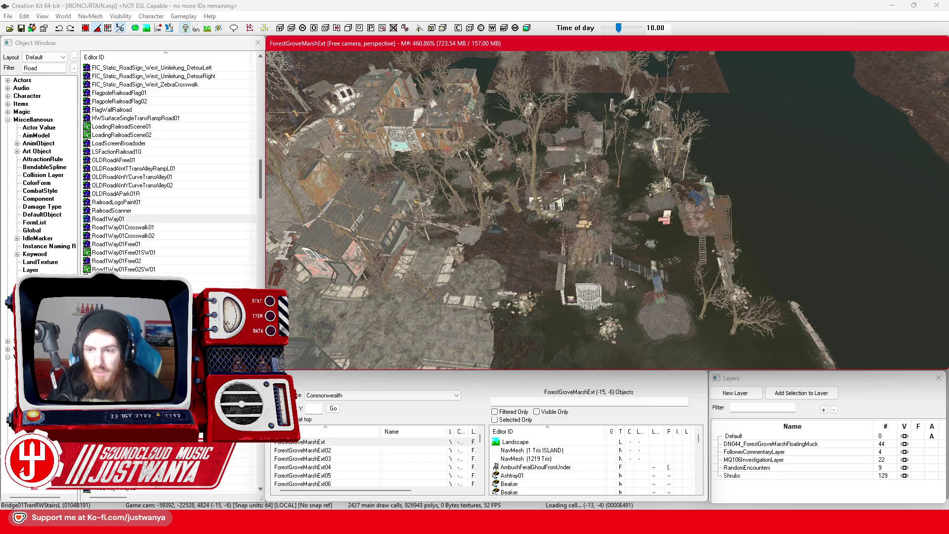
scroll(597, 279, "up", 5)
scroll(598, 278, "up", 3)
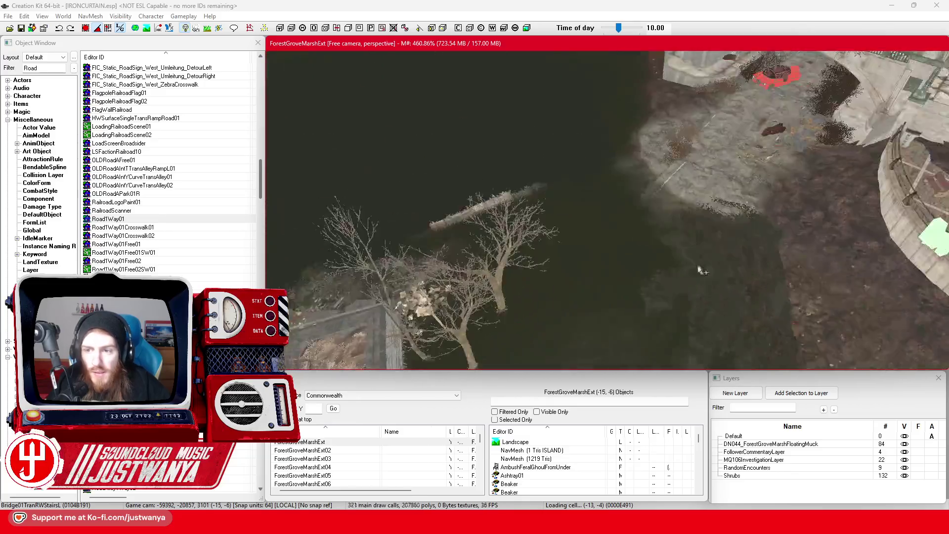
left_click_drag(699, 269, 771, 263)
left_click_drag(533, 258, 625, 118)
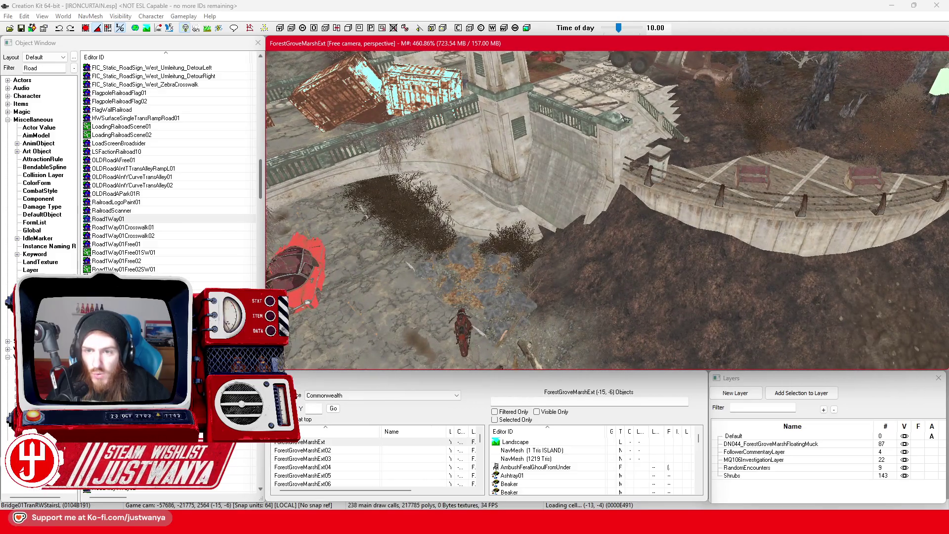
left_click(663, 157)
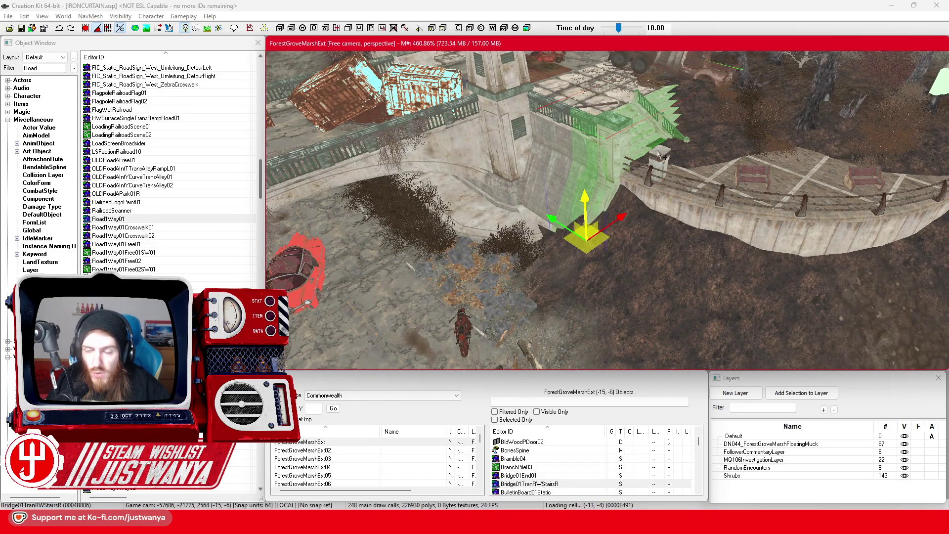
left_click(663, 160)
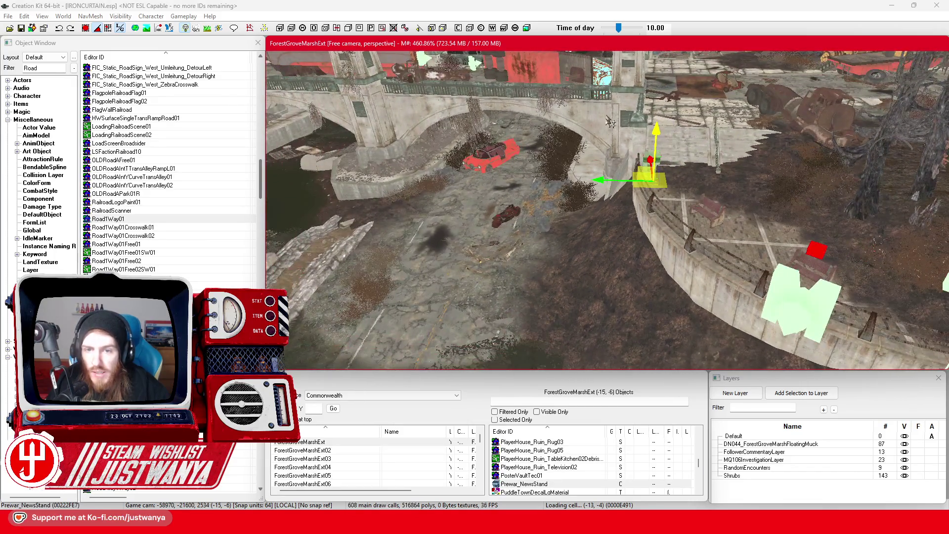
scroll(611, 123, "down", 5)
scroll(611, 201, "down", 2)
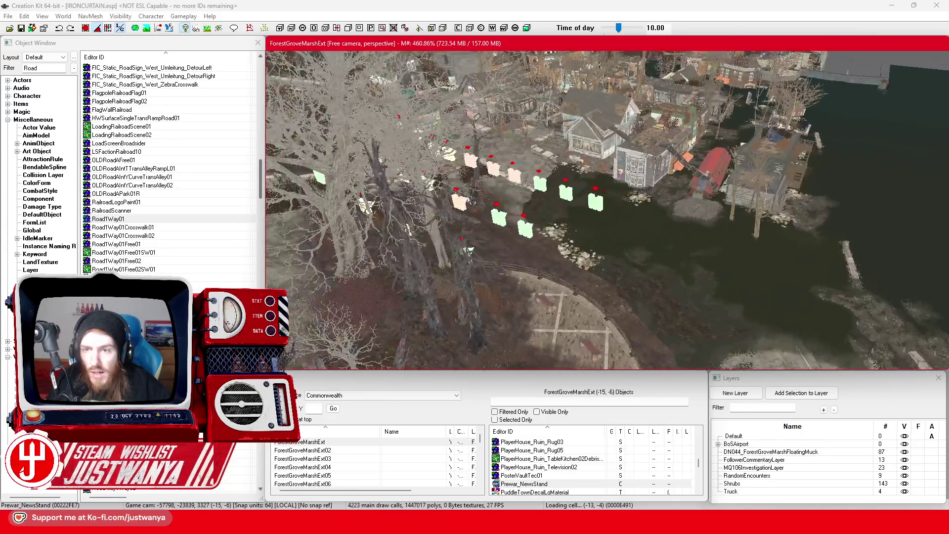
scroll(520, 218, "down", 5)
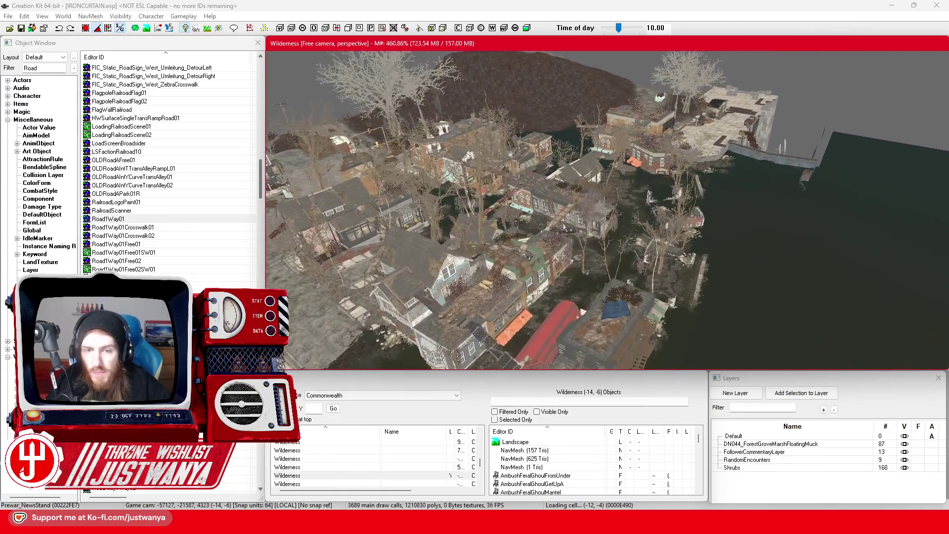
Inspect the dam top, selecting the stairs block, IndBldShellOutRib_Mid01 pillar and DamLockWall01L.
scroll(570, 230, "up", 4)
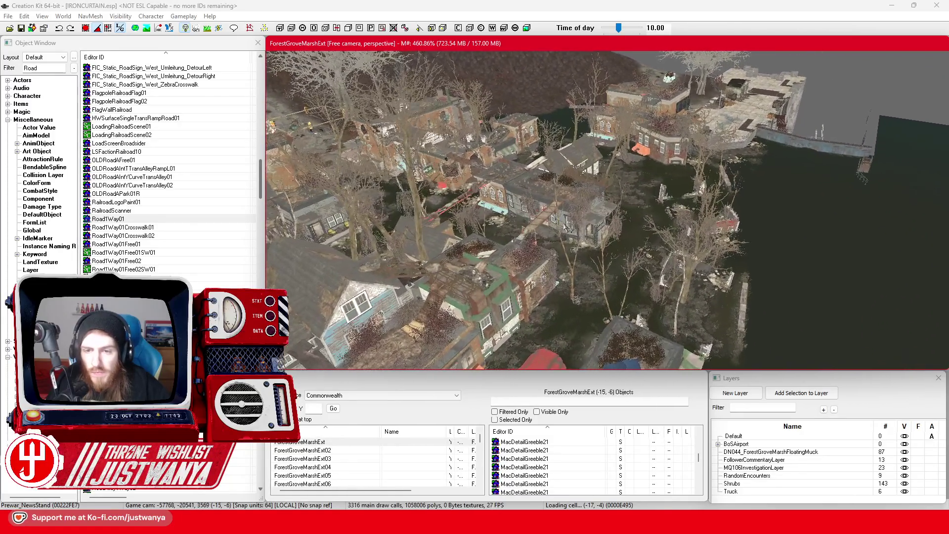
scroll(569, 230, "up", 5)
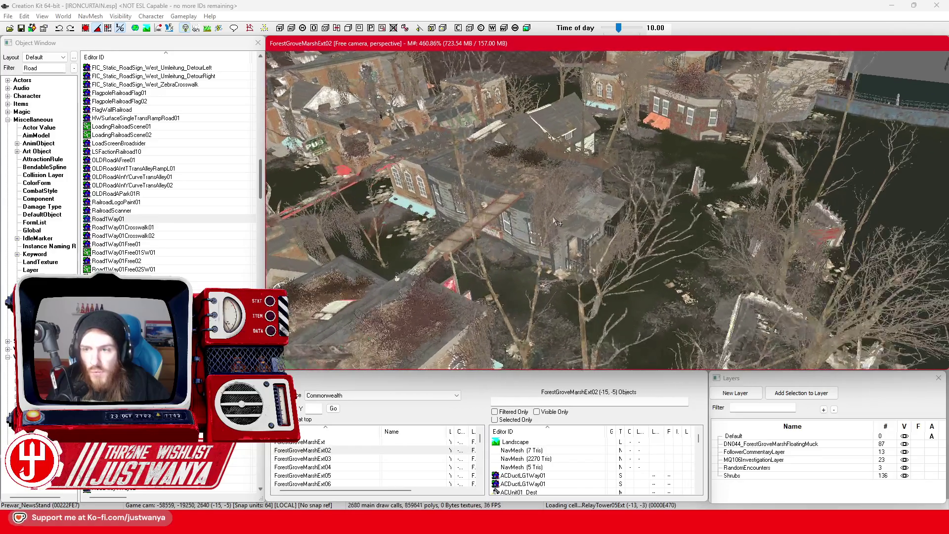
left_click_drag(558, 223, 482, 255)
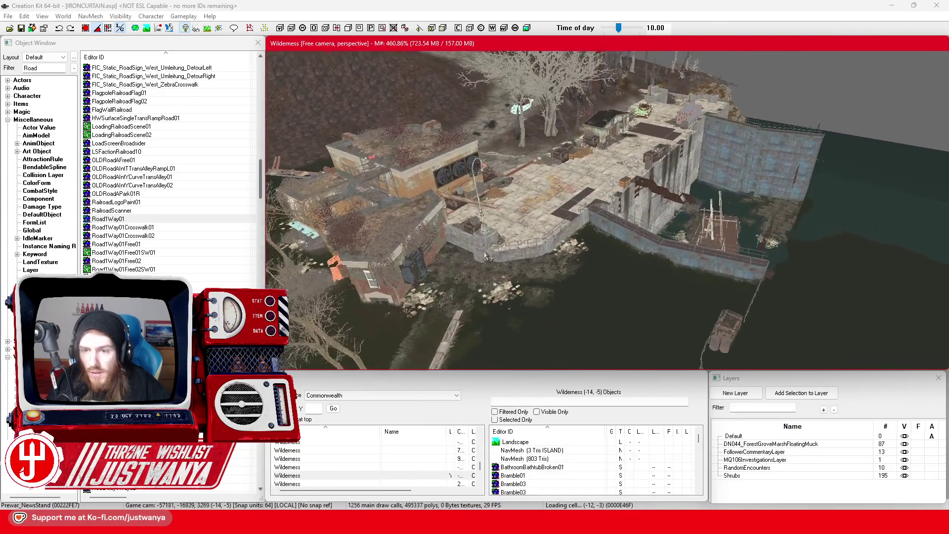
scroll(488, 256, "up", 5)
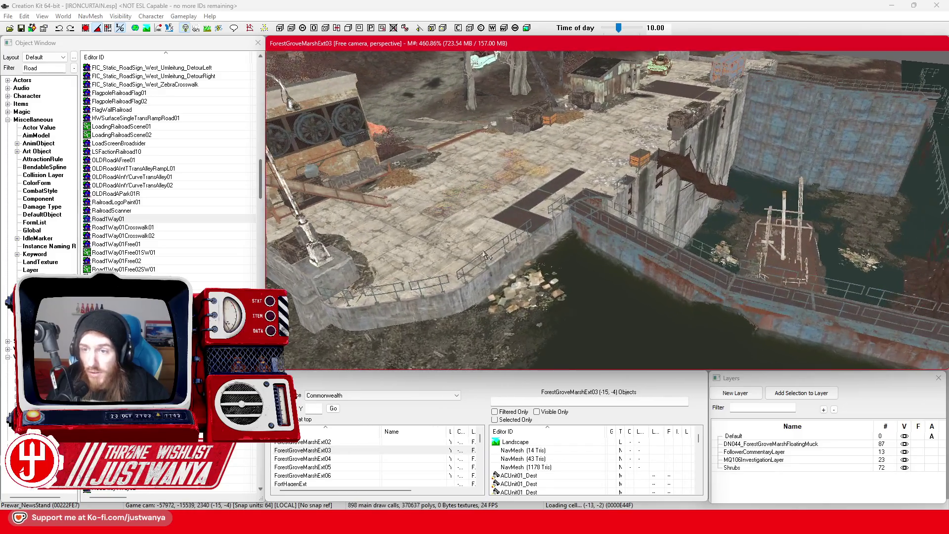
scroll(487, 256, "down", 5)
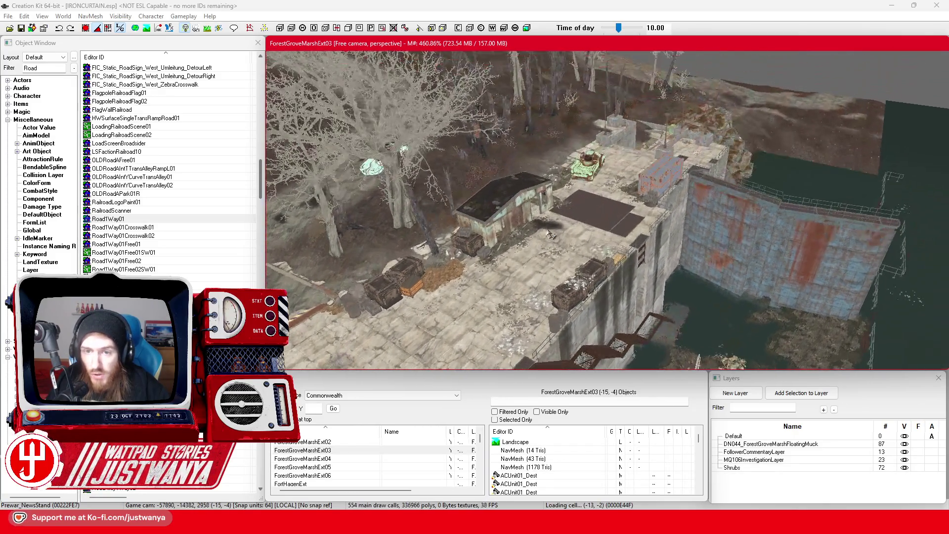
scroll(552, 236, "up", 5)
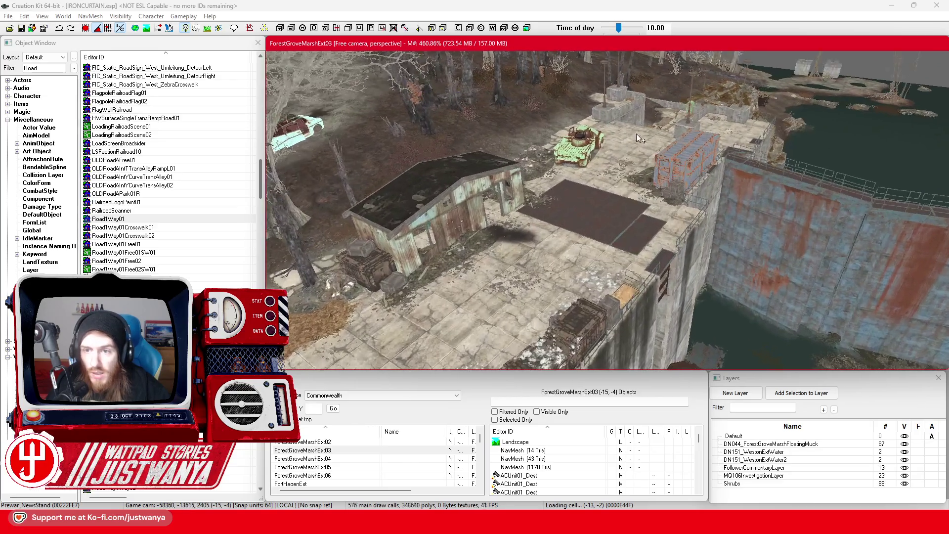
scroll(636, 134, "down", 3)
scroll(593, 222, "up", 2)
left_click(573, 218)
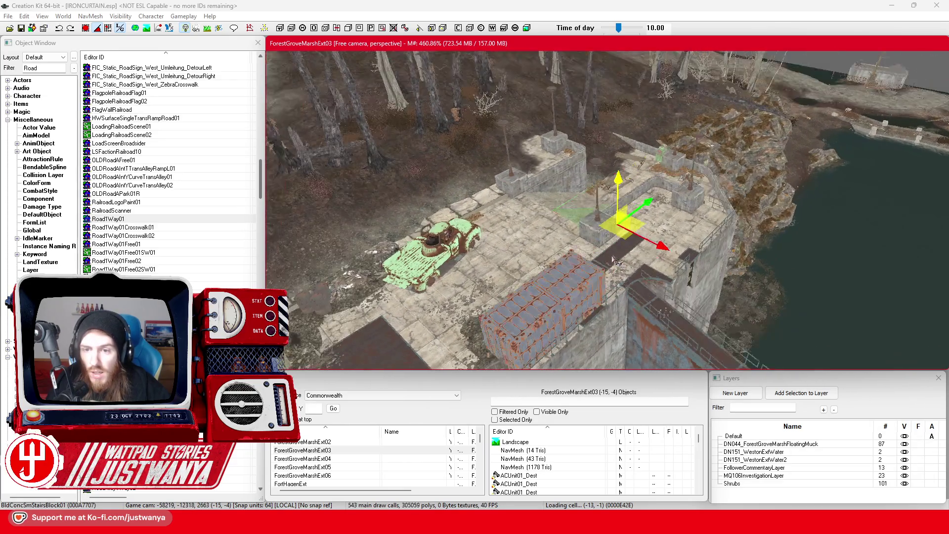
mouse_move(616, 262)
left_mouse_down()
mouse_move(526, 259)
mouse_move(489, 245)
mouse_move(576, 255)
left_mouse_up()
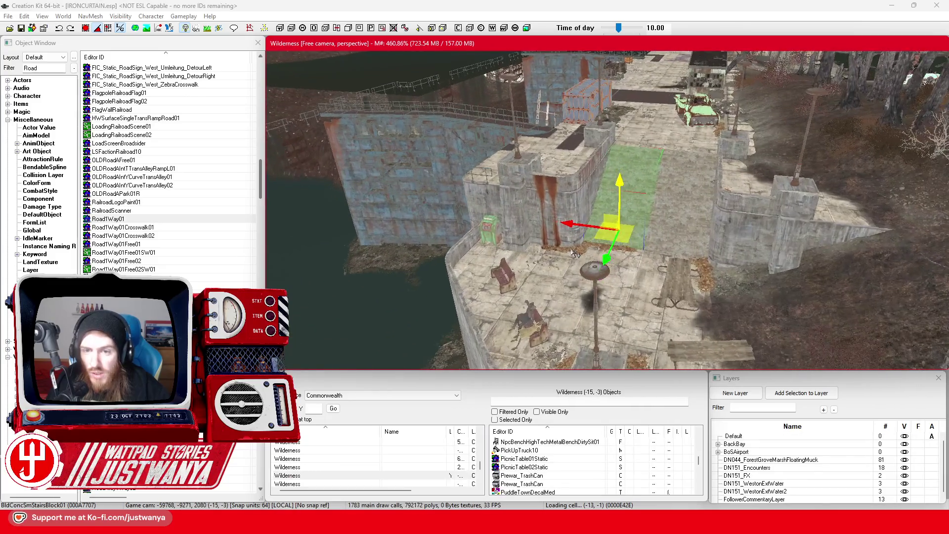
scroll(577, 255, "up", 5)
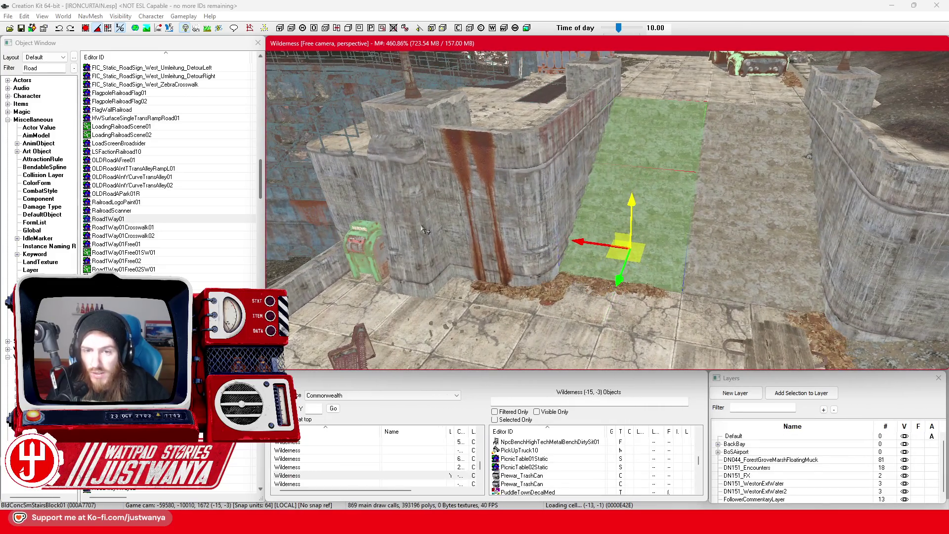
left_click(421, 225)
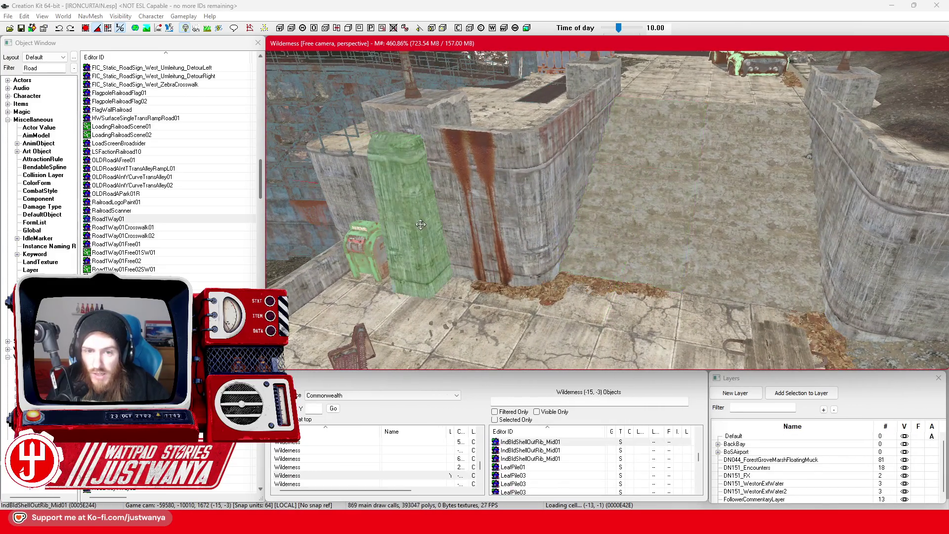
left_click(536, 208)
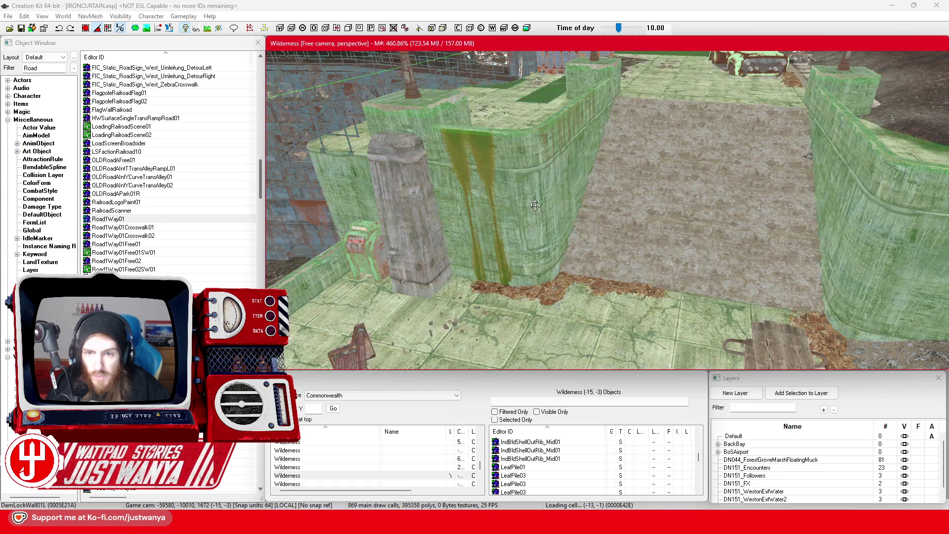
View DamLockWall01L's reference properties and close them unchanged.
scroll(536, 205, "down", 5)
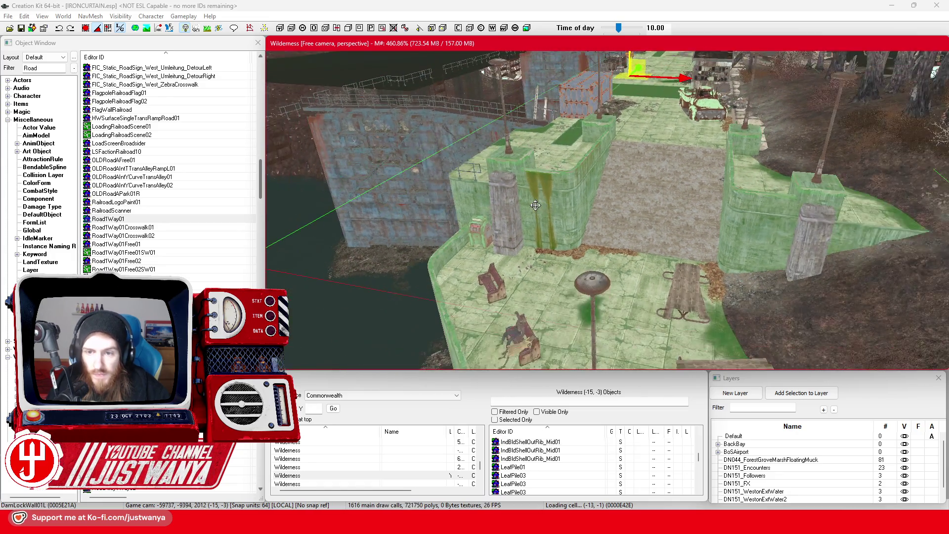
scroll(536, 205, "up", 6)
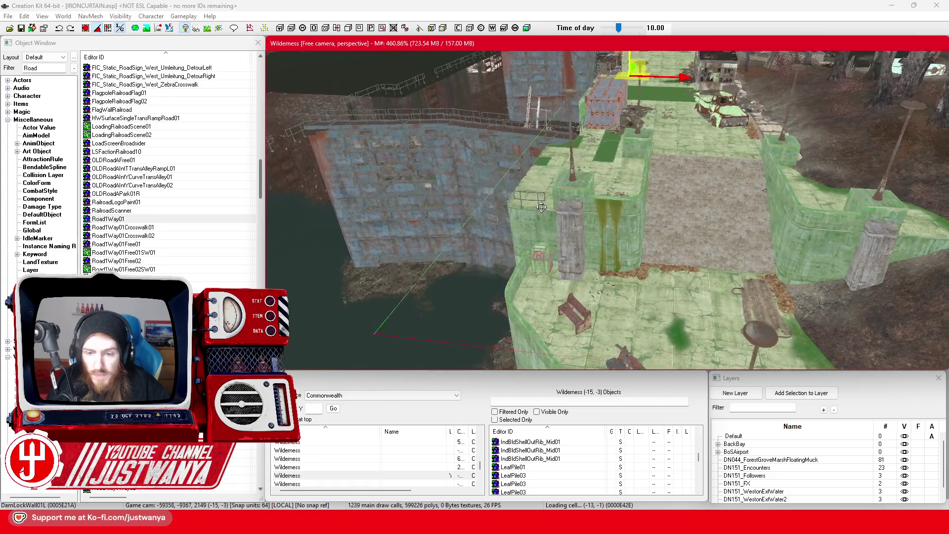
scroll(539, 202, "up", 6)
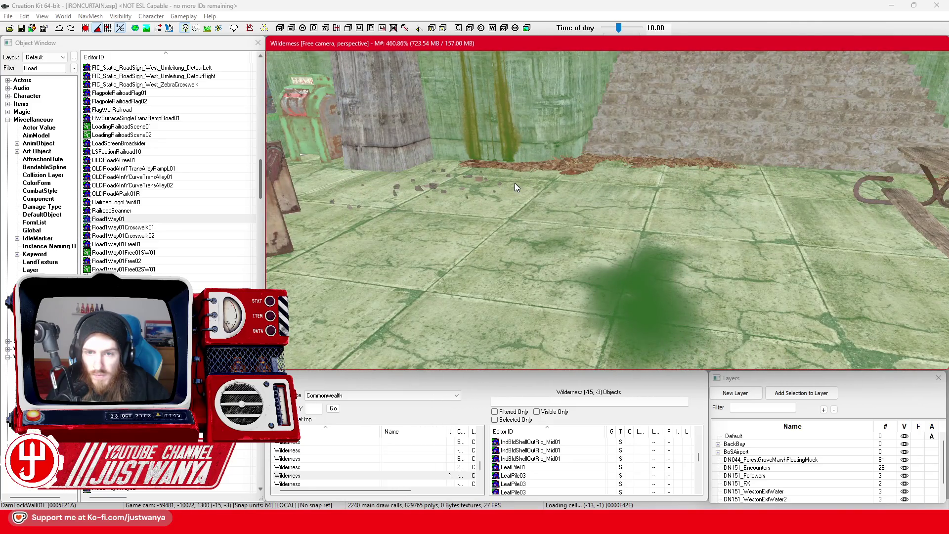
double_click(516, 187)
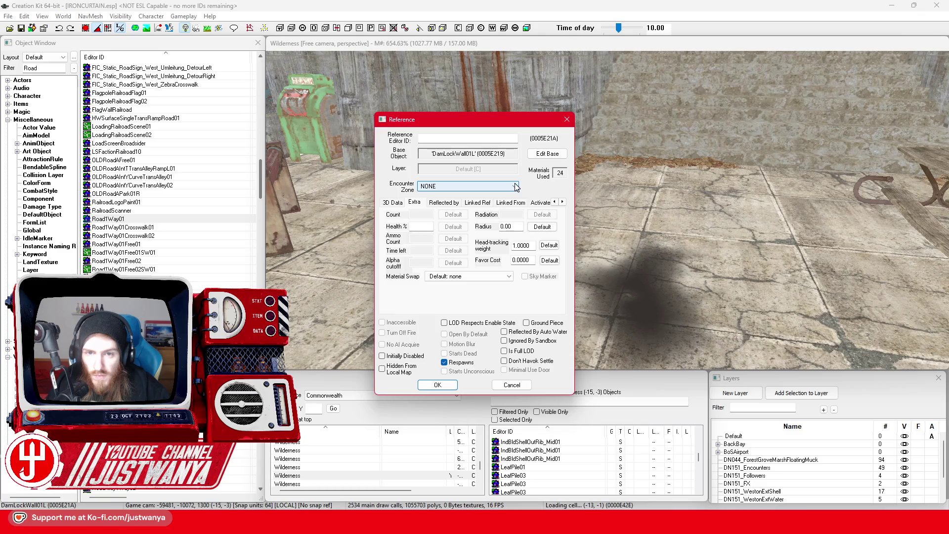
left_click(568, 119)
Swing the camera around the dam platform and bring up the worldspace list.
scroll(551, 159, "down", 10)
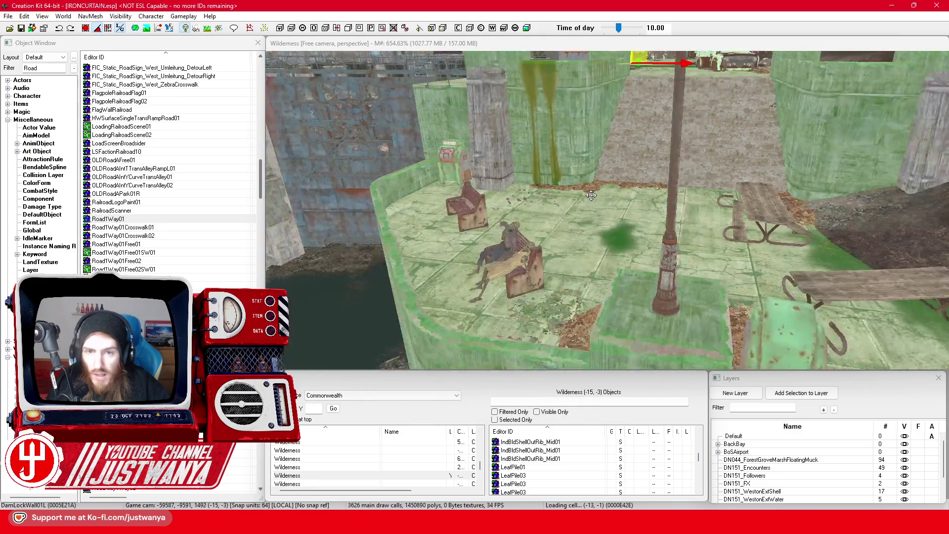
scroll(550, 158, "down", 5)
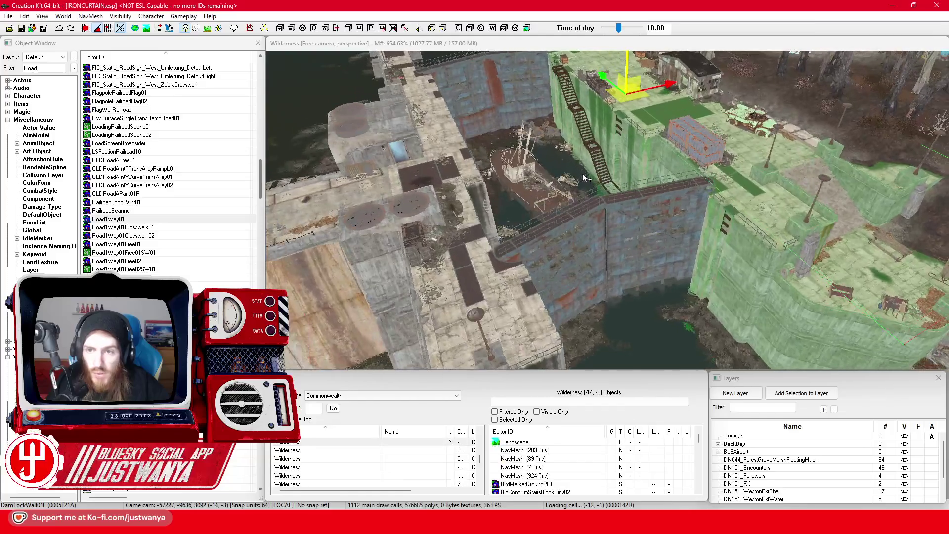
scroll(659, 207, "up", 5)
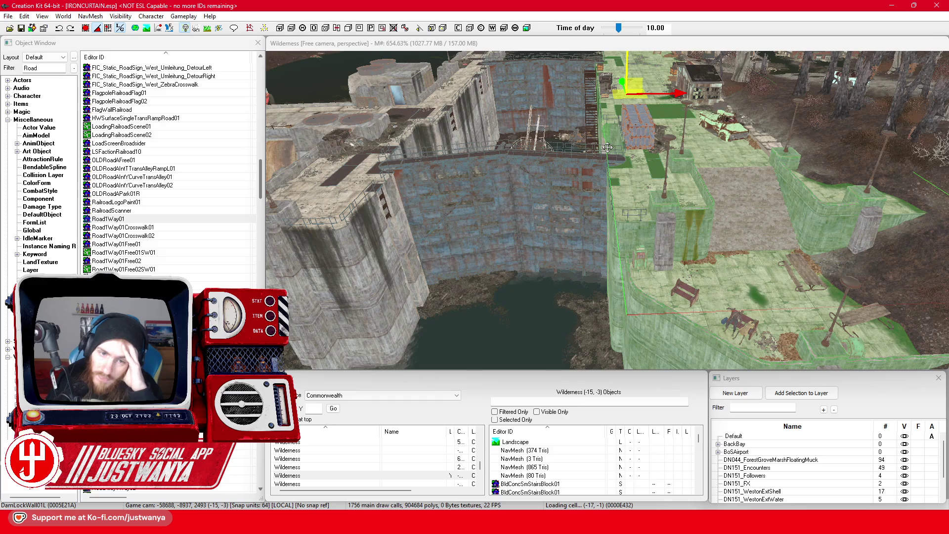
mouse_move(535, 158)
left_mouse_down()
mouse_move(715, 178)
mouse_move(489, 164)
mouse_move(470, 154)
left_mouse_up()
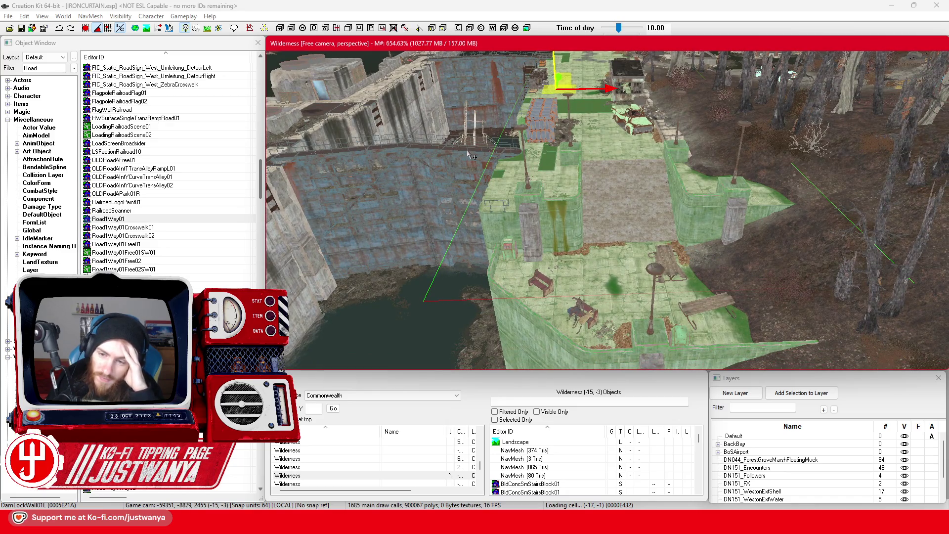
left_click(402, 396)
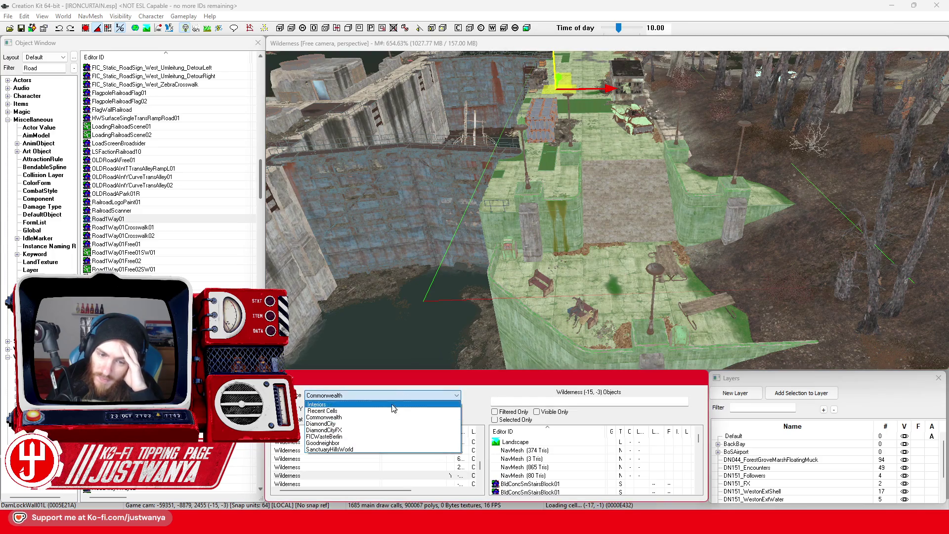
Load FICRepublicPalaceExt02 from Recent Cells and fly over the rooftops to the riverside dam.
left_click(387, 411)
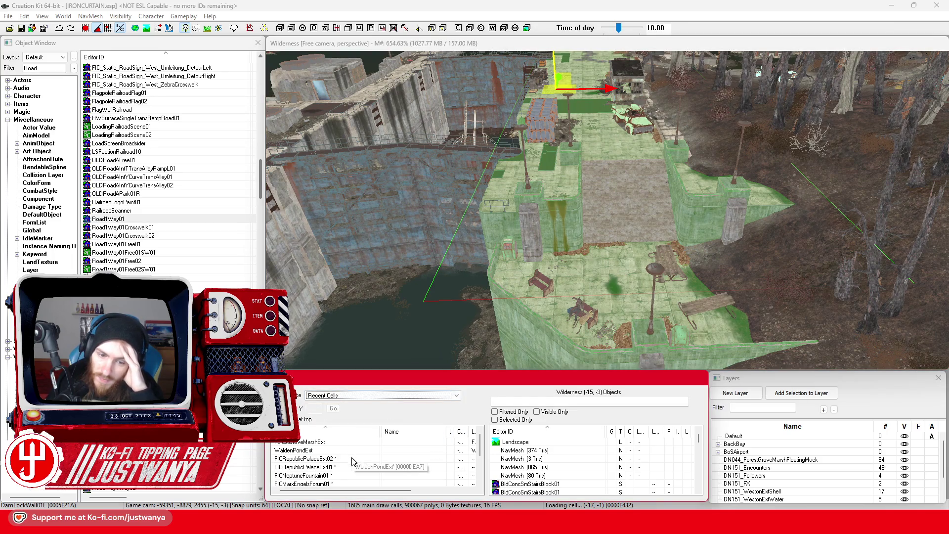
left_click(353, 459)
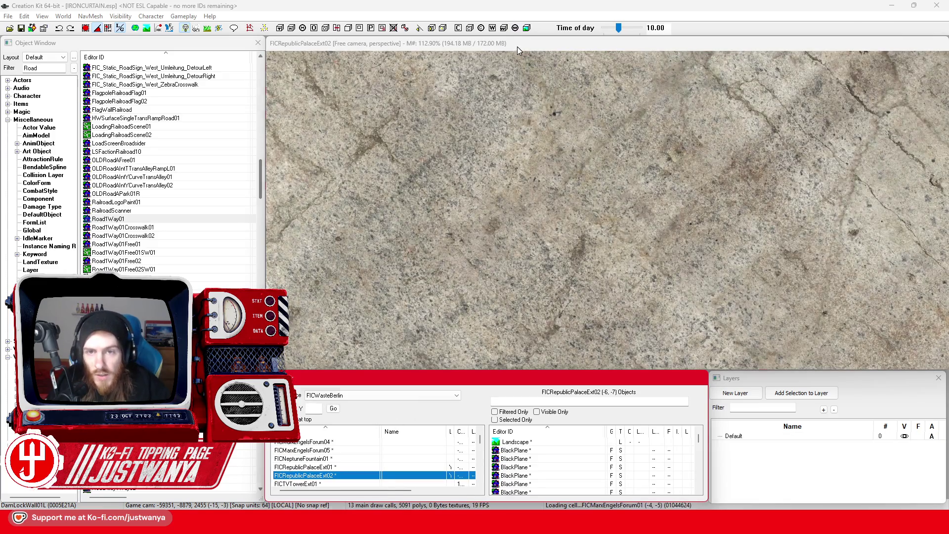
scroll(610, 254, "down", 10)
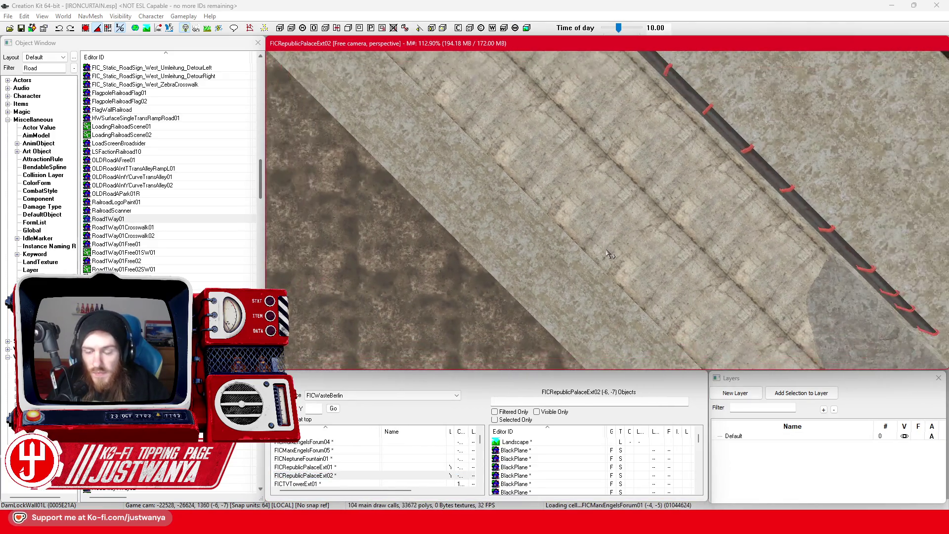
scroll(609, 254, "down", 10)
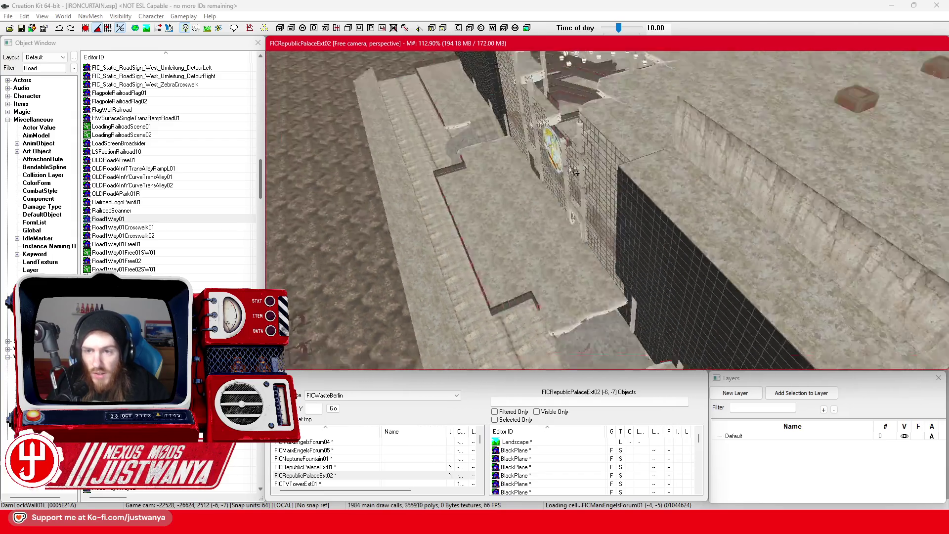
mouse_move(575, 172)
left_mouse_down()
mouse_move(554, 156)
mouse_move(704, 180)
mouse_move(699, 170)
mouse_move(695, 249)
mouse_move(464, 304)
left_mouse_up()
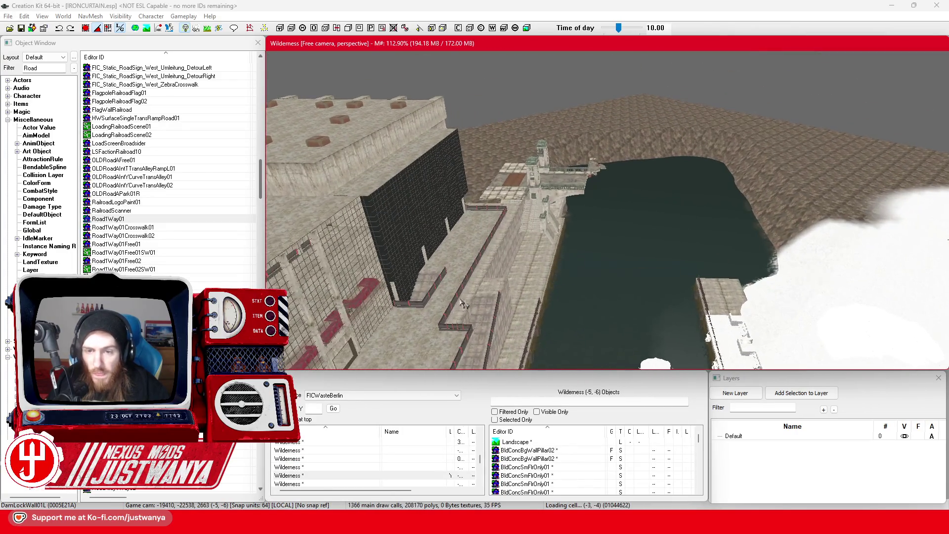
left_click_drag(435, 124, 533, 316)
scroll(532, 316, "up", 5)
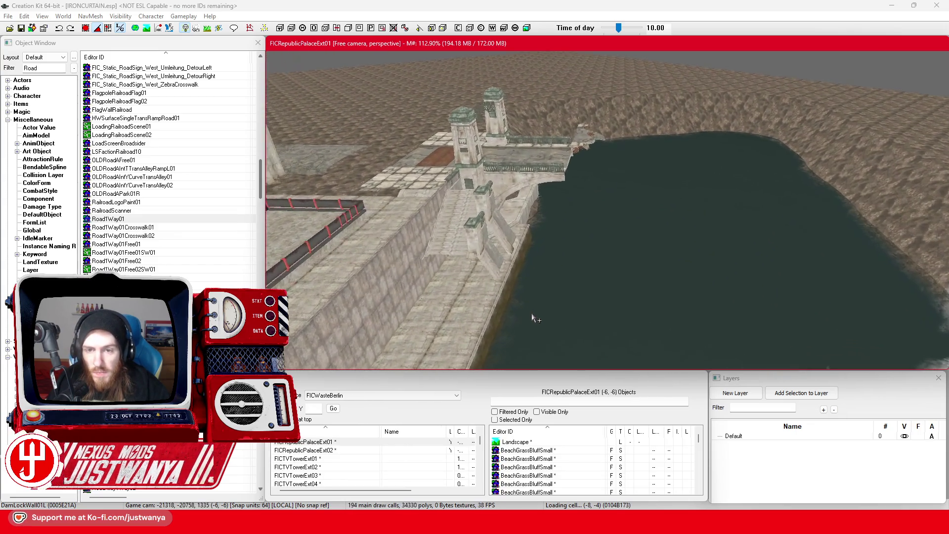
scroll(533, 316, "up", 2)
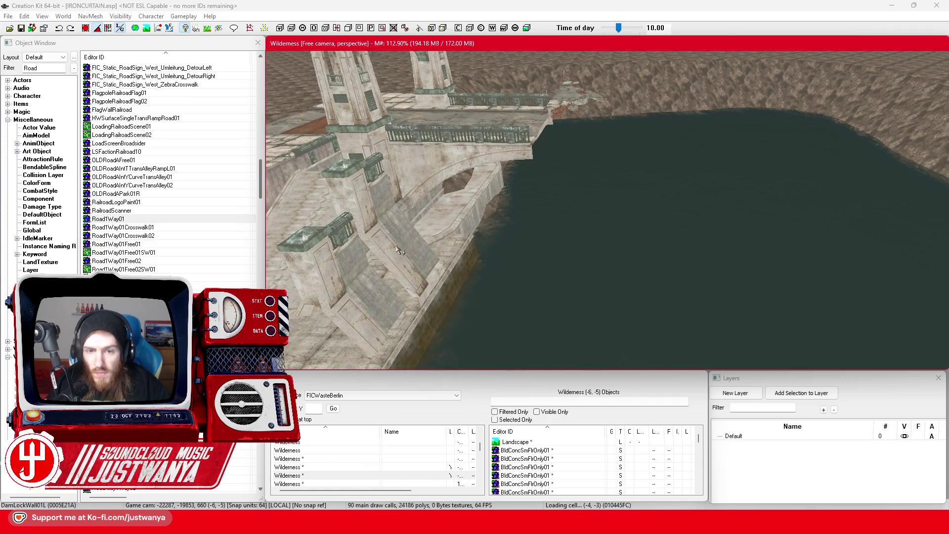
Delete Bridge01TranRWStairsL and shift the Bridge01End01 section sideways along its axis.
left_click(399, 251)
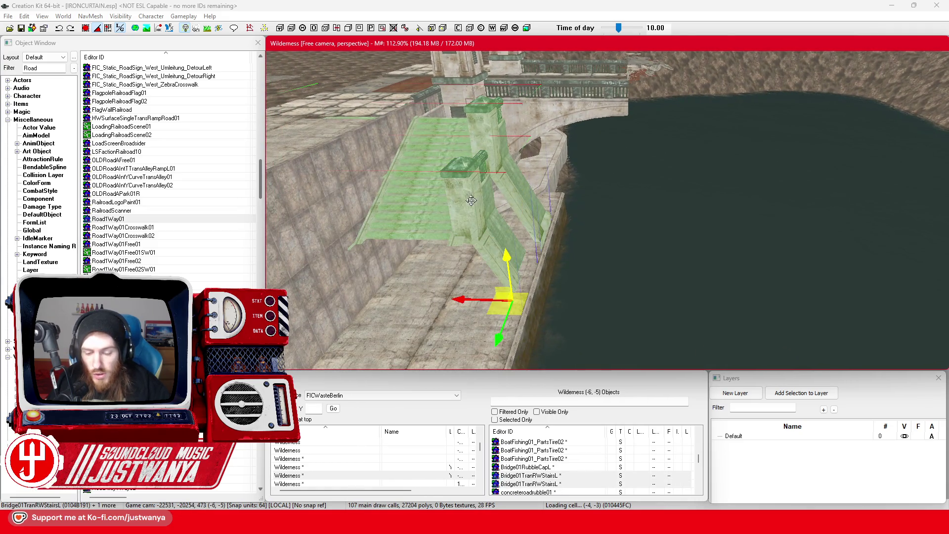
key("Delete")
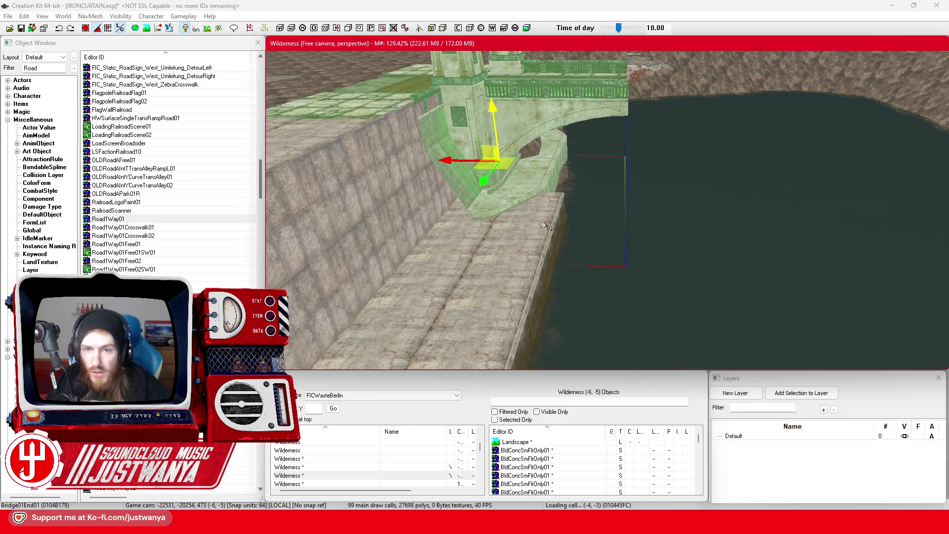
key("f")
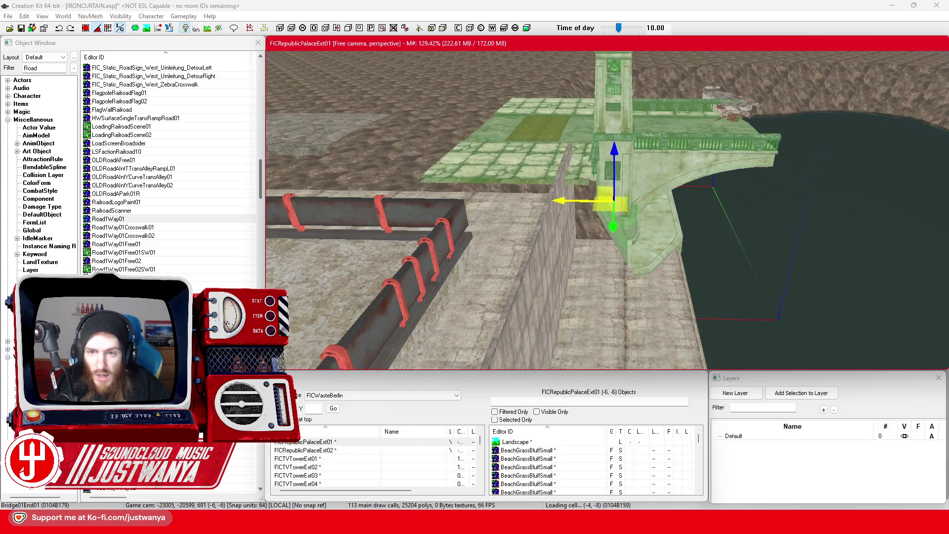
left_click_drag(613, 200, 657, 202)
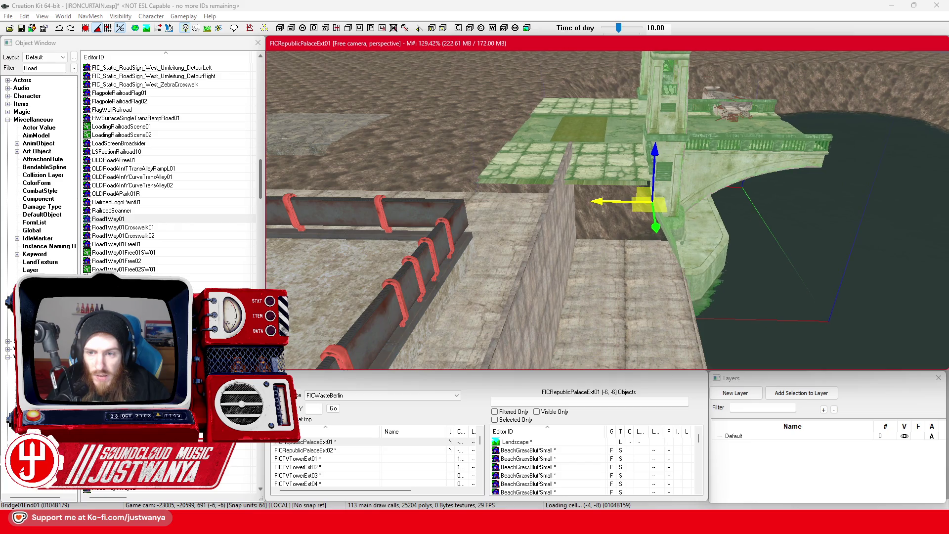
mouse_move(694, 150)
left_mouse_down()
mouse_move(617, 181)
mouse_move(692, 187)
mouse_move(674, 198)
left_mouse_up()
left_click_drag(629, 226, 608, 204)
mouse_move(571, 272)
left_mouse_down()
mouse_move(609, 274)
mouse_move(682, 238)
left_mouse_up()
Remove the extra bridge end and rubble sections, undoing one mistaken deletion.
key("Delete")
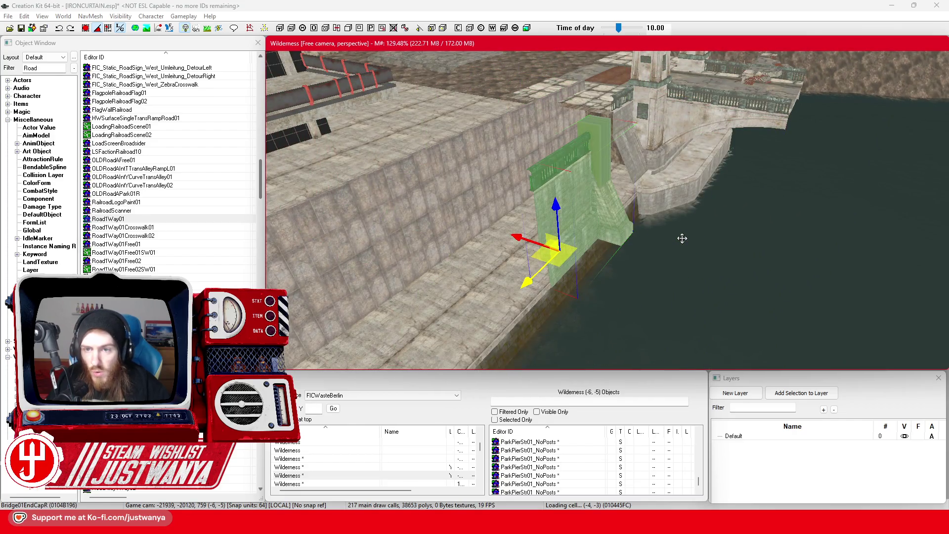
scroll(683, 237, "down", 2)
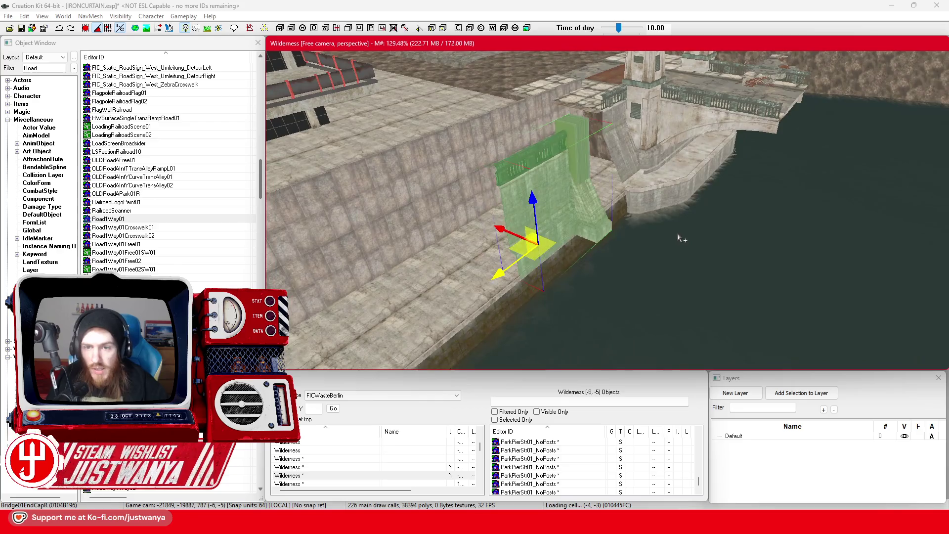
key("ctrl+z")
key("ctrl+z")
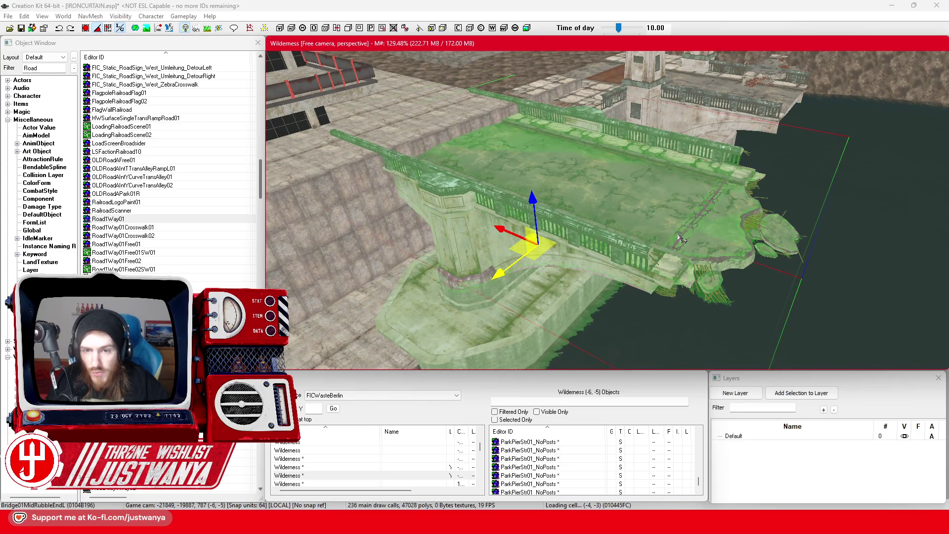
key("Delete")
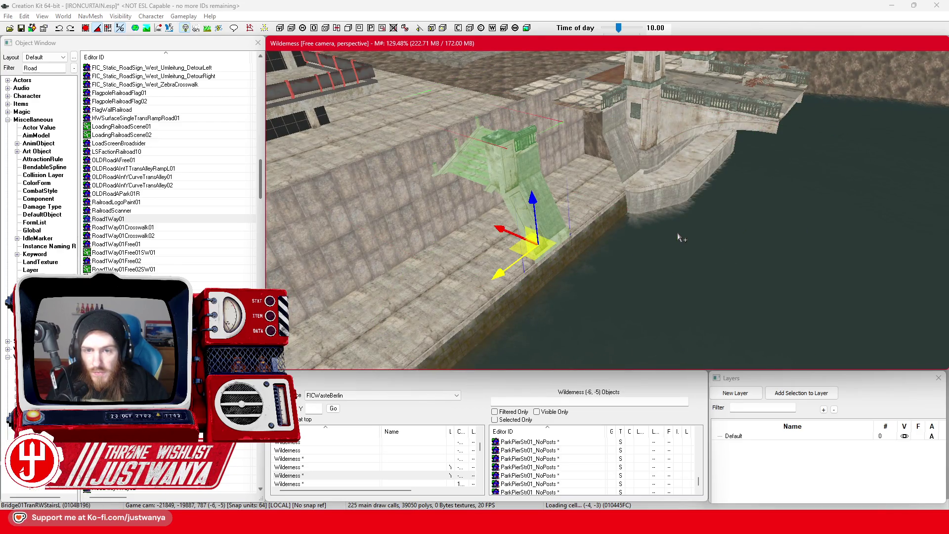
Swap in the flatter Bridge01TranRWStairsLB flight and slide it along the dam wall.
key("Delete")
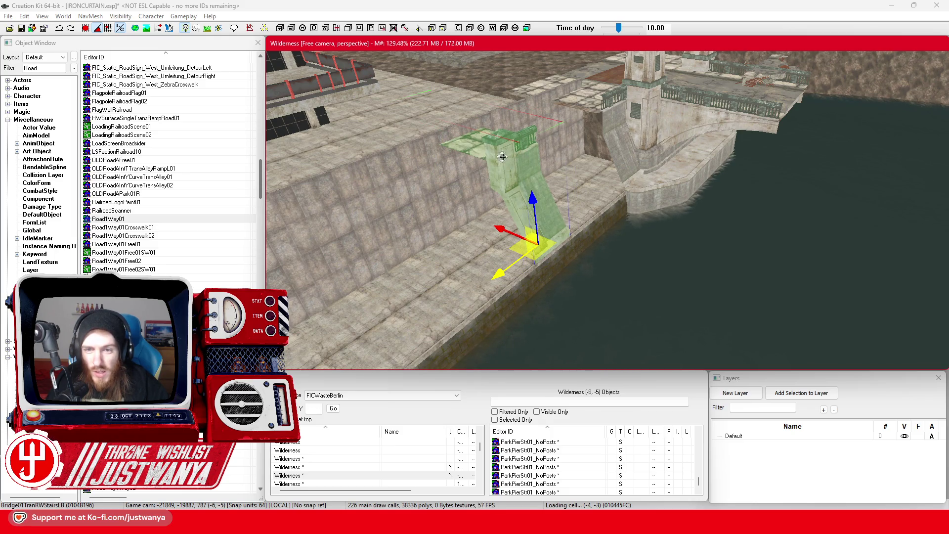
mouse_move(503, 157)
left_mouse_down()
mouse_move(498, 170)
mouse_move(544, 172)
left_mouse_up()
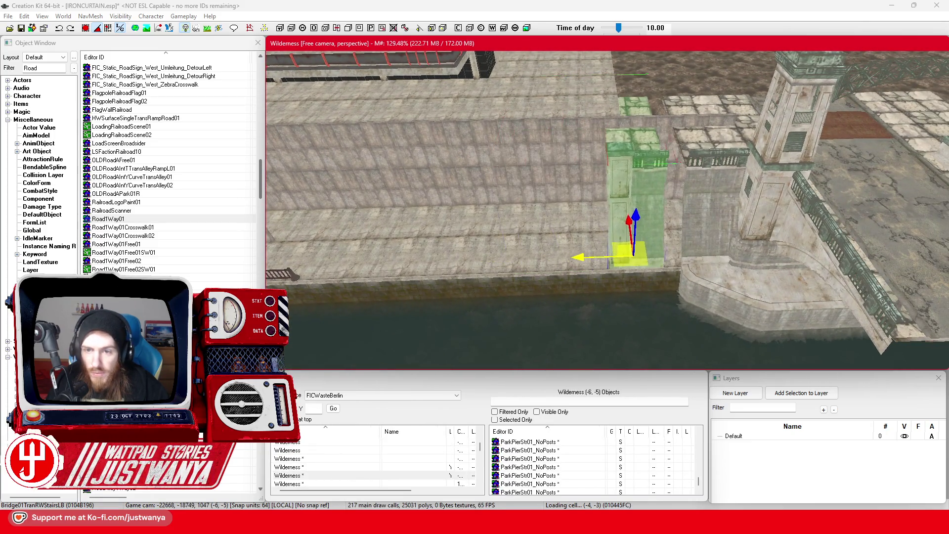
left_click_drag(631, 232, 647, 233)
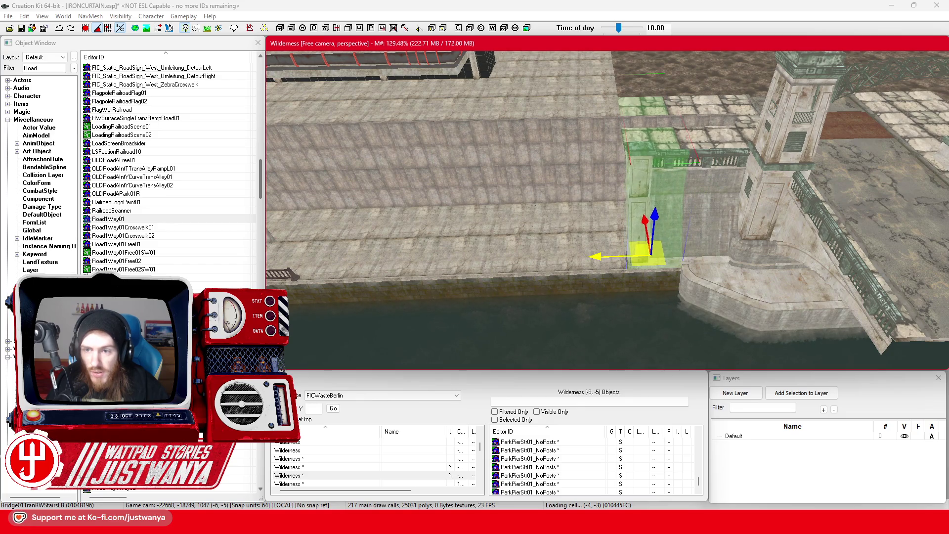
mouse_move(557, 254)
left_mouse_down()
mouse_move(512, 233)
mouse_move(510, 285)
mouse_move(524, 292)
left_mouse_up()
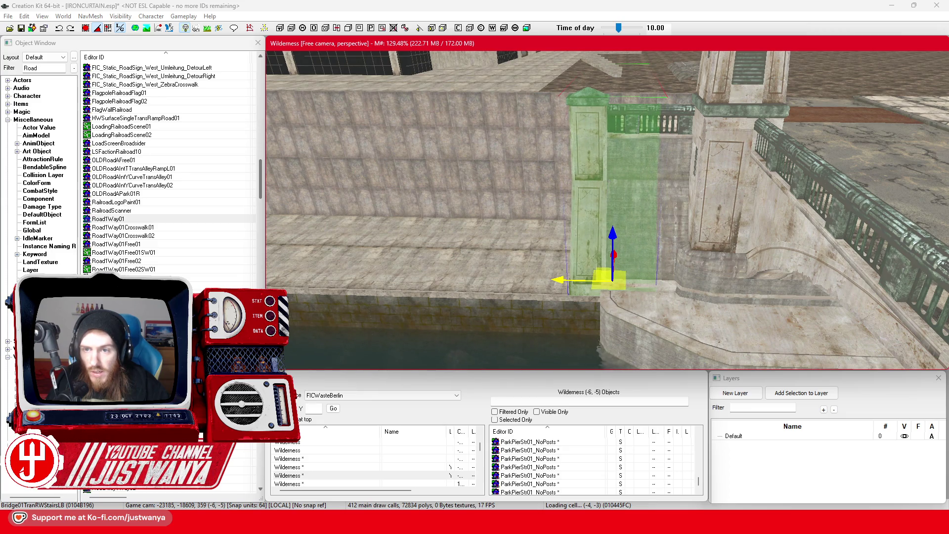
mouse_move(560, 242)
left_mouse_down()
mouse_move(740, 198)
mouse_move(748, 182)
mouse_move(579, 193)
mouse_move(571, 215)
mouse_move(561, 211)
left_mouse_up()
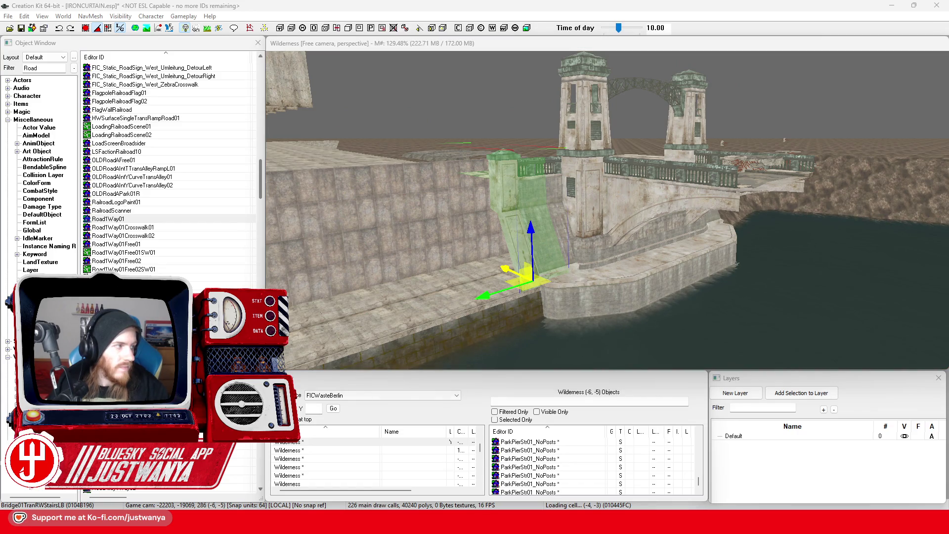
Save the plugin and bring the reference browser forward.
left_click(23, 28)
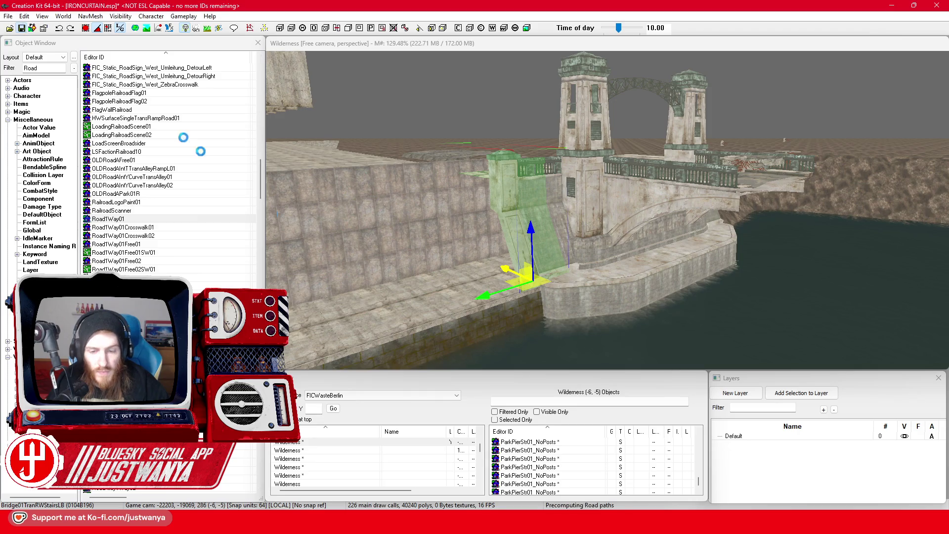
mouse_move(531, 519)
left_click(627, 468)
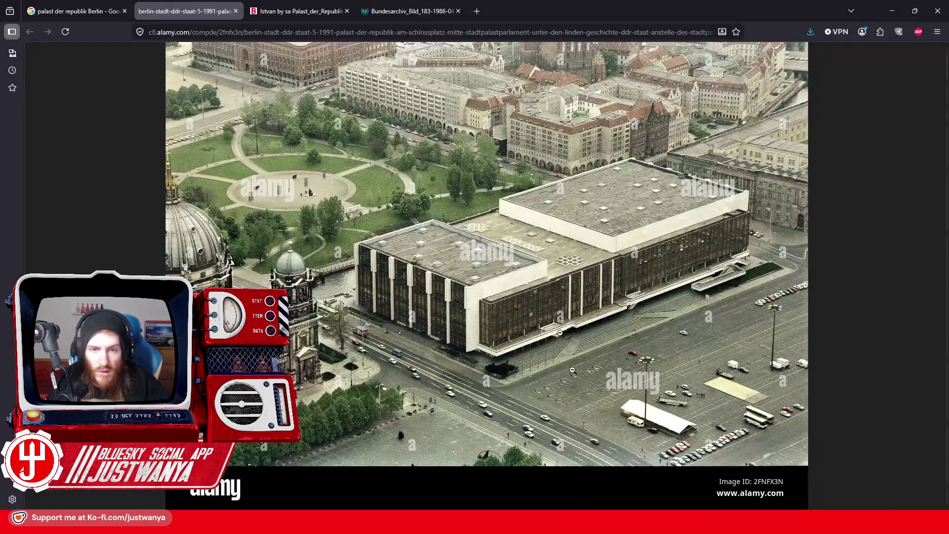
Search 'Berlin Map' in a new tab and enter Street View on the Liebknechtbrücke.
left_click(478, 11)
type("Berlin Ma")
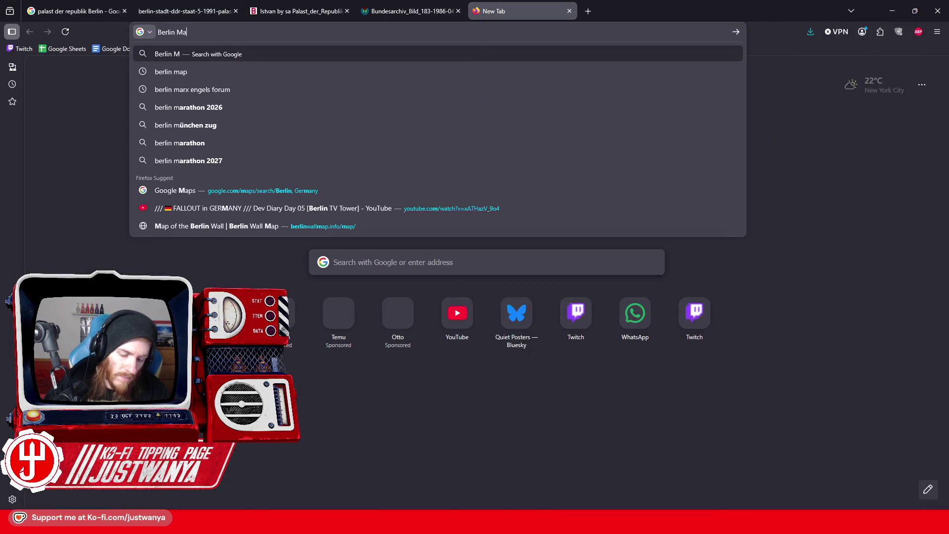
type("p")
key("Return")
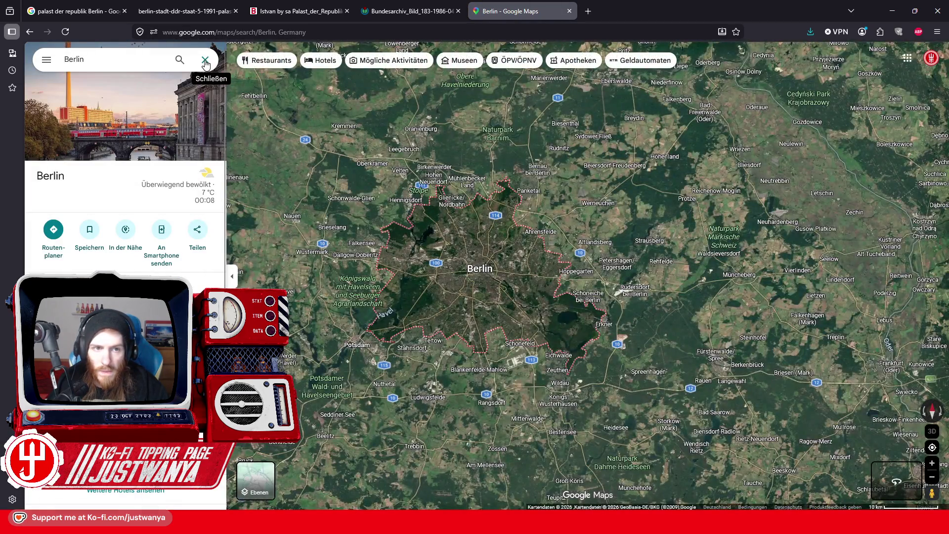
left_click(205, 63)
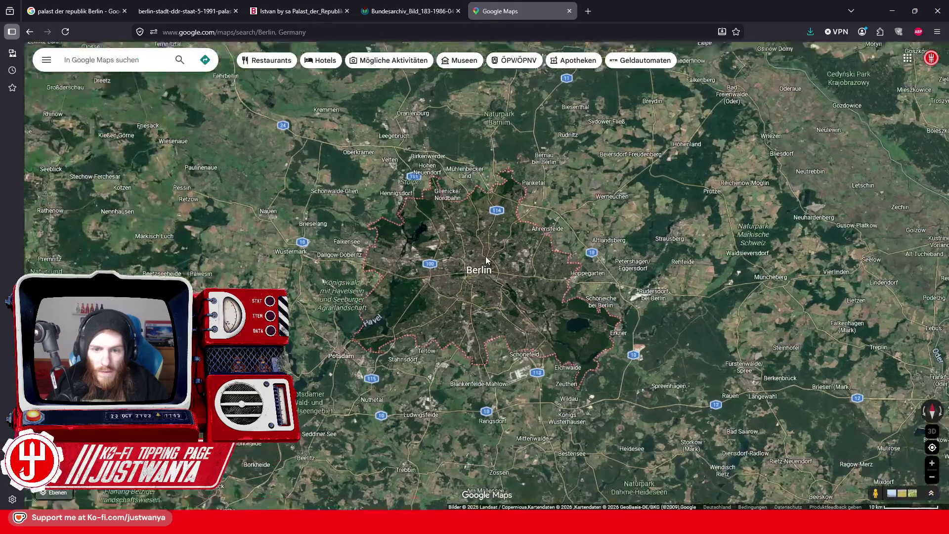
scroll(404, 309, "up", 10)
scroll(405, 309, "up", 5)
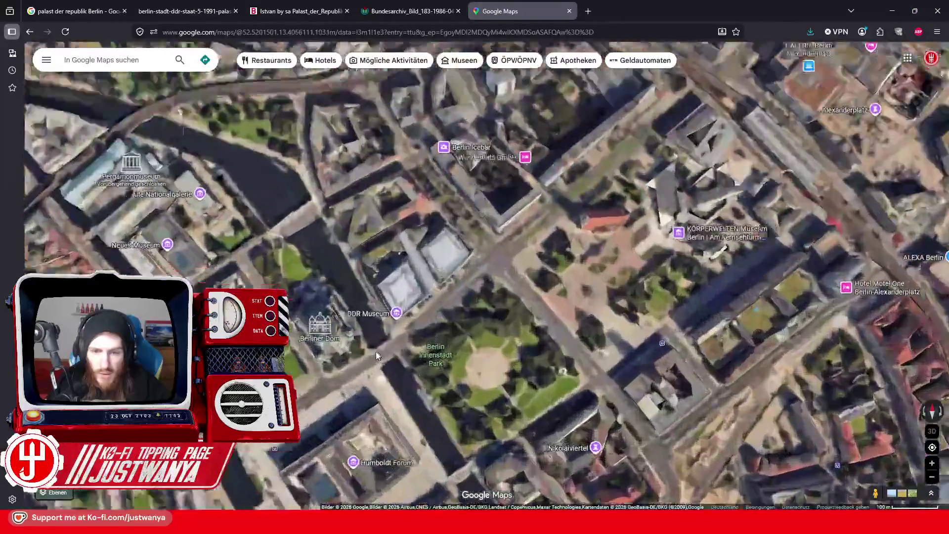
scroll(506, 232, "up", 2)
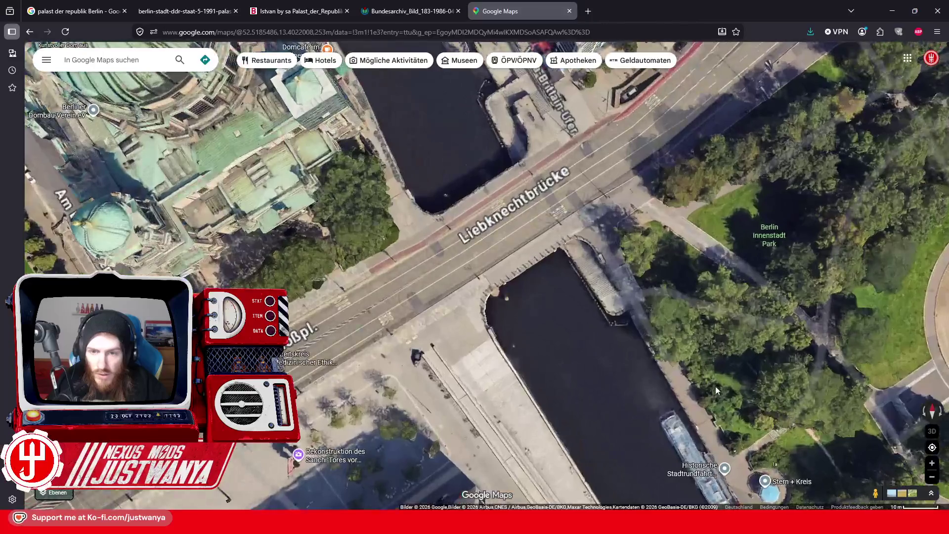
mouse_move(874, 493)
left_mouse_down()
mouse_move(643, 366)
mouse_move(453, 230)
left_mouse_up()
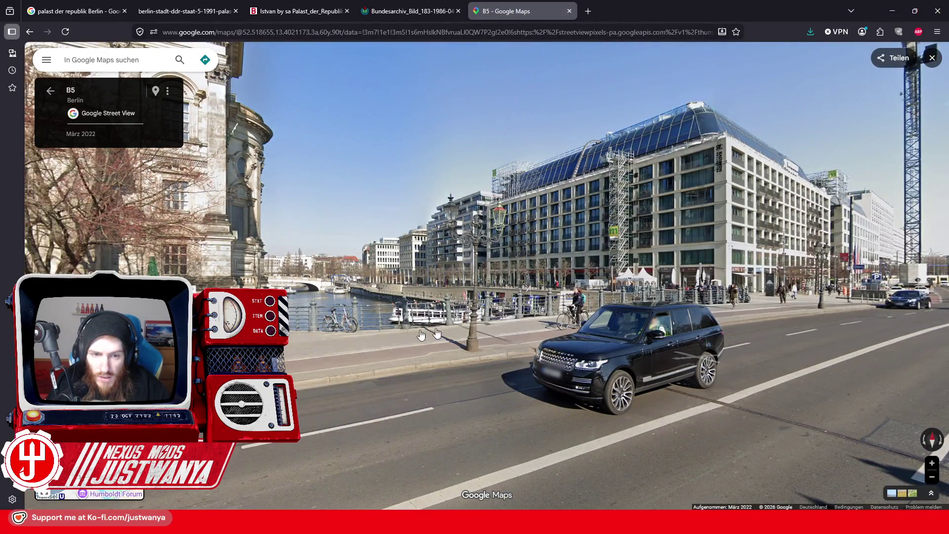
Walk across the bridge toward the Humboldt Forum, looking at the cathedral and TV tower.
left_click(421, 335)
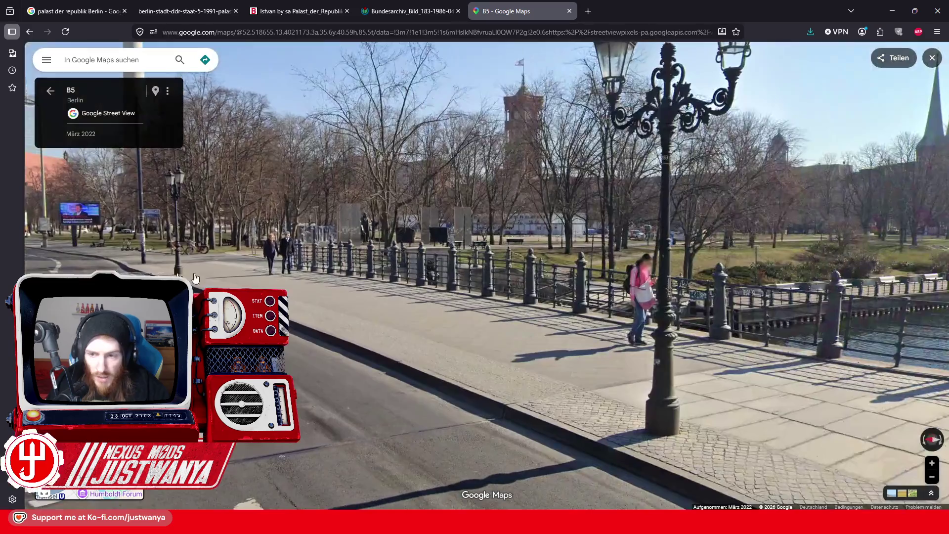
left_click_drag(194, 277, 74, 277)
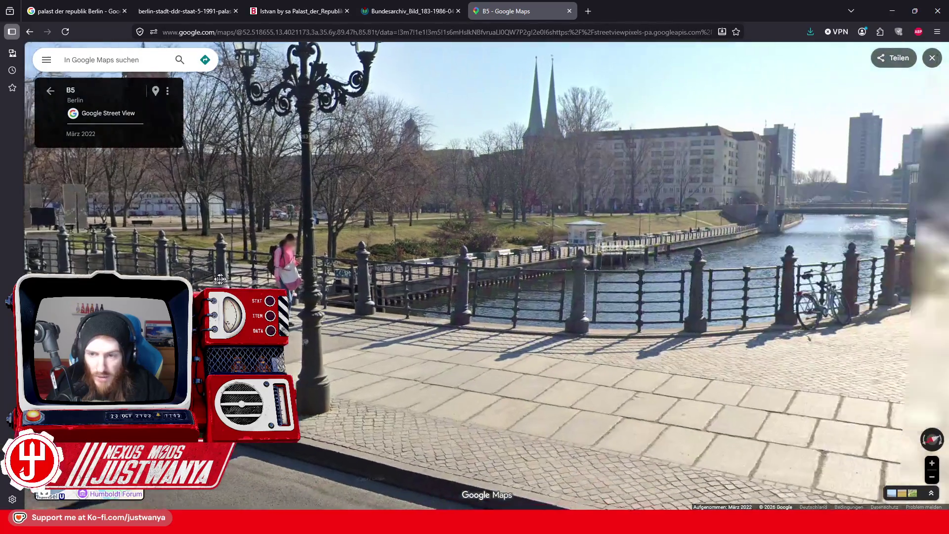
left_click(384, 358)
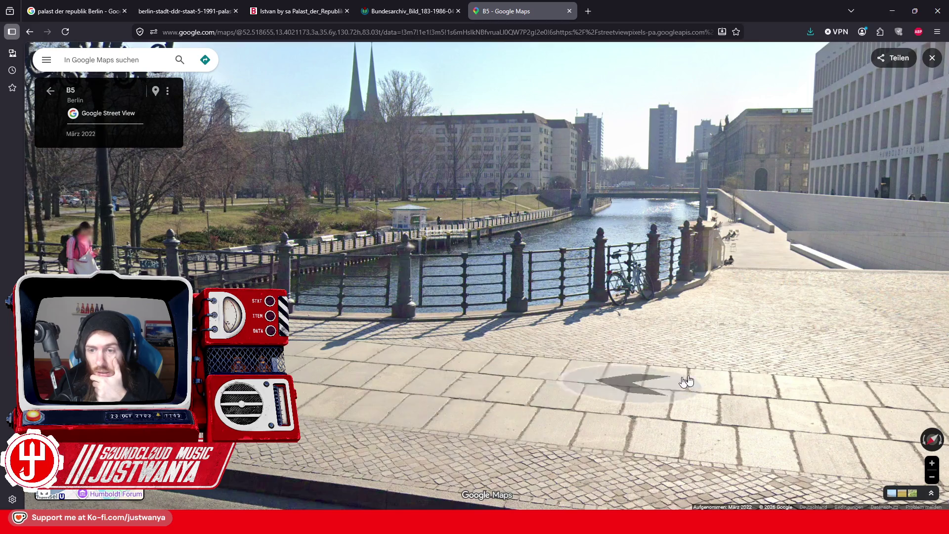
left_click(632, 385)
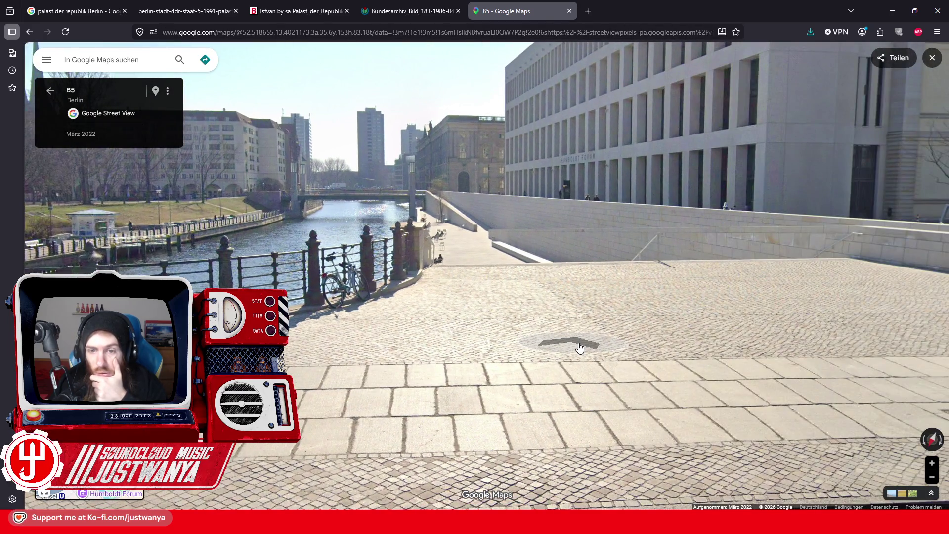
key("Left")
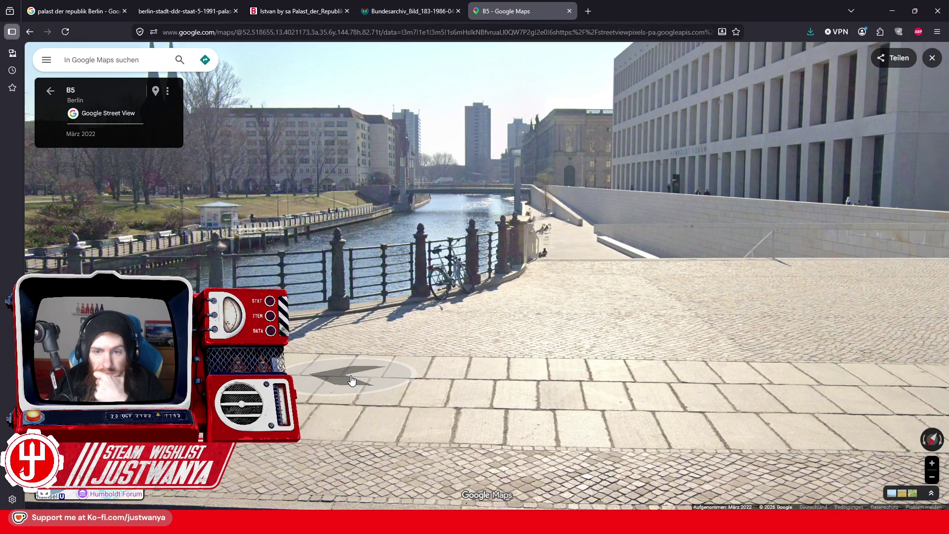
left_click_drag(351, 380, 747, 355)
key("Left")
key("Left")
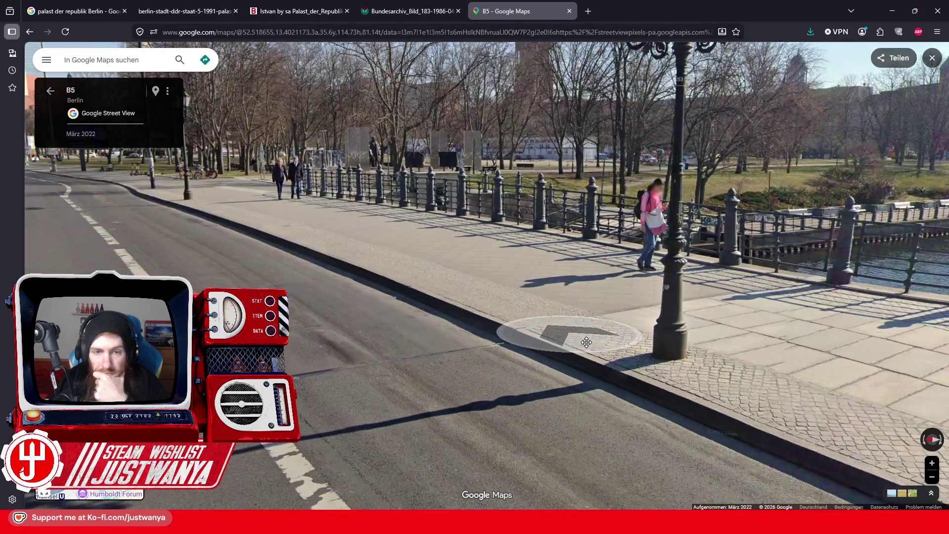
left_click(586, 342)
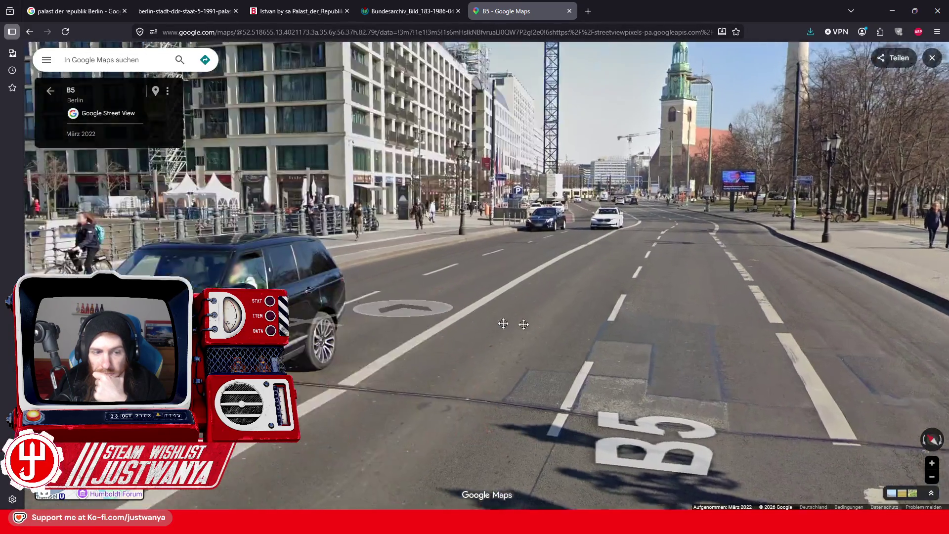
key("Left")
key("Left")
key("Left")
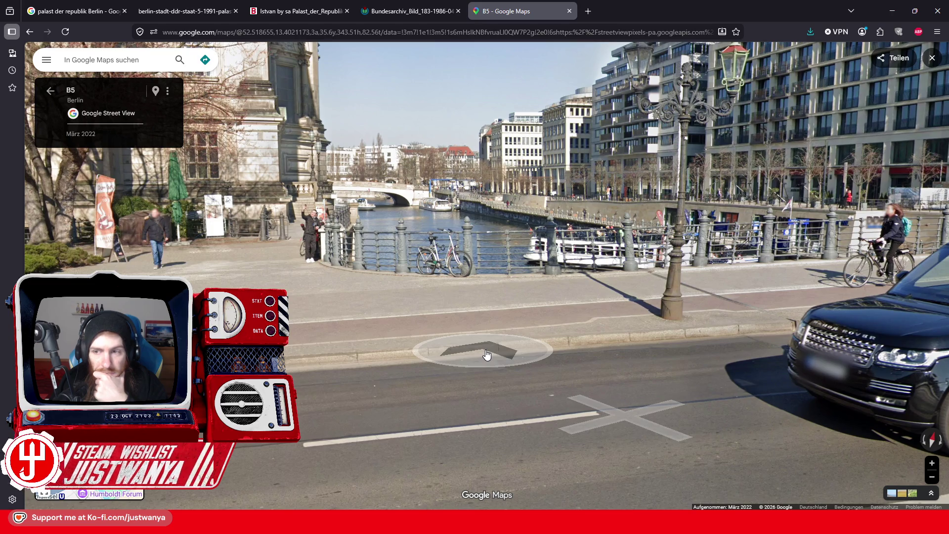
left_click_drag(712, 340, 258, 283)
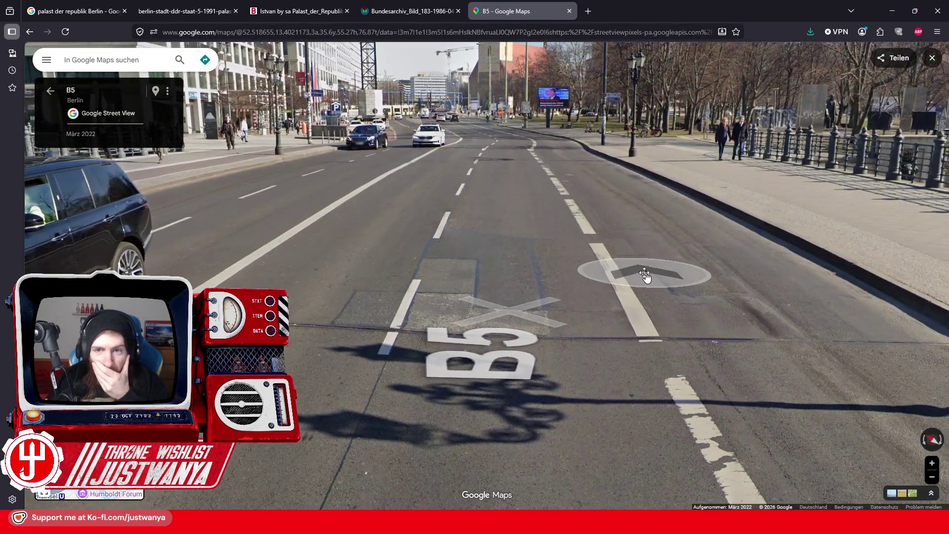
mouse_move(645, 274)
left_mouse_down()
mouse_move(470, 287)
mouse_move(487, 318)
mouse_move(522, 482)
mouse_move(524, 326)
left_mouse_up()
Follow the riverside past the graffiti underpass, up the stairs to the café terrace.
left_click(525, 380)
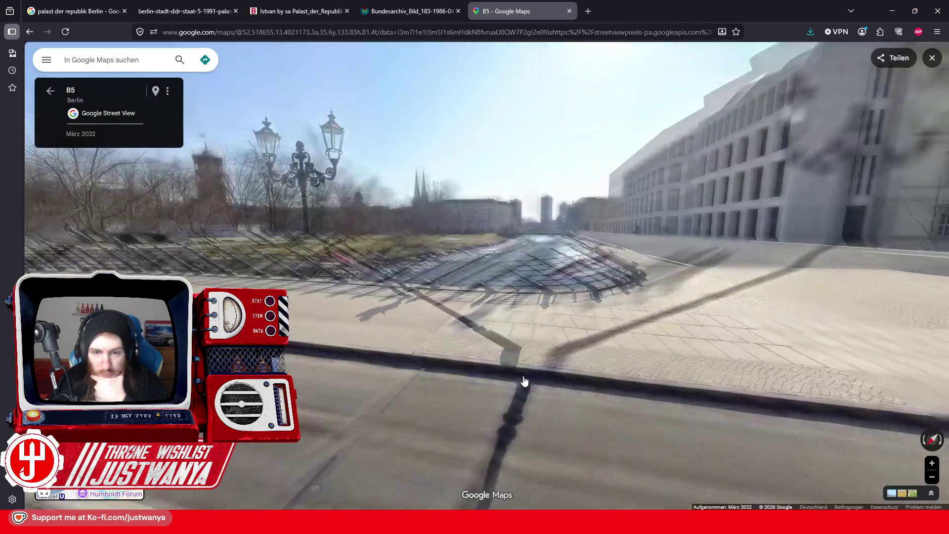
left_click(439, 358)
left_click(381, 345)
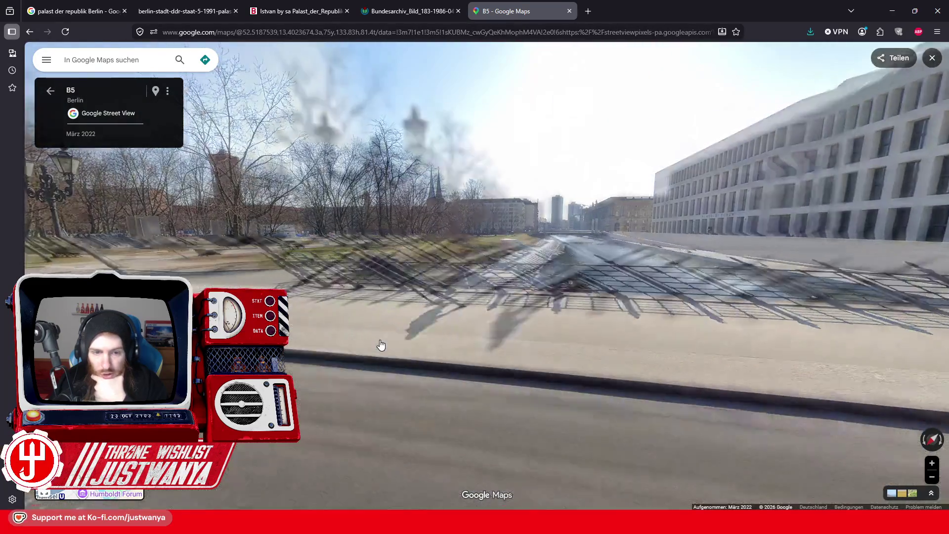
left_click(402, 346)
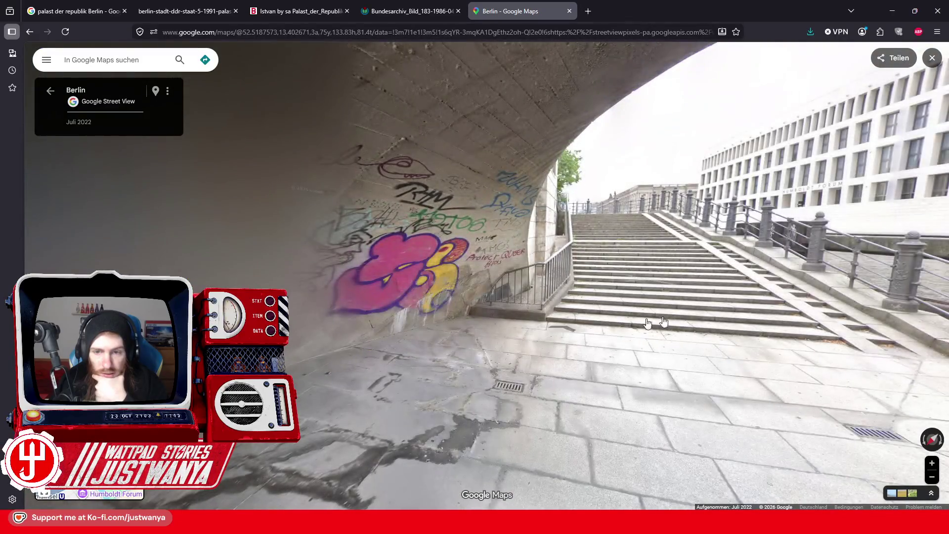
left_click(639, 328)
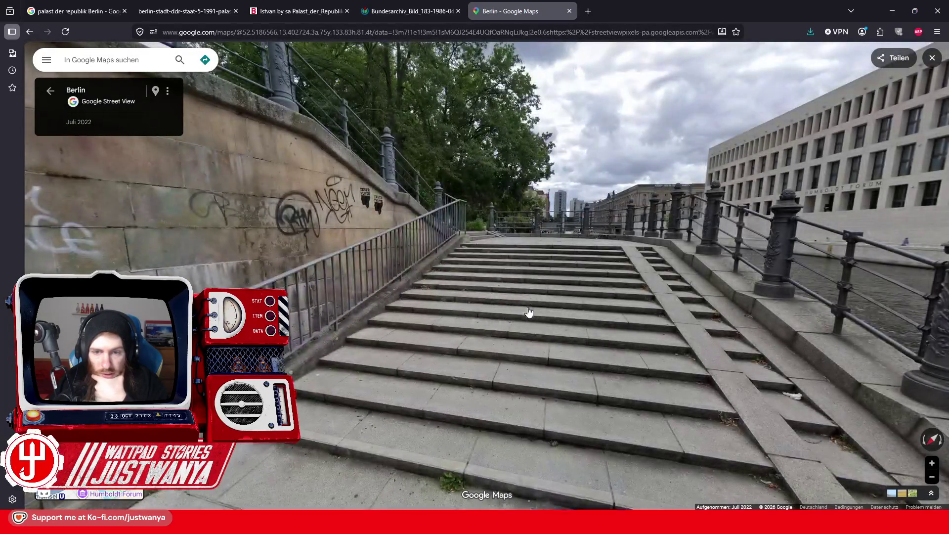
left_click(530, 314)
left_click(479, 337)
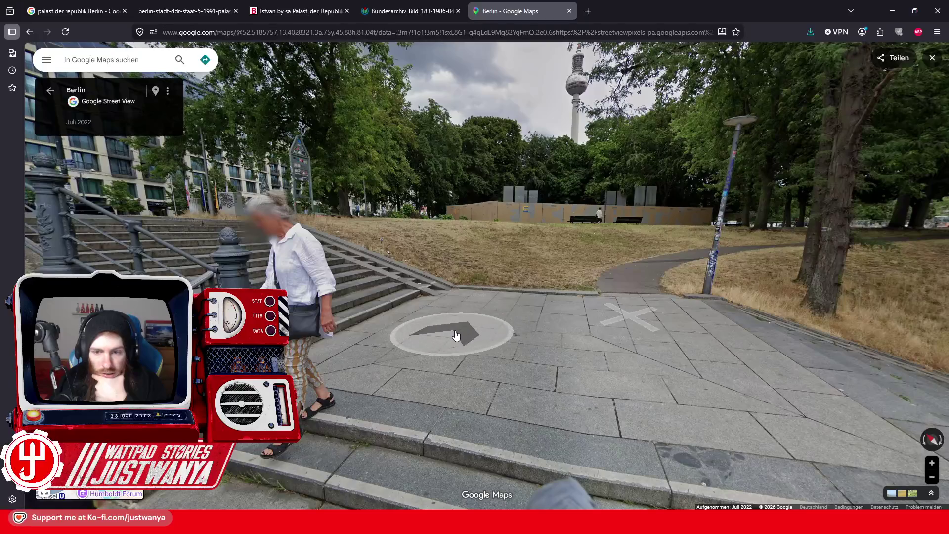
left_click(455, 335)
mouse_move(643, 297)
left_mouse_down()
mouse_move(834, 297)
mouse_move(524, 284)
mouse_move(550, 318)
mouse_move(625, 297)
left_mouse_up()
left_click(446, 265)
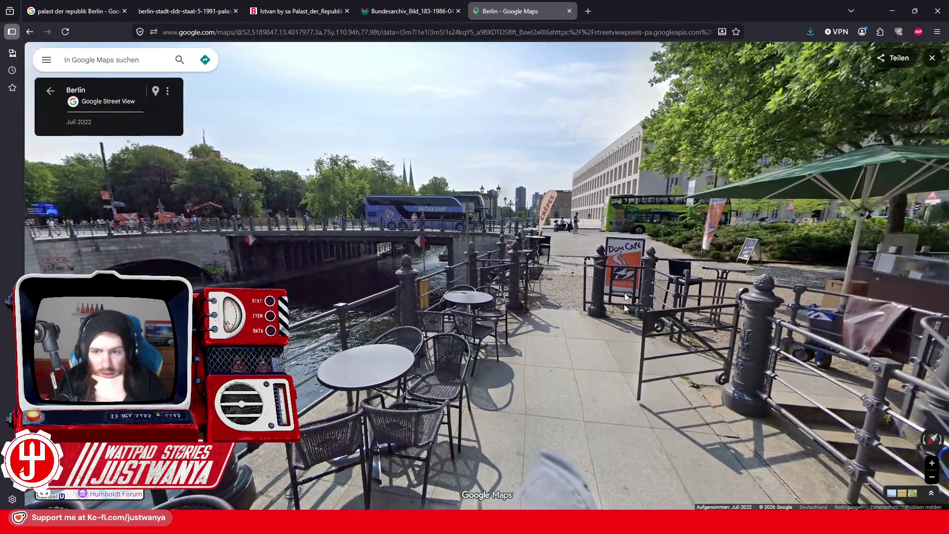
Walk along the B5 to the park sidewalk facing the Humboldt Forum and river.
left_click(580, 264)
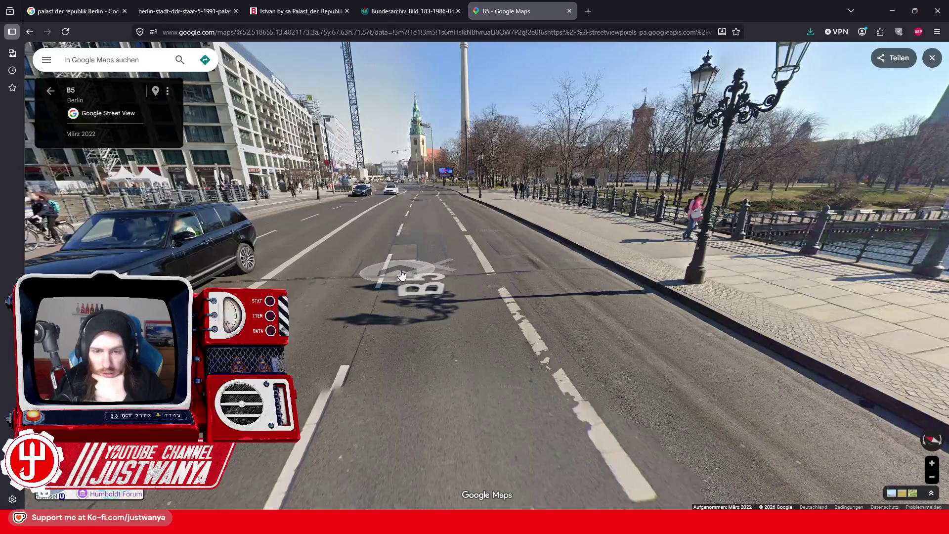
left_click(401, 275)
left_click(439, 266)
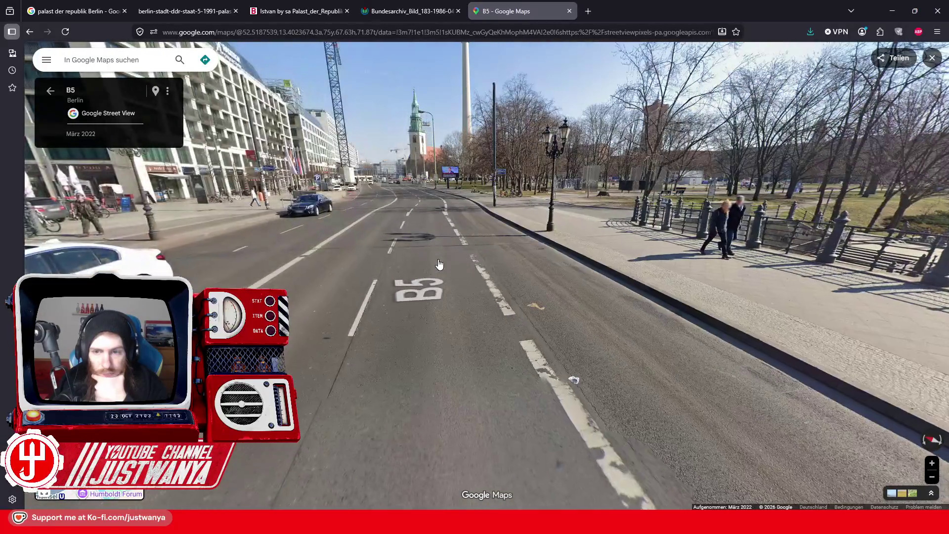
left_click(439, 265)
left_click(539, 295)
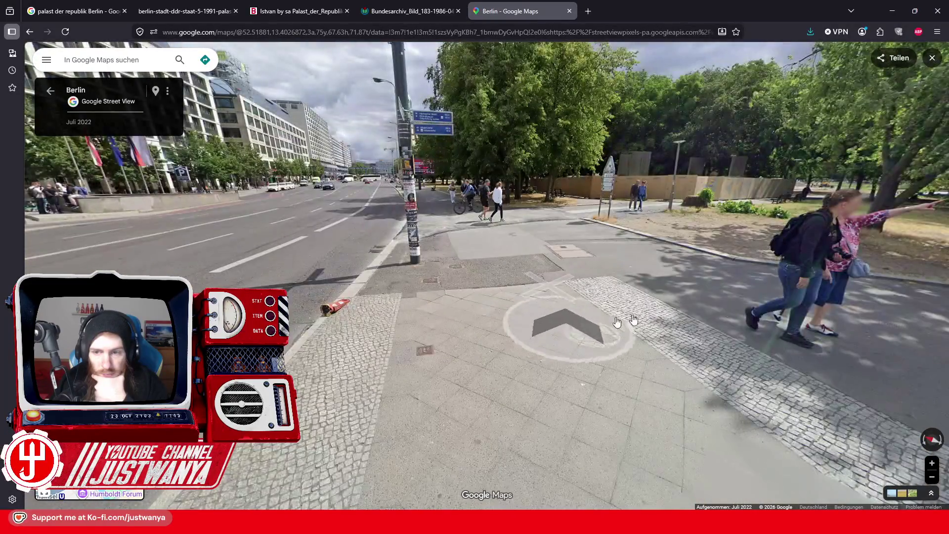
left_click_drag(617, 322, 302, 326)
left_click_drag(492, 300, 546, 300)
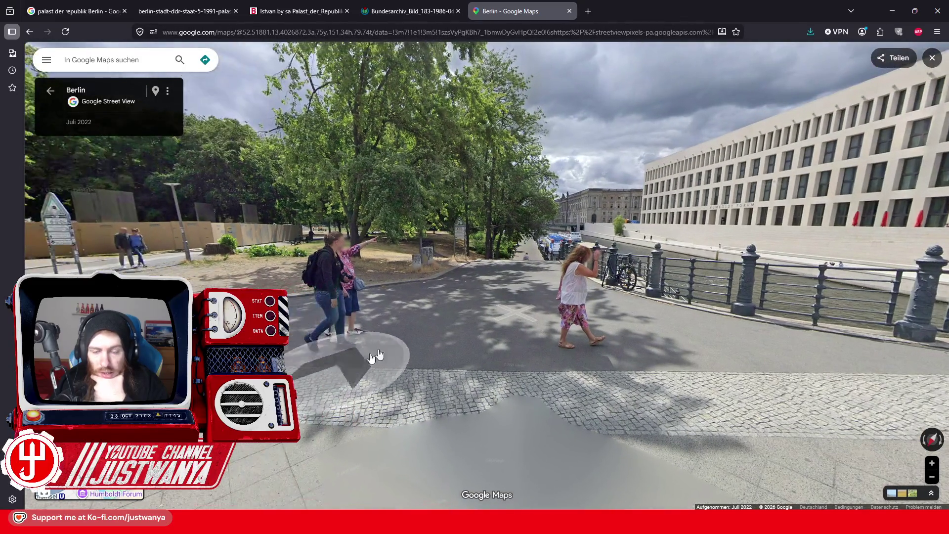
left_click(891, 10)
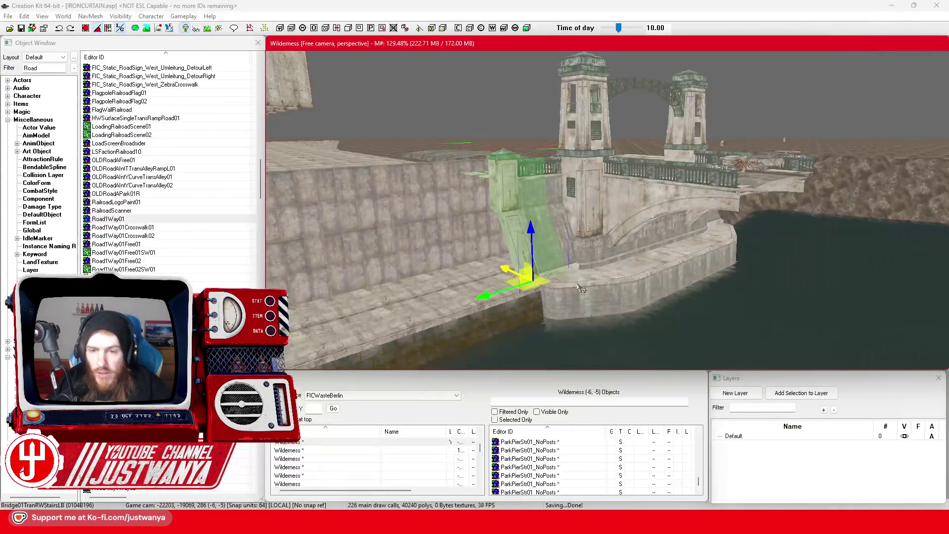
left_click(563, 273, "ctrl")
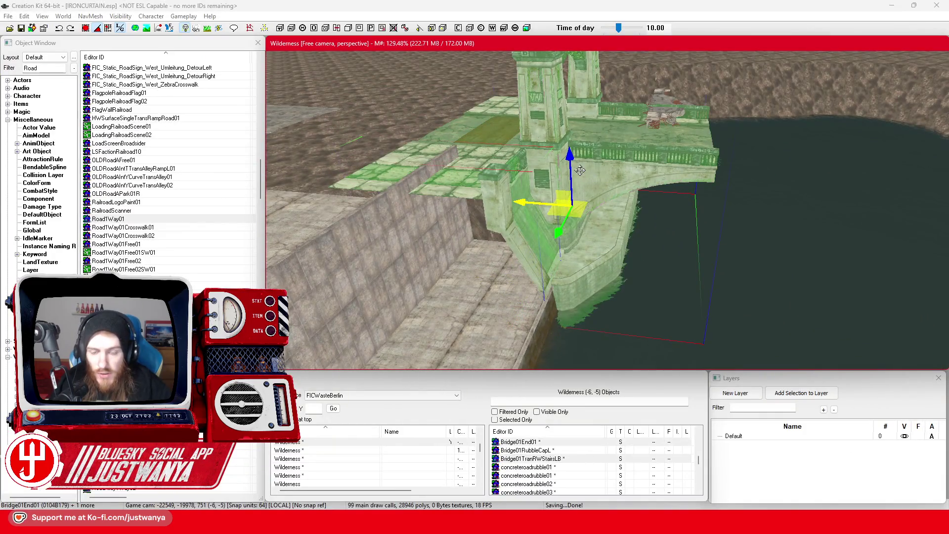
key("Delete")
key("shift")
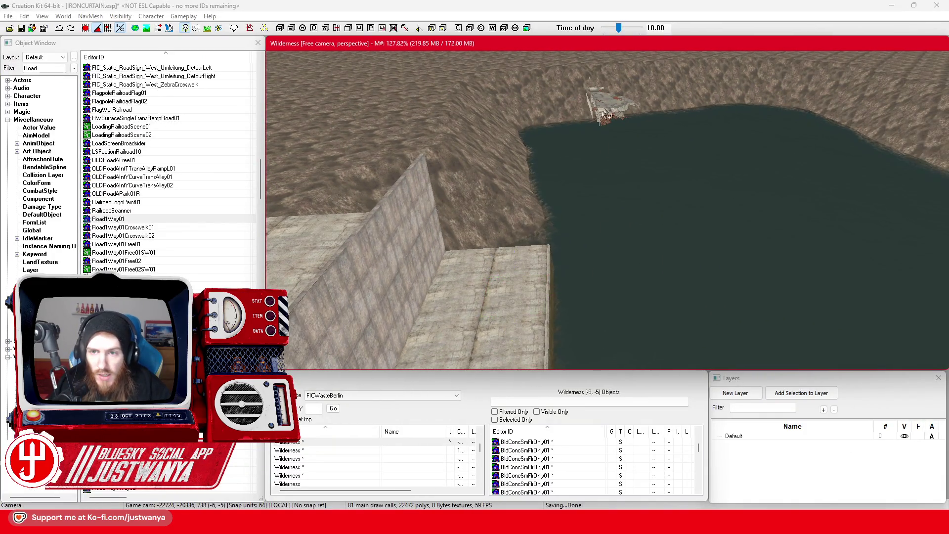
left_click(621, 123)
scroll(759, 255, "up", 5)
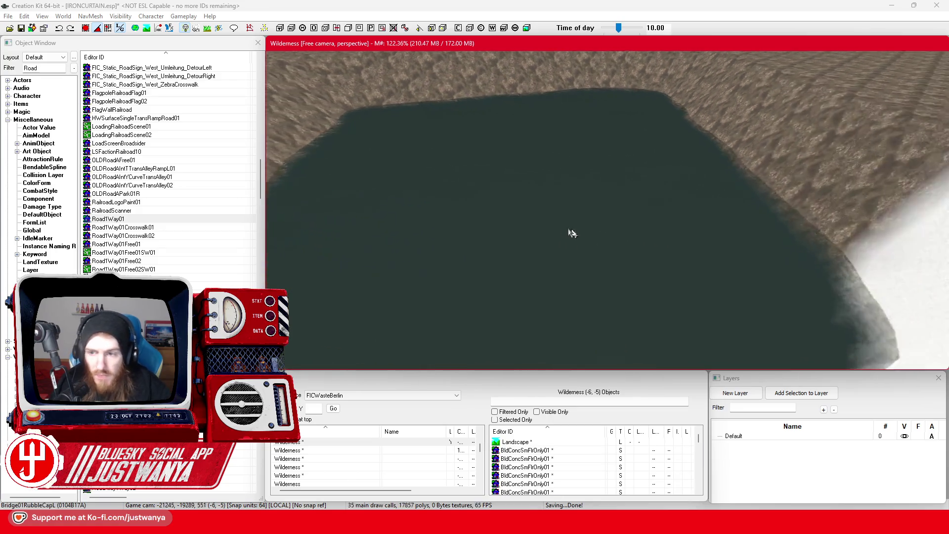
scroll(586, 293, "down", 5)
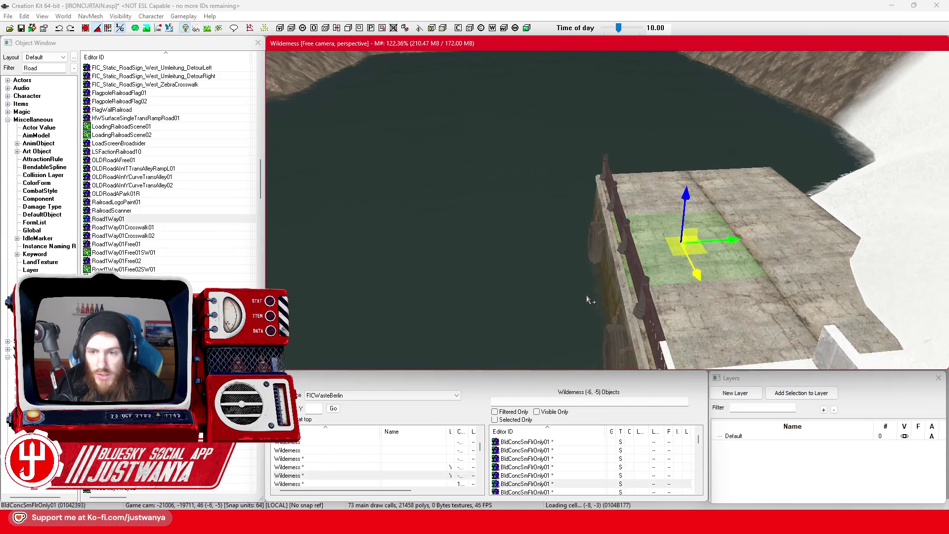
left_click_drag(586, 294, 539, 293)
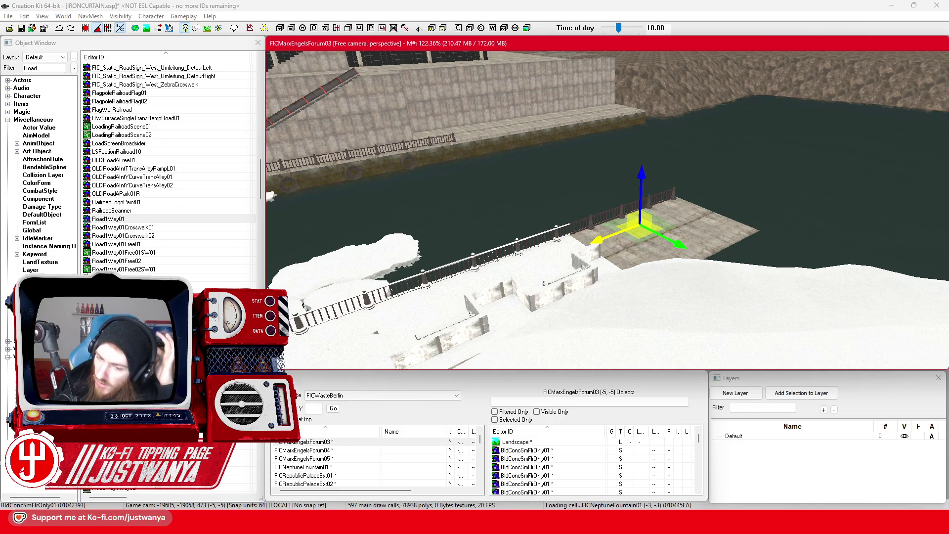
Return to Street View and turn toward the bridge and its Liebknechtbrücke plaque.
left_click(603, 487)
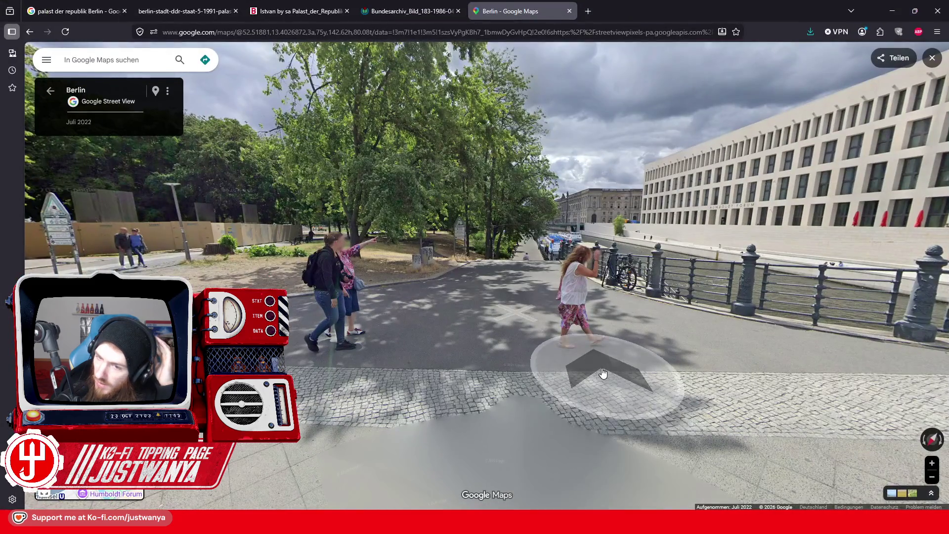
key("Right")
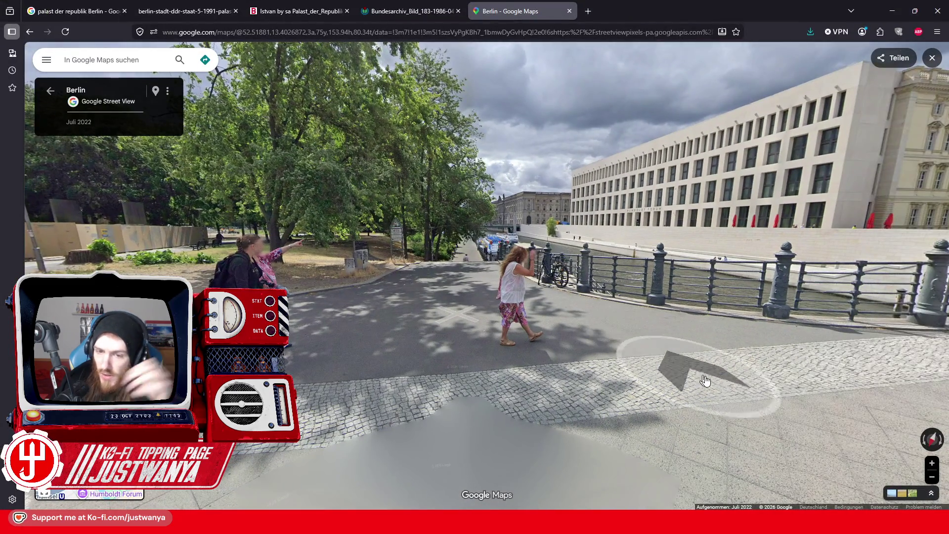
key("Right")
left_click(437, 312)
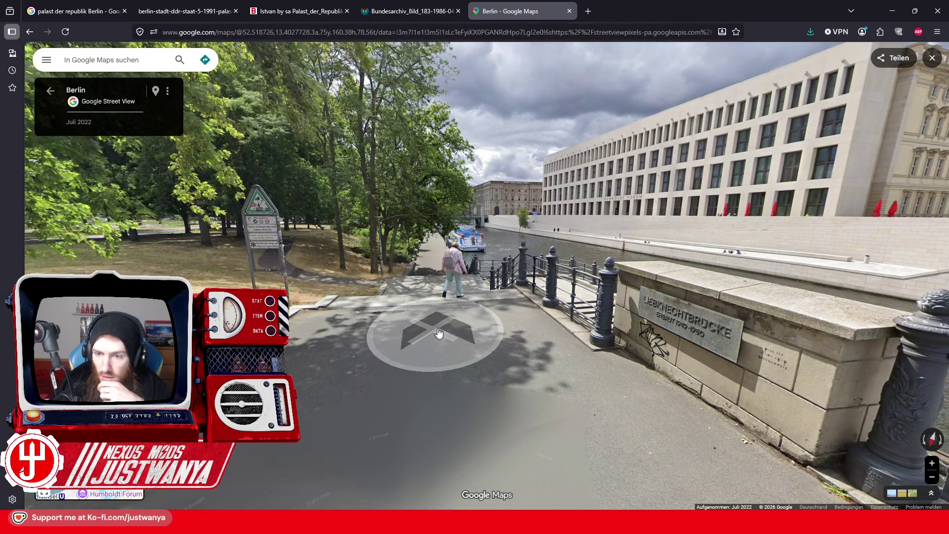
key("Right")
key("Right")
key("Right")
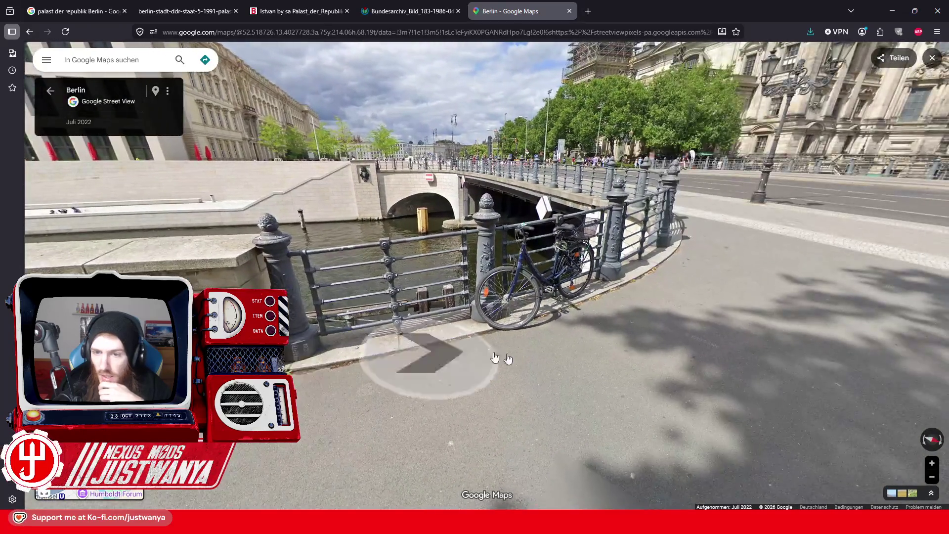
mouse_move(495, 357)
left_mouse_down()
mouse_move(672, 353)
mouse_move(561, 376)
left_mouse_up()
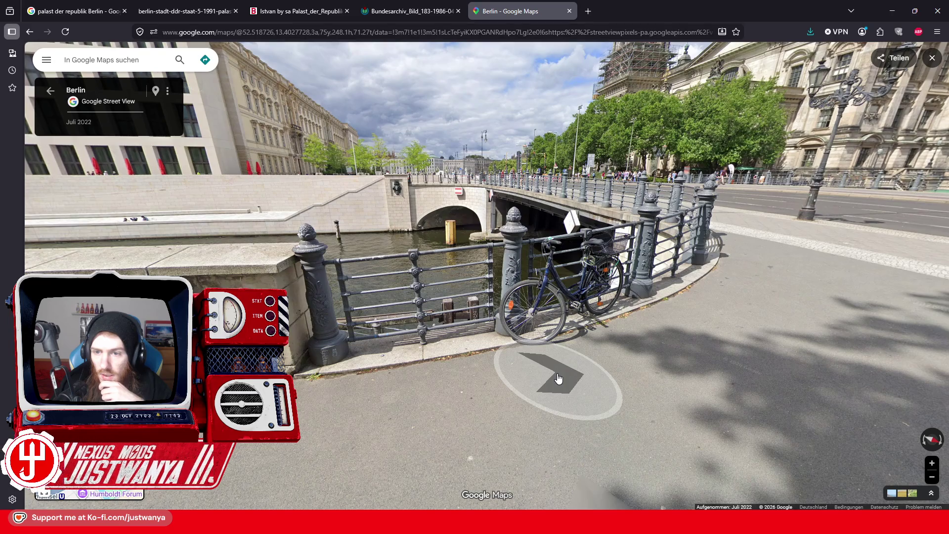
left_click(557, 379)
Walk down to the riverside path, up the stairs, and face the Berliner Dom.
left_click(362, 346)
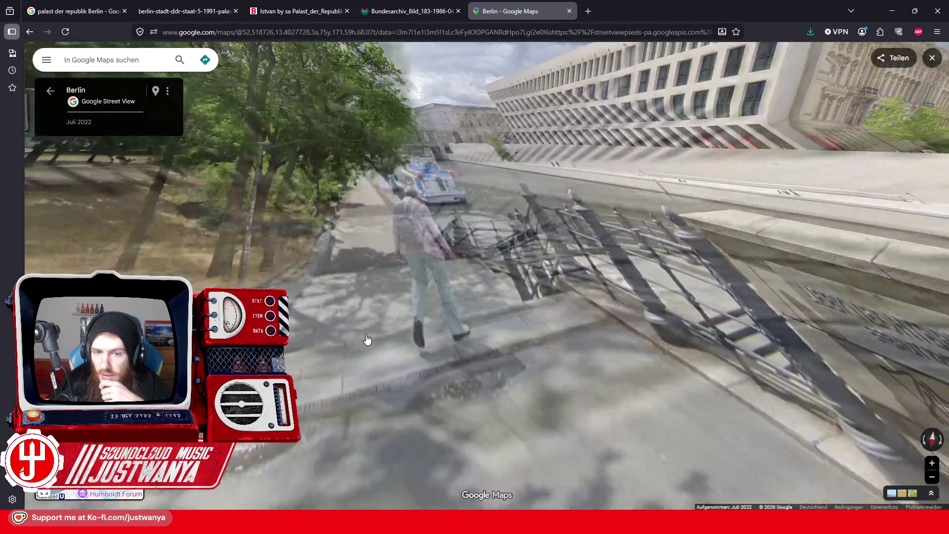
left_click(336, 346)
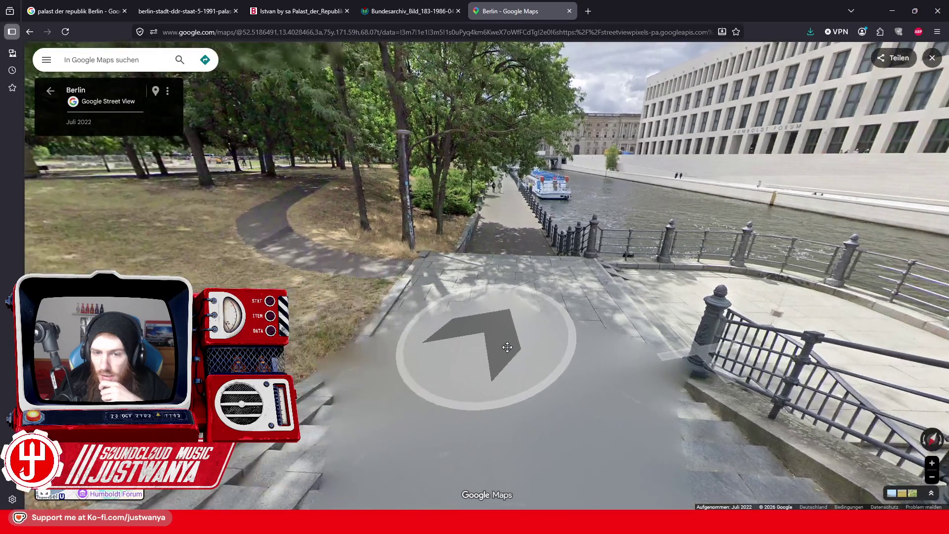
left_click(703, 386)
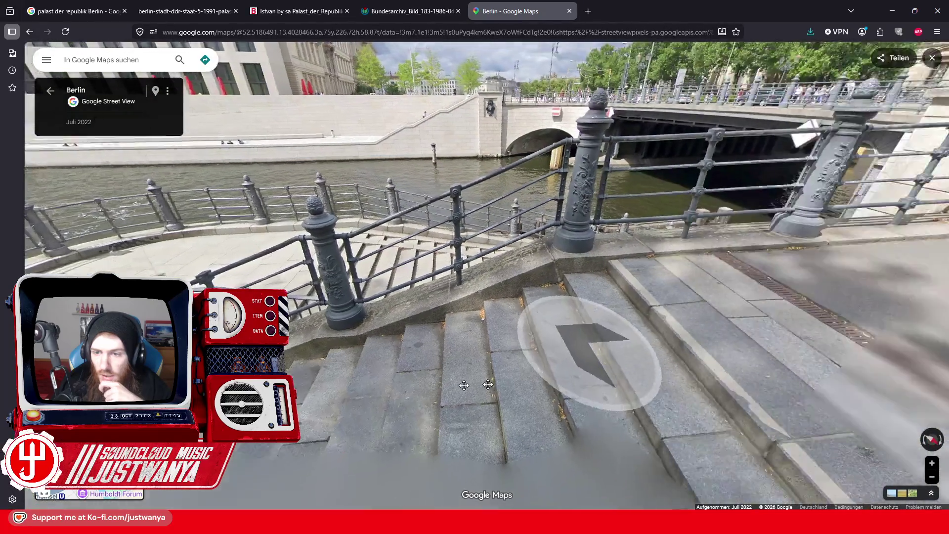
left_click(572, 360)
left_click(376, 368)
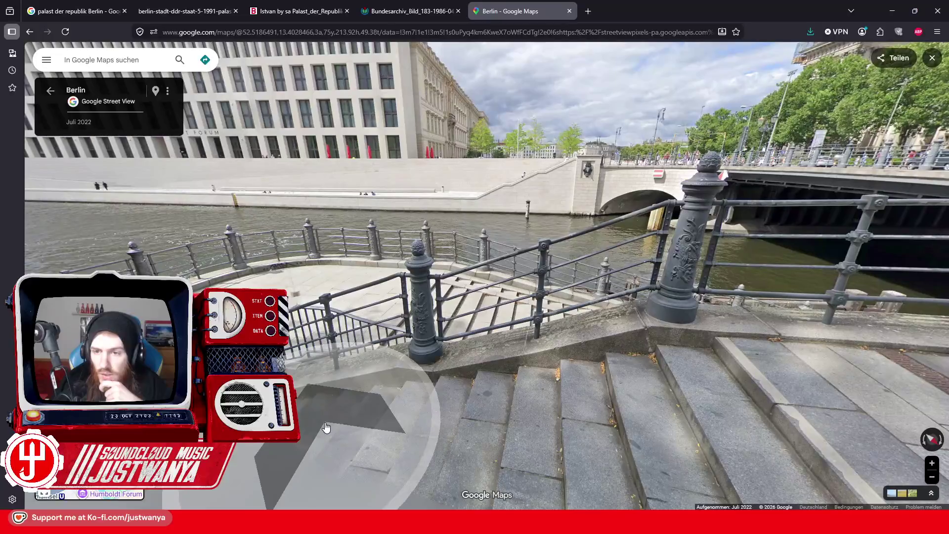
left_click_drag(588, 356, 383, 355)
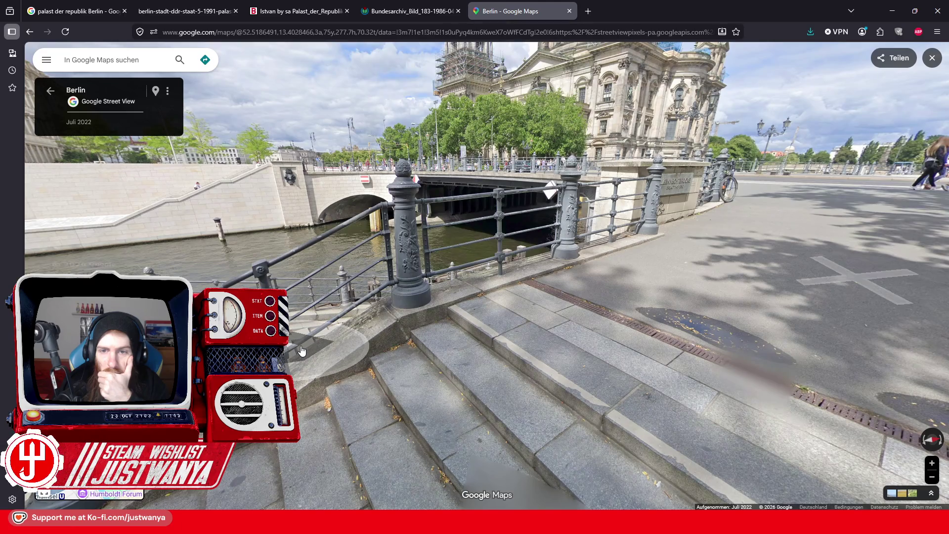
Descend the curved stairs to the landing, study the railings, then return to Creation Kit.
left_click(351, 337)
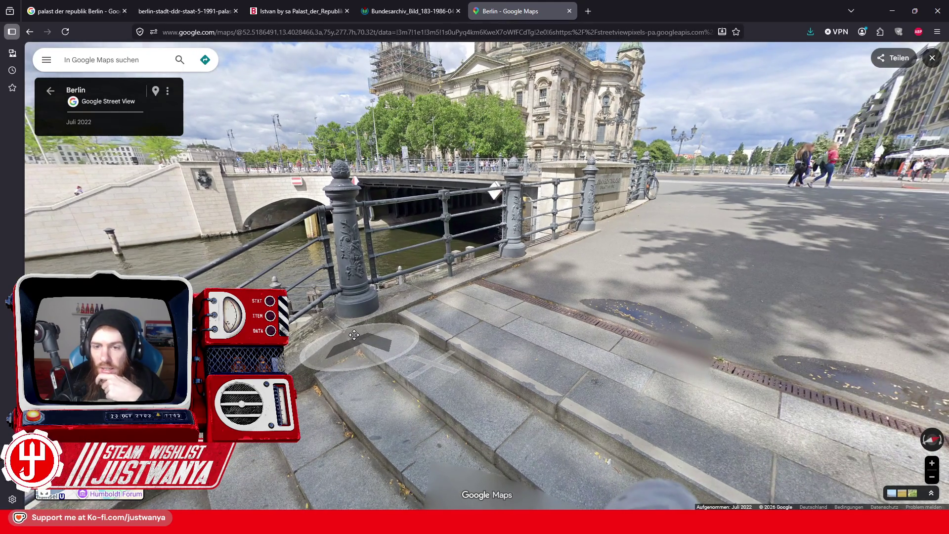
left_click_drag(354, 335, 373, 336)
left_click(373, 335)
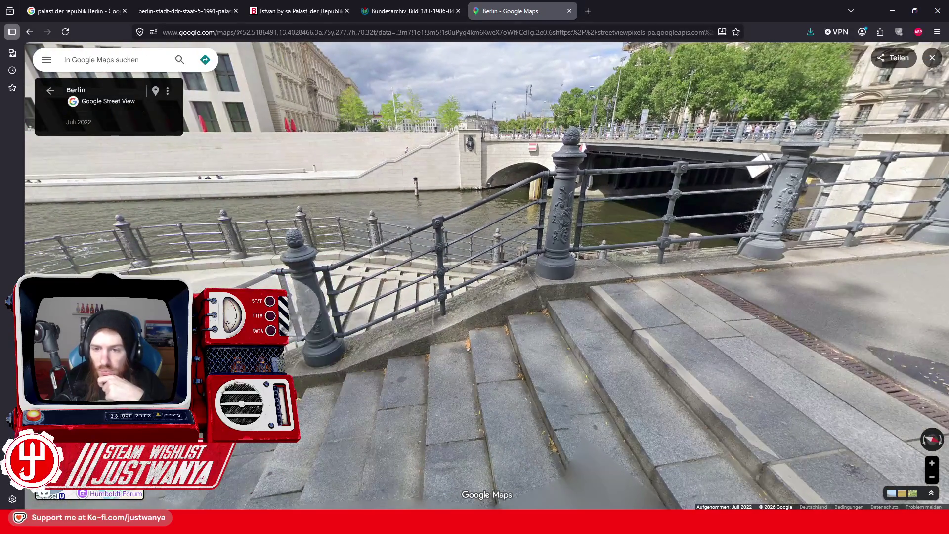
left_click(561, 307)
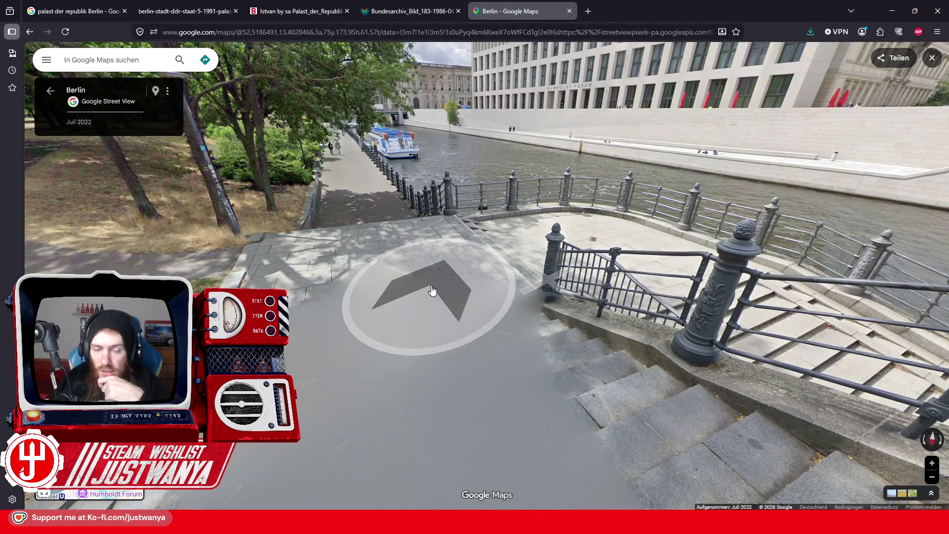
left_click(614, 267)
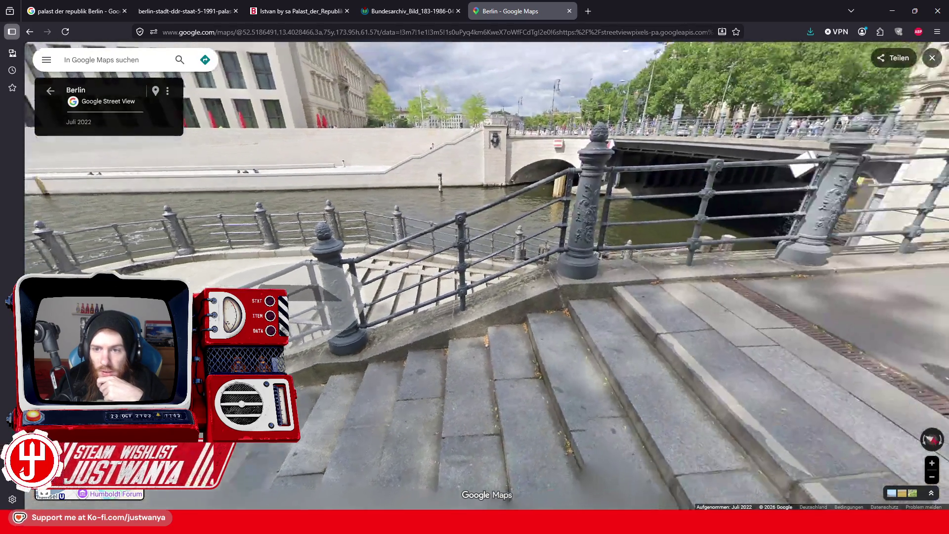
left_click(299, 294)
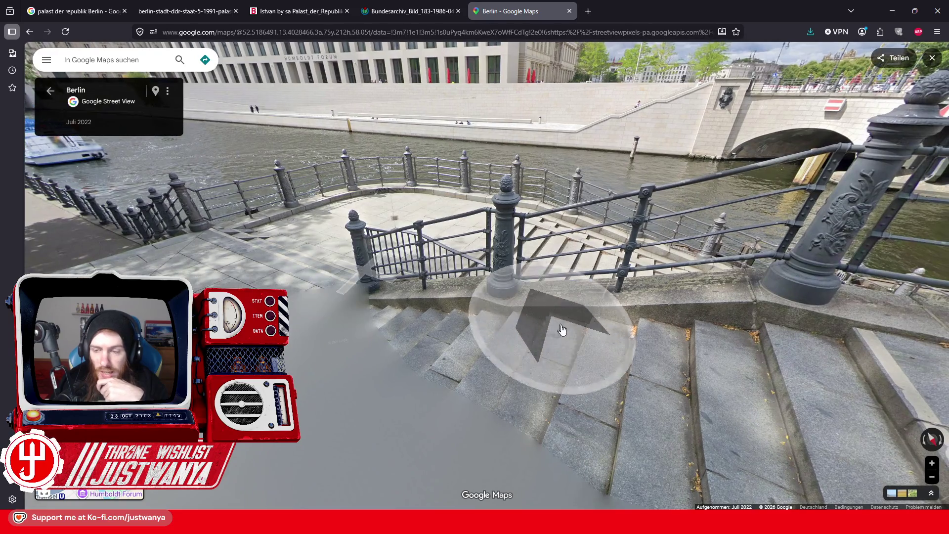
left_click(561, 329)
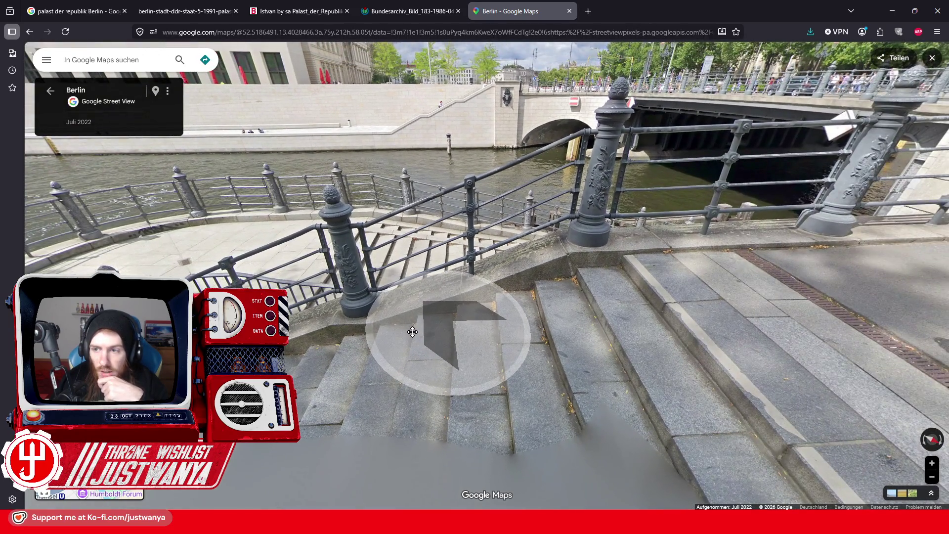
mouse_move(413, 331)
left_mouse_down()
mouse_move(476, 318)
mouse_move(492, 346)
mouse_move(488, 361)
mouse_move(506, 360)
mouse_move(520, 390)
mouse_move(629, 382)
mouse_move(573, 392)
mouse_move(556, 381)
left_mouse_up()
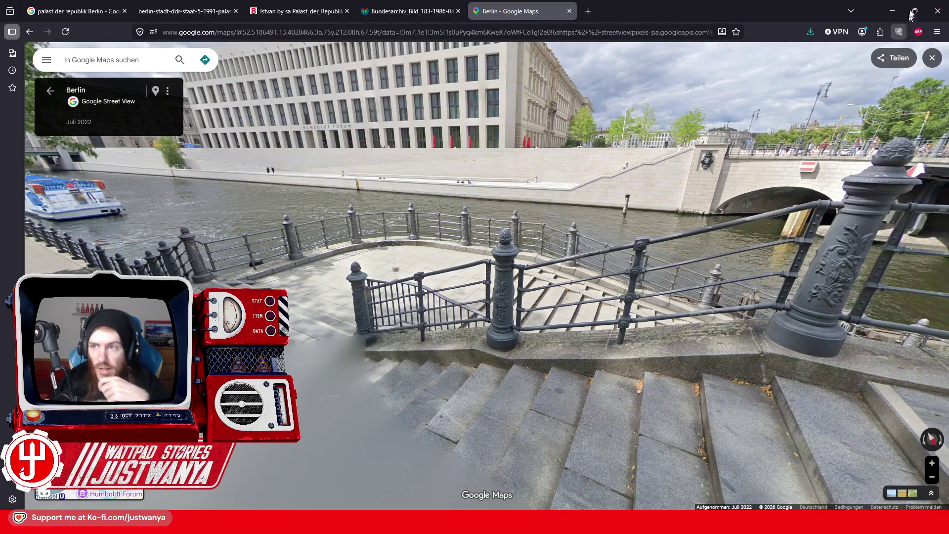
left_click(893, 11)
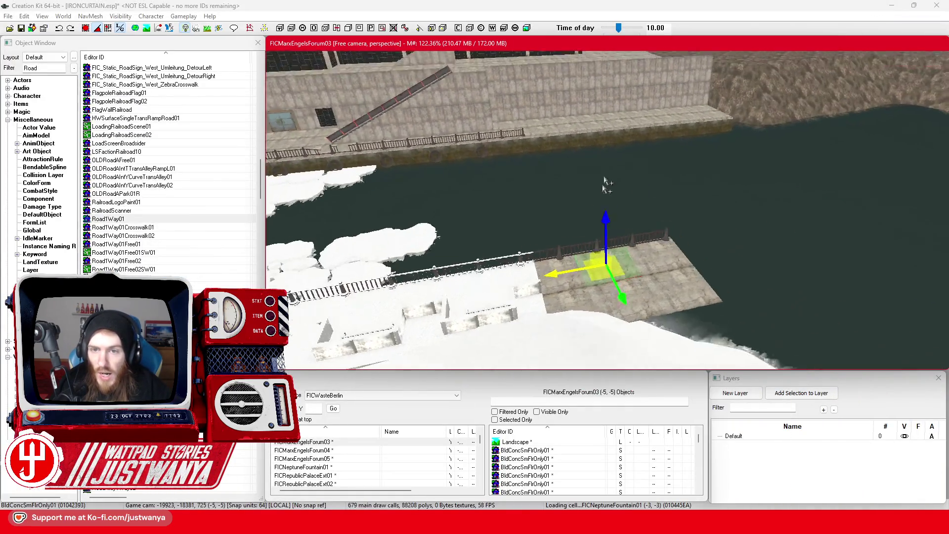
Slide both road patches out over the water and line them up with the road edge.
scroll(632, 222, "down", 5)
scroll(574, 328, "up", 10)
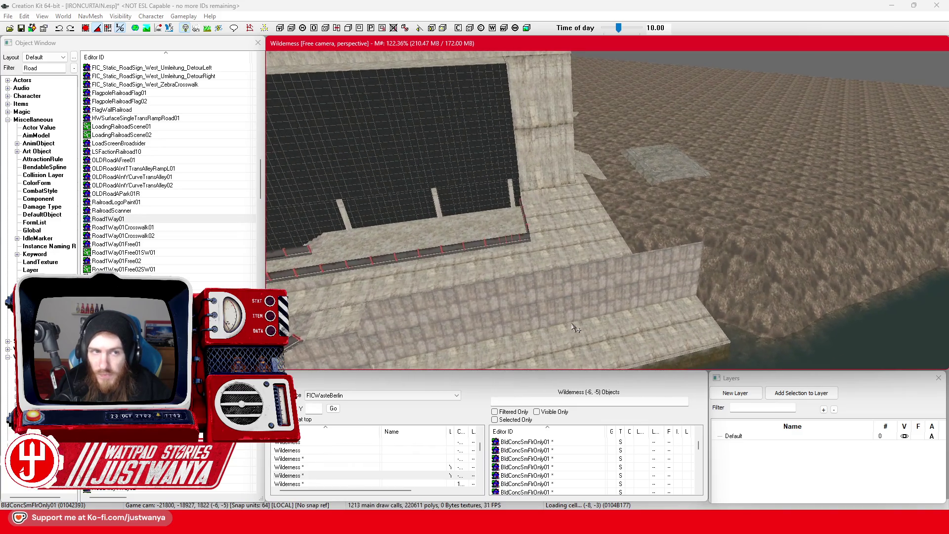
scroll(573, 328, "up", 5)
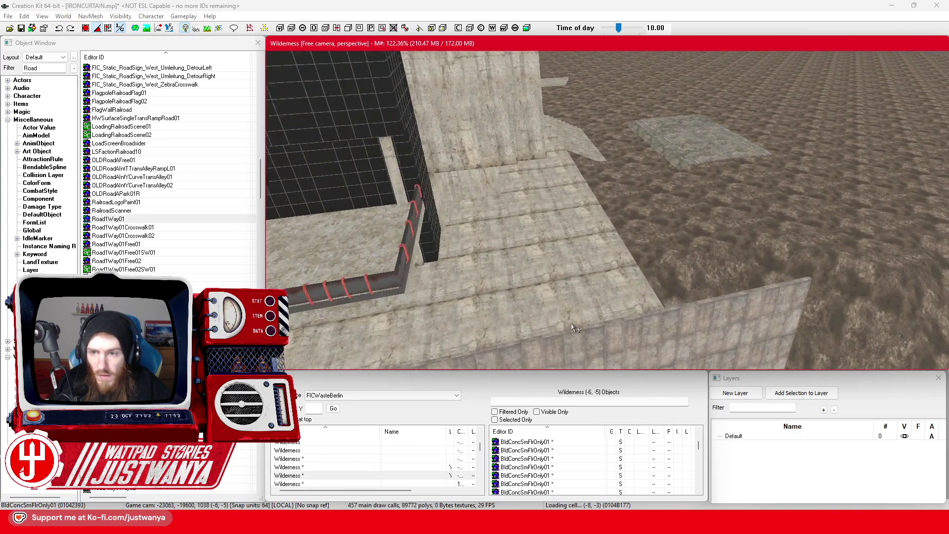
left_click(688, 136)
scroll(660, 200, "down", 3)
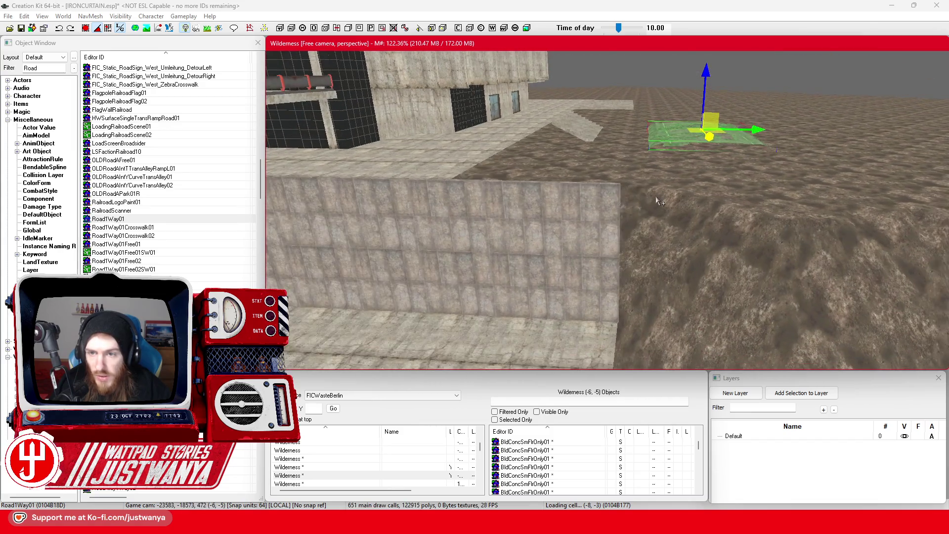
left_click_drag(698, 136, 681, 136)
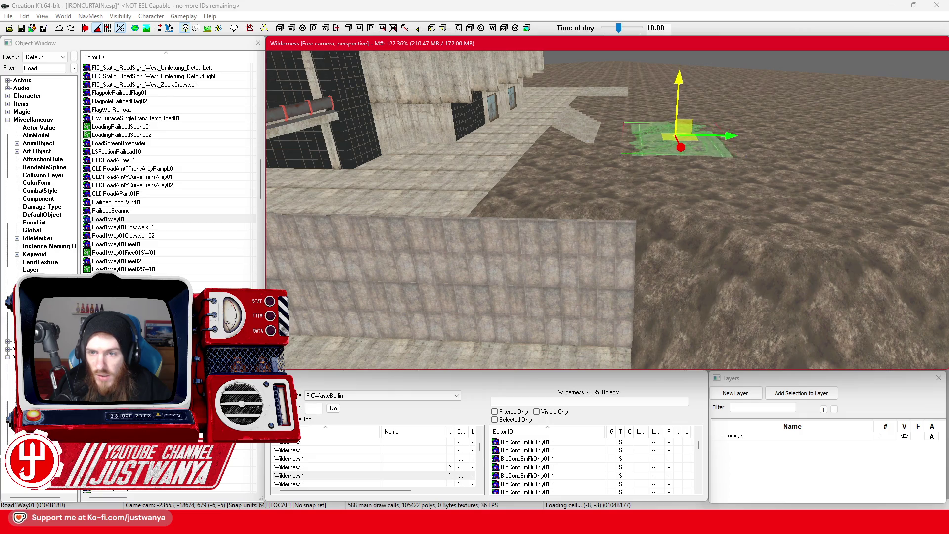
scroll(704, 108, "down", 5)
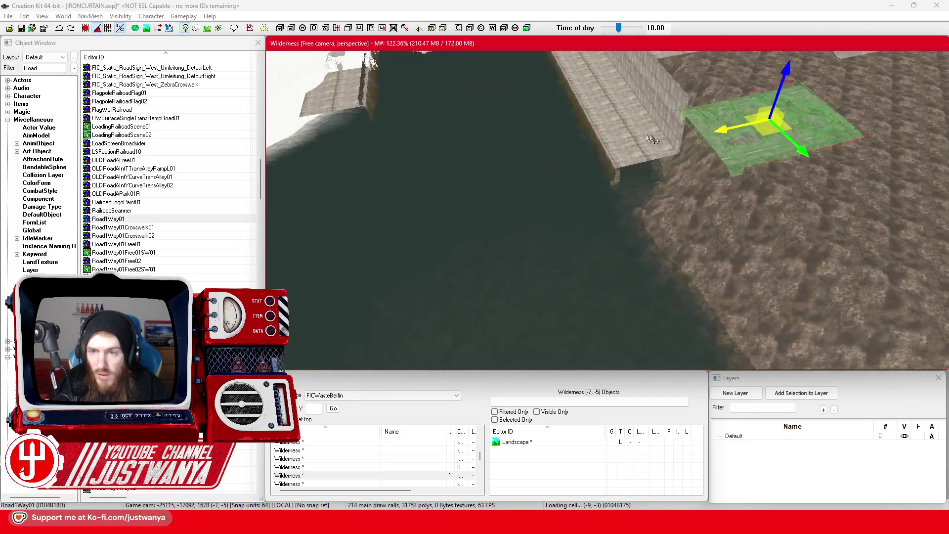
mouse_move(700, 140)
left_mouse_down()
mouse_move(638, 151)
mouse_move(658, 149)
left_mouse_up()
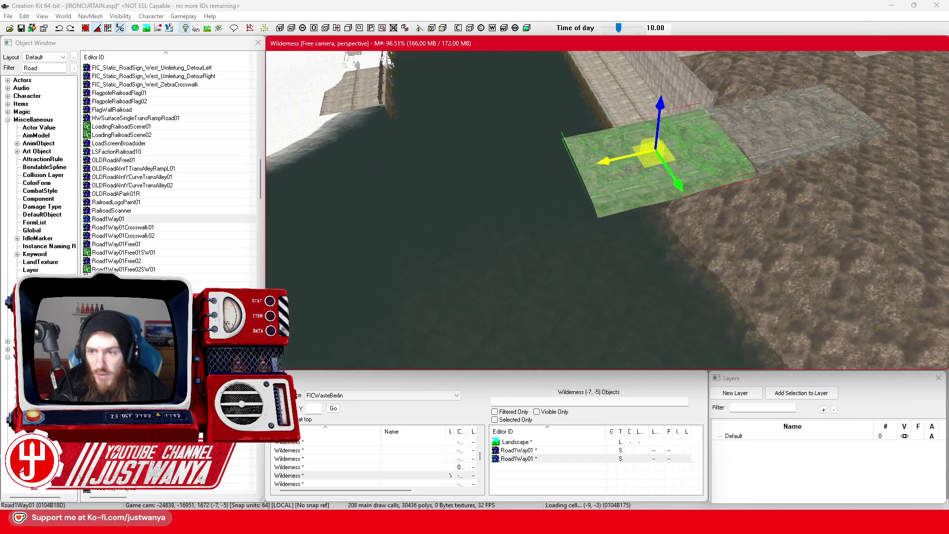
left_click(775, 127, "ctrl")
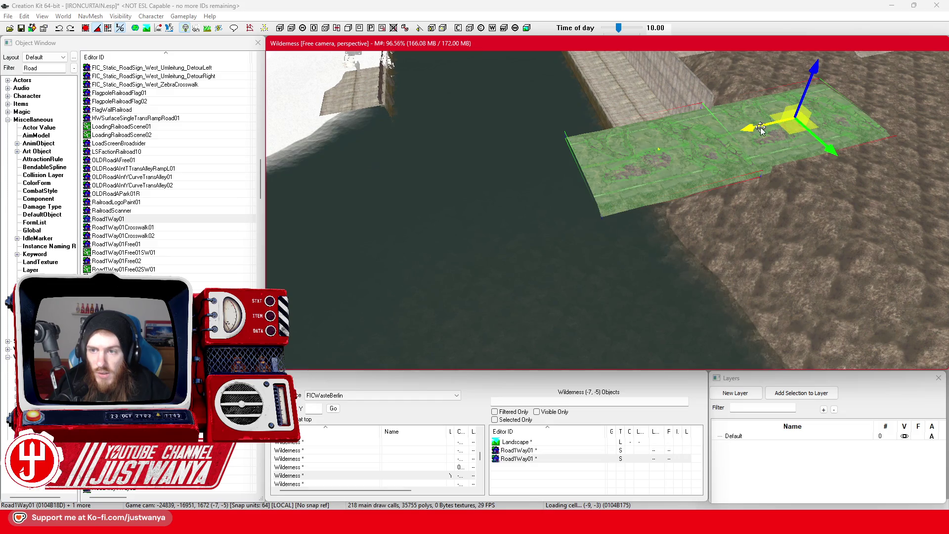
mouse_move(760, 128)
left_mouse_down()
mouse_move(396, 203)
mouse_move(487, 196)
left_mouse_up()
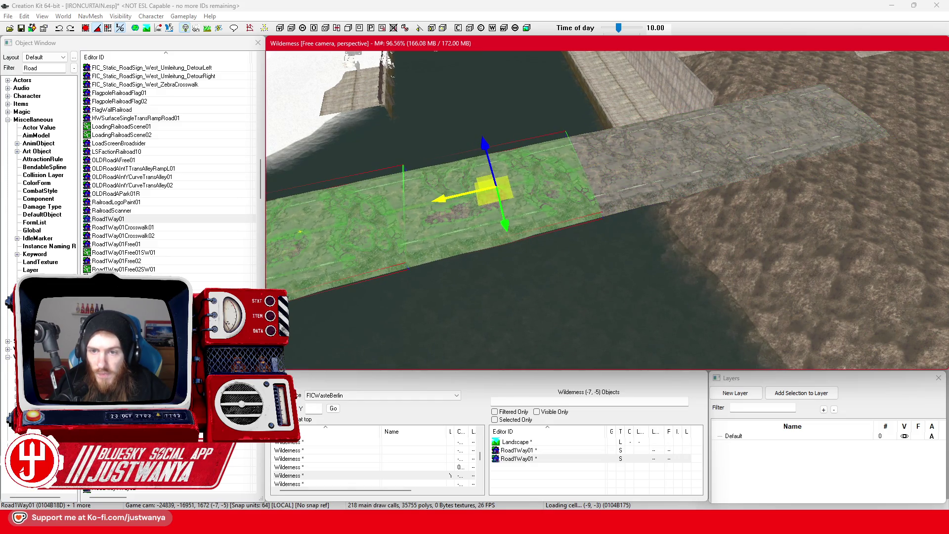
scroll(607, 210, "up", 5)
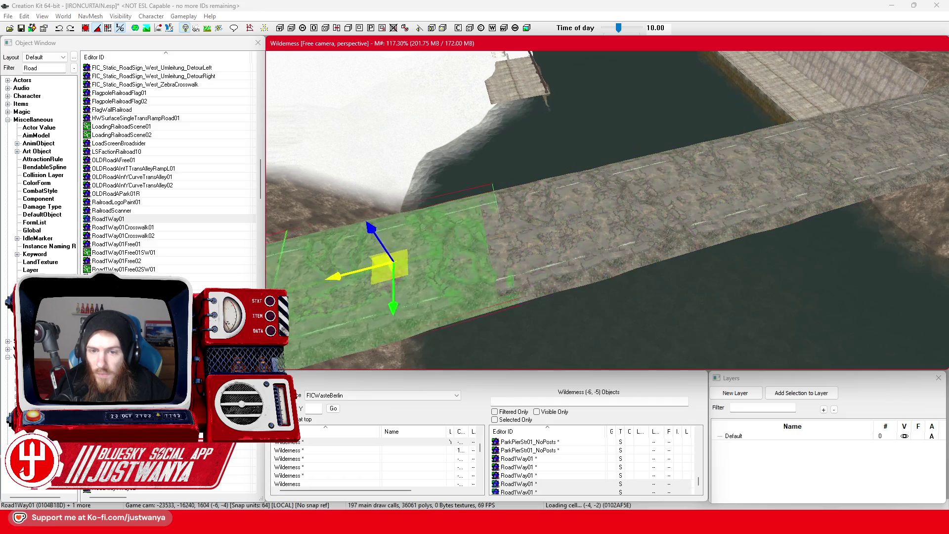
left_click_drag(393, 262, 366, 269)
left_click_drag(312, 286, 319, 283)
scroll(642, 148, "up", 5)
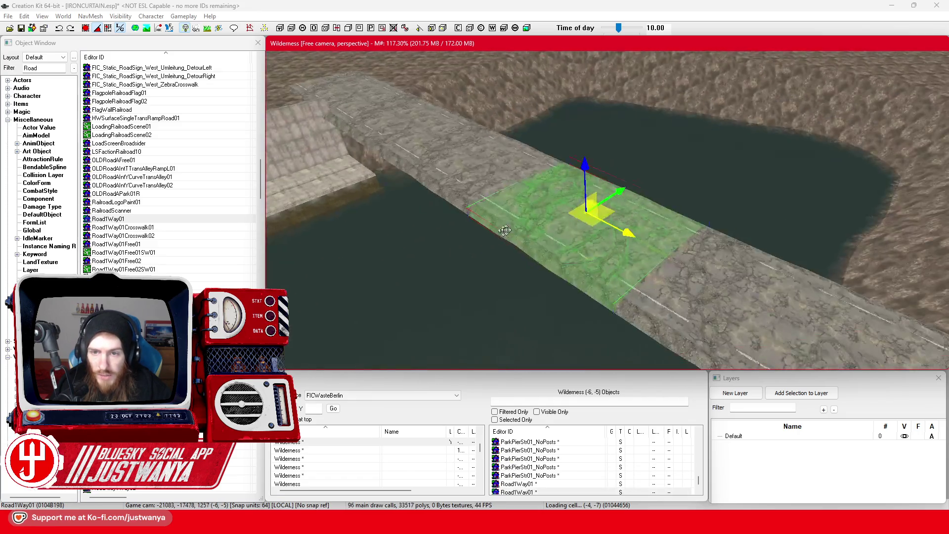
Select the pier floor piece, then walk forward along the riverside path in Street View.
left_click(644, 280)
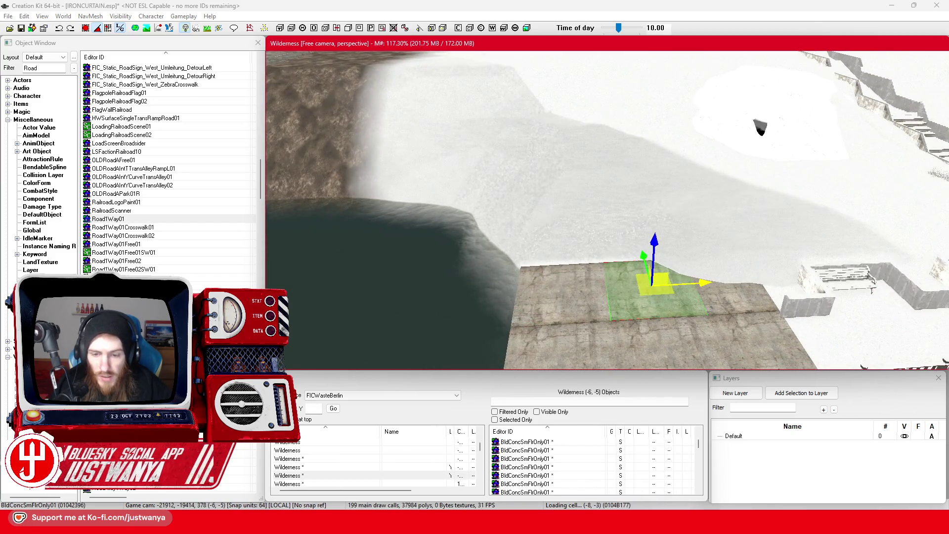
mouse_move(532, 523)
left_click(611, 477)
left_click(701, 262)
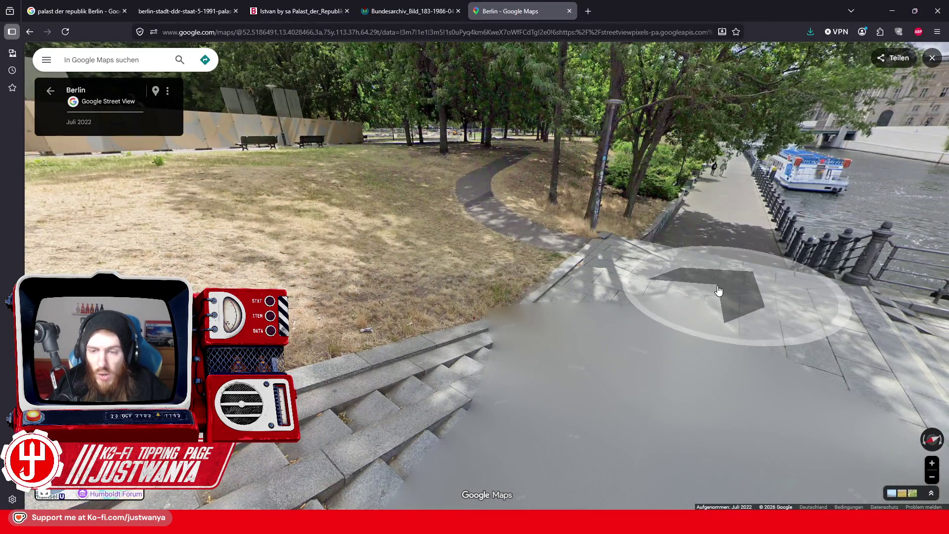
left_click(688, 283)
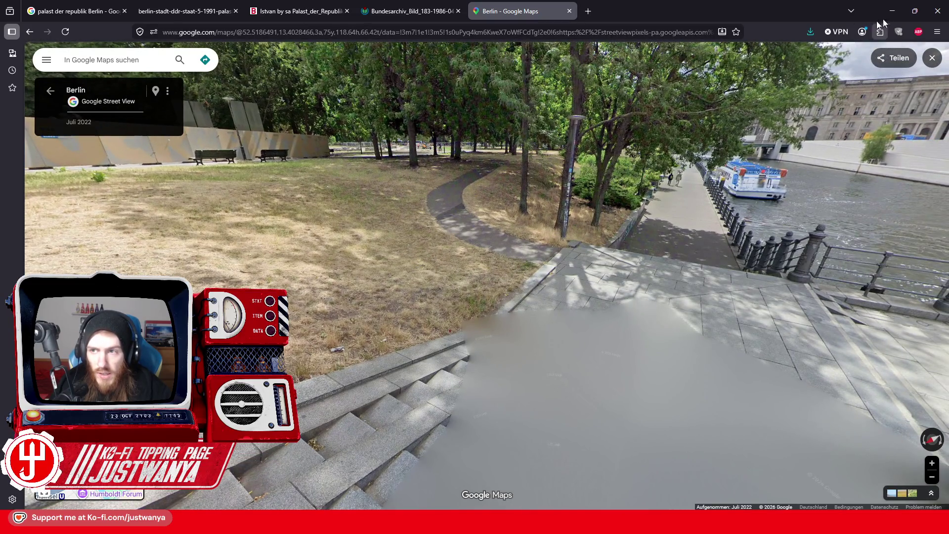
left_click(893, 11)
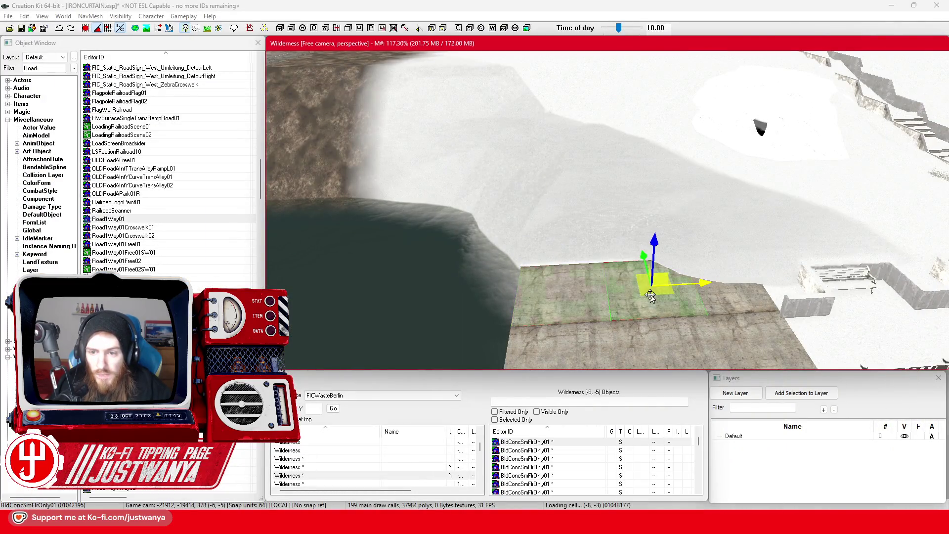
Duplicate the existing NCA1x1Stairs01 stair flight and pull the copy over toward the pier.
key("shift")
key("shift")
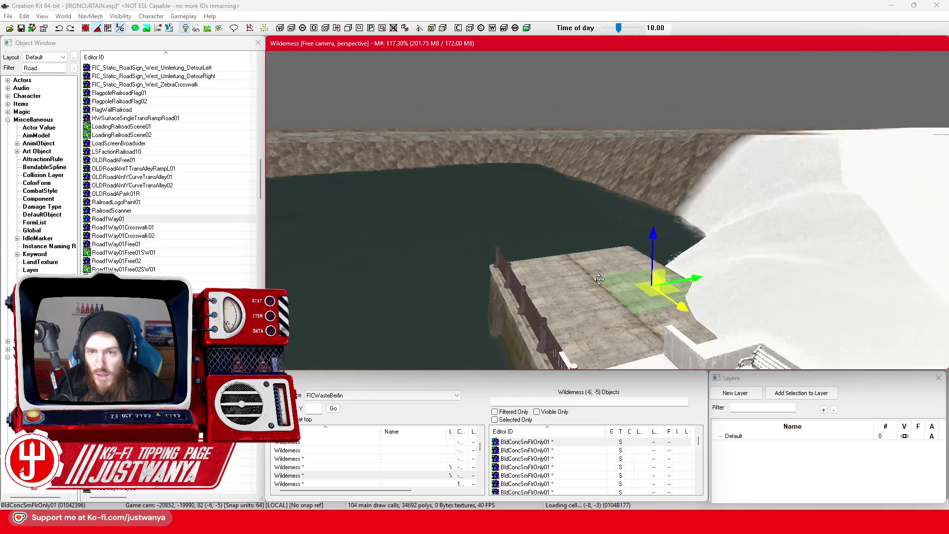
key("shift")
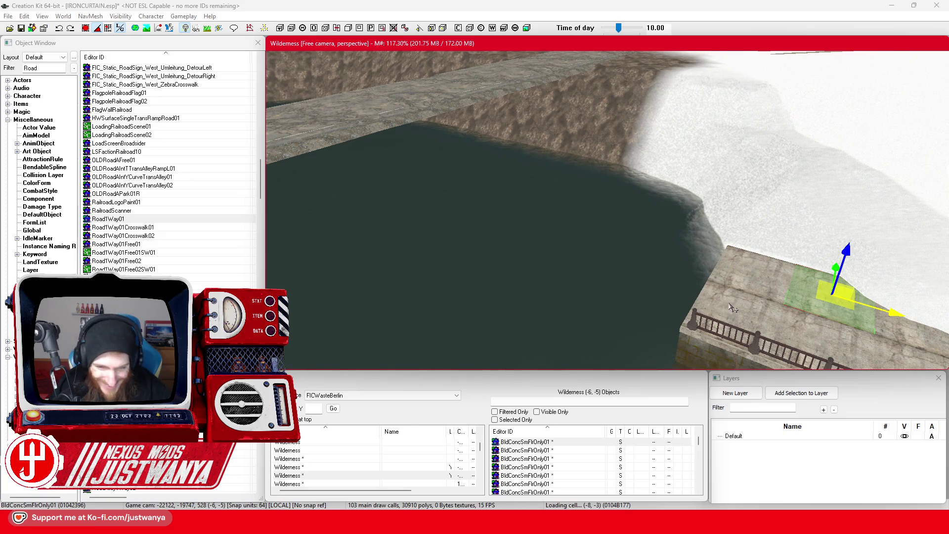
key("shift")
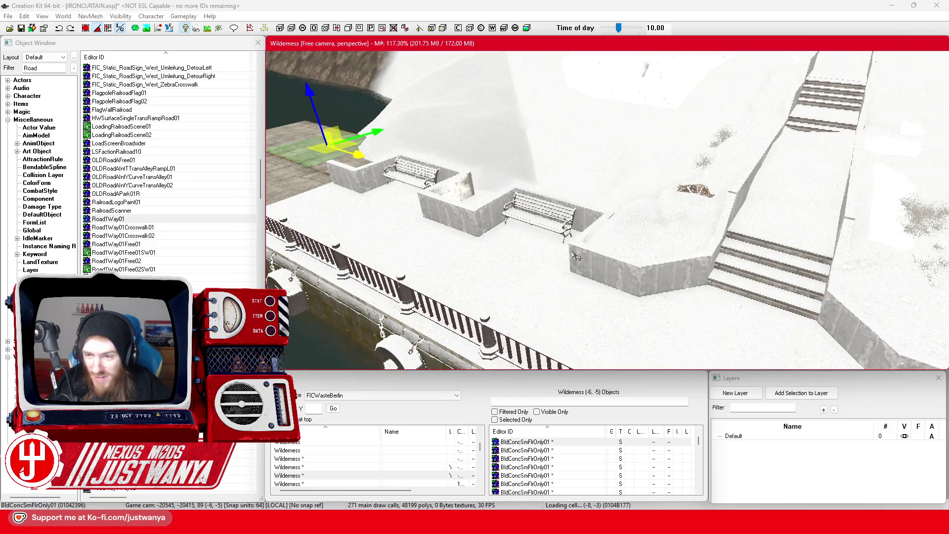
left_click(729, 295)
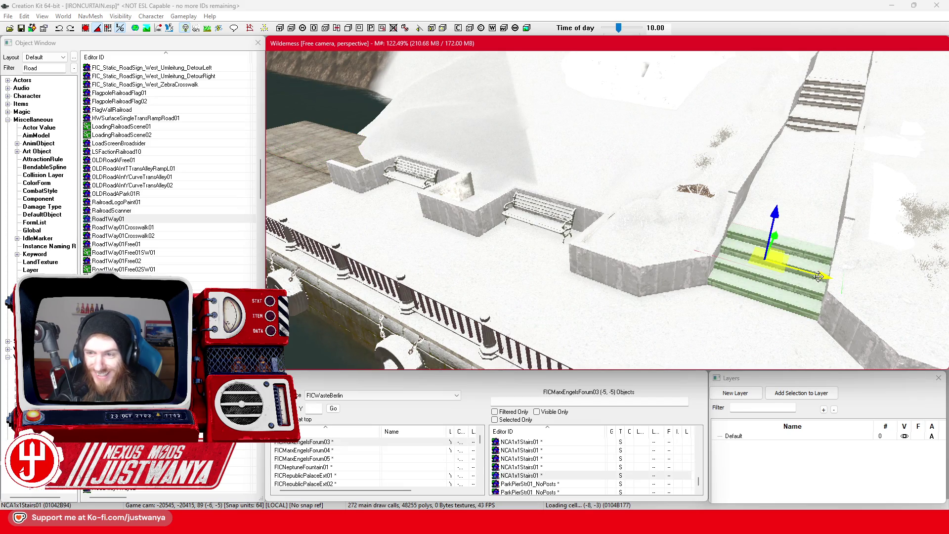
key("ctrl+d")
left_click_drag(729, 295, 341, 134)
key("f")
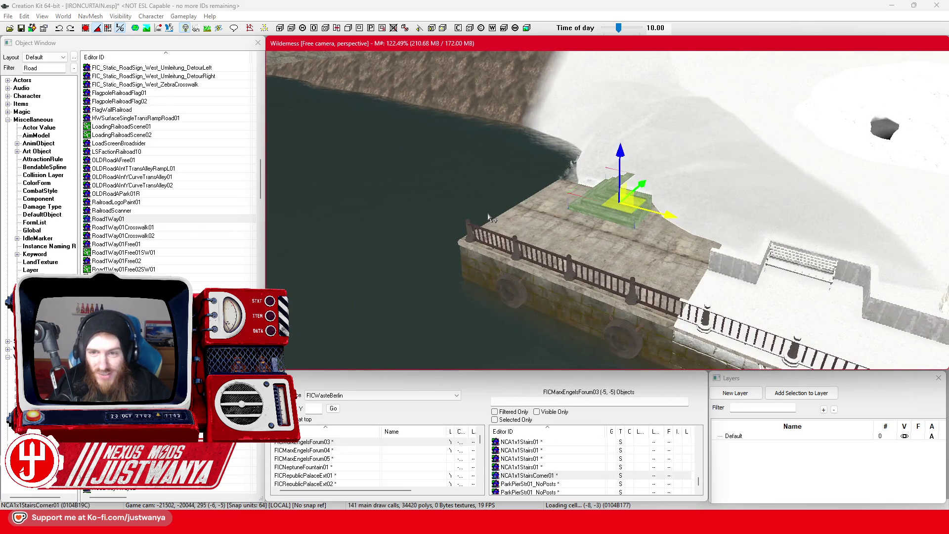
key("ctrl+z")
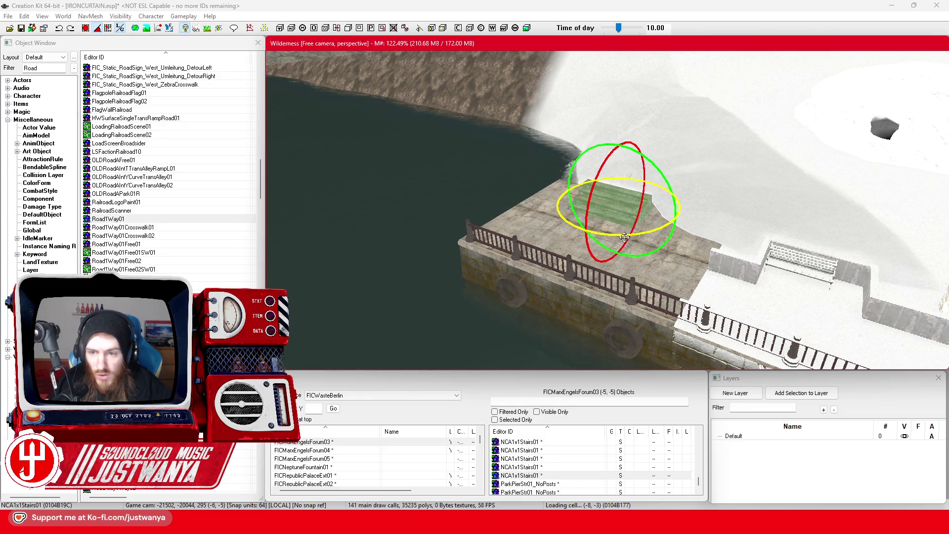
key("w")
Slide the stair copy across the pier and off its river end, then recheck Street View.
scroll(628, 220, "up", 2)
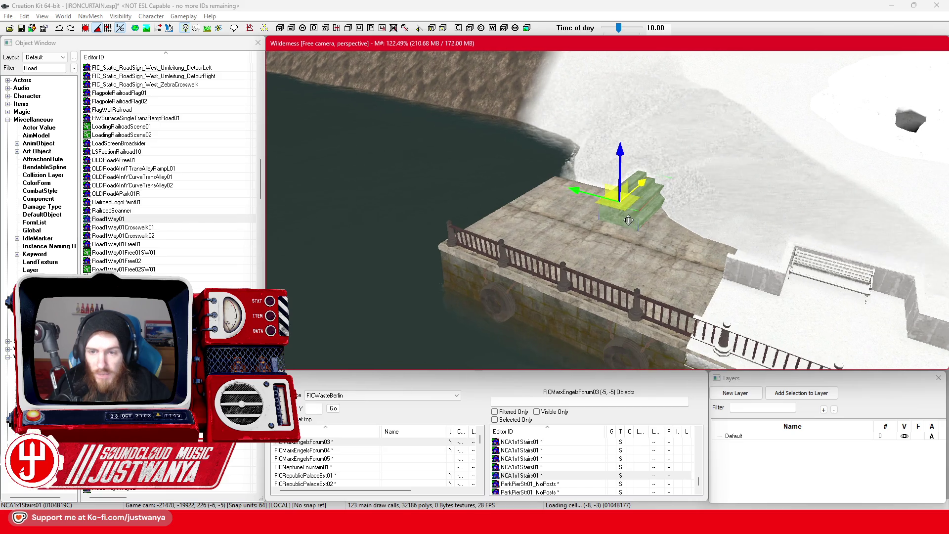
key("shift")
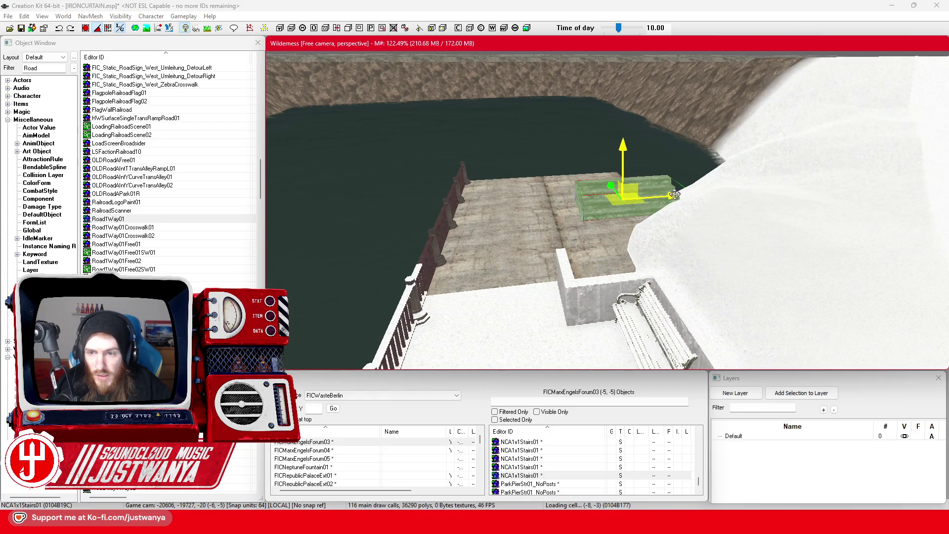
left_click_drag(675, 195, 584, 202)
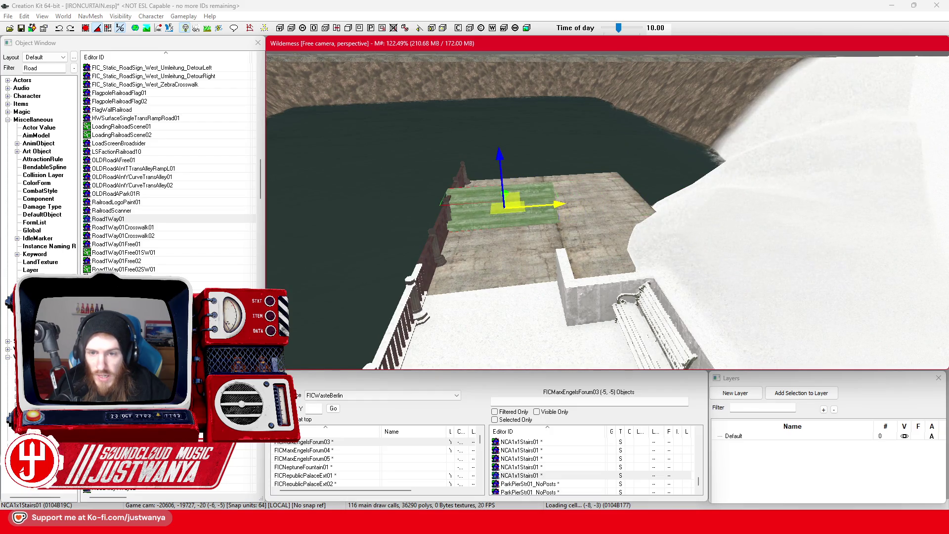
key("shift")
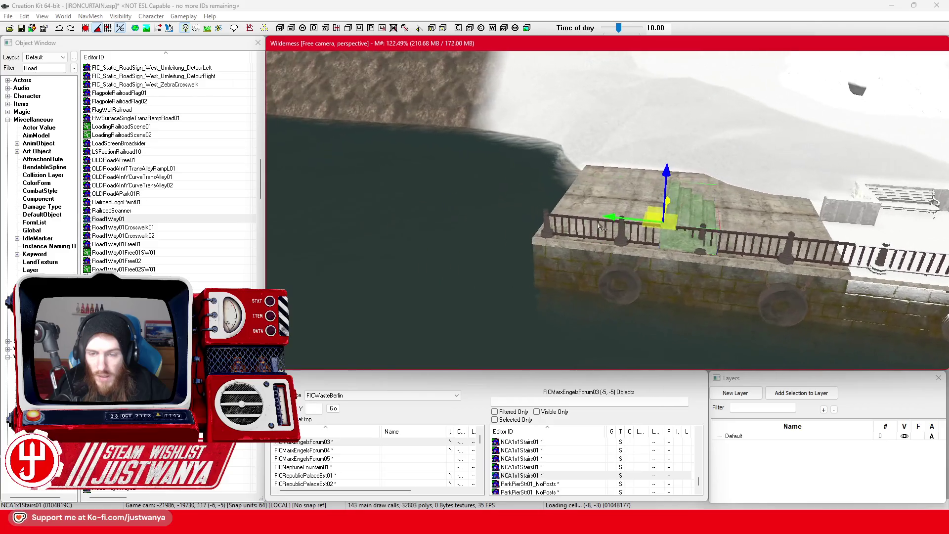
left_click_drag(643, 218, 495, 203)
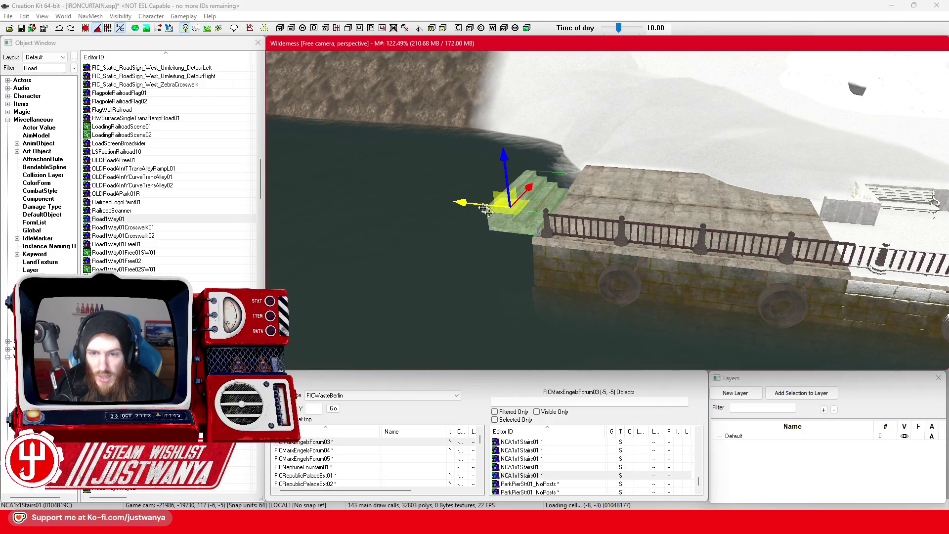
key("shift")
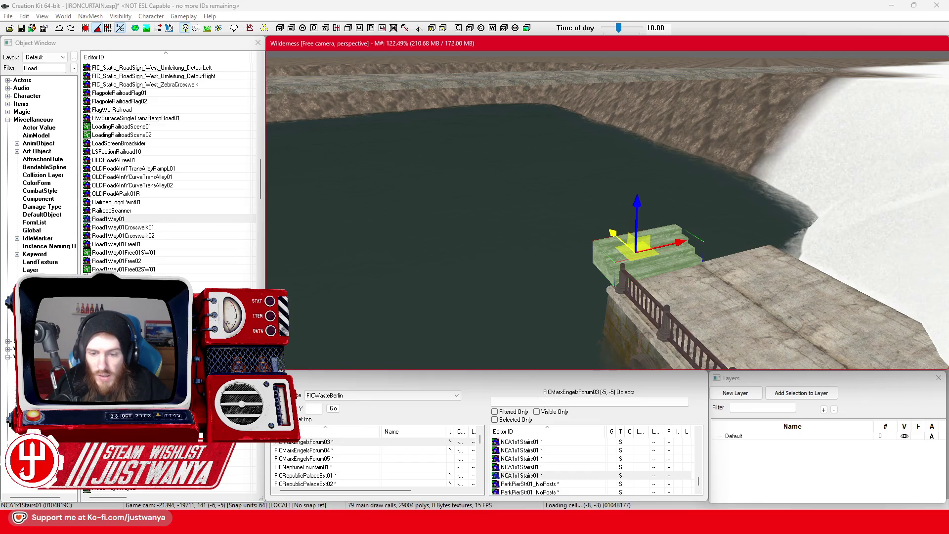
mouse_move(531, 524)
left_click(629, 467)
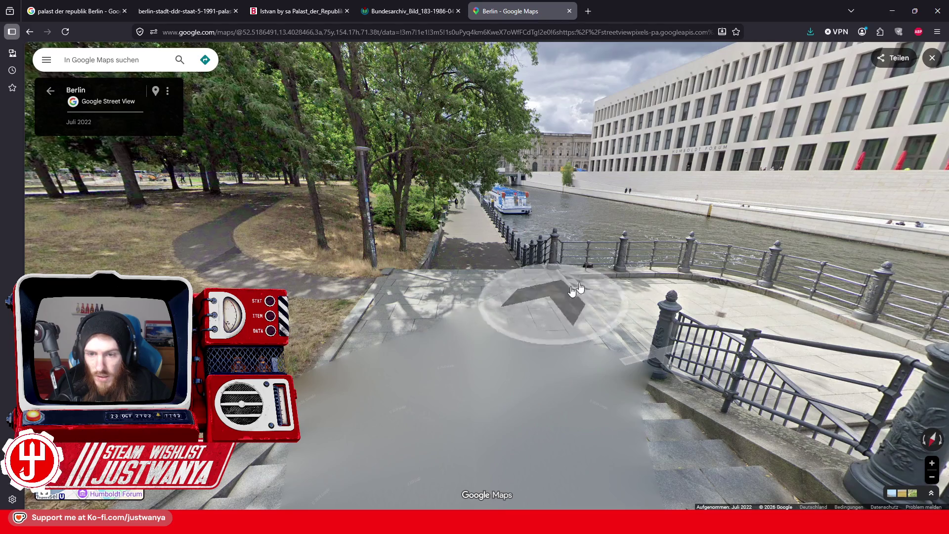
Move the floor slab off the pier, raise it, and slide it out over the water.
left_click(893, 13)
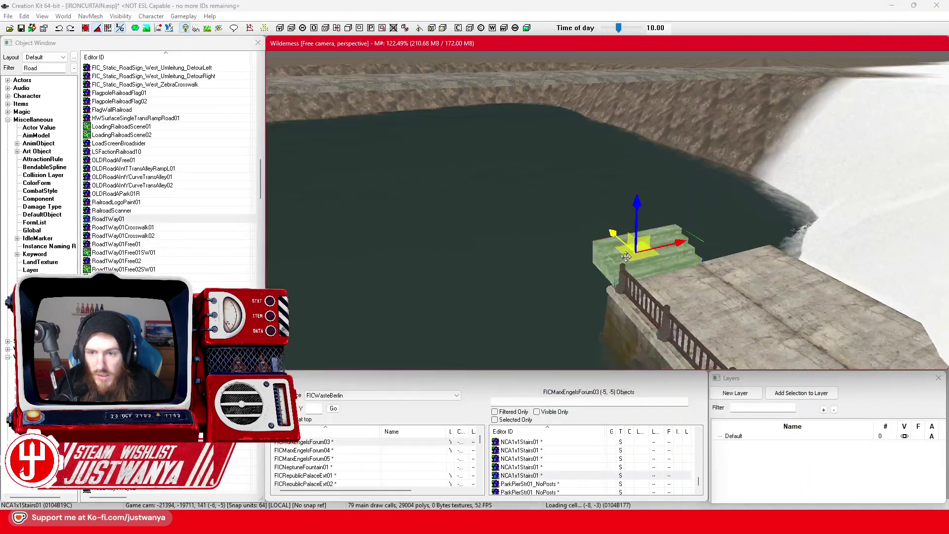
scroll(787, 311, "up", 3)
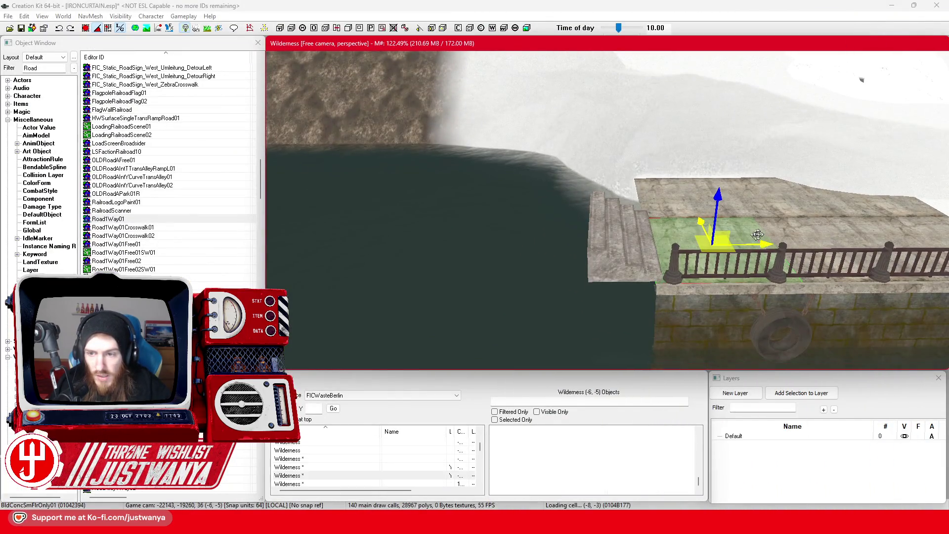
left_click_drag(717, 262, 529, 262)
left_click_drag(581, 239, 579, 219)
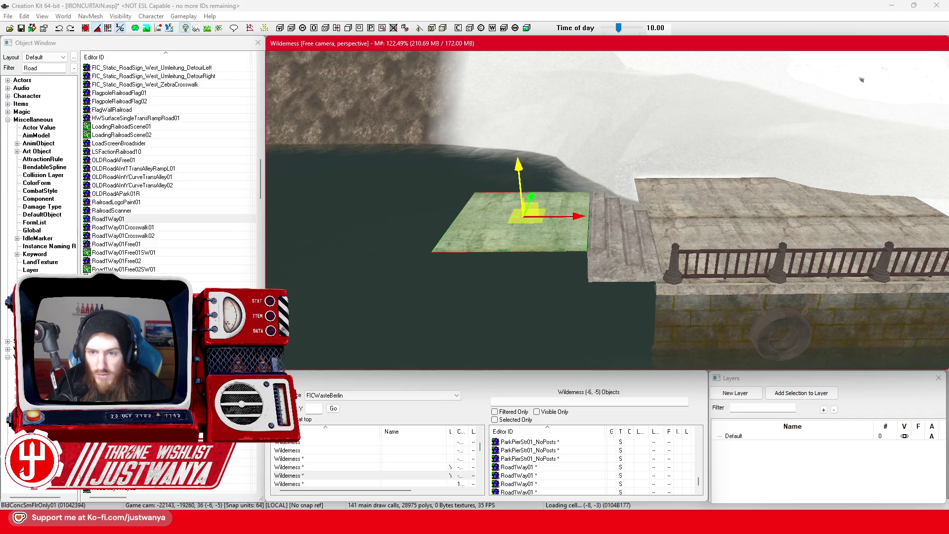
key("shift")
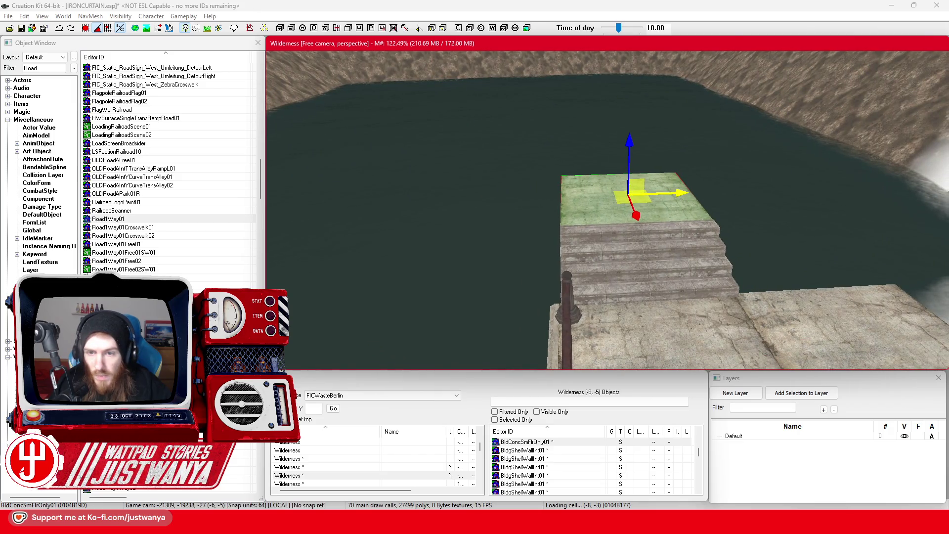
mouse_move(697, 197)
left_mouse_down()
mouse_move(554, 197)
mouse_move(562, 197)
left_mouse_up()
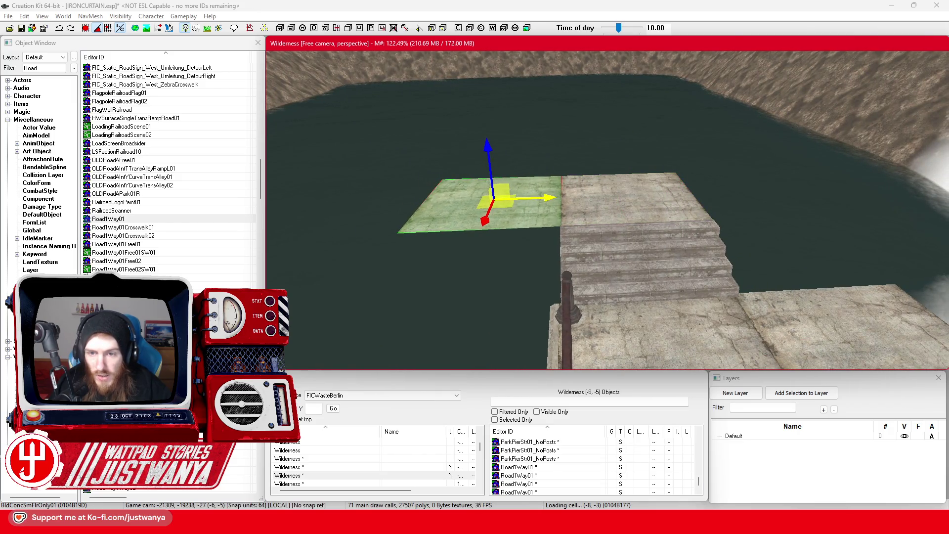
key("shift")
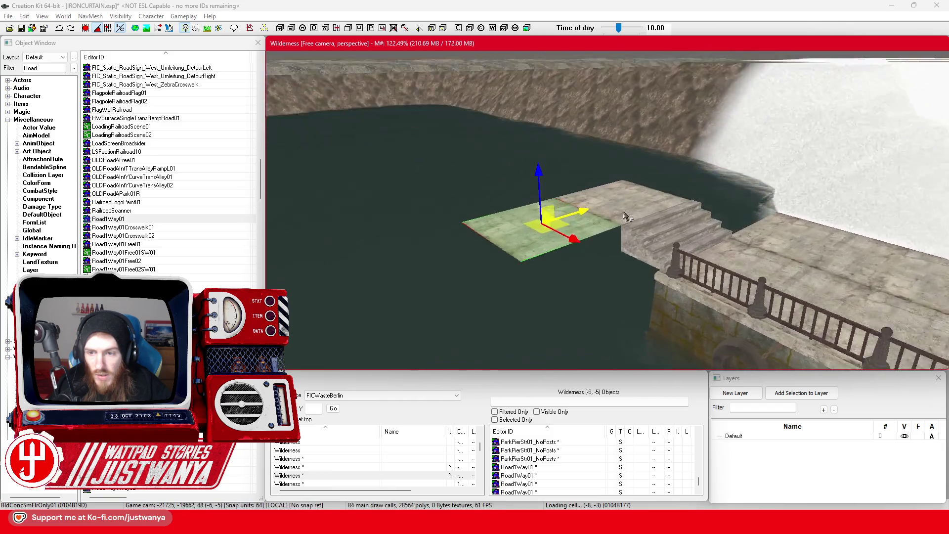
key("shift")
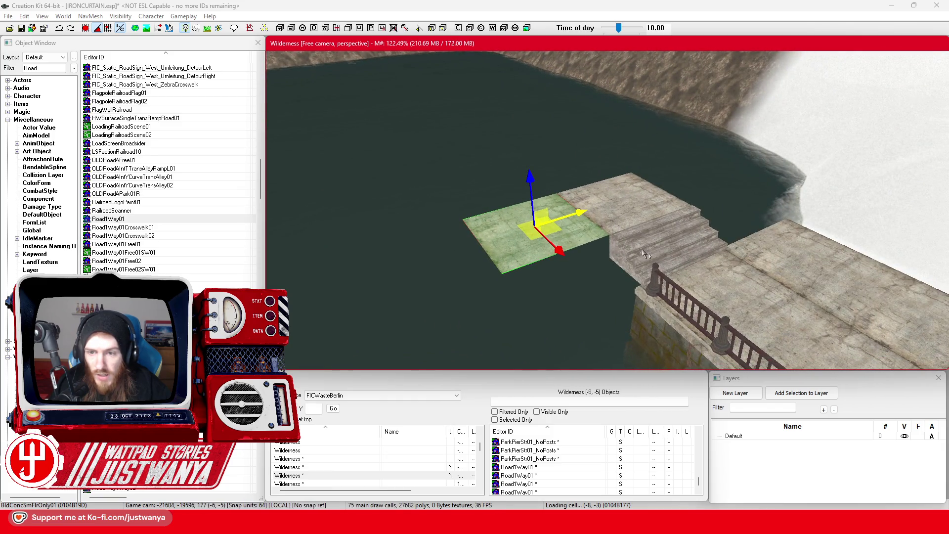
Move the stair piece out toward the water and raise it higher above the river.
left_click(645, 255)
left_click_drag(658, 201, 658, 181)
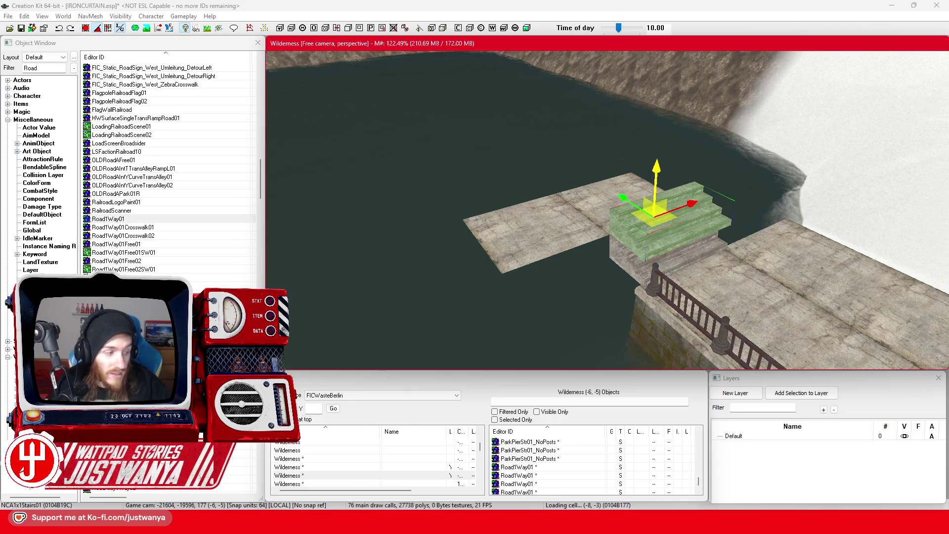
key("shift")
left_click_drag(699, 161, 717, 160)
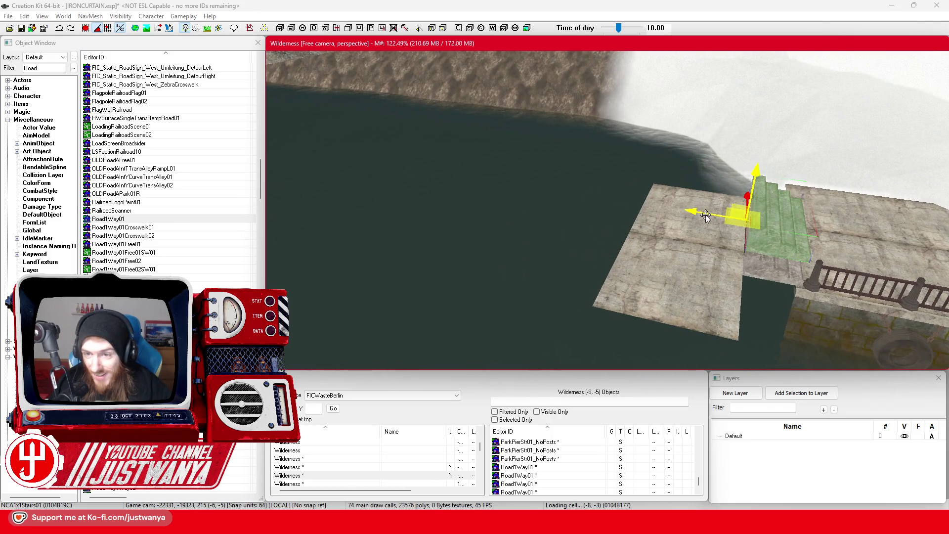
mouse_move(706, 216)
left_mouse_down()
mouse_move(522, 189)
mouse_move(556, 191)
left_mouse_up()
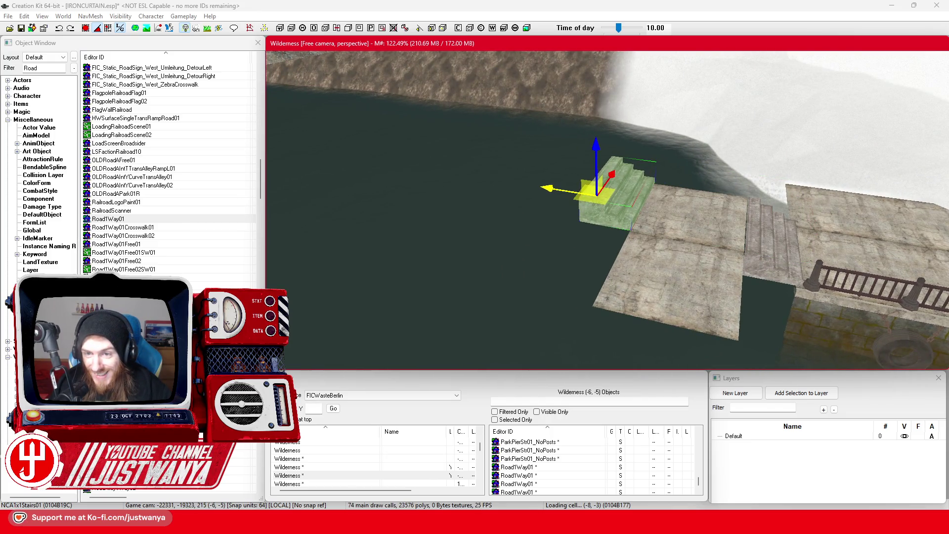
left_click_drag(556, 191, 517, 190)
left_click_drag(550, 147, 549, 126)
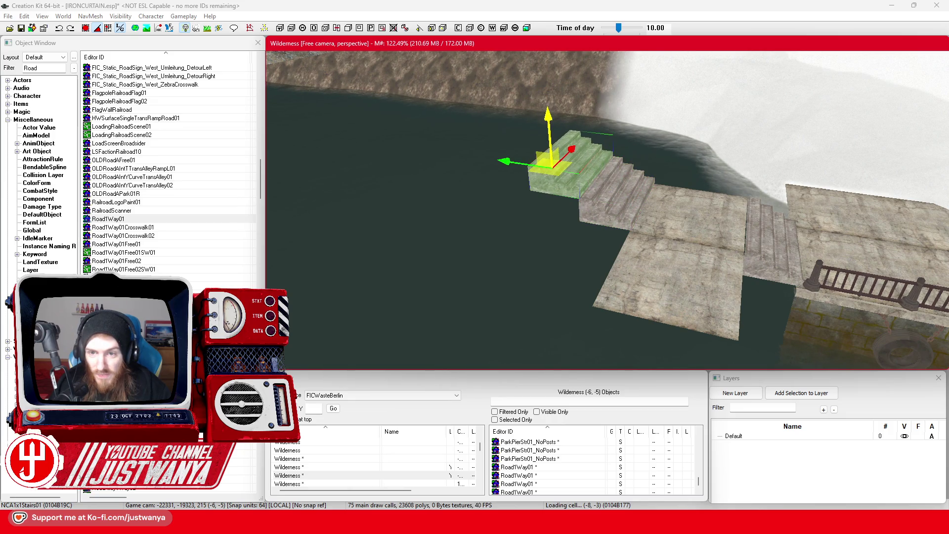
key("f")
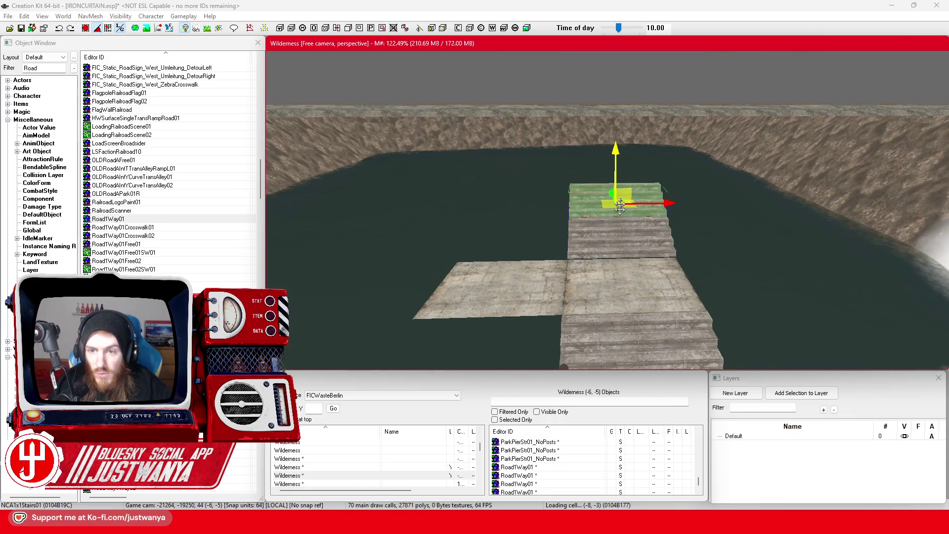
Add the neighbouring stair piece to the selection and compare with the riverside stairs in Street View.
left_click(615, 251, "ctrl")
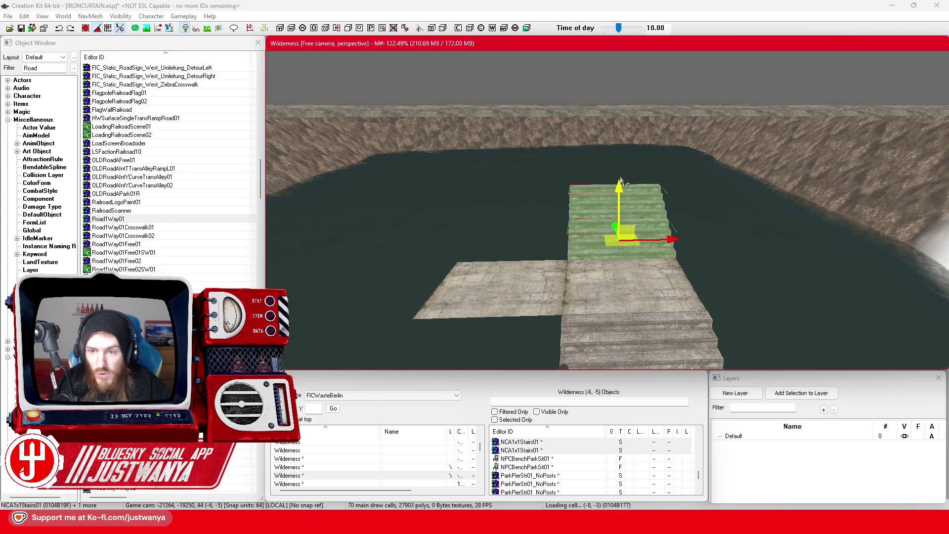
key("shift")
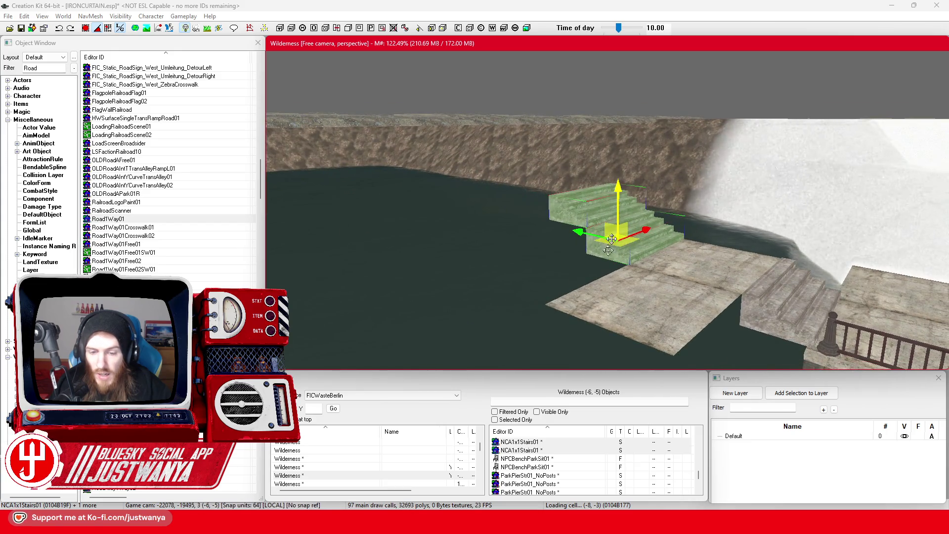
left_click(566, 480)
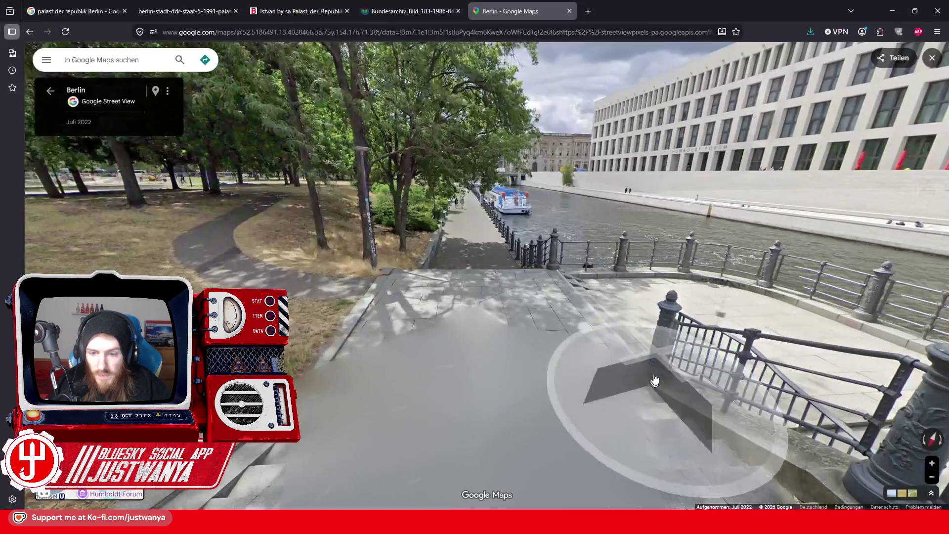
left_click(658, 350)
key("alt+Tab")
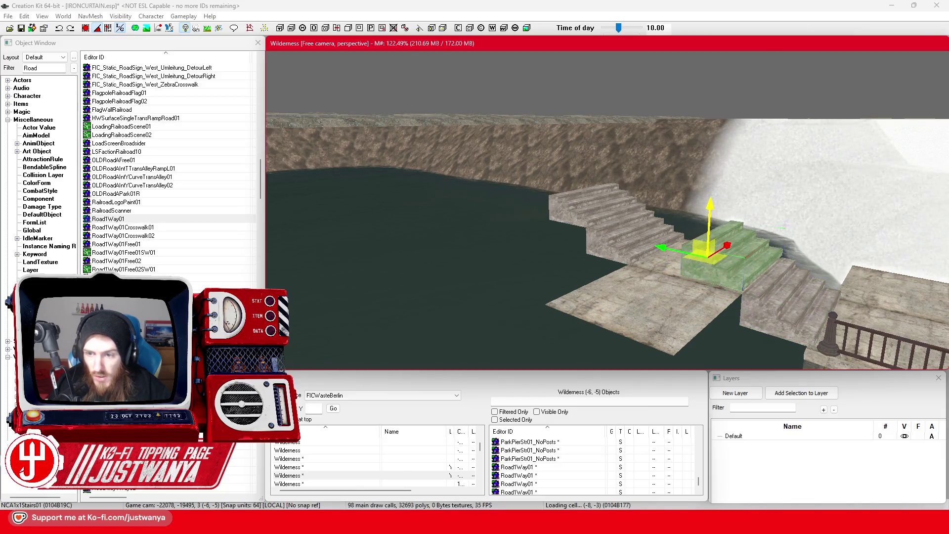
Shift the upper-left stair pieces toward the cliff and reposition the floor slab beside the right stairs.
left_click(618, 247)
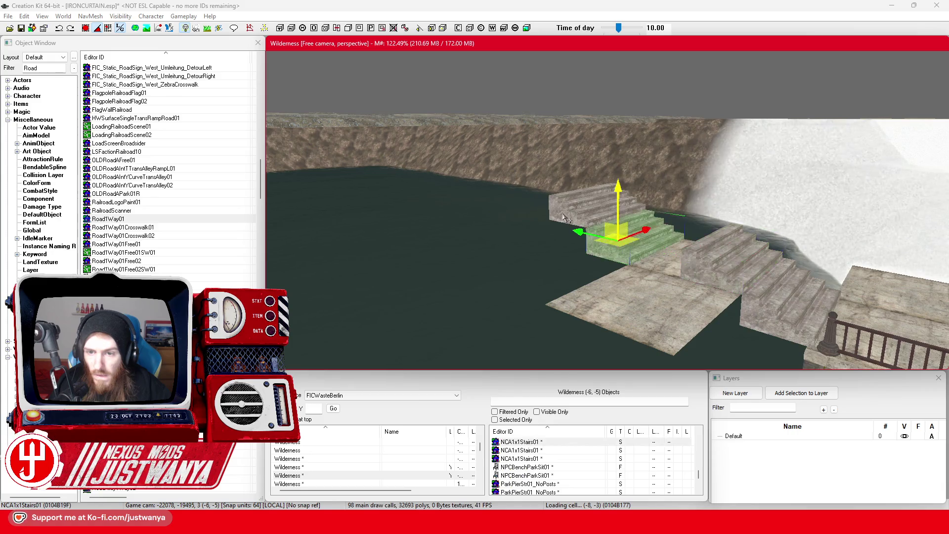
left_click(564, 206, "ctrl")
left_click_drag(564, 206, 472, 188)
left_click(645, 260)
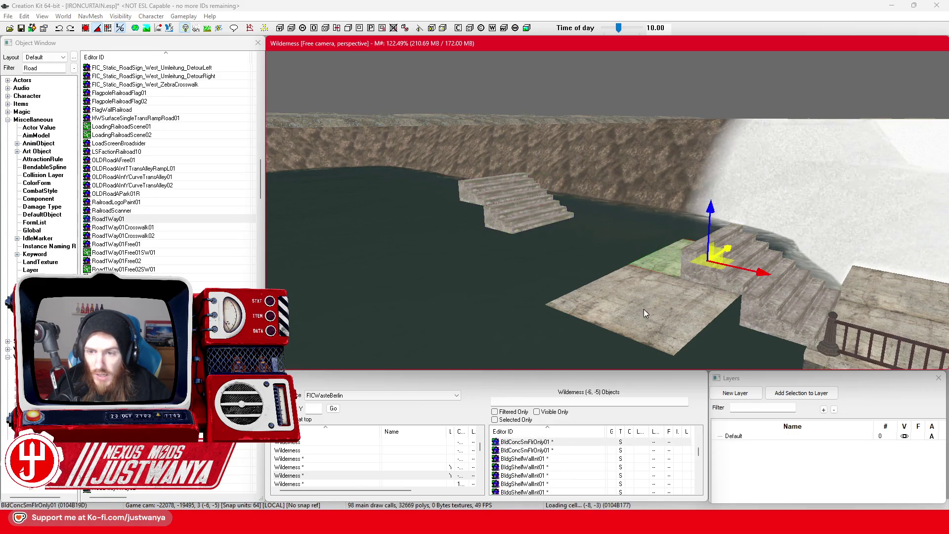
left_click_drag(645, 259, 647, 226)
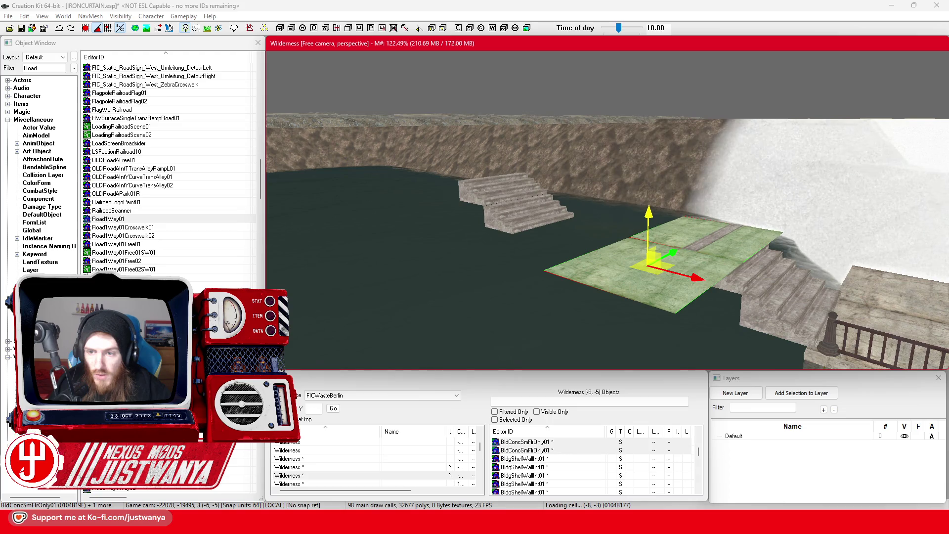
mouse_move(678, 254)
left_mouse_down()
mouse_move(644, 234)
mouse_move(620, 236)
left_mouse_up()
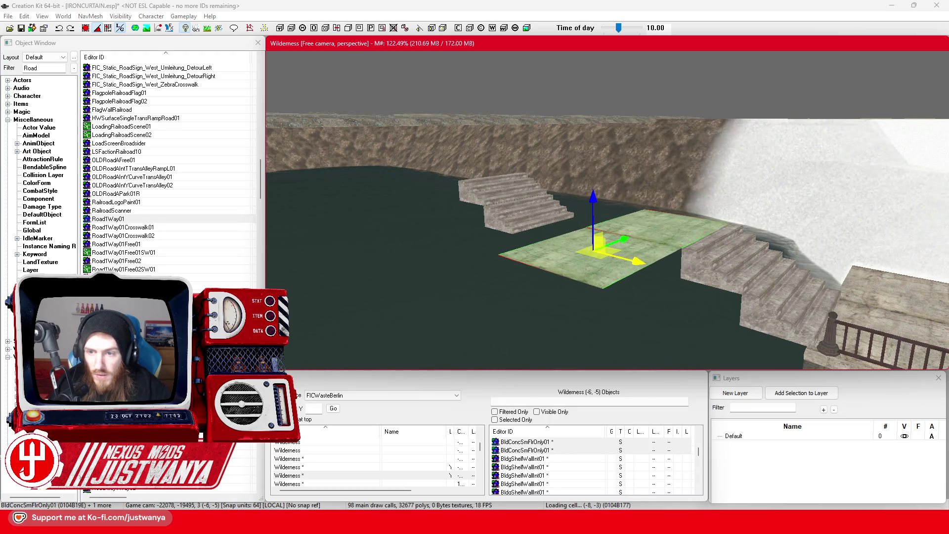
Push the two left stair pieces against the slab and raise them into line.
left_click(530, 229)
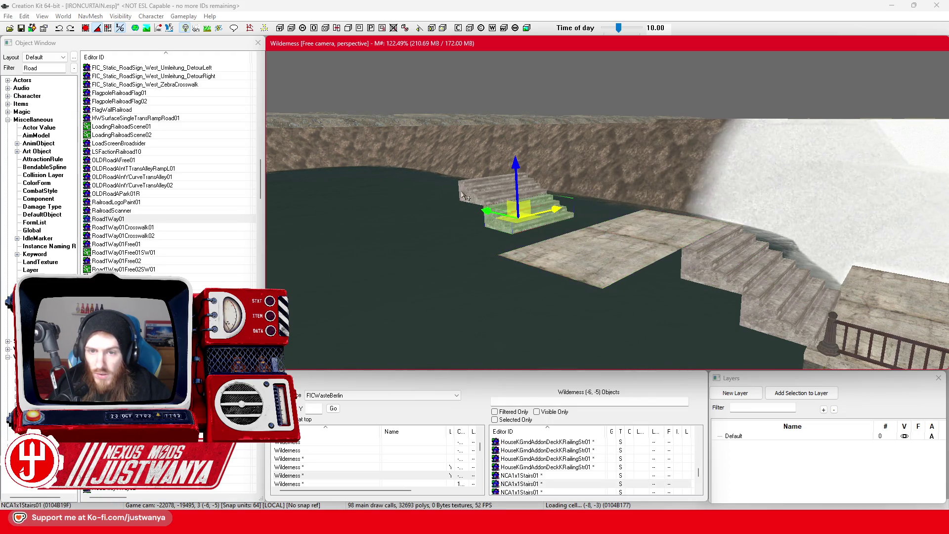
left_click(542, 214)
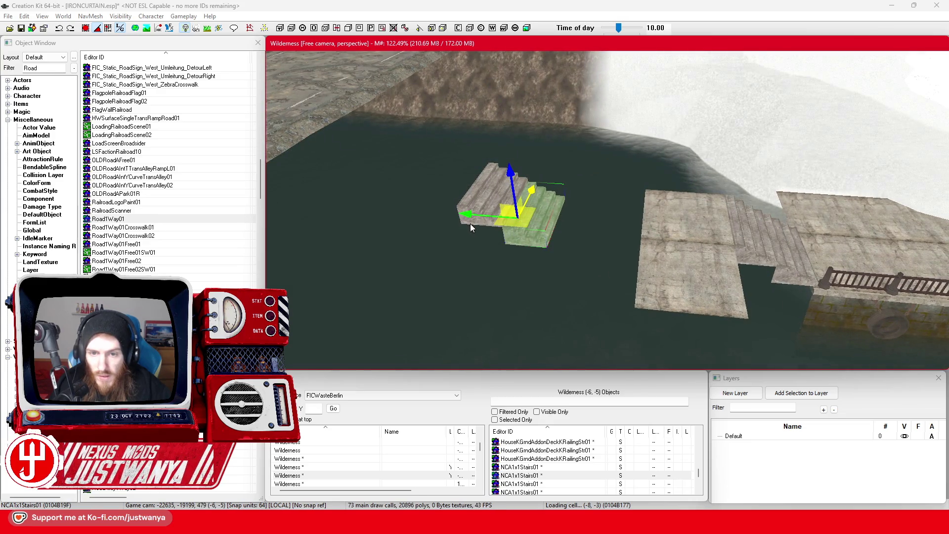
left_click(470, 227, "ctrl")
left_click_drag(470, 226, 589, 222)
left_click_drag(581, 169, 582, 154)
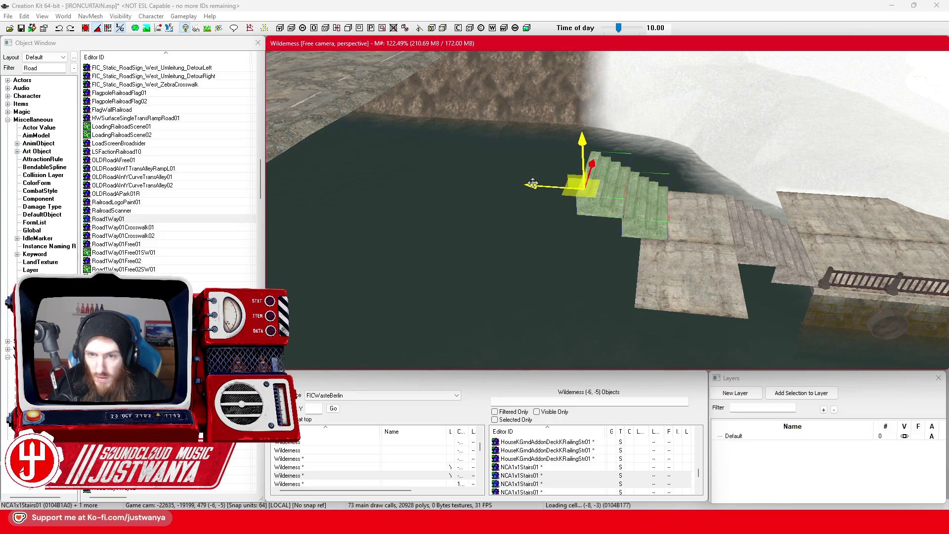
left_click_drag(533, 183, 508, 184)
Orbit around the stairway to inspect how the flights join the slab and landing.
key("shift")
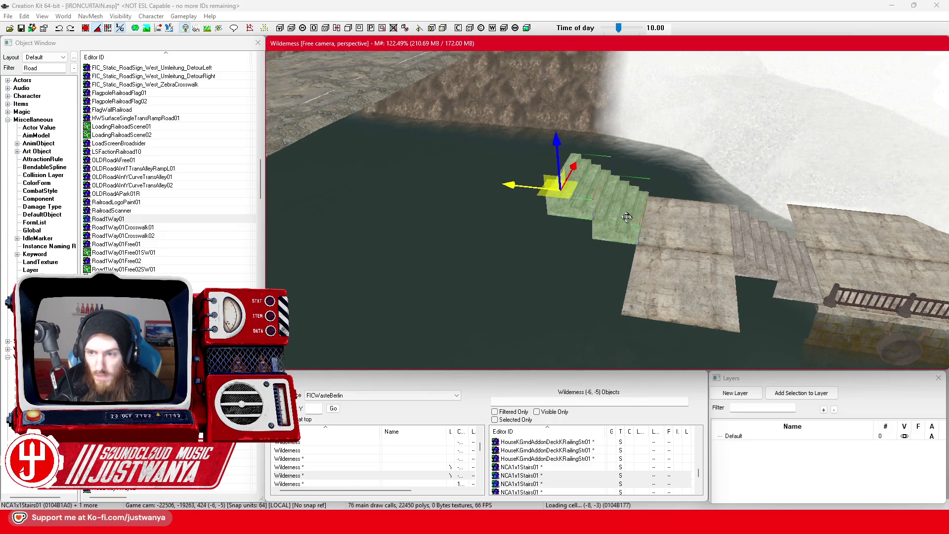
scroll(561, 235, "down", 5)
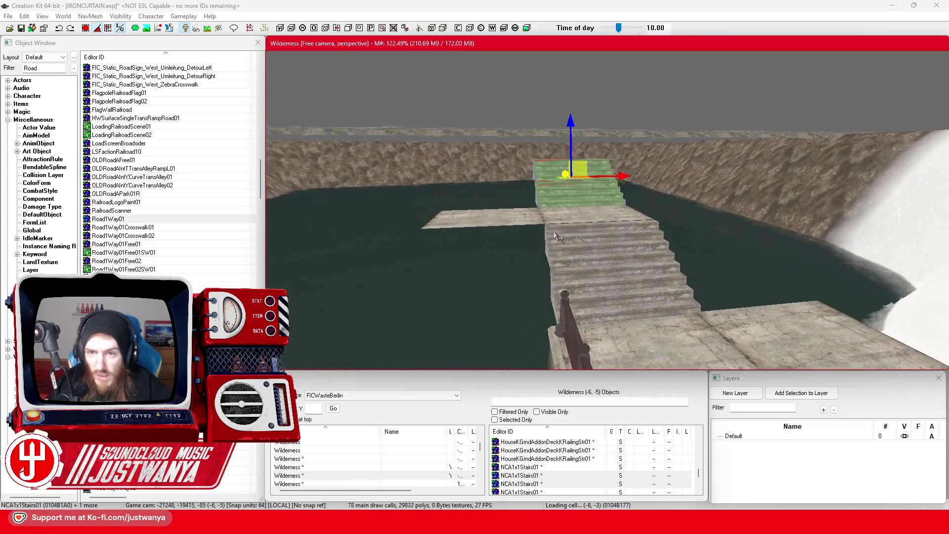
scroll(553, 236, "up", 1)
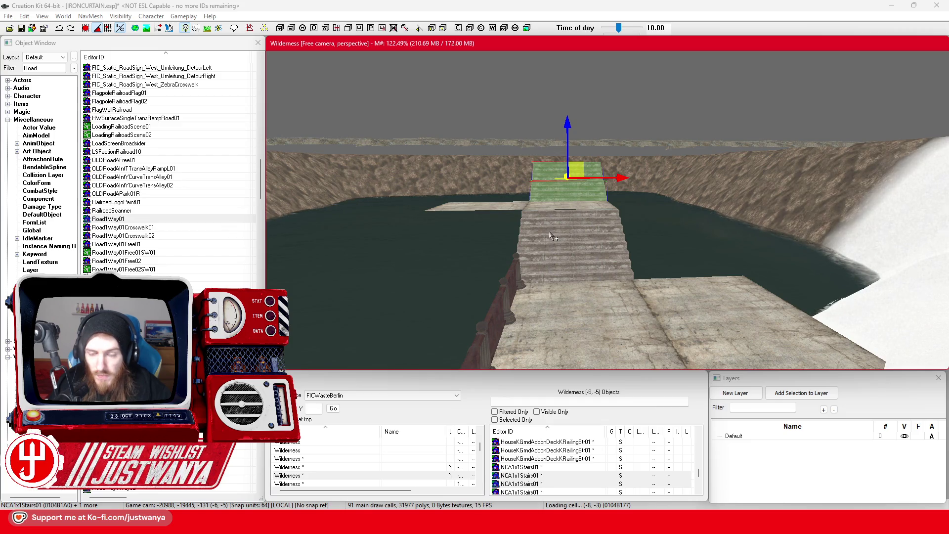
mouse_move(553, 236)
left_mouse_down()
mouse_move(582, 239)
mouse_move(559, 234)
left_mouse_up()
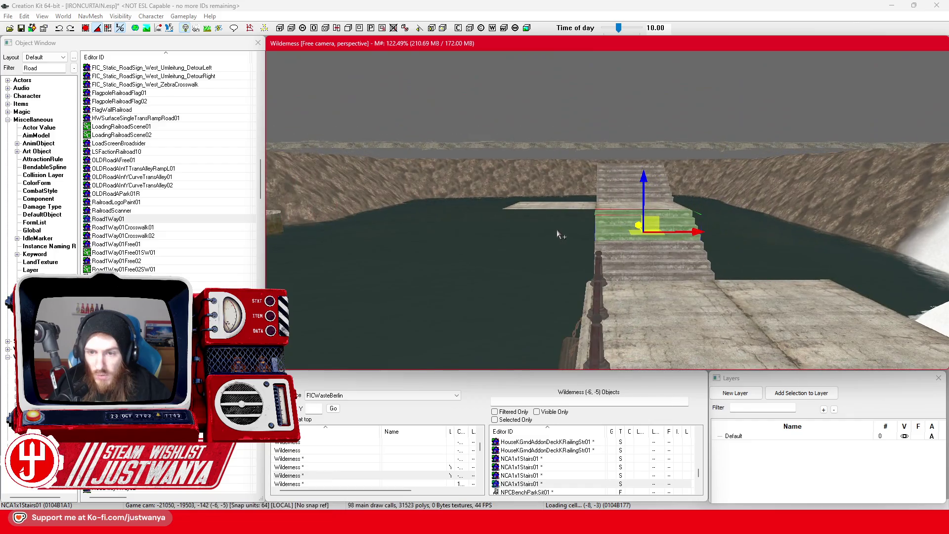
mouse_move(570, 169)
left_mouse_down()
mouse_move(579, 211)
mouse_move(514, 193)
left_mouse_up()
left_click(537, 206)
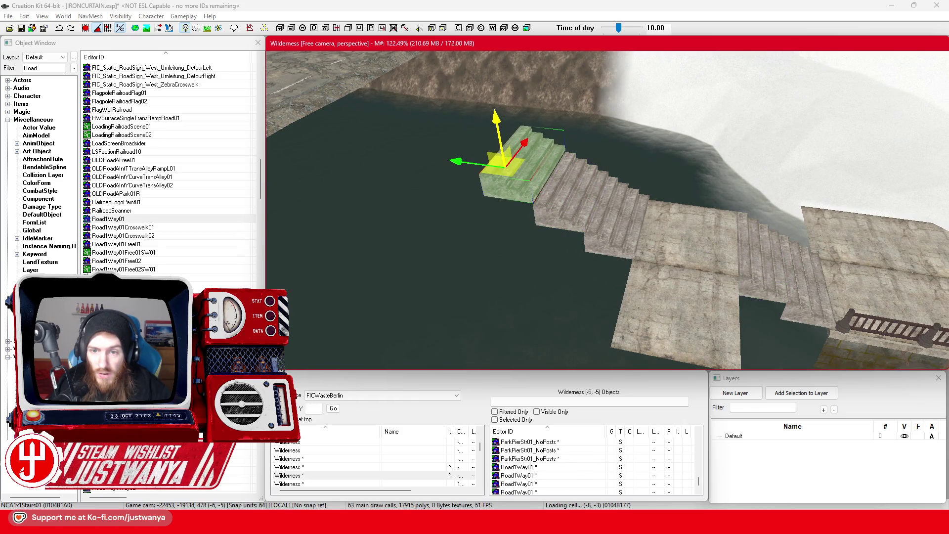
mouse_move(502, 150)
left_mouse_down()
mouse_move(608, 219)
mouse_move(593, 221)
left_mouse_up()
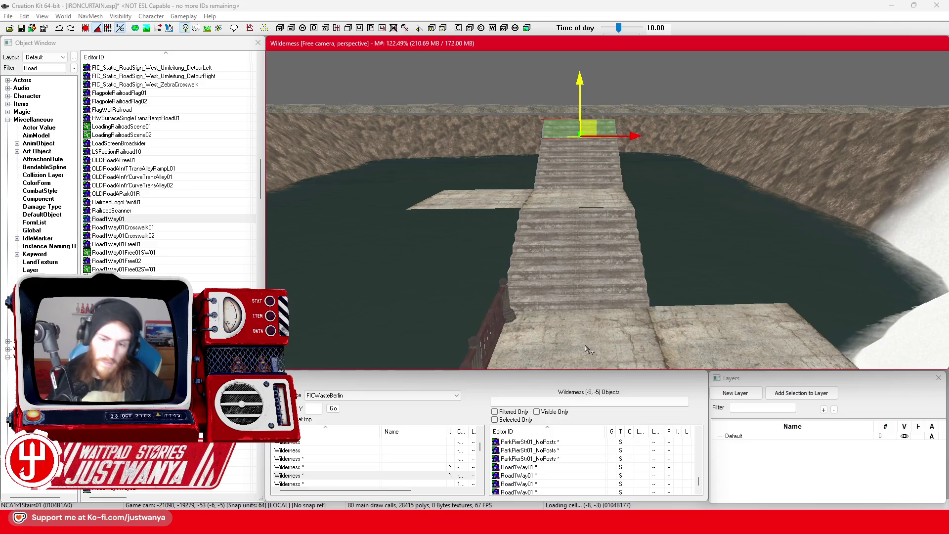
scroll(593, 247, "up", 10)
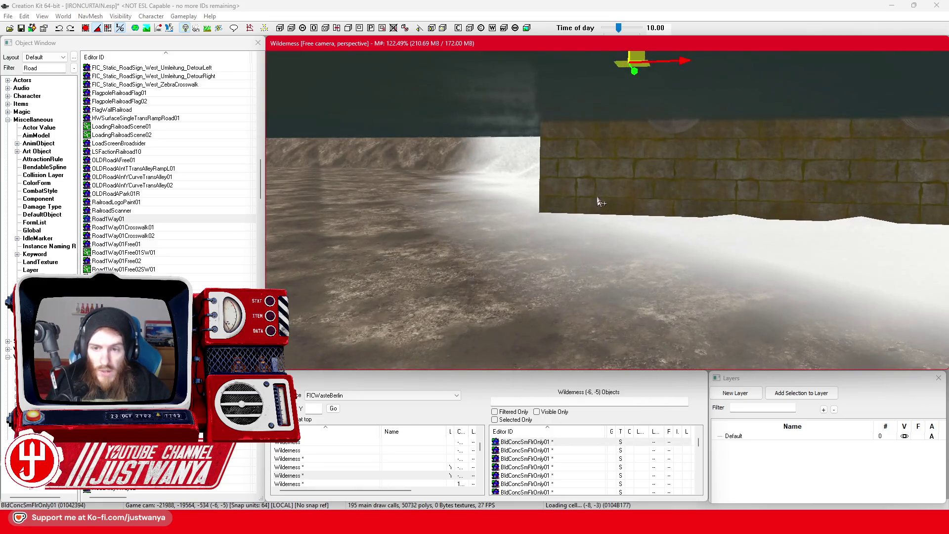
Move the pier wall piece left into the gap by the stairs.
left_click(603, 207)
scroll(605, 213, "up", 3)
scroll(610, 217, "down", 5)
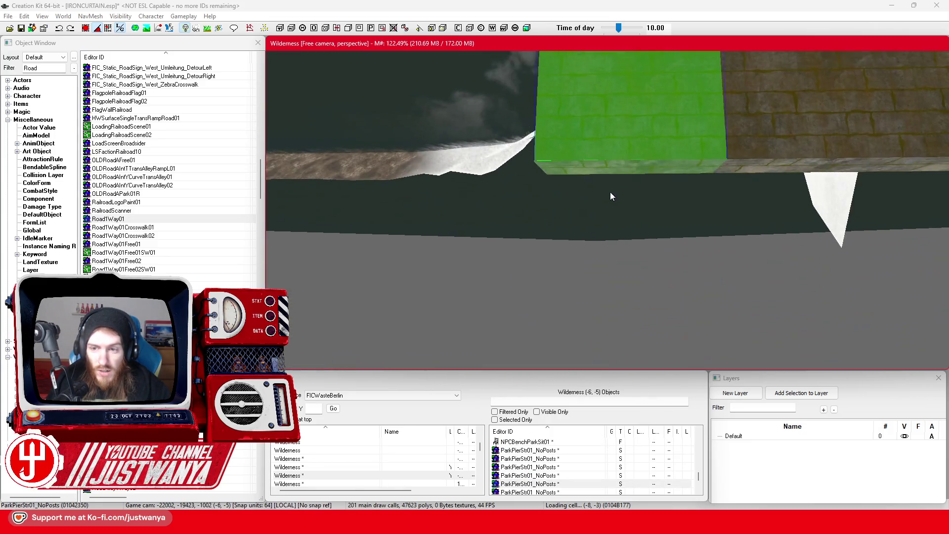
scroll(600, 257, "down", 6)
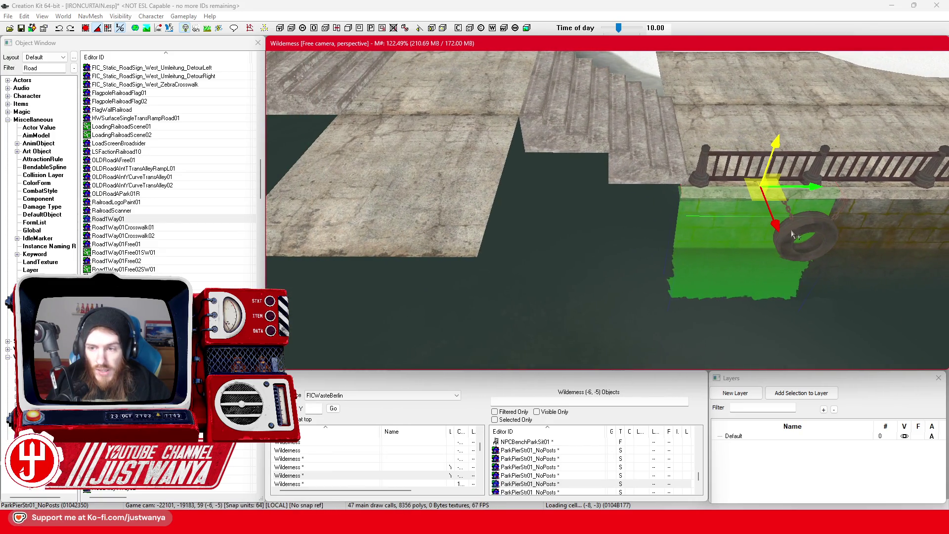
left_click_drag(807, 198, 644, 198)
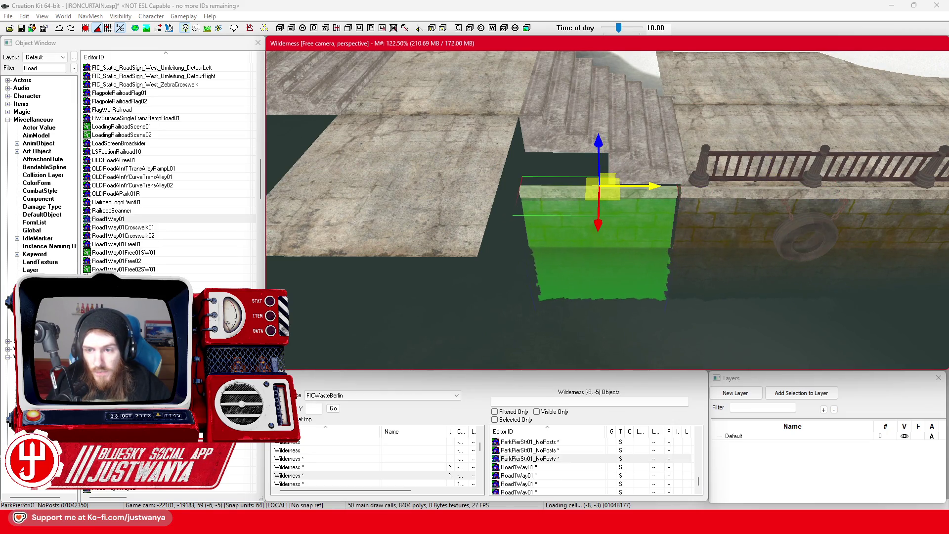
key("shift")
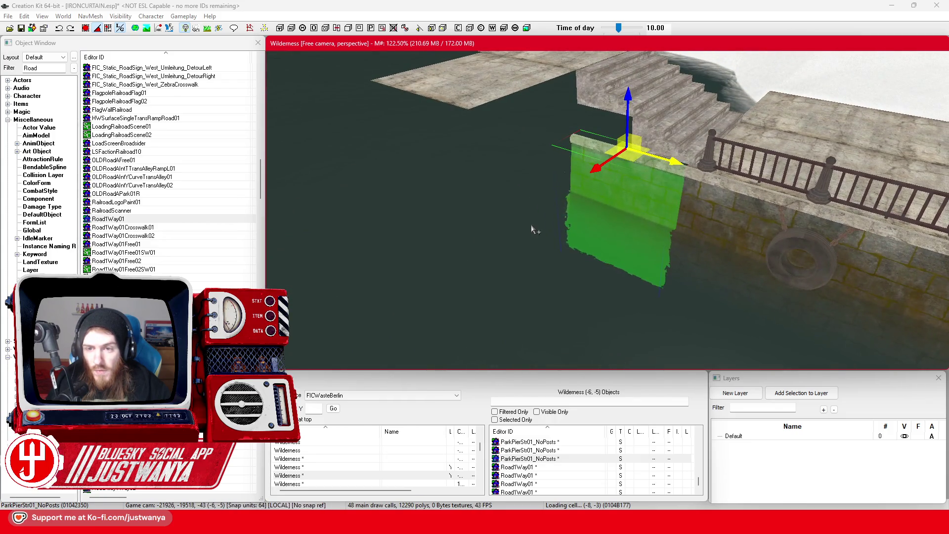
Cycle through the stacked objects to pick the ParkPierStr01_NoPosts wall instead of the corner column.
key("ctrl+z")
key("ctrl+y")
key("ctrl+z")
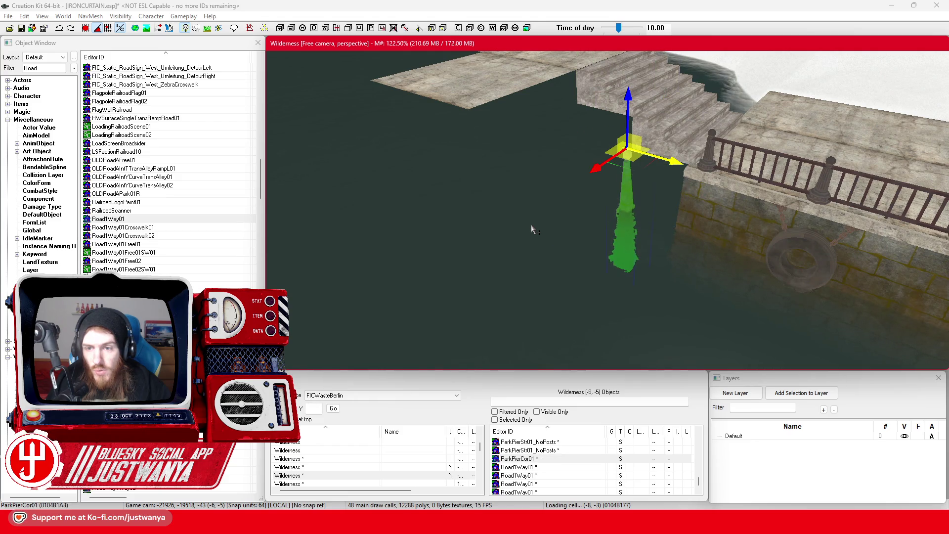
key("ctrl+y")
key("ctrl+z")
key("ctrl+z")
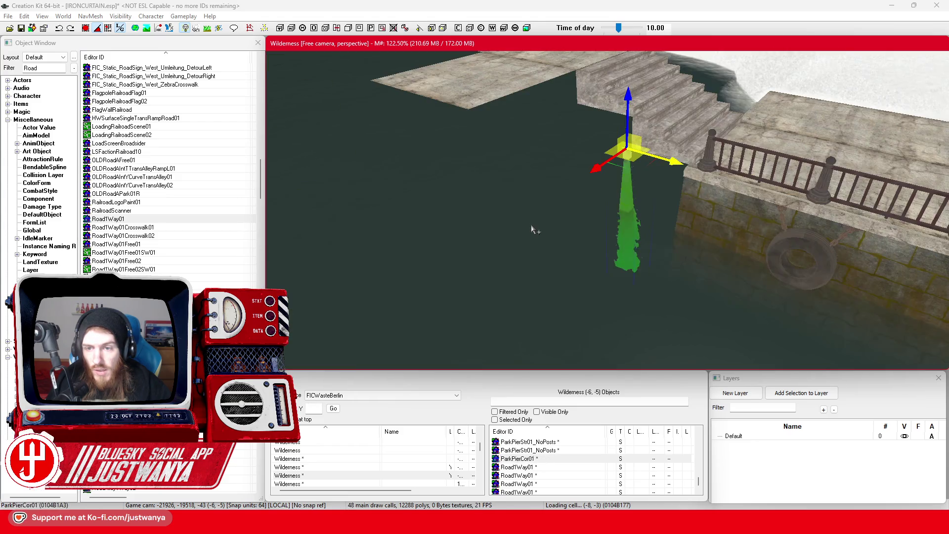
key("ctrl+z")
key("ctrl+z")
key("ctrl+z")
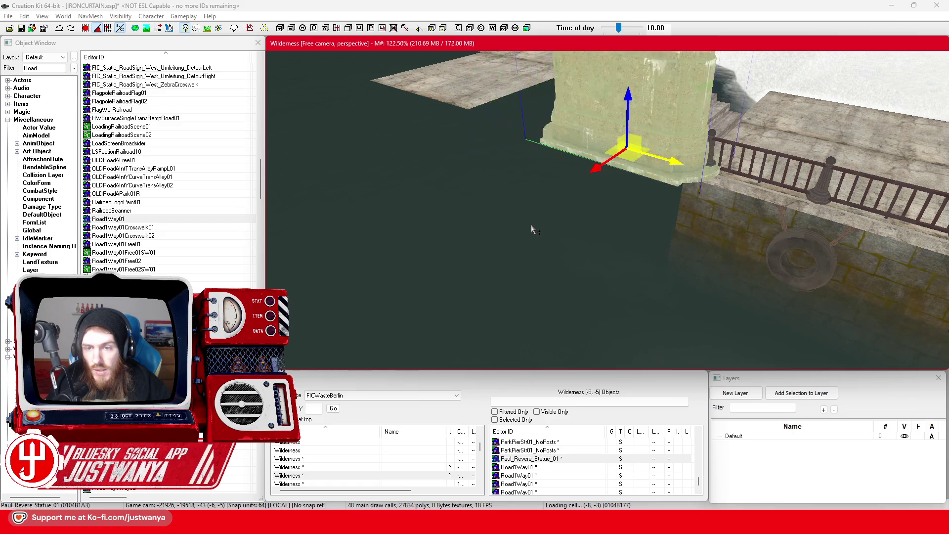
key("ctrl+z")
key("ctrl+z")
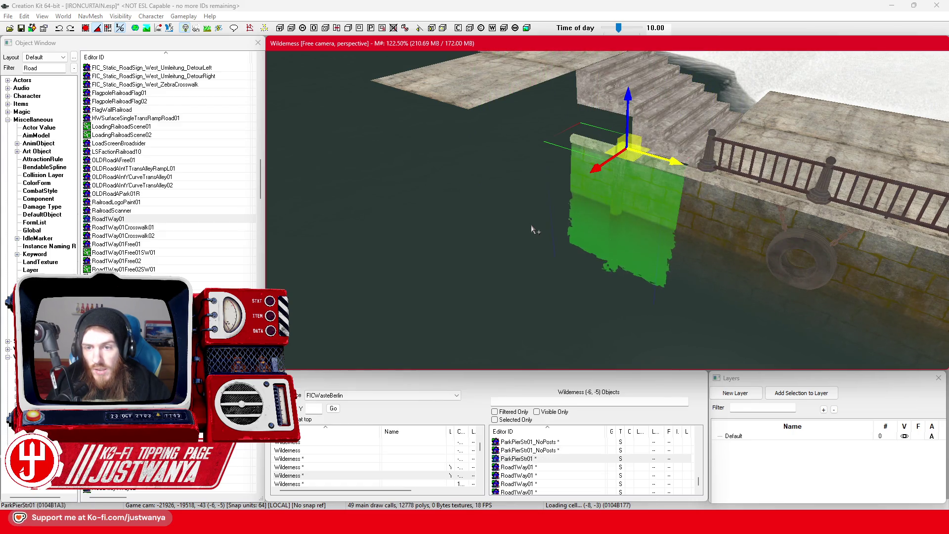
key("ctrl+z")
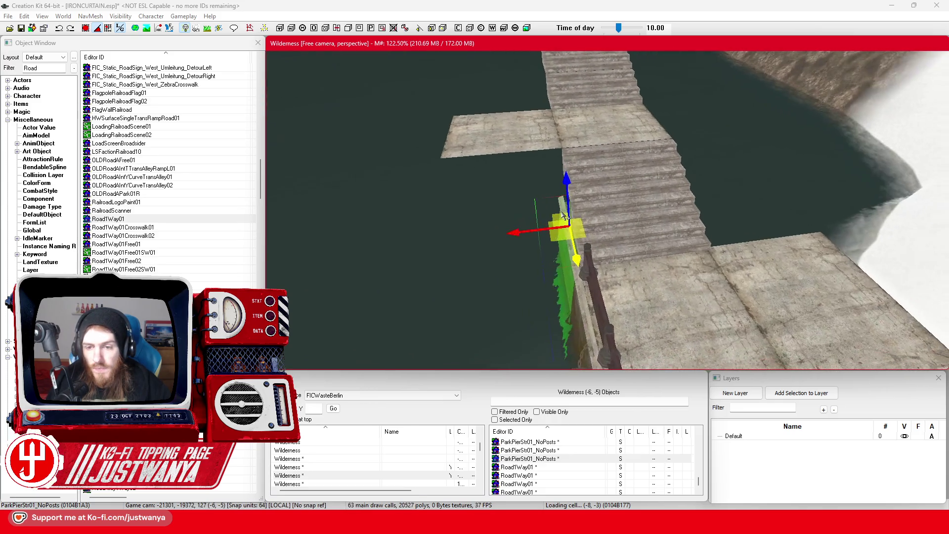
scroll(568, 210, "up", 2)
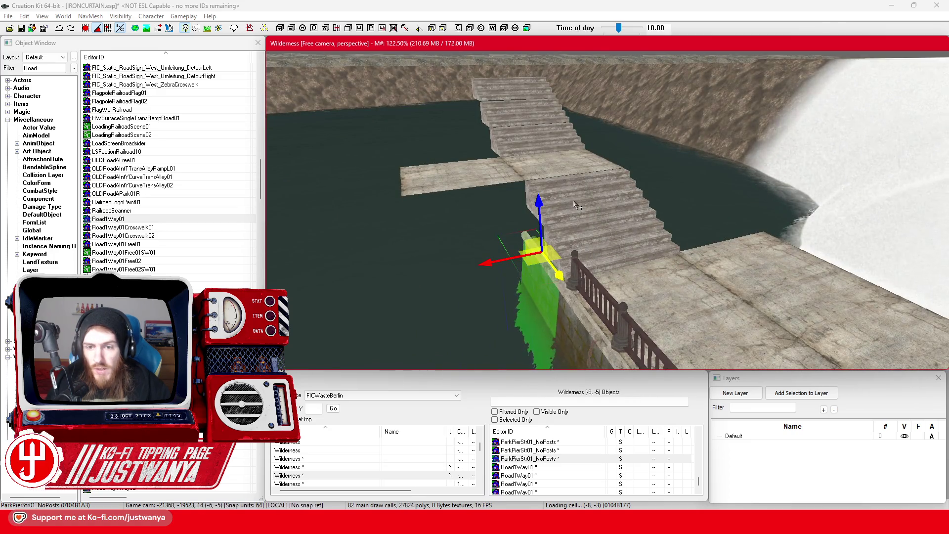
Select the BldgShellWallInt01 panel standing over the water and move it farther out.
left_click(296, 126)
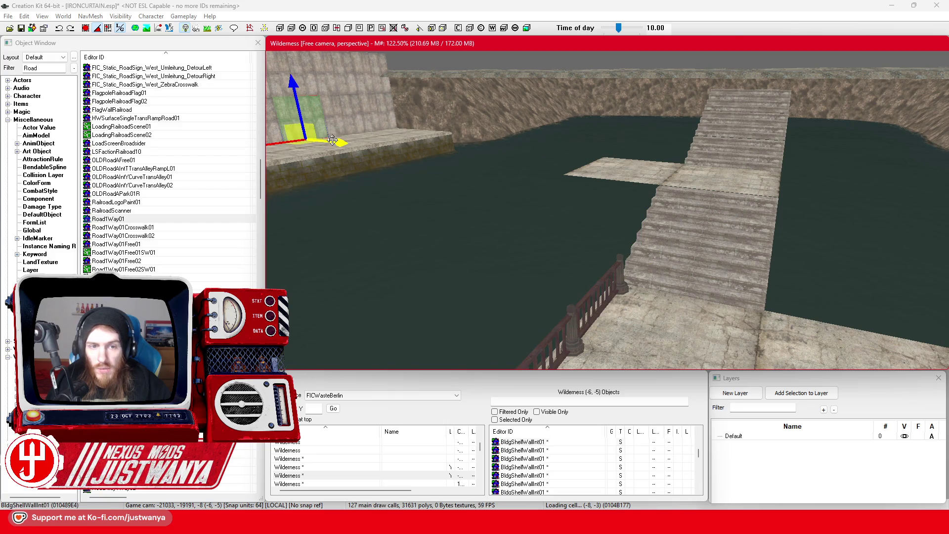
left_click(487, 131)
left_click(779, 188)
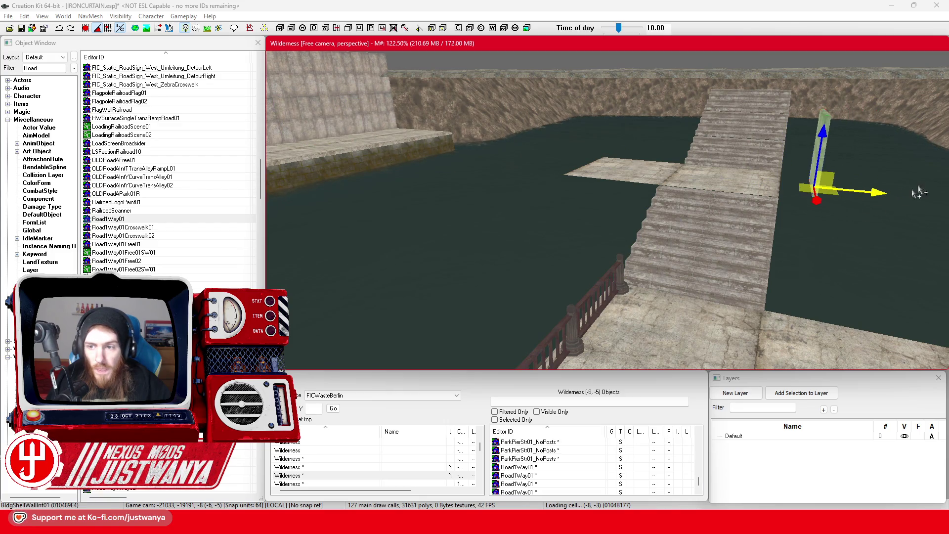
scroll(608, 267, "down", 5)
scroll(609, 267, "up", 5)
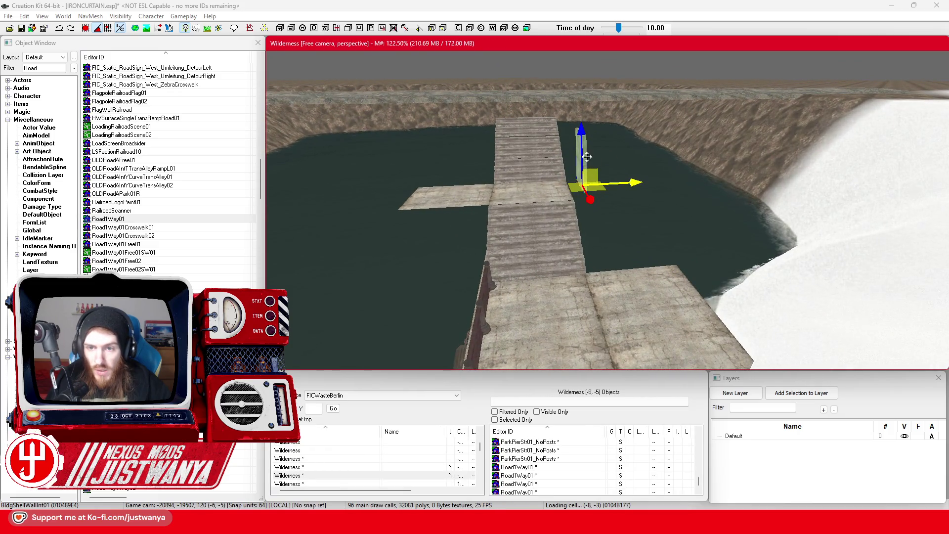
scroll(587, 157, "down", 5)
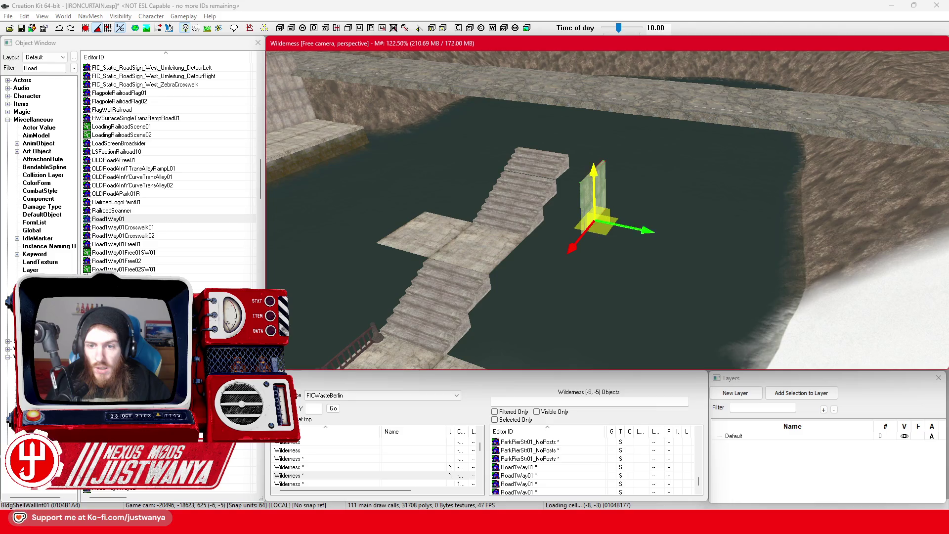
mouse_move(595, 220)
left_mouse_down()
mouse_move(593, 143)
mouse_move(628, 213)
mouse_move(626, 189)
left_mouse_up()
key("e")
scroll(624, 162, "up", 2)
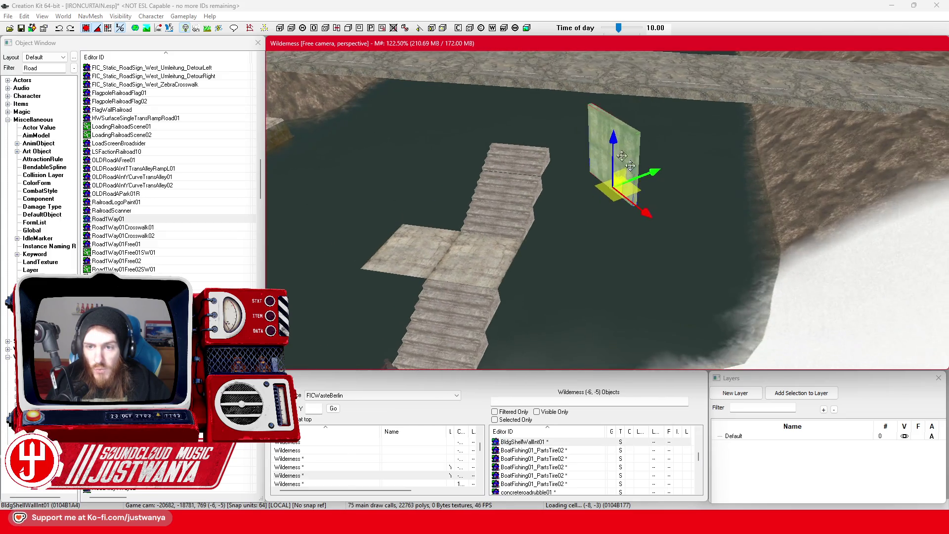
scroll(588, 168, "up", 2)
Duplicate the lower NCA1x1Stairs01 flight and place the copy on the water beside the wall.
left_click(450, 324)
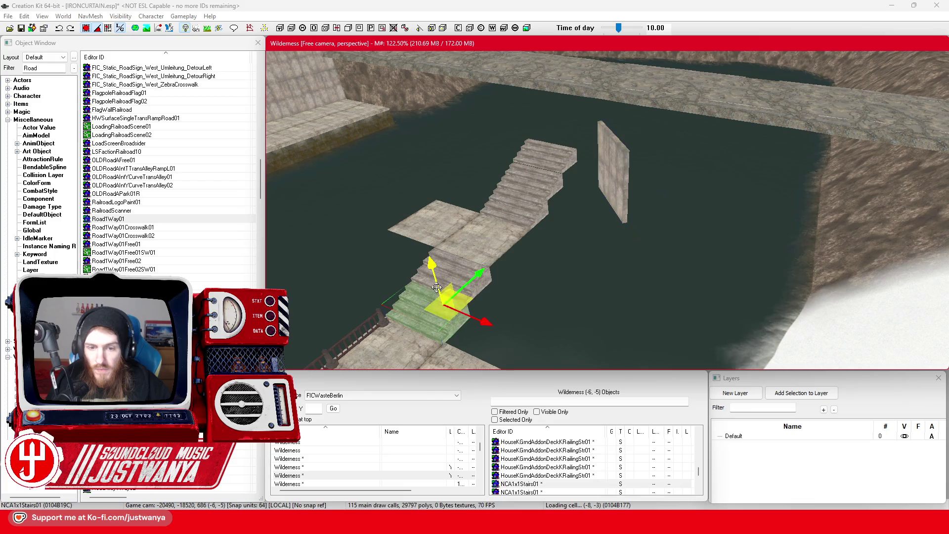
key("ctrl+d")
mouse_move(435, 273)
left_mouse_down()
mouse_move(380, 119)
mouse_move(416, 158)
mouse_move(589, 213)
mouse_move(697, 131)
mouse_move(685, 139)
left_mouse_up()
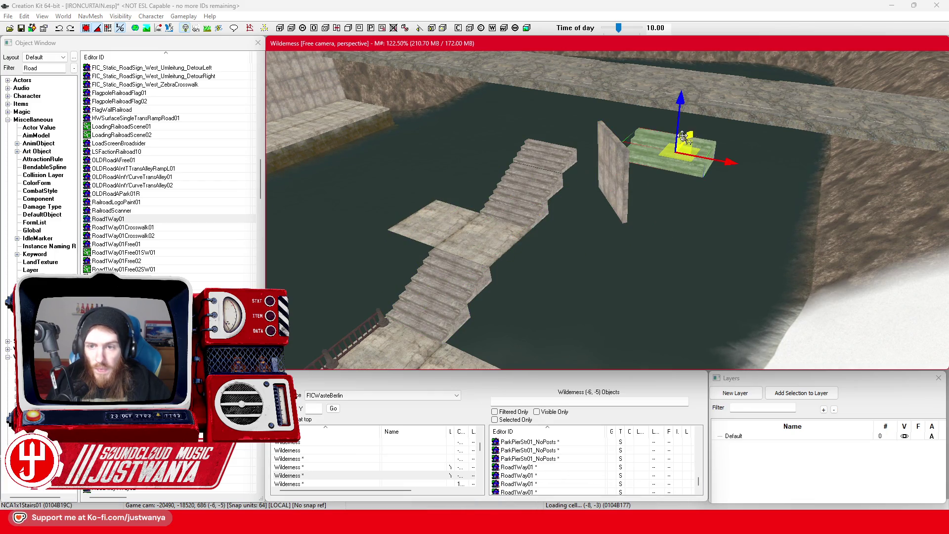
key("e")
key("w")
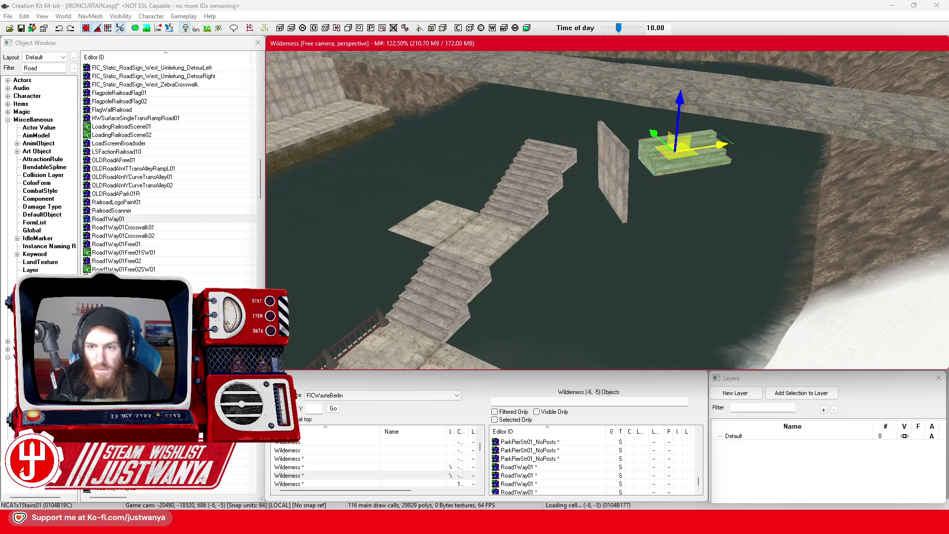
scroll(613, 150, "up", 6)
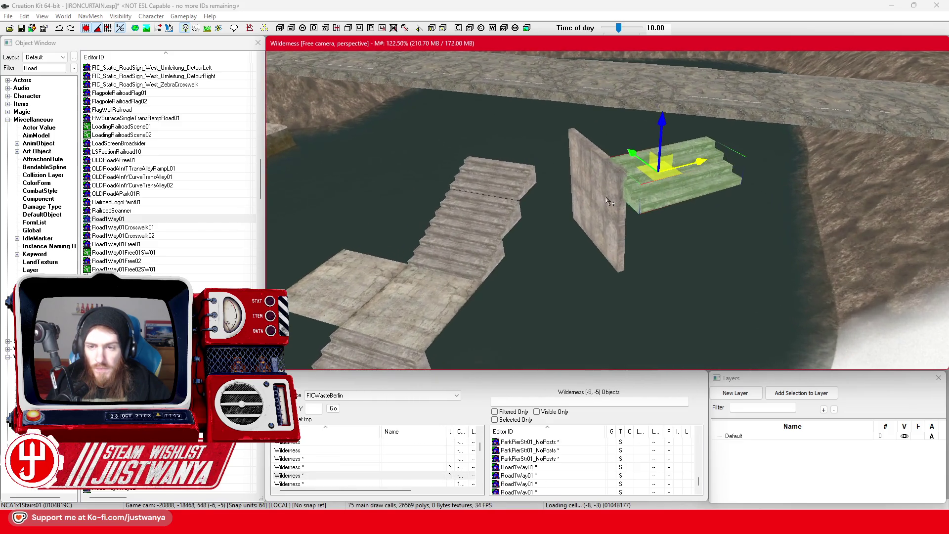
scroll(610, 201, "up", 3)
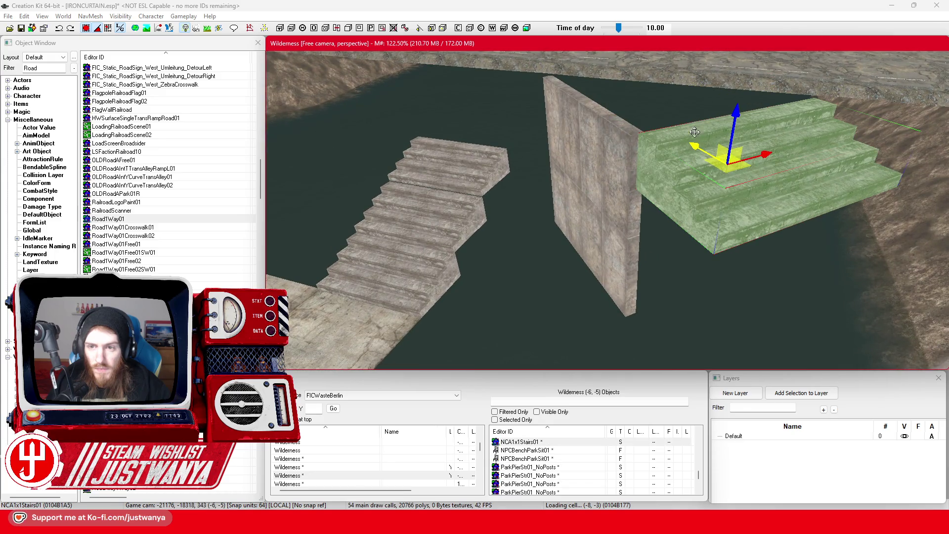
left_click_drag(694, 132, 591, 148)
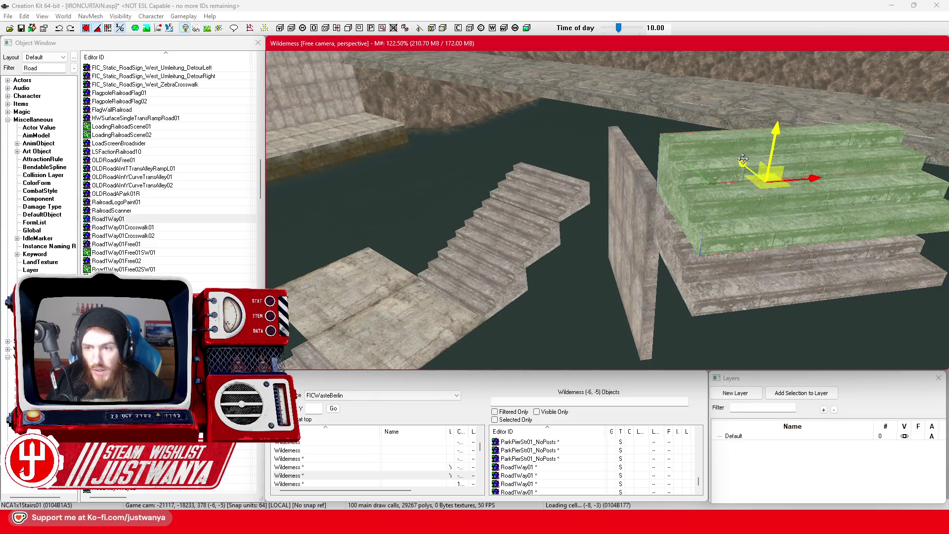
left_click(627, 237)
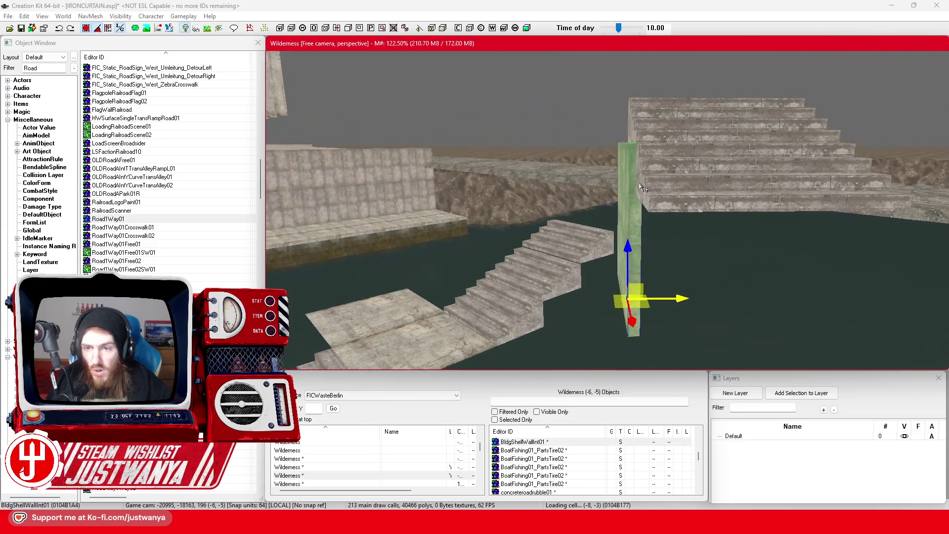
mouse_move(643, 188)
left_mouse_down()
mouse_move(544, 173)
mouse_move(364, 197)
mouse_move(527, 206)
mouse_move(502, 211)
mouse_move(532, 204)
mouse_move(524, 199)
mouse_move(637, 205)
left_mouse_up()
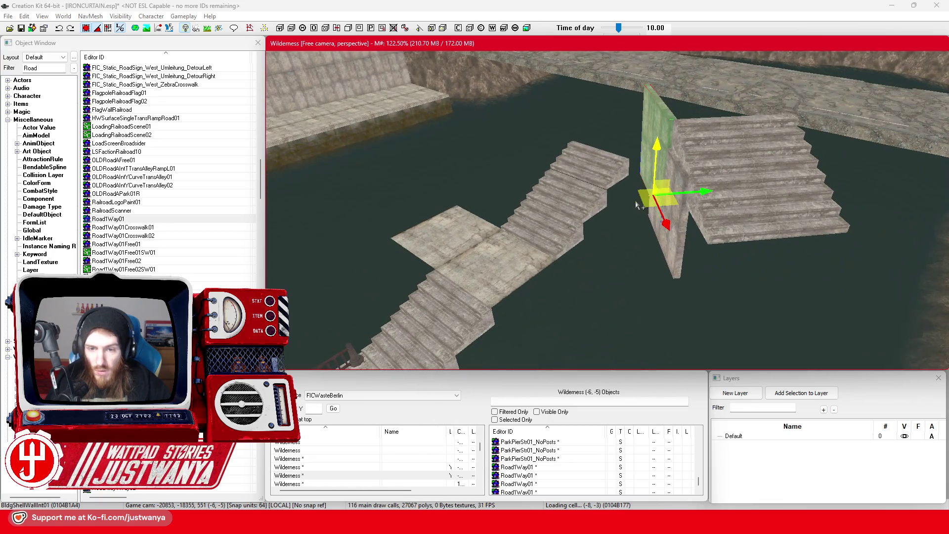
Lift the BldConcSmFlrOnly01 slab onto the pier block top, align it, and duplicate it.
left_click(503, 268)
left_click_drag(503, 268, 457, 112)
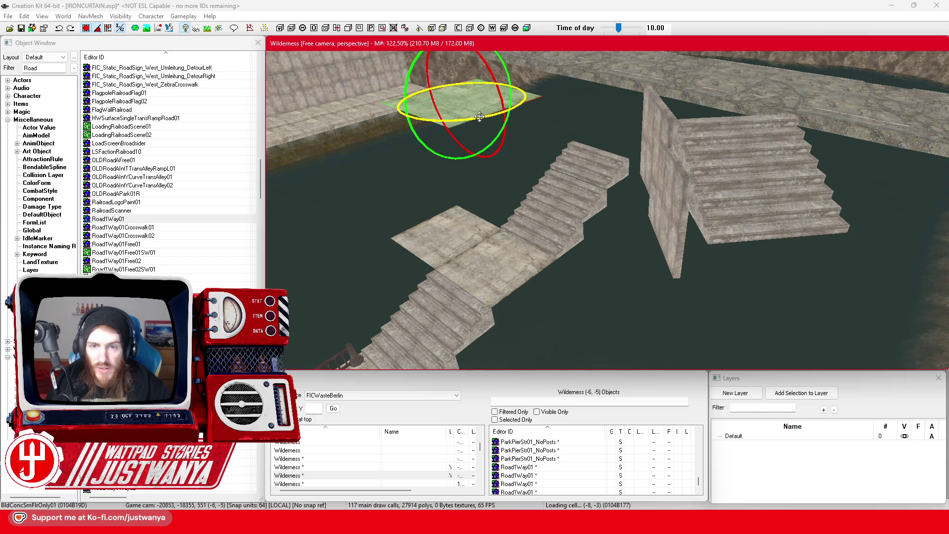
mouse_move(519, 106)
left_mouse_down()
mouse_move(495, 116)
mouse_move(524, 98)
mouse_move(688, 93)
left_mouse_up()
scroll(678, 151, "down", 3)
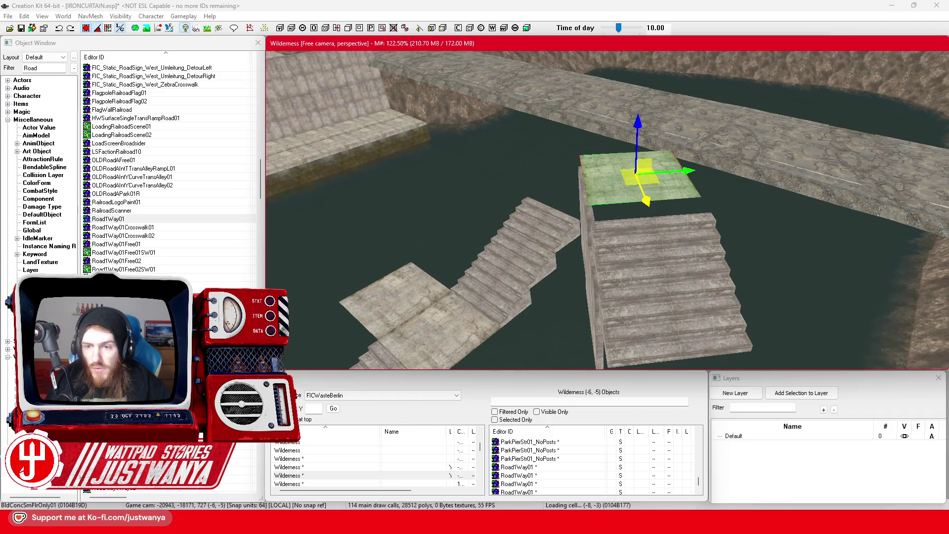
key("ctrl+d")
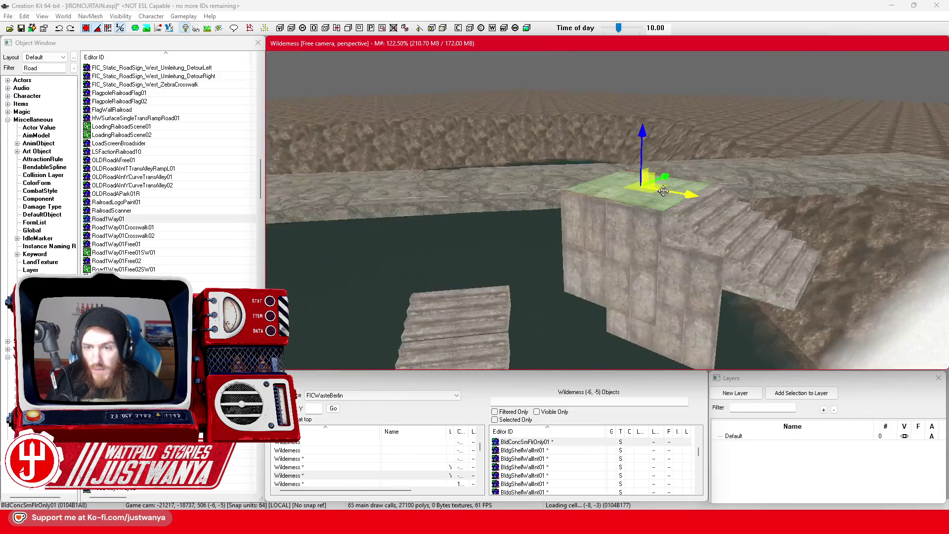
left_click_drag(663, 191, 639, 201)
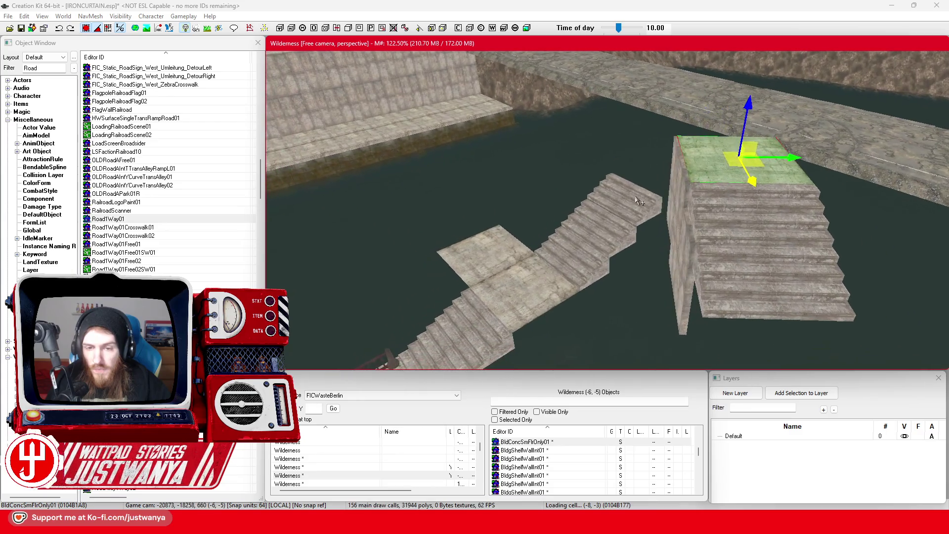
scroll(638, 200, "down", 1)
left_click_drag(781, 158, 727, 146)
Turn the concrete wall panel about 90 degrees and shift it down along the block side.
left_click(691, 230)
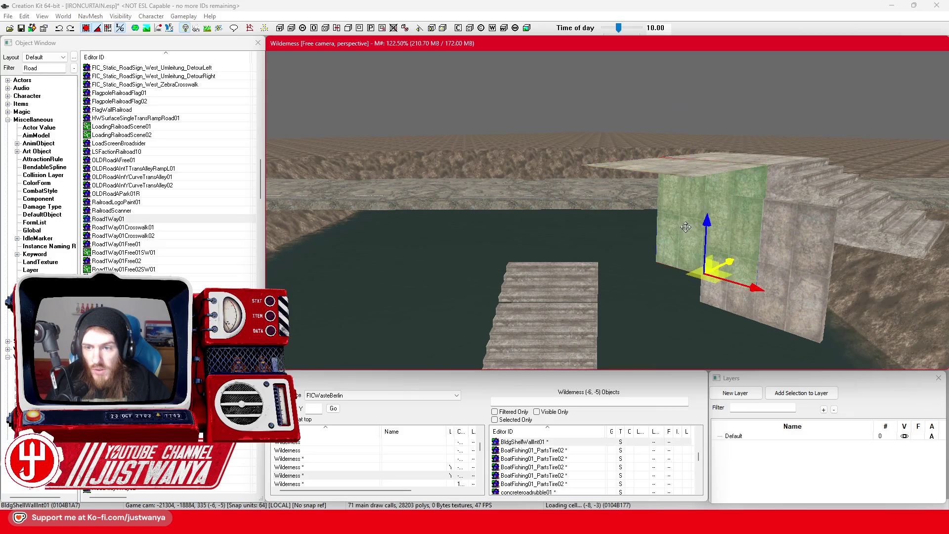
key("e")
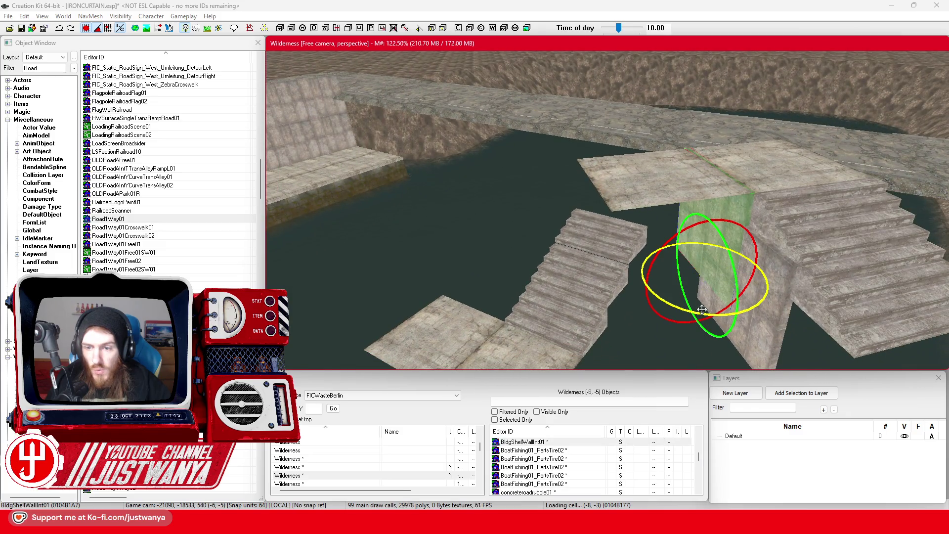
left_click_drag(702, 309, 727, 309)
mouse_move(705, 267)
left_mouse_down()
mouse_move(735, 307)
mouse_move(766, 304)
mouse_move(731, 281)
left_mouse_up()
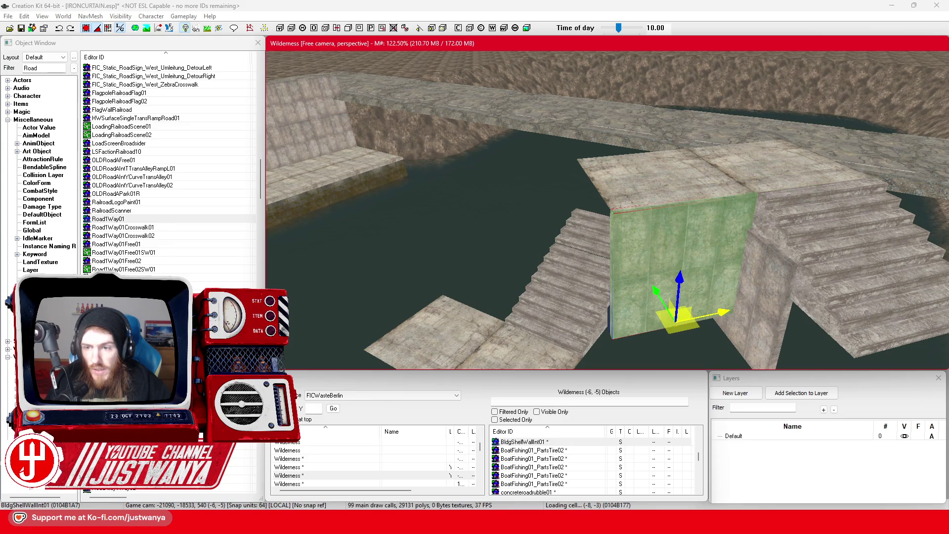
scroll(709, 287, "up", 3)
scroll(710, 287, "down", 3)
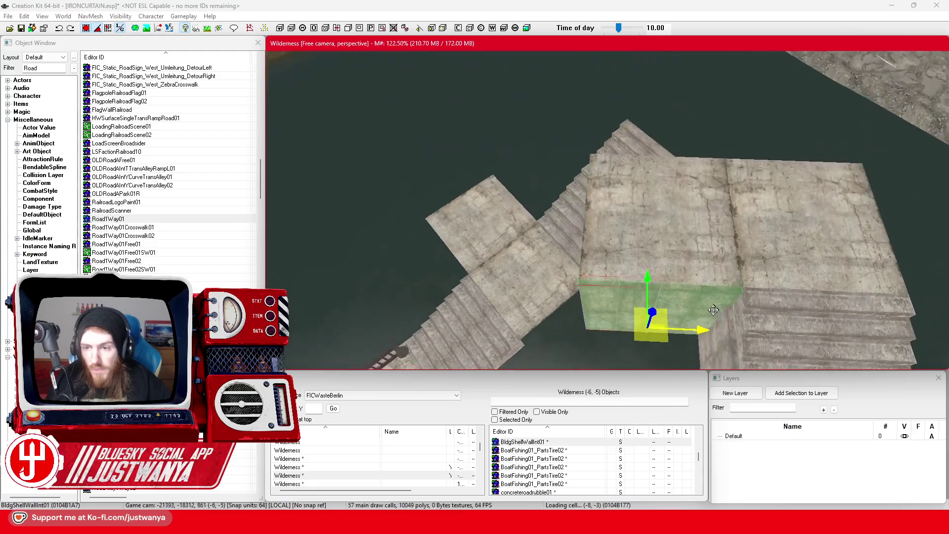
scroll(712, 283, "up", 3)
scroll(712, 283, "down", 3)
scroll(699, 260, "up", 2)
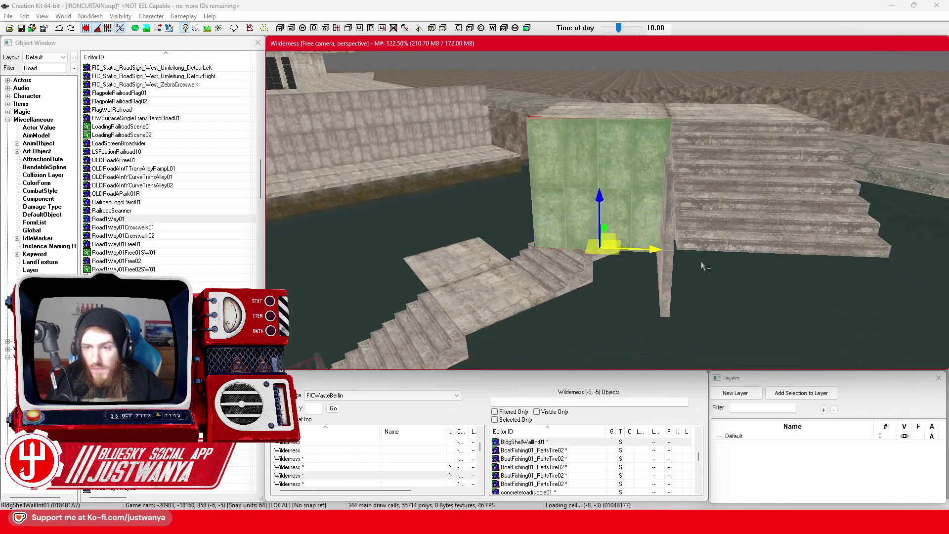
scroll(701, 266, "down", 2)
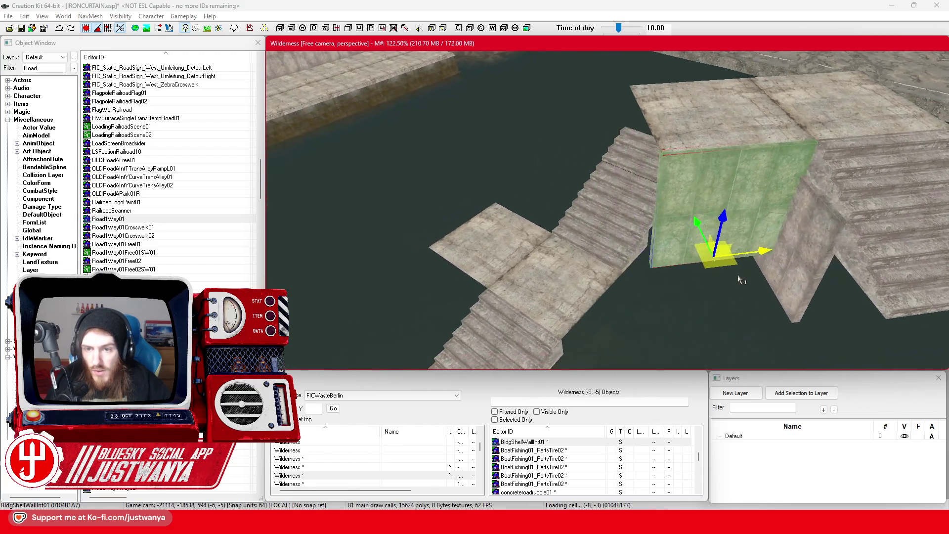
Stand the wall panel edge-on and slide it along to close the block corner.
key("2")
left_click_drag(701, 300, 724, 296)
key("1")
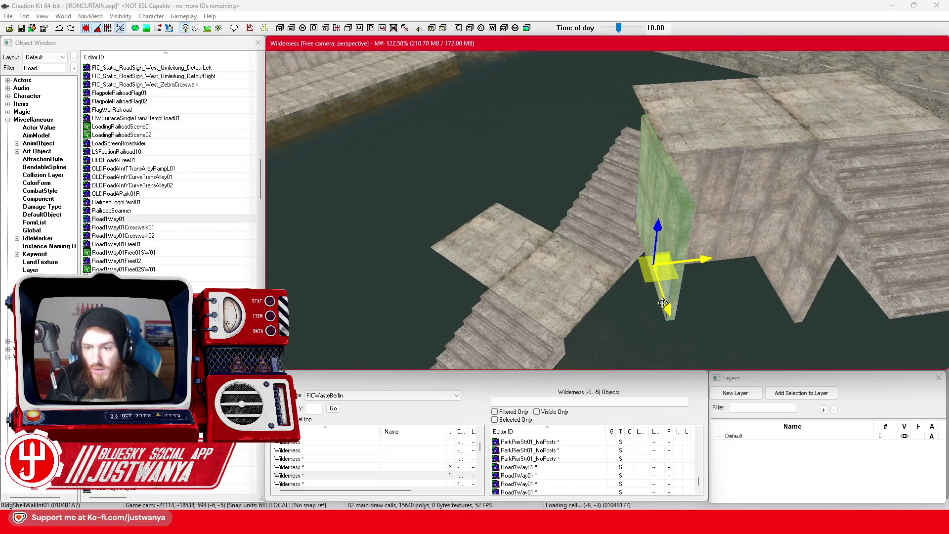
left_click_drag(663, 303, 650, 259)
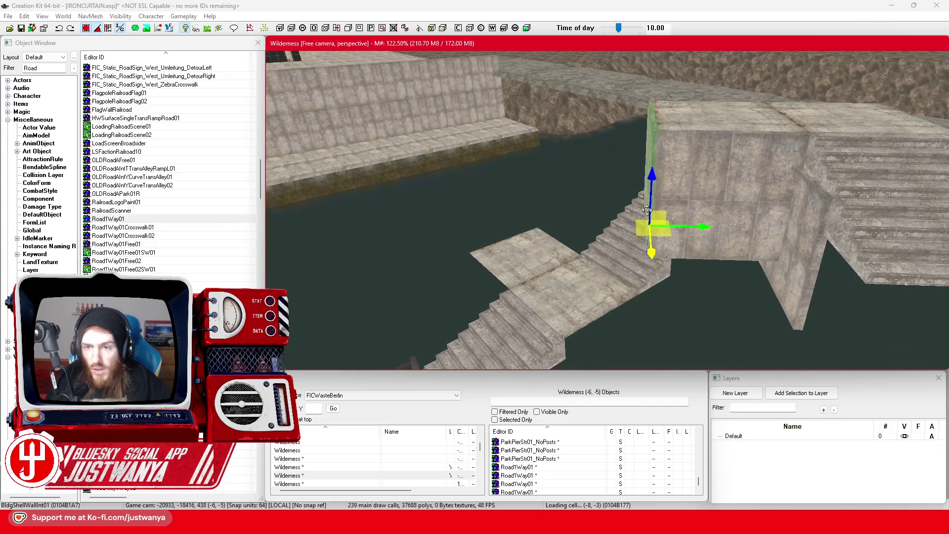
scroll(652, 228, "up", 5)
mouse_move(781, 232)
left_mouse_down()
mouse_move(823, 206)
mouse_move(664, 183)
mouse_move(898, 330)
left_mouse_up()
Select the BldgShellWallIntCornerCap01 piece by the quay and move it over to the pier block and stairs.
left_click(653, 181)
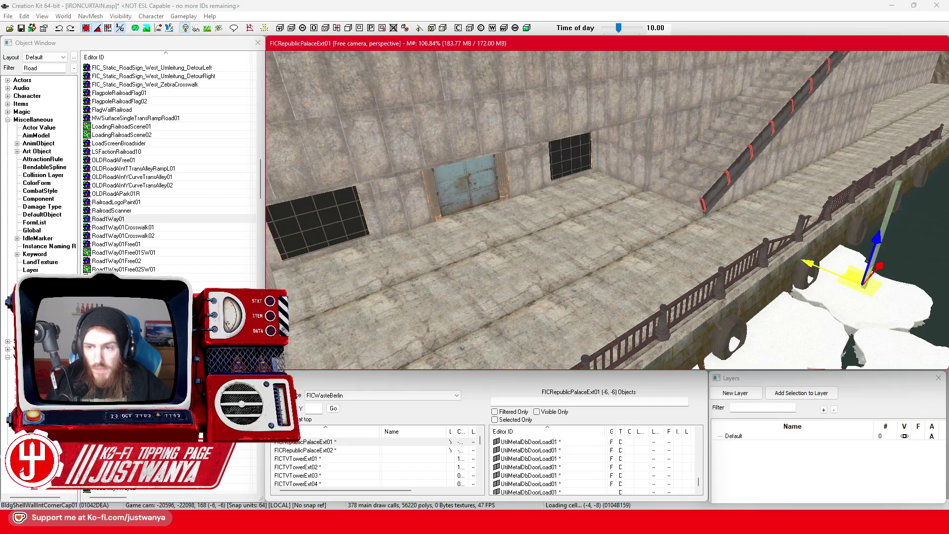
key("f")
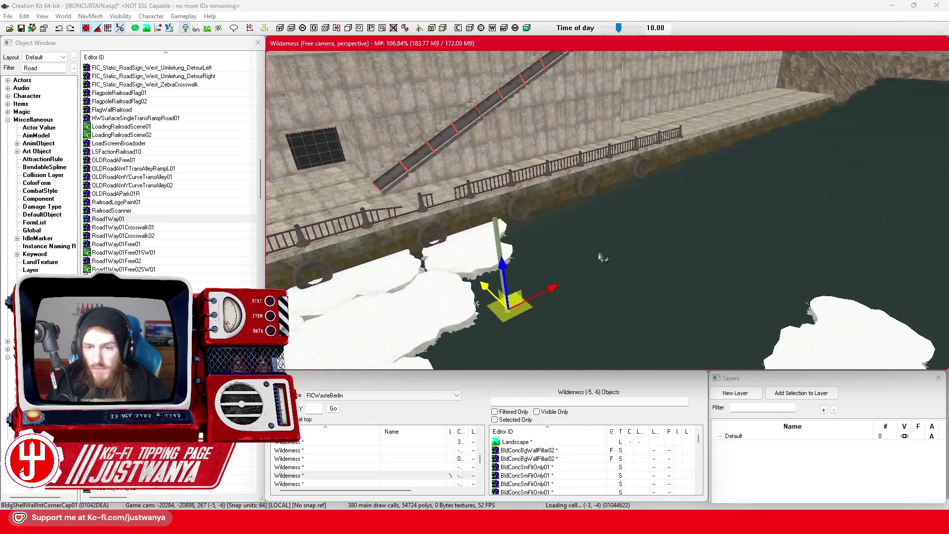
mouse_move(576, 222)
left_mouse_down()
mouse_move(719, 300)
mouse_move(880, 201)
mouse_move(440, 296)
left_mouse_up()
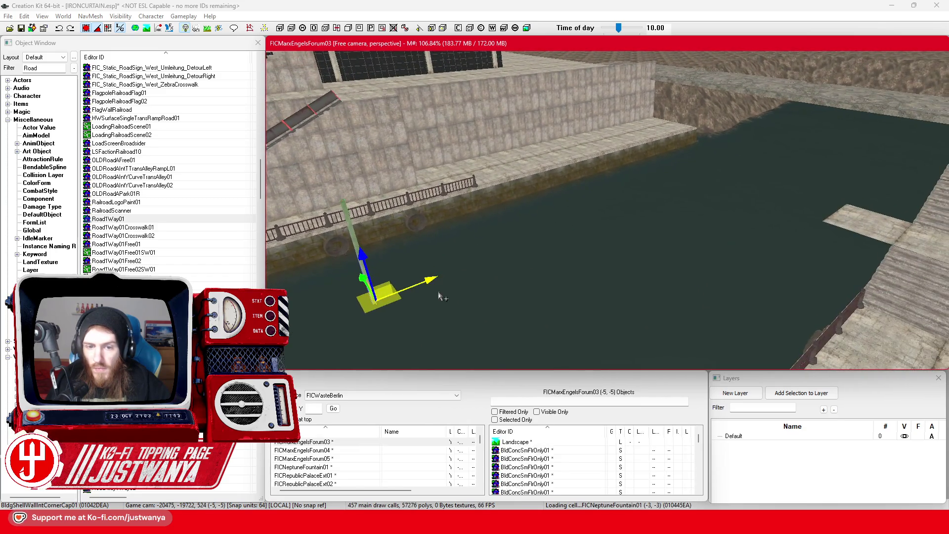
mouse_move(543, 232)
left_mouse_down()
mouse_move(686, 158)
mouse_move(600, 205)
left_mouse_up()
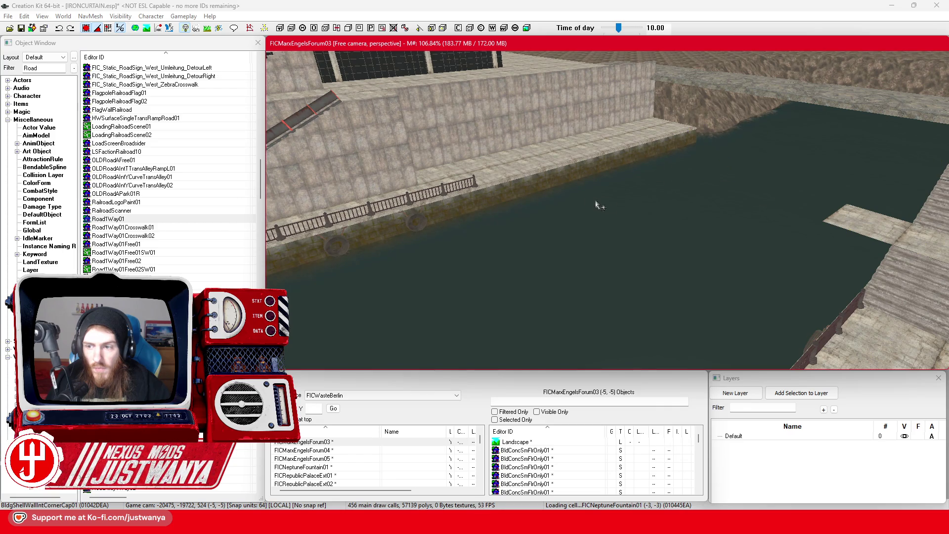
scroll(589, 204, "up", 3)
scroll(588, 204, "up", 3)
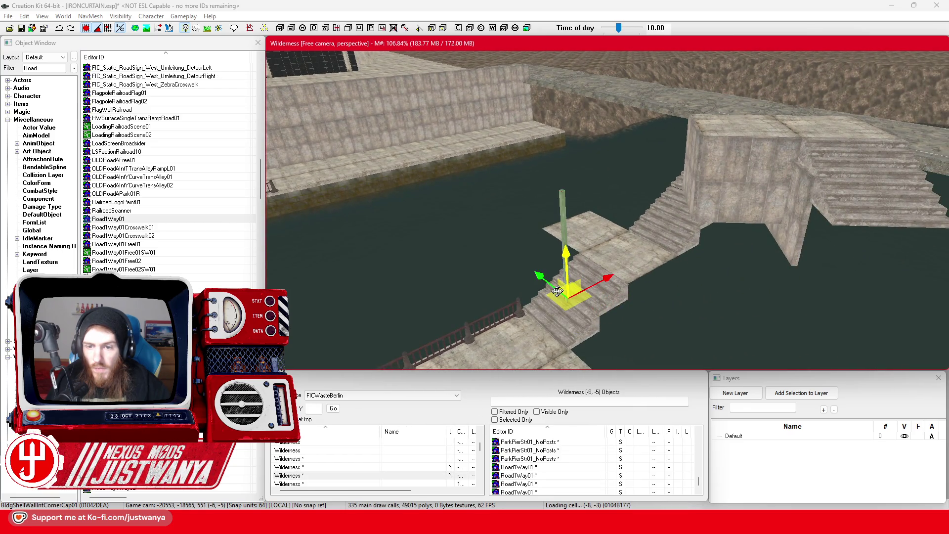
scroll(677, 230, "up", 5)
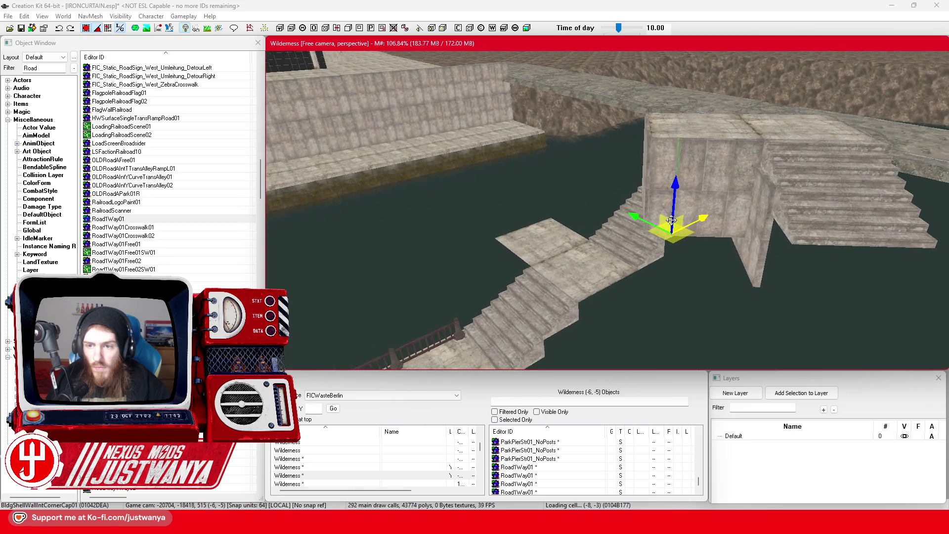
scroll(693, 231, "down", 3)
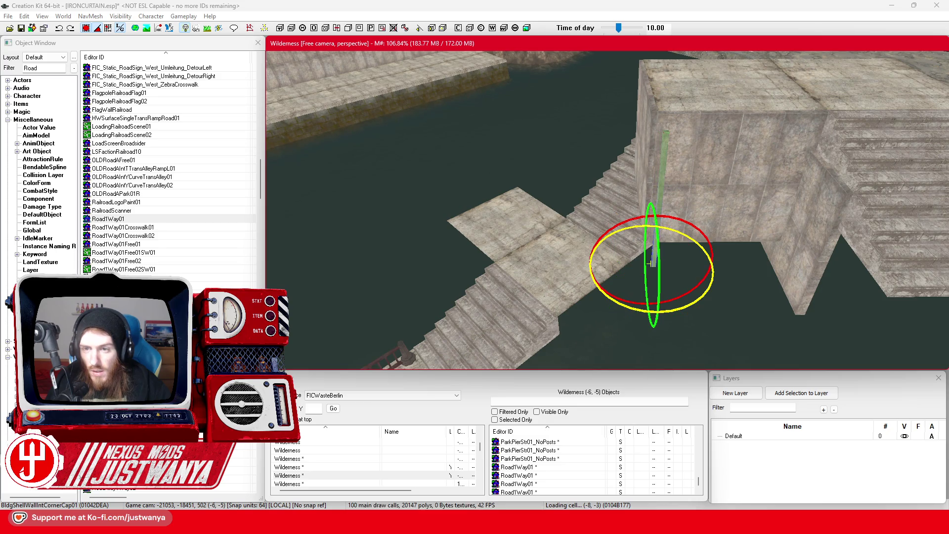
Stand the corner cap upright along the wall edge near the stairs and check it from the side.
key("shift")
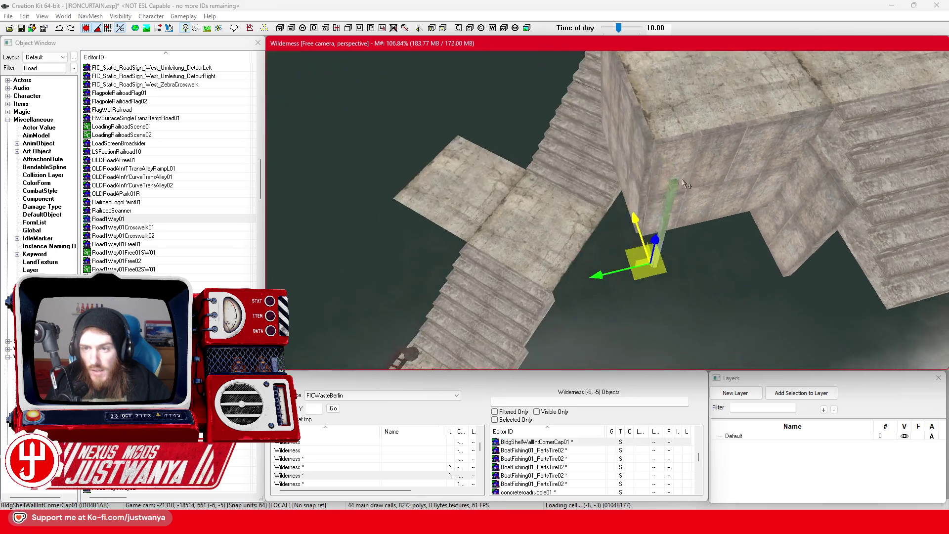
key("ctrl+z")
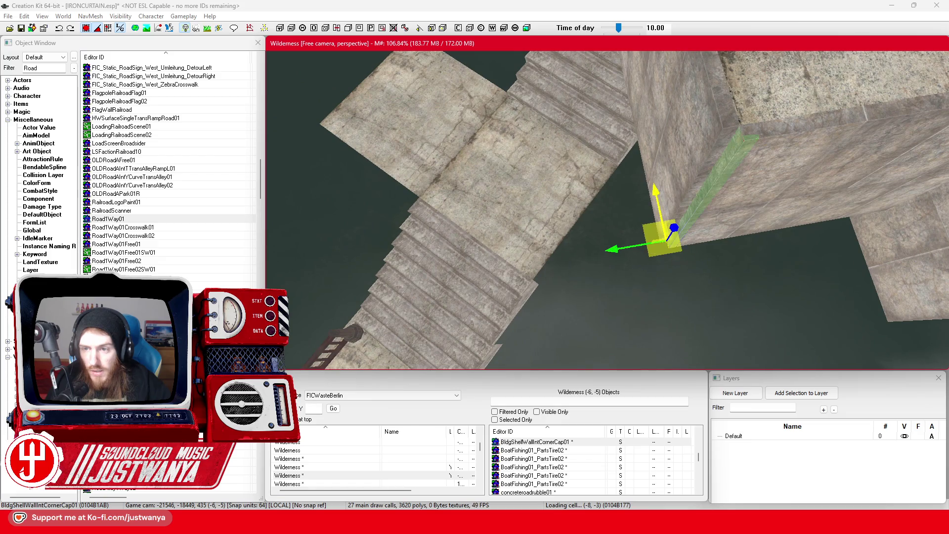
key("ctrl+z")
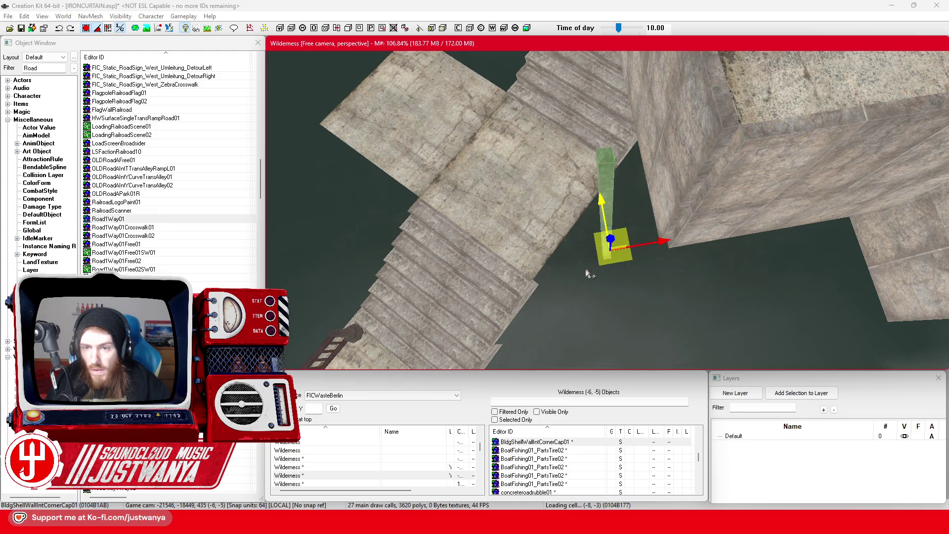
key("ctrl+y")
key("shift")
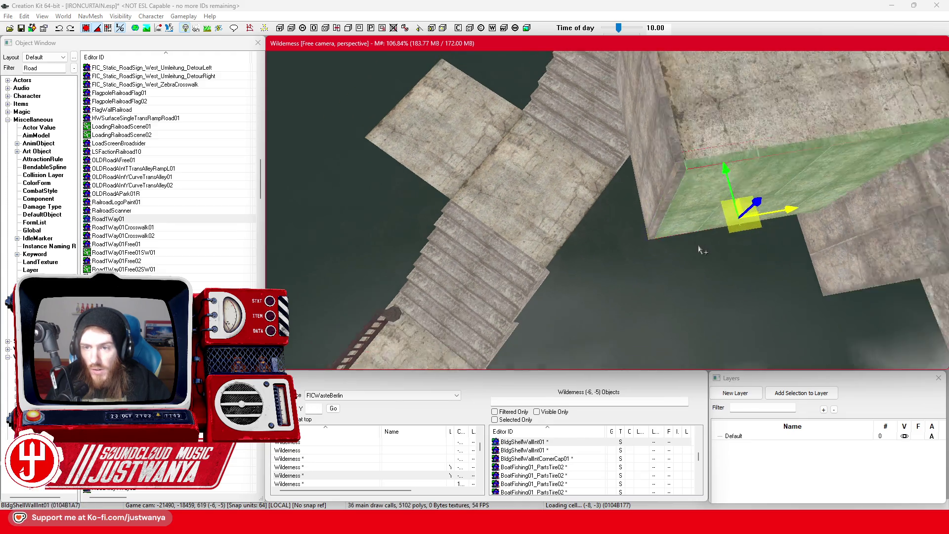
key("shift")
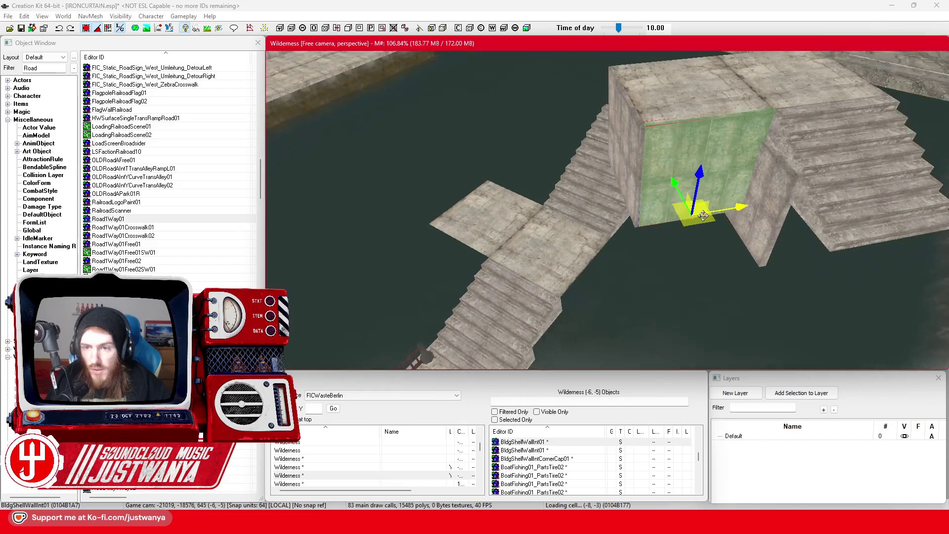
key("shift")
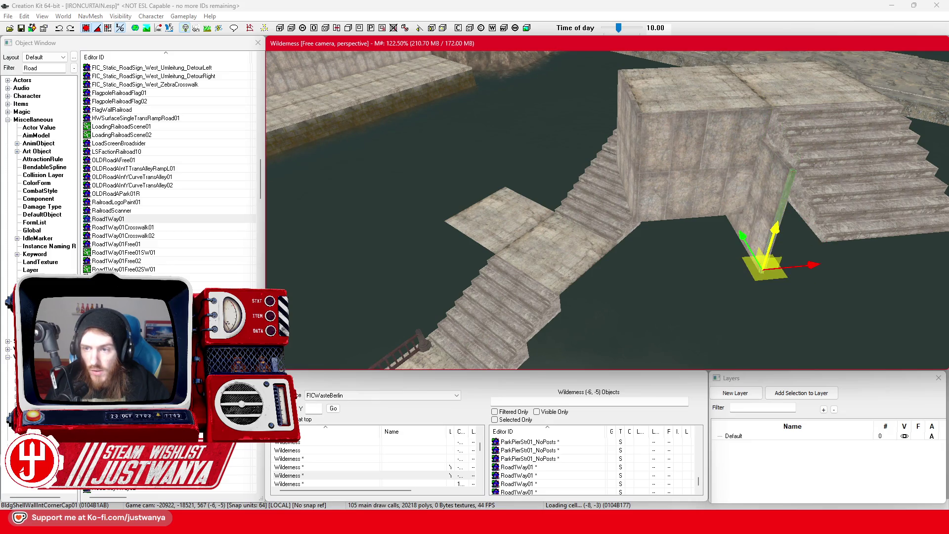
Bring the NCA1x1Stairs01 pieces onto the pier block's top and slide them left.
key("shift")
left_click(737, 203)
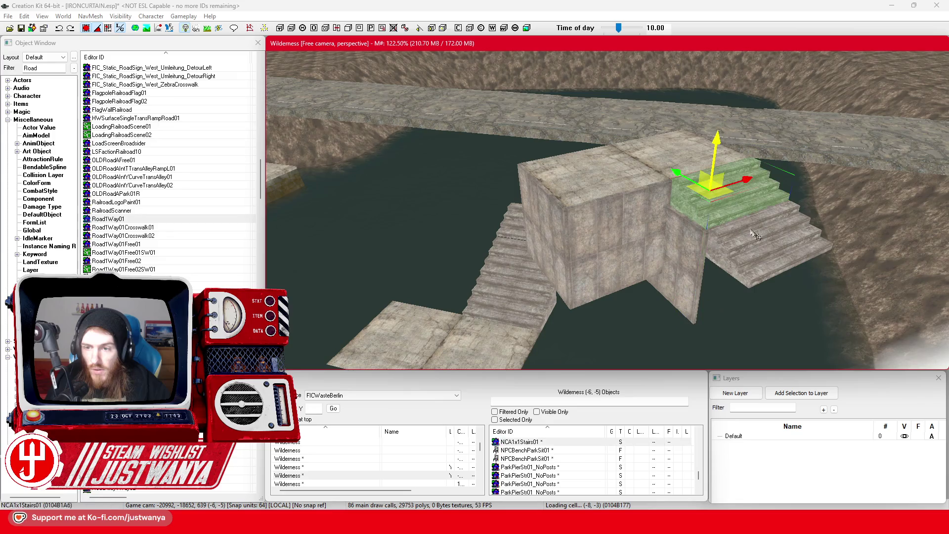
left_click(662, 163)
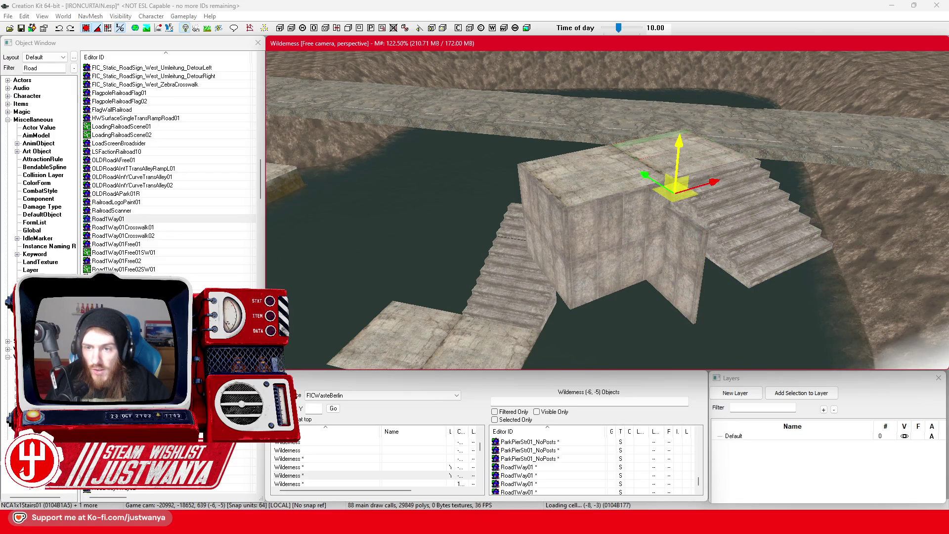
key("f")
key("shift")
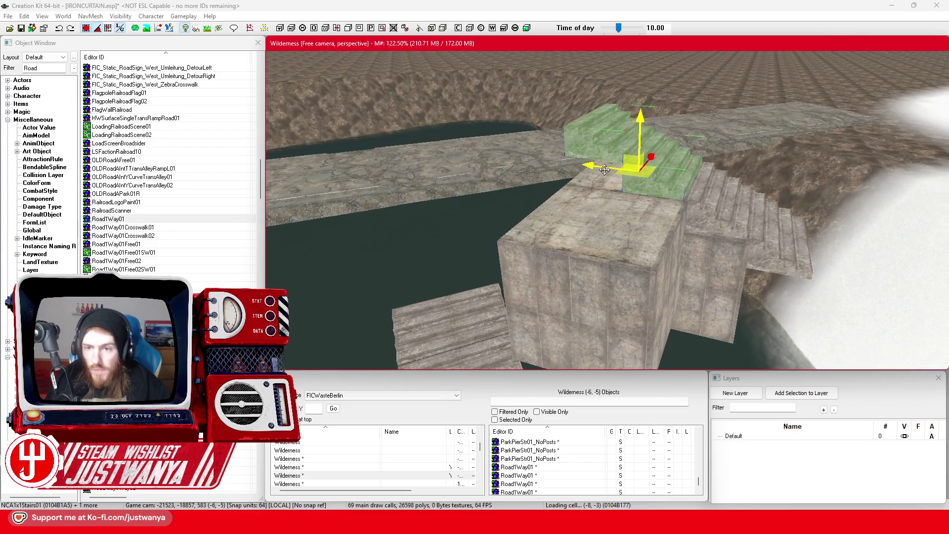
key("shift")
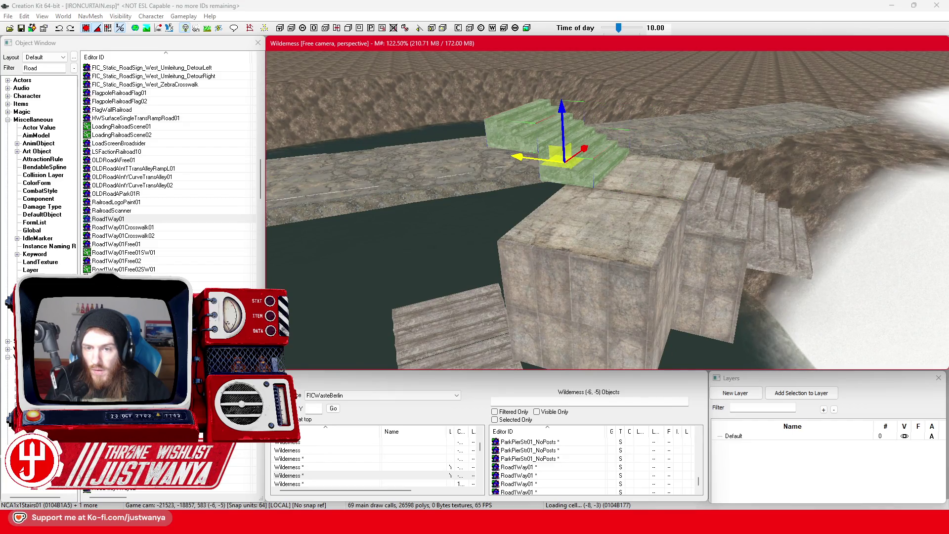
key("shift")
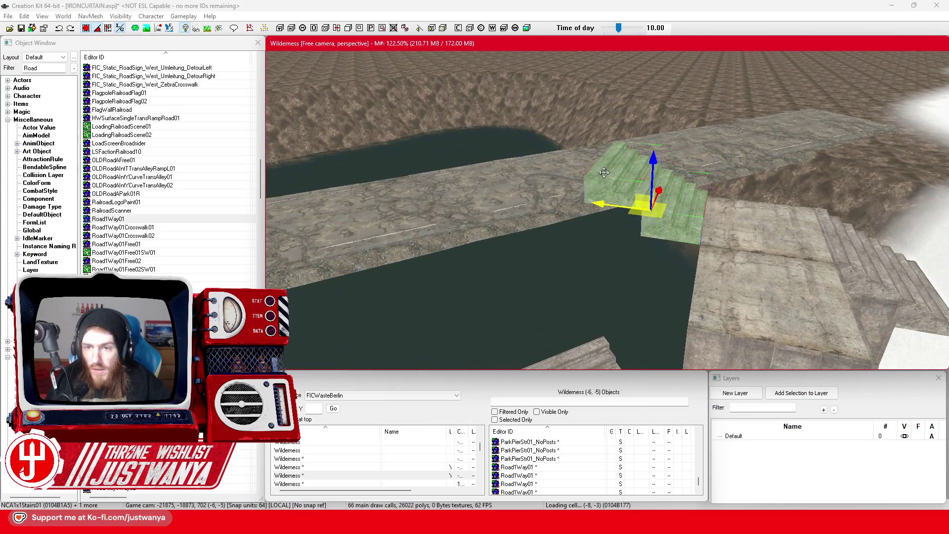
left_click(599, 156)
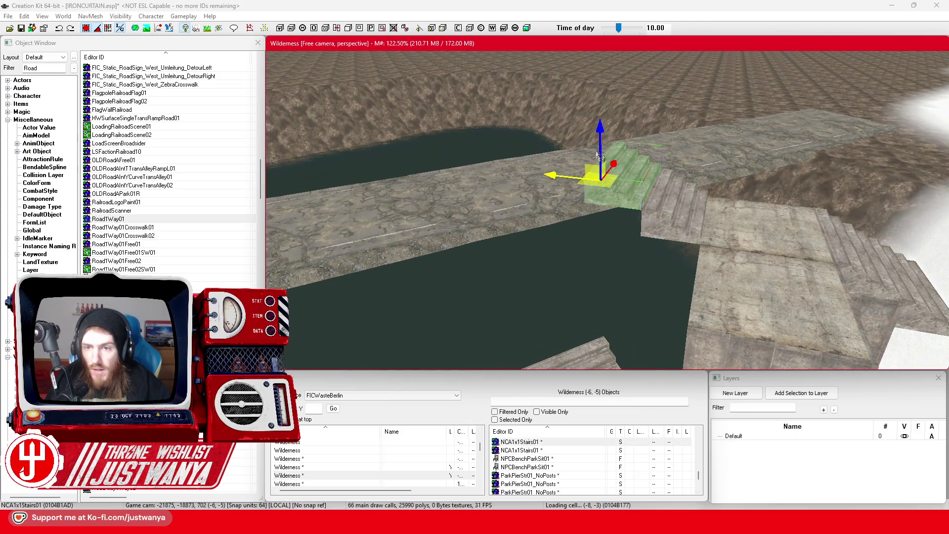
left_click_drag(559, 155, 509, 151)
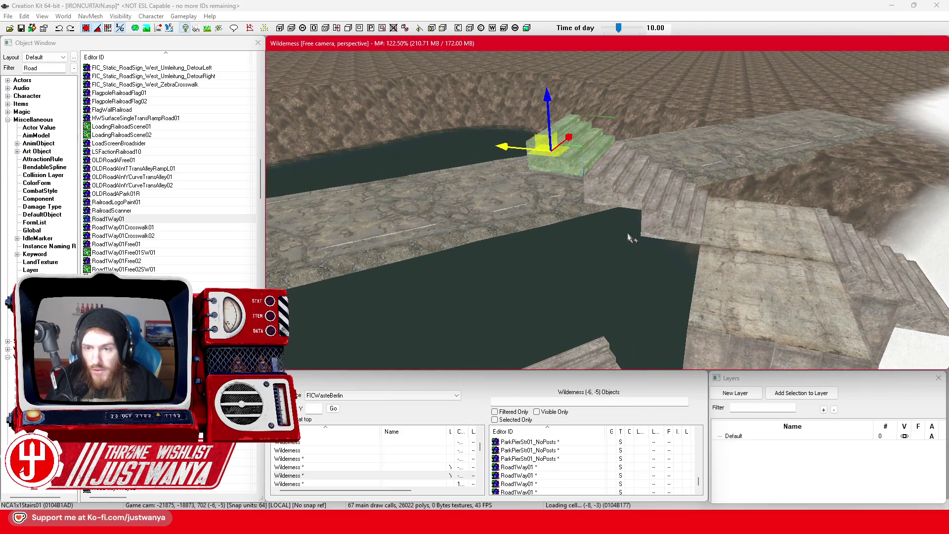
Multi-select the three stair pieces and rotate them to face the new climbing direction.
key("shift")
left_click(641, 171, "ctrl")
left_click(704, 166, "ctrl")
key("e")
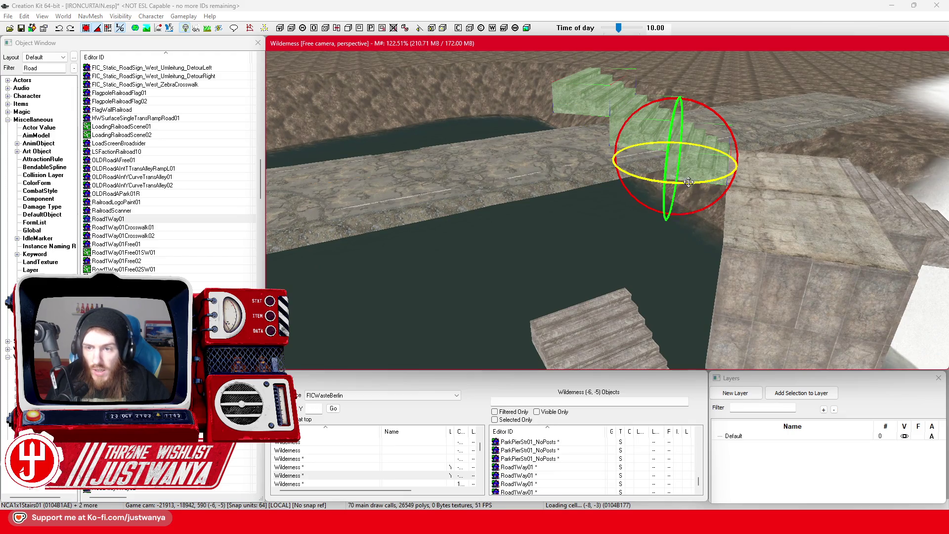
left_click_drag(689, 182, 658, 183)
key("w")
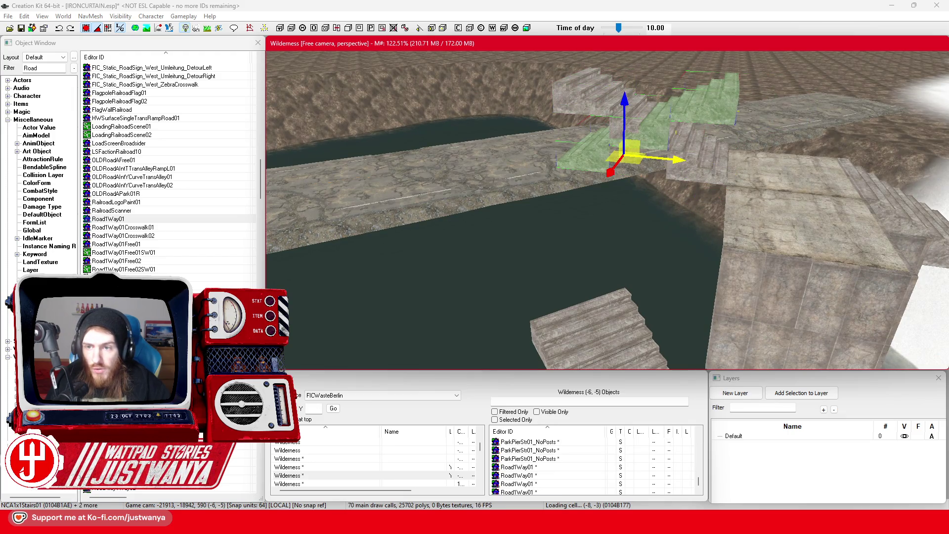
Lower the turned stair flight down the block side so it meets the lower landing.
left_click_drag(628, 104, 629, 192)
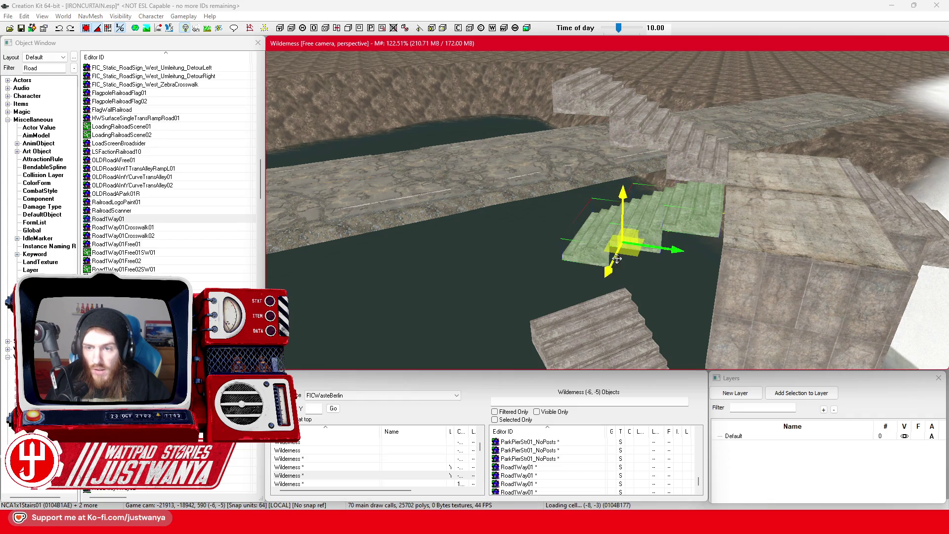
left_click_drag(617, 258, 590, 316)
left_click_drag(596, 266, 597, 241)
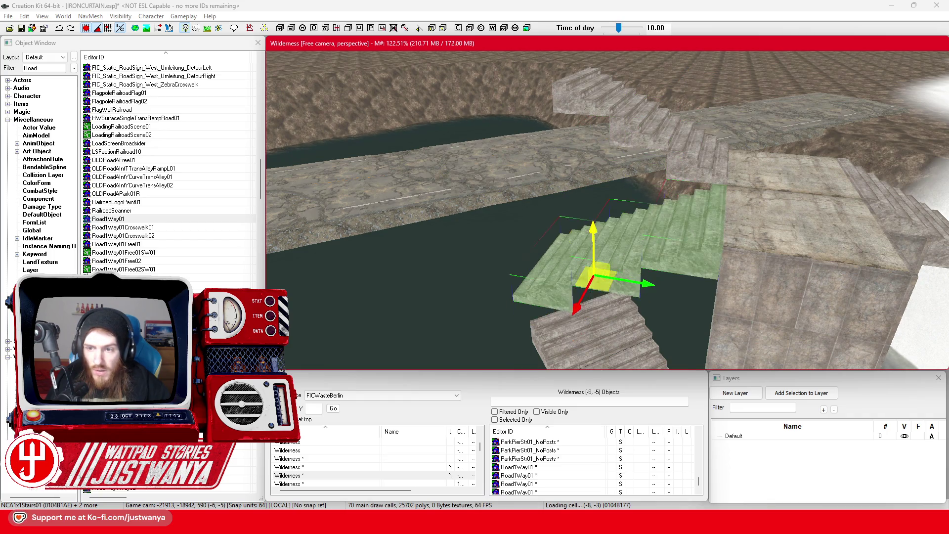
left_click(748, 291)
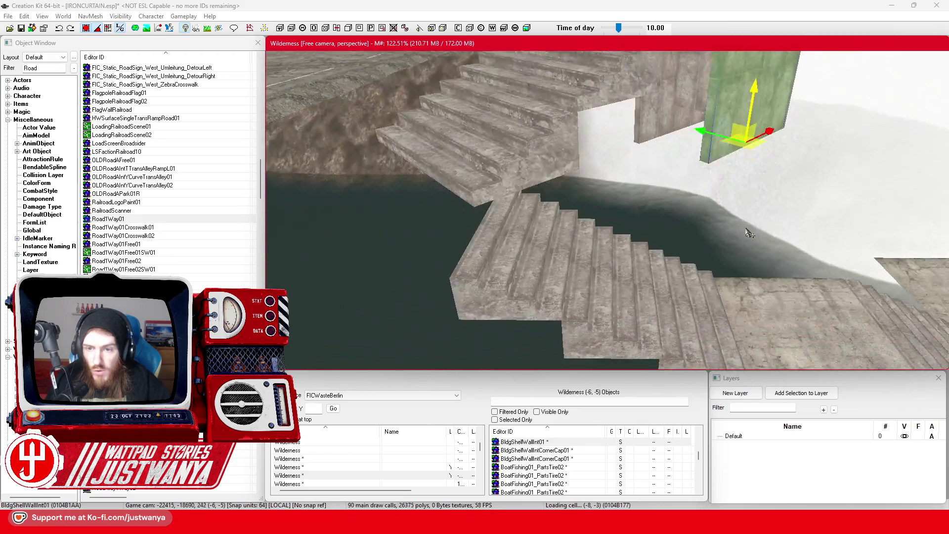
left_click(562, 249)
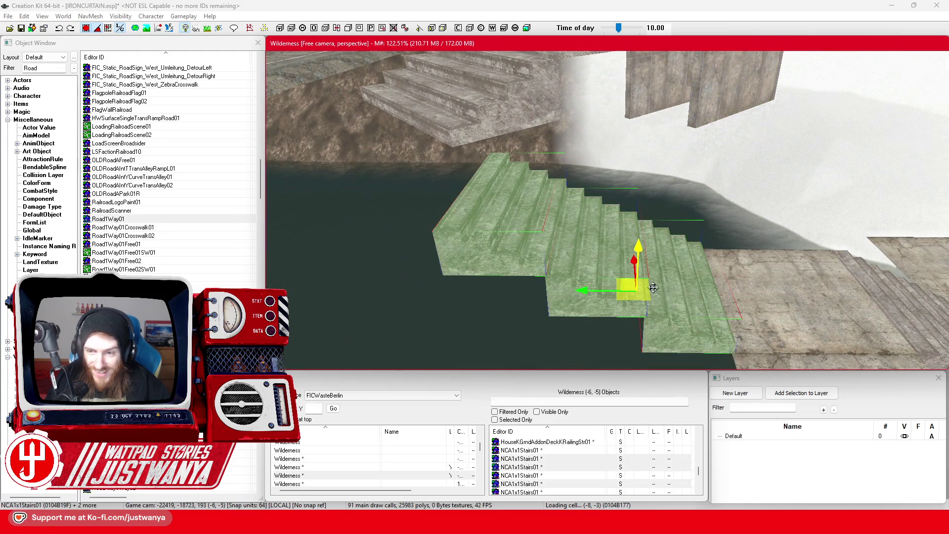
Select the landing, lower slab, stairs and wall to review how the new flight fits beside the block.
scroll(615, 233, "up", 3)
left_click(584, 173, "ctrl")
left_click(616, 233, "ctrl")
left_click(681, 225, "ctrl")
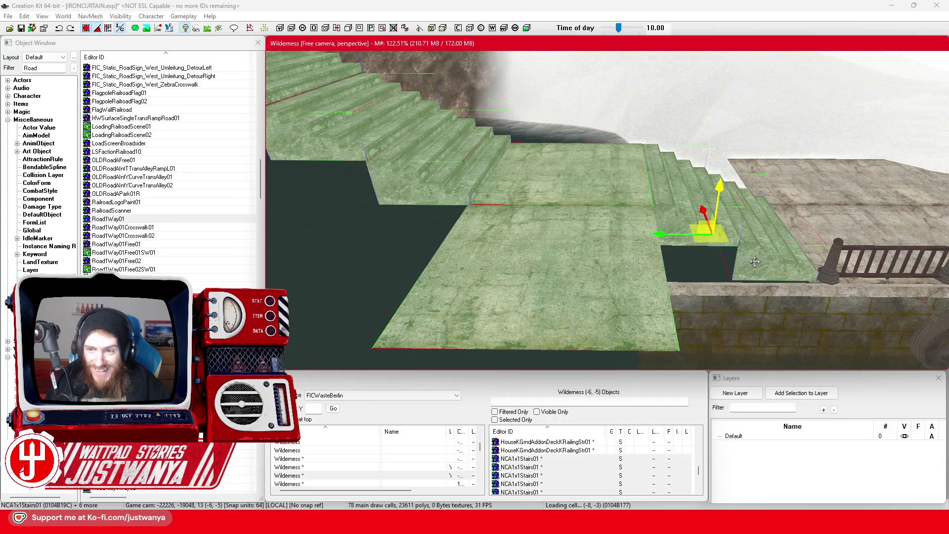
left_click(755, 262, "ctrl")
scroll(692, 222, "down", 5)
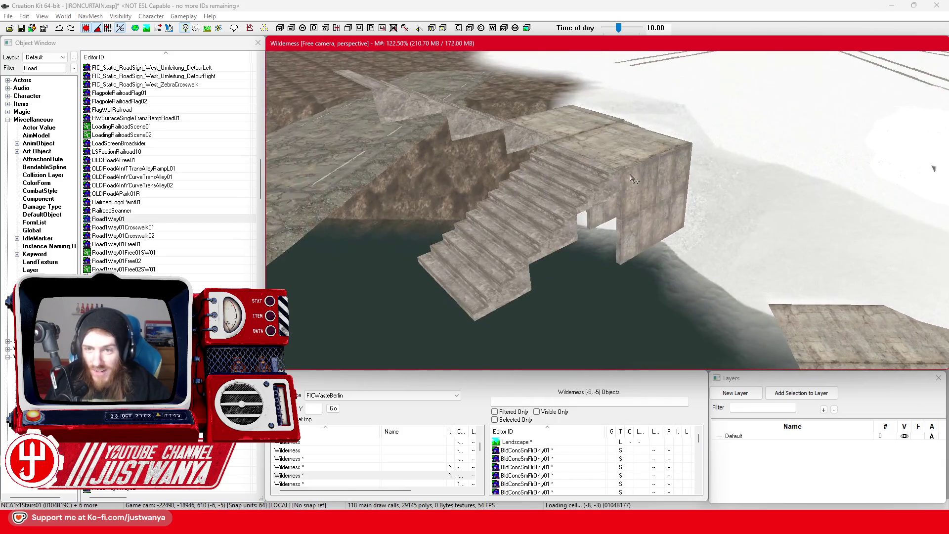
left_click(655, 210)
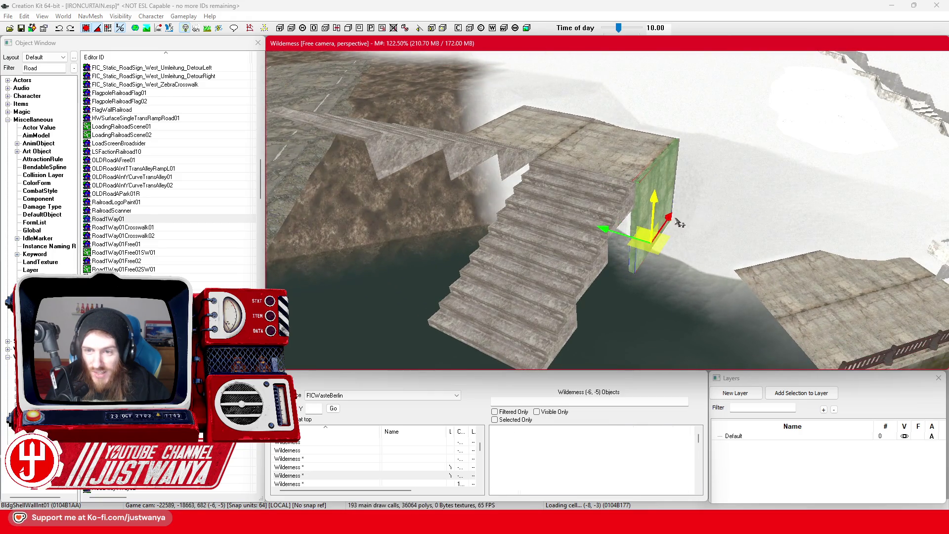
left_click_drag(633, 228, 633, 242)
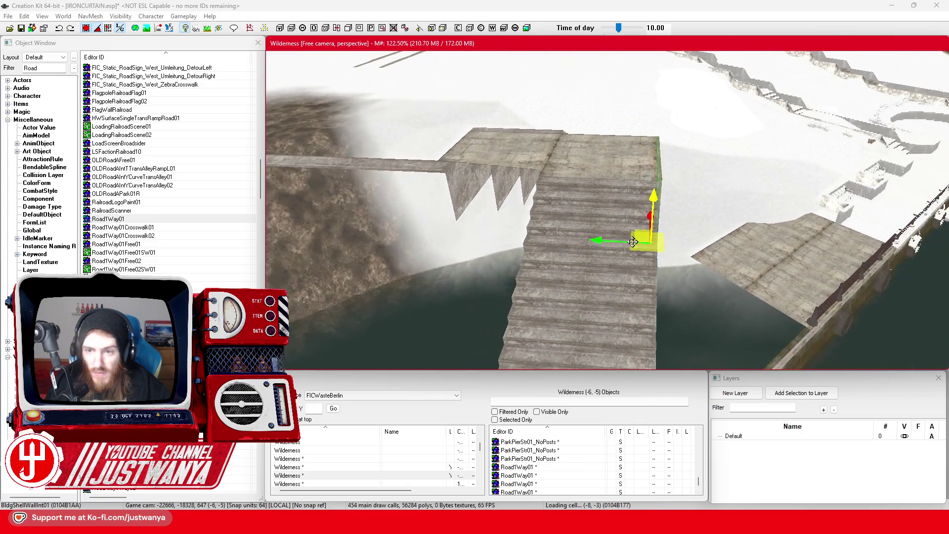
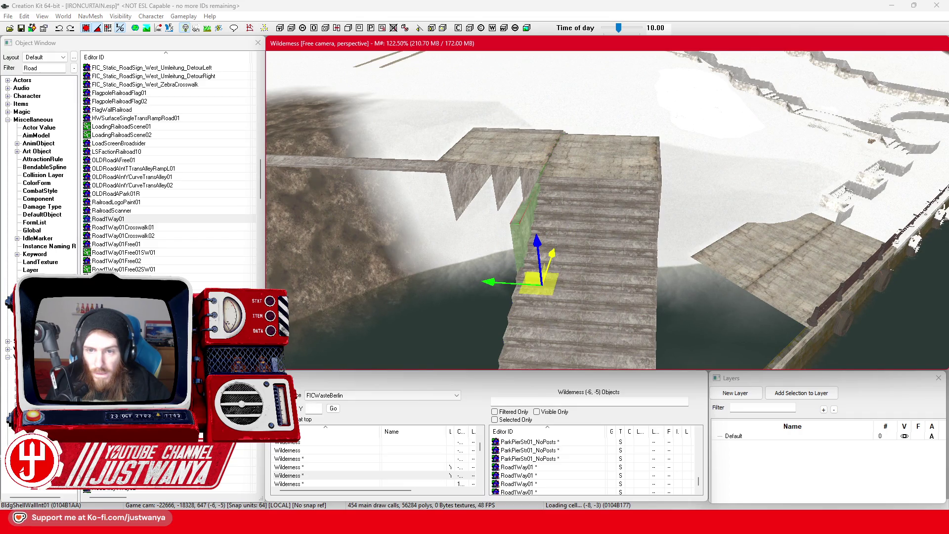
Raise the BldgShellWallInt01 wall and slide it sideways along the base of the stairs.
mouse_move(551, 266)
left_mouse_down()
mouse_move(689, 235)
mouse_move(608, 239)
left_mouse_up()
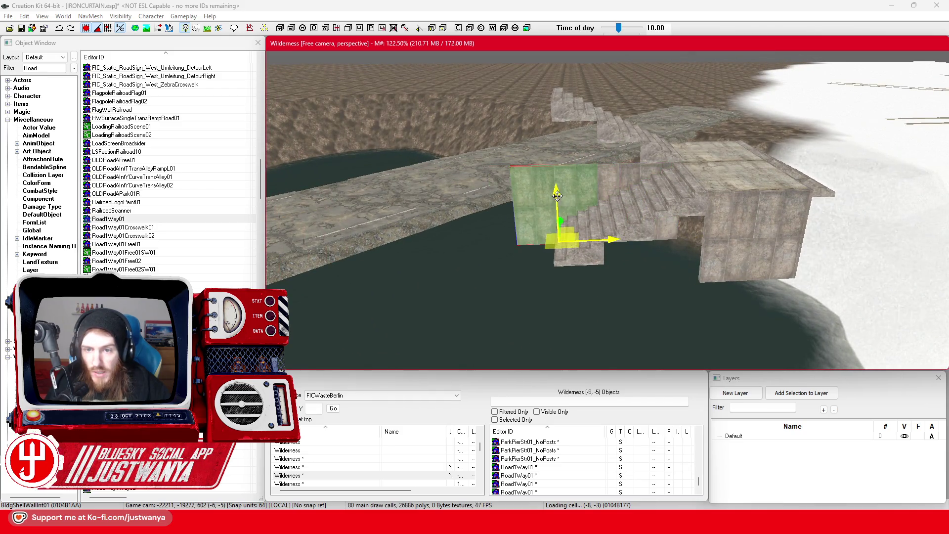
left_click_drag(556, 198, 556, 178)
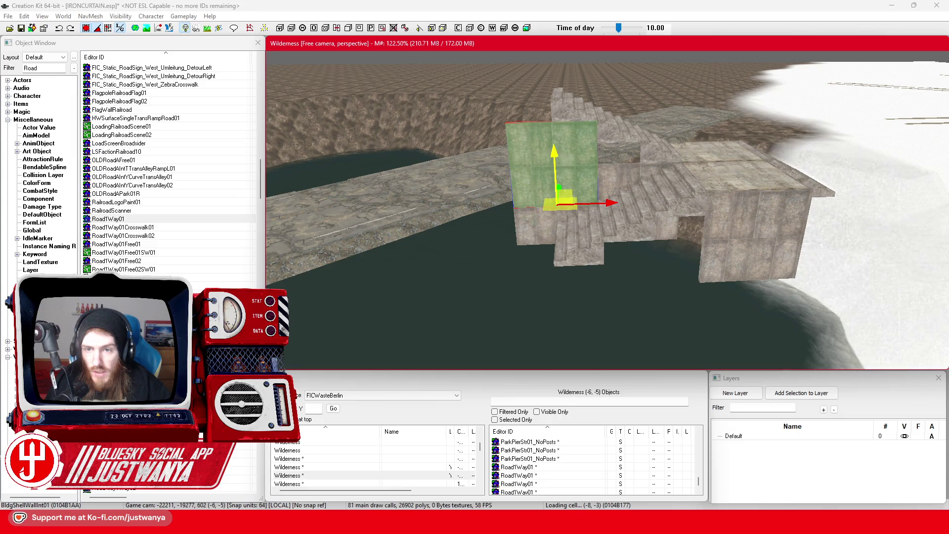
mouse_move(717, 209)
left_mouse_down()
mouse_move(621, 209)
mouse_move(747, 207)
mouse_move(560, 102)
left_mouse_up()
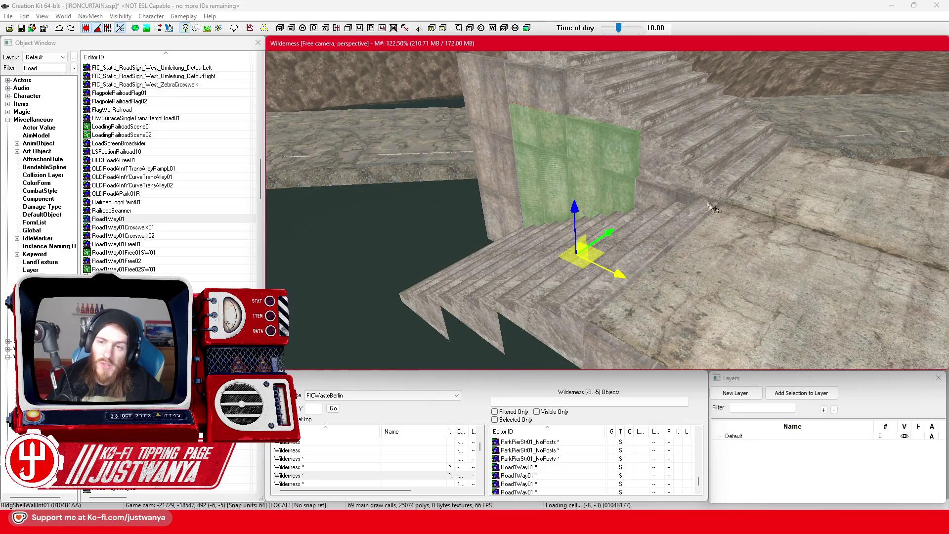
mouse_move(549, 156)
left_mouse_down()
mouse_move(585, 161)
mouse_move(553, 151)
mouse_move(564, 164)
mouse_move(556, 137)
left_mouse_up()
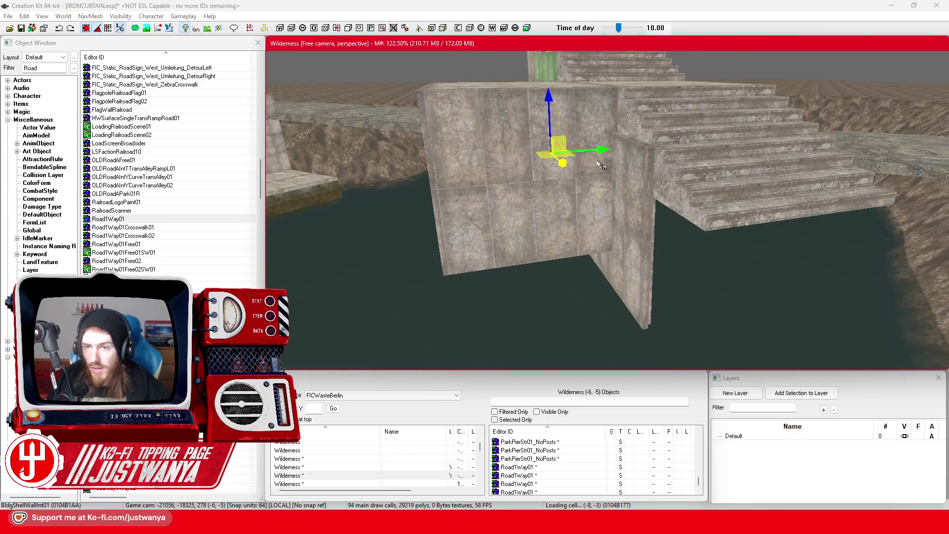
mouse_move(601, 165)
left_mouse_down()
mouse_move(731, 170)
mouse_move(710, 179)
left_mouse_up()
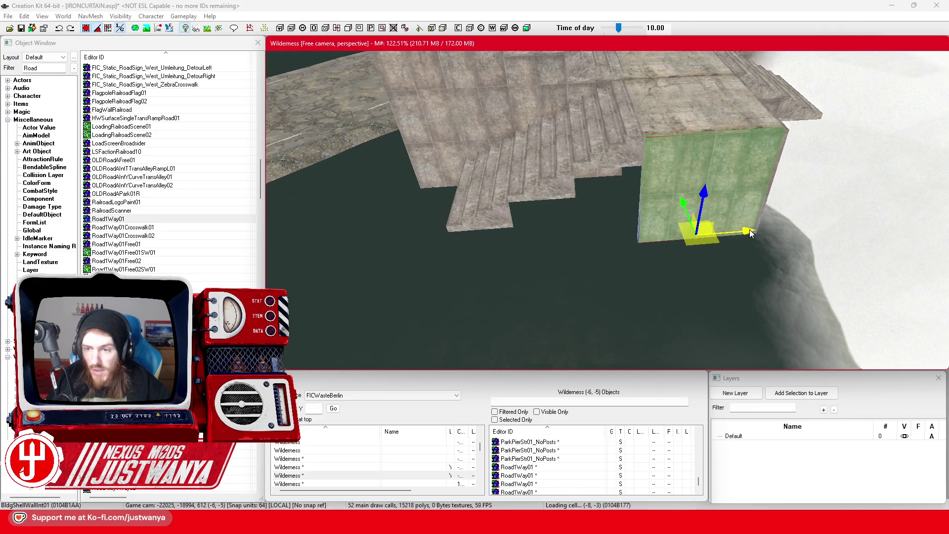
mouse_move(751, 233)
left_mouse_down()
mouse_move(661, 239)
mouse_move(691, 259)
mouse_move(635, 259)
left_mouse_up()
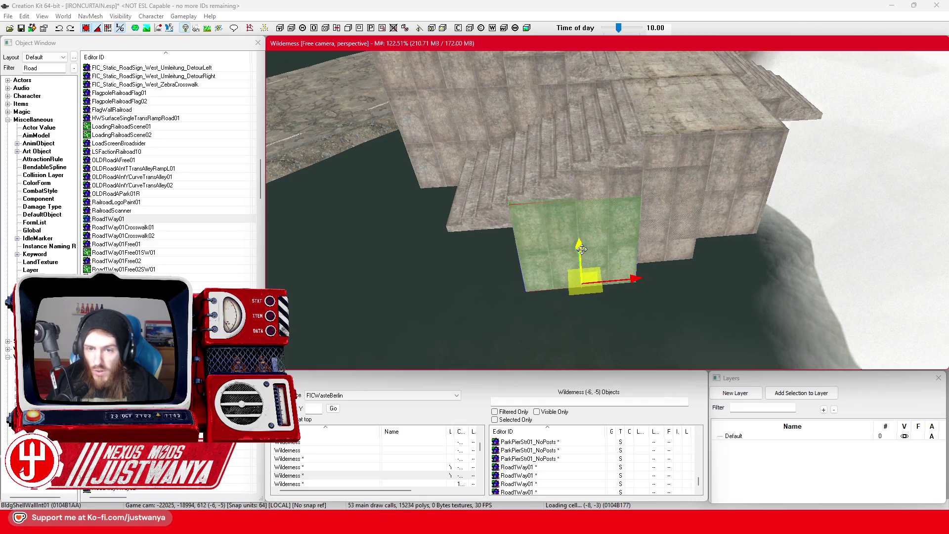
left_click_drag(582, 249, 676, 205)
mouse_move(780, 244)
left_mouse_down()
mouse_move(638, 225)
mouse_move(754, 234)
mouse_move(680, 230)
mouse_move(642, 165)
mouse_move(695, 235)
mouse_move(663, 253)
mouse_move(687, 253)
left_mouse_up()
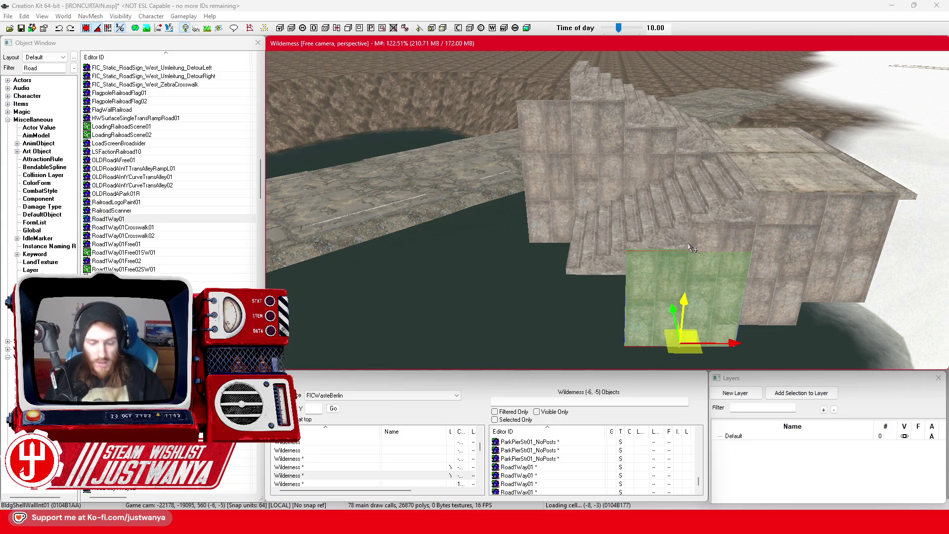
Duplicate the wall and cycle its model through the variants to BldgShellWallIntRoof01.
key("ctrl+z")
key("ctrl+z")
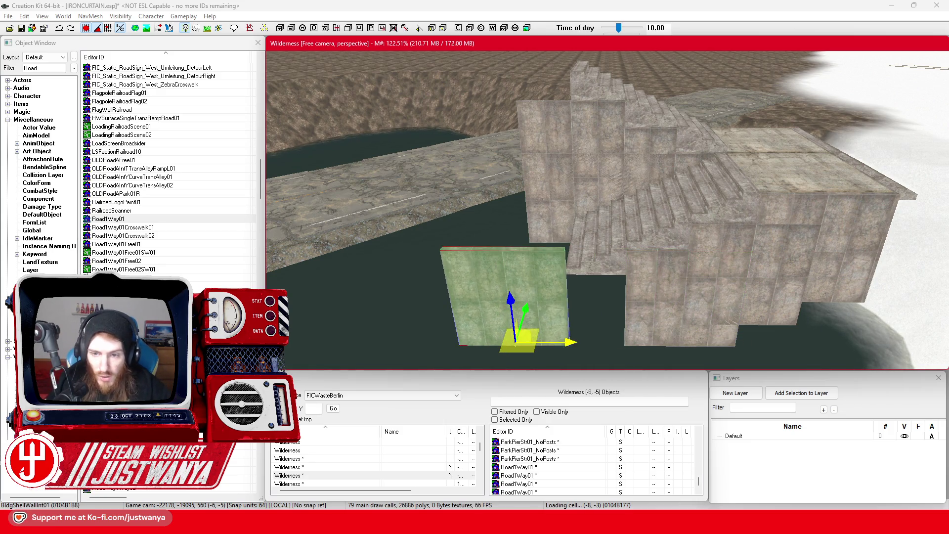
key("ctrl+z")
key("ctrl+z")
key("ctrl+z")
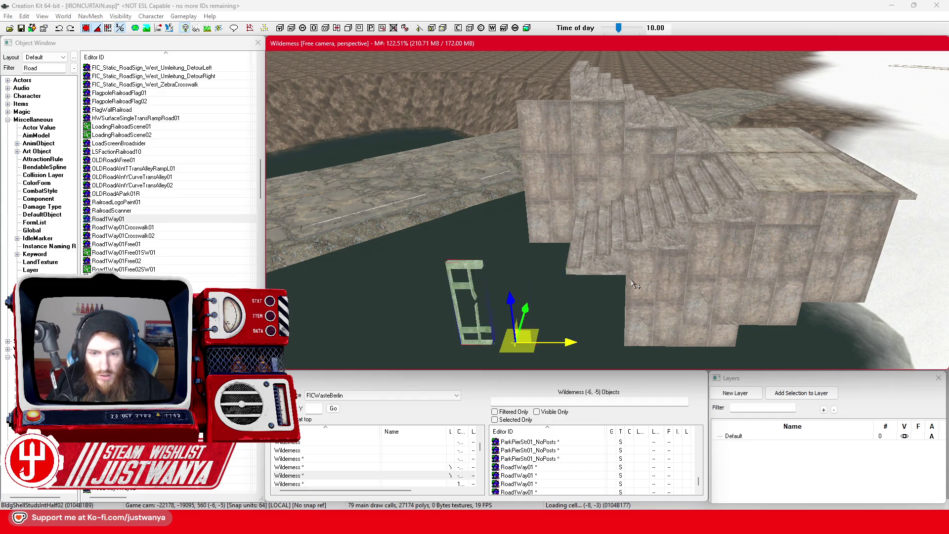
key("ctrl+z")
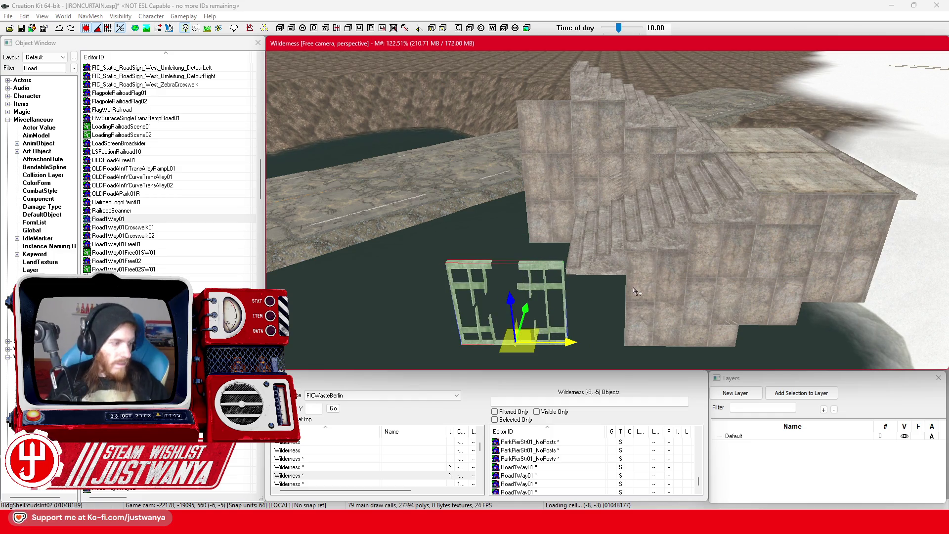
key("ctrl+z")
key("ctrl+z")
key("ctrl+z")
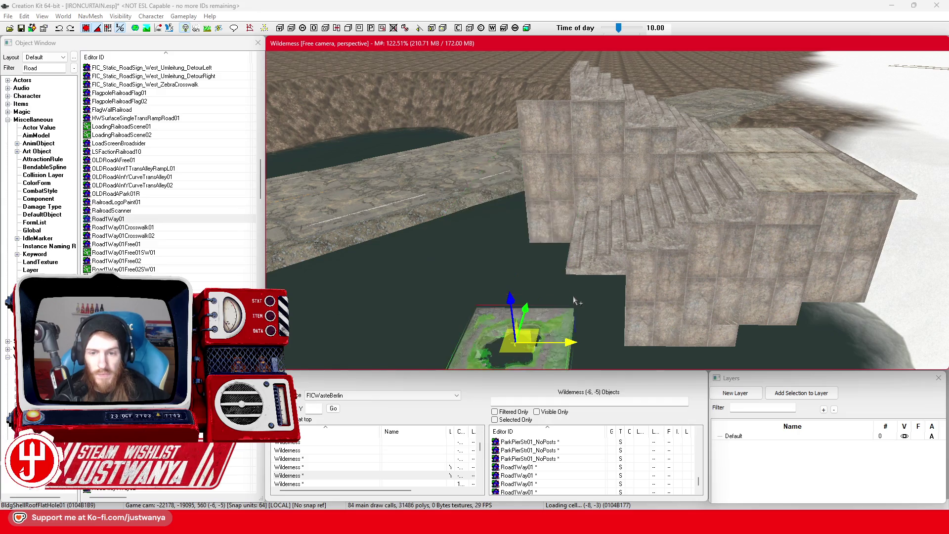
key("ctrl+z")
key("ctrl+z")
key("ctrl+z")
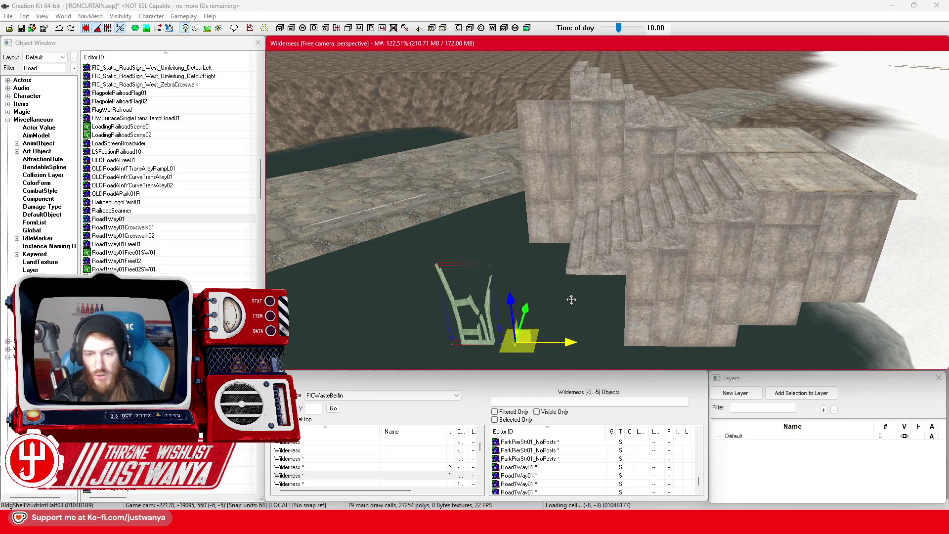
key("ctrl+z")
key("ctrl+z")
key("ctrl+z")
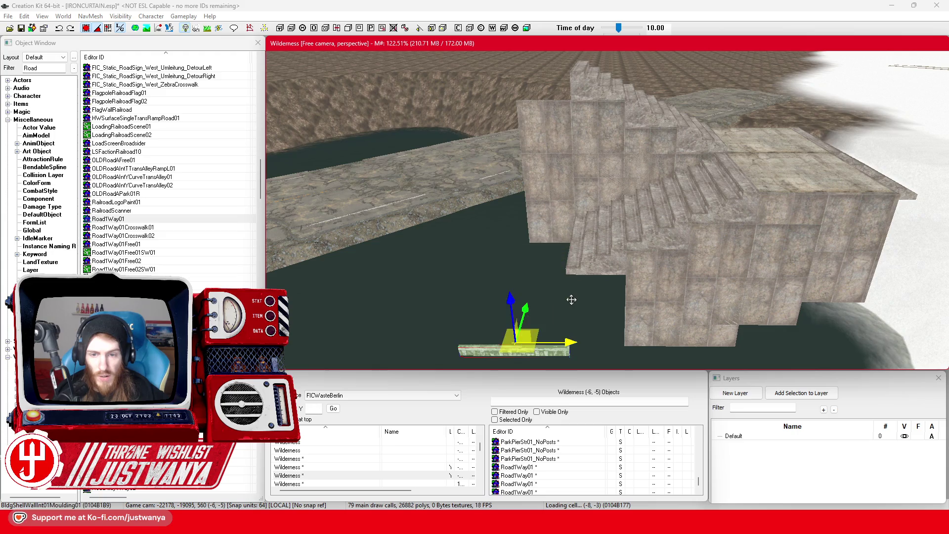
key("ctrl+z")
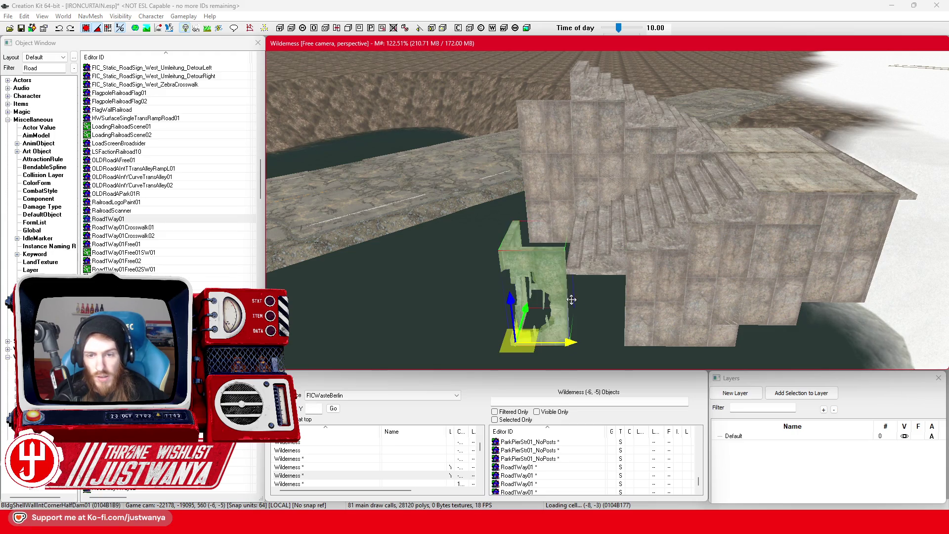
key("ctrl+z")
key("ctrl+z")
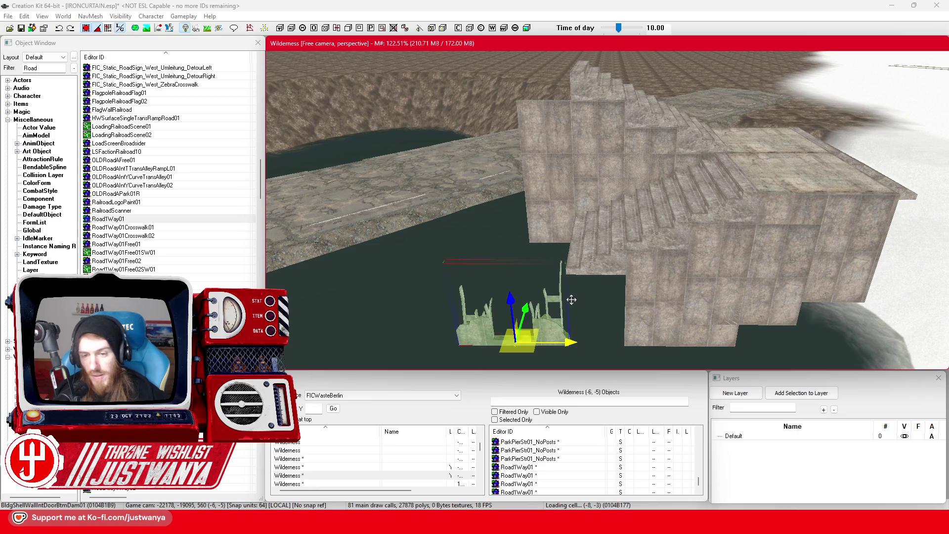
key("ctrl+z")
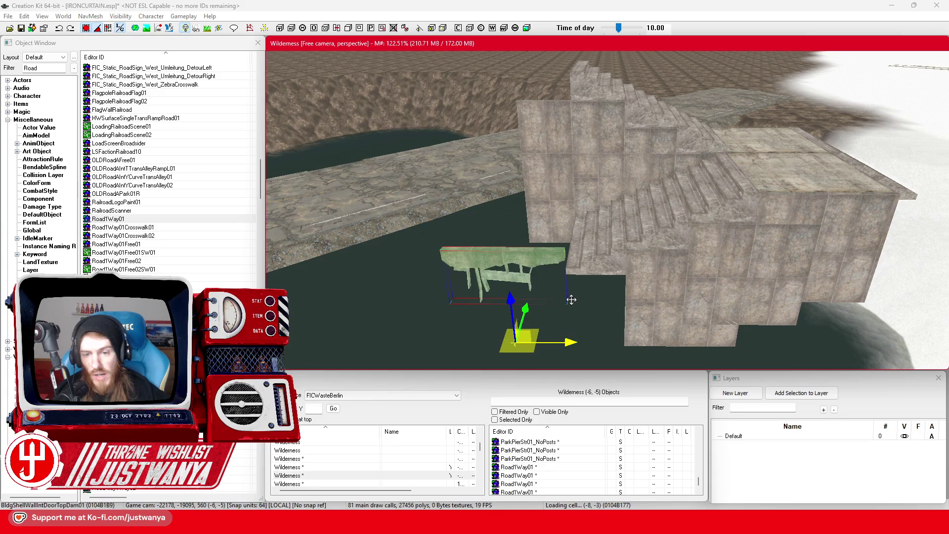
key("ctrl+z")
key("ctrl+z")
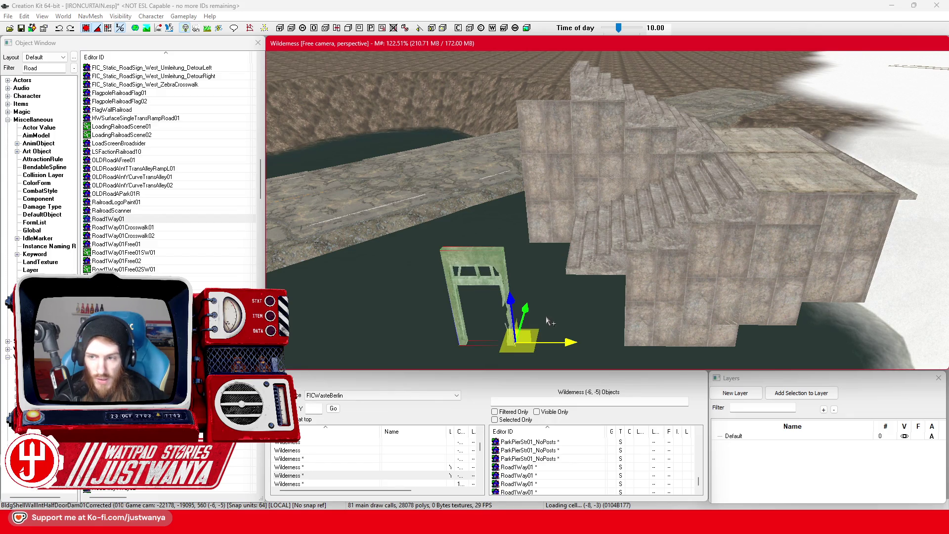
key("ctrl+z")
key("ctrl+z")
Rotate the sloped roof wall so it runs along the stairs.
key("shift")
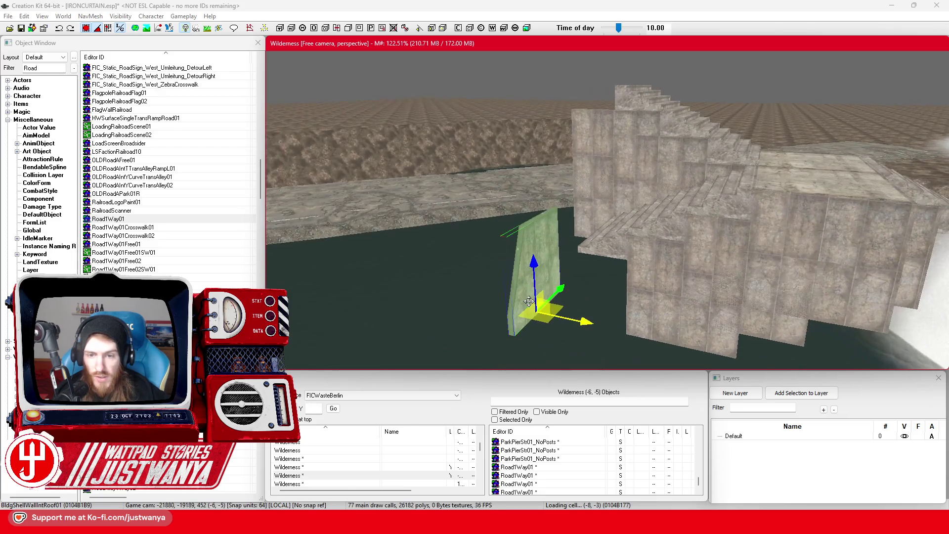
key("e")
left_click_drag(569, 342, 520, 348)
left_click_drag(569, 275, 583, 276)
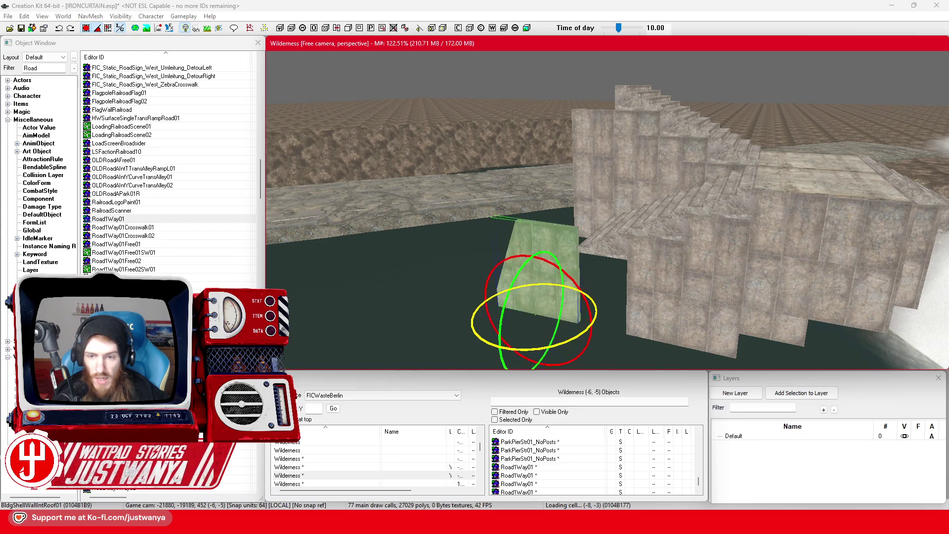
key("shift")
key("shift")
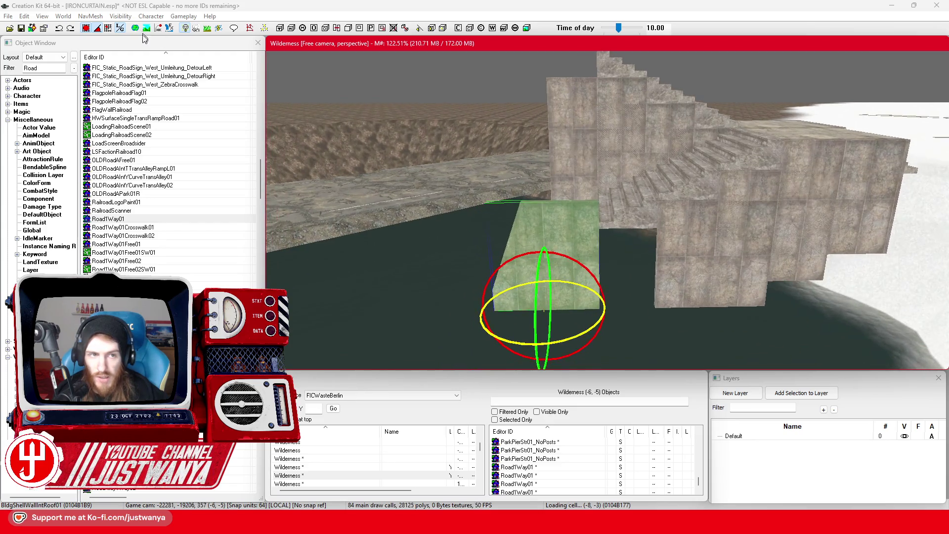
mouse_move(517, 260)
left_mouse_down()
mouse_move(559, 277)
mouse_move(572, 143)
mouse_move(557, 165)
mouse_move(616, 182)
mouse_move(596, 221)
mouse_move(704, 250)
left_mouse_up()
key("w")
key("shift")
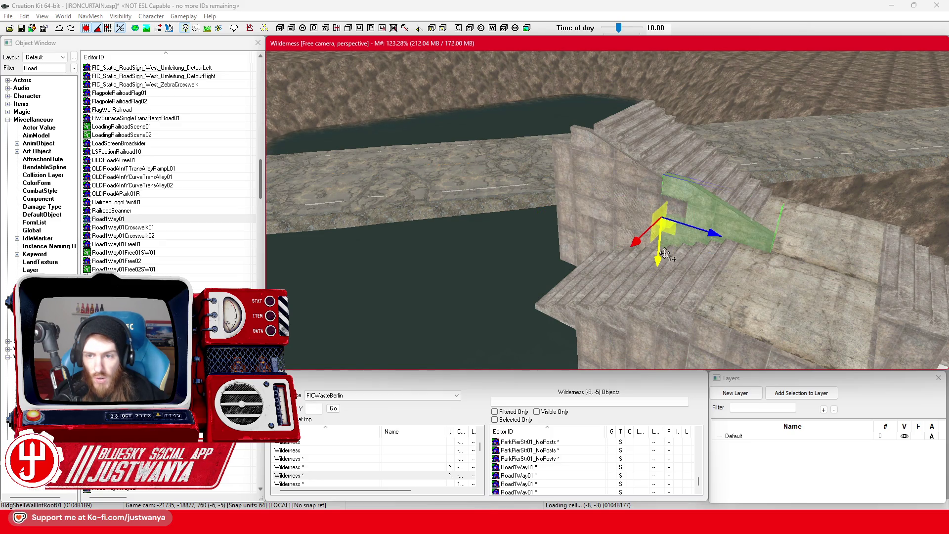
Reset the roof wall's rotation to 0 from the 3D Data section of its Reference dialog.
scroll(692, 225, "up", 5)
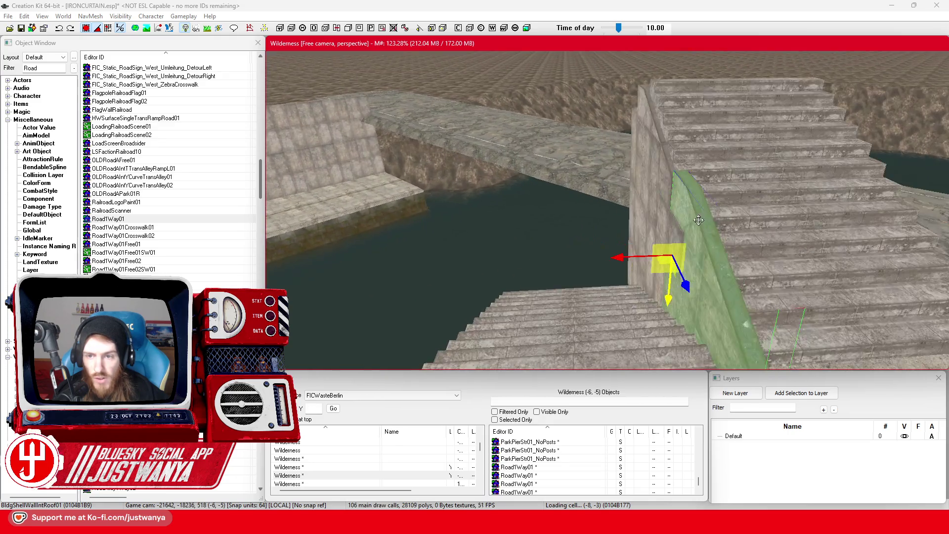
double_click(660, 85)
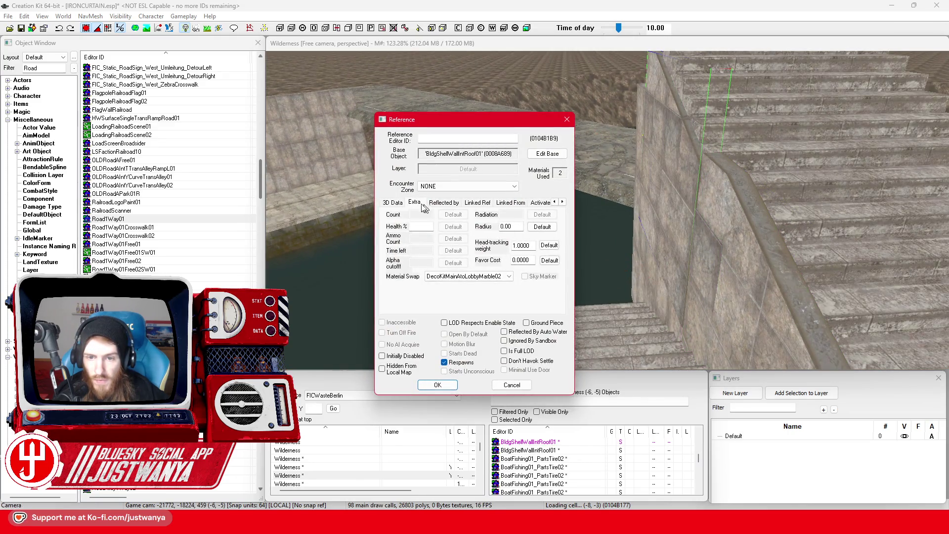
left_click(393, 202)
left_click(550, 215)
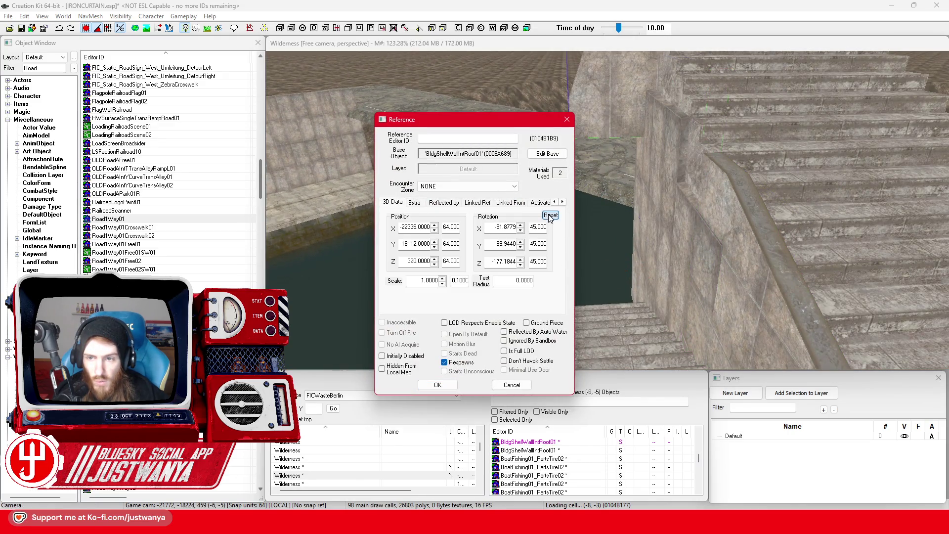
left_click(437, 385)
scroll(621, 262, "up", 3)
key("e")
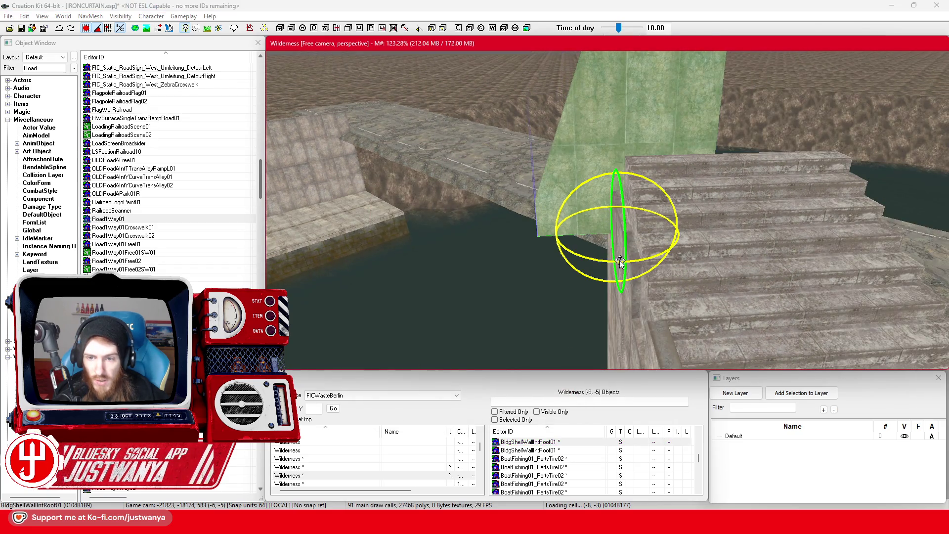
key("shift")
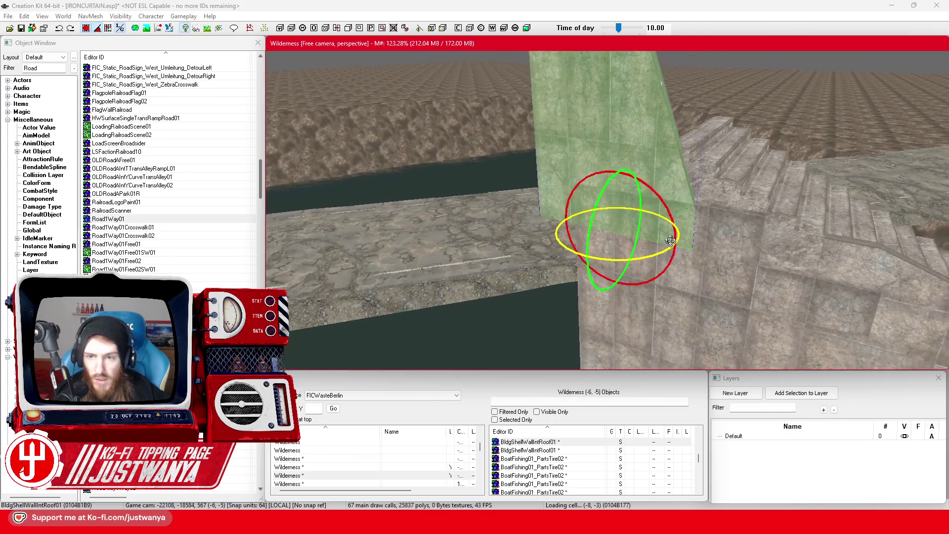
Turn and raise the roof wall, then slide it further along the staircase.
mouse_move(665, 204)
left_mouse_down()
mouse_move(653, 248)
mouse_move(687, 255)
left_mouse_up()
key("w")
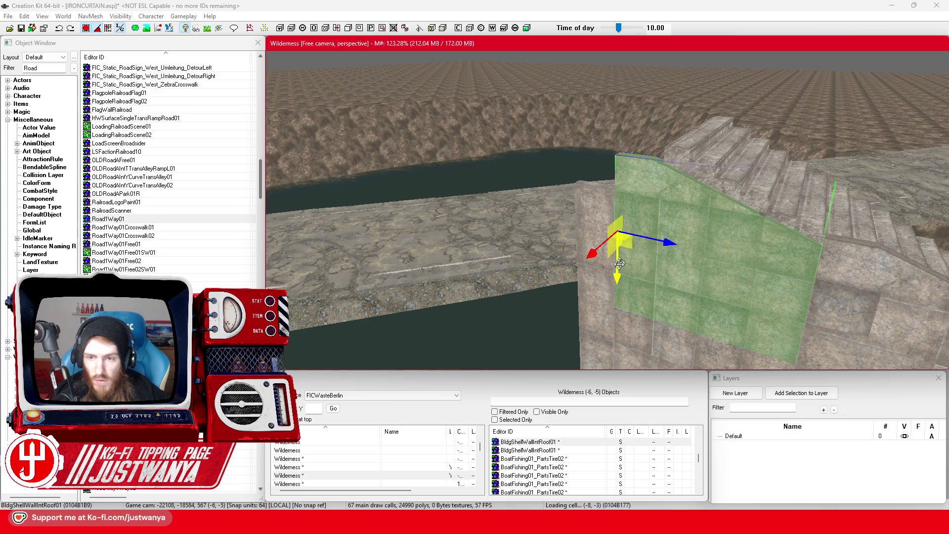
key("shift")
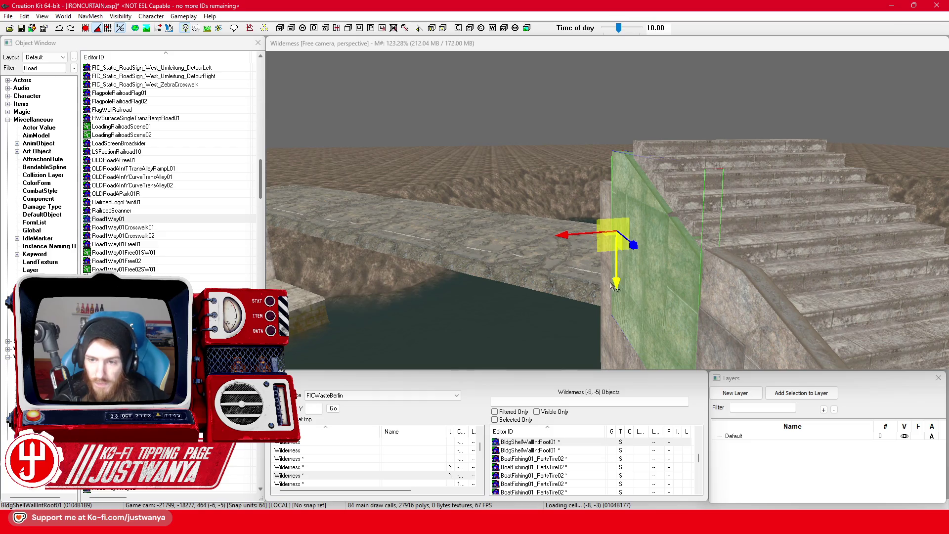
left_click_drag(615, 286, 615, 268)
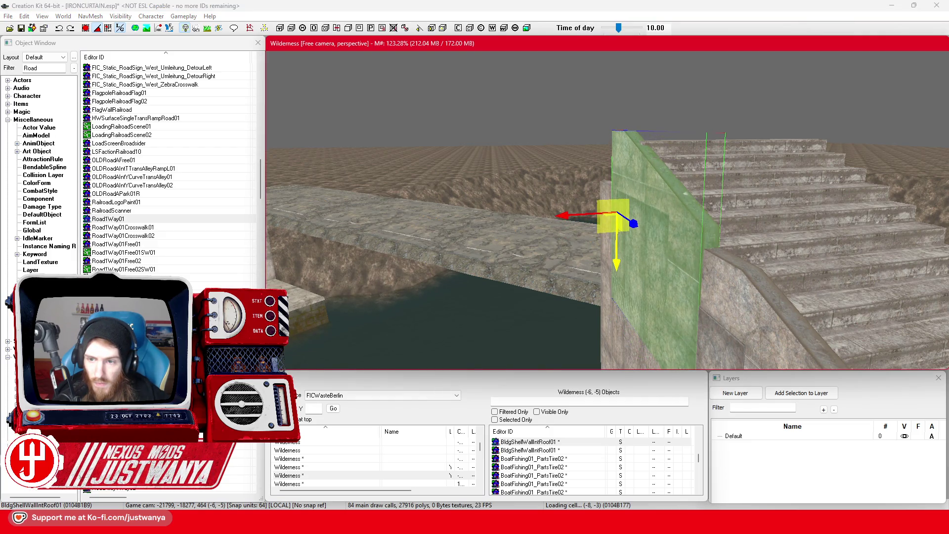
key("shift")
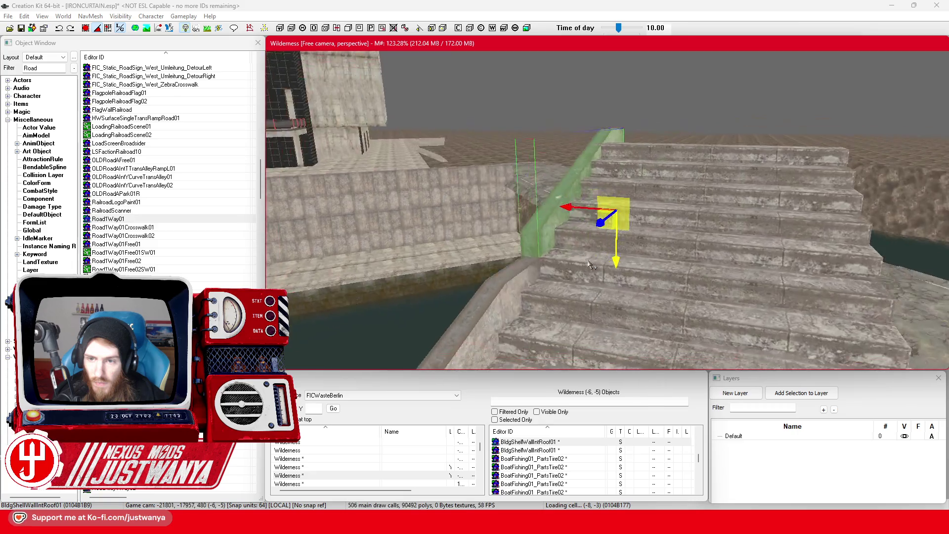
key("shift")
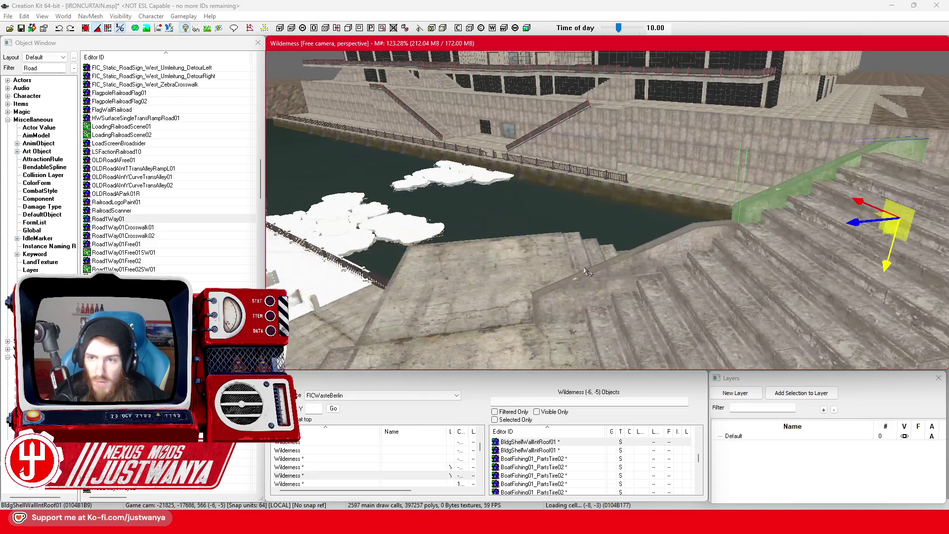
left_click(594, 249)
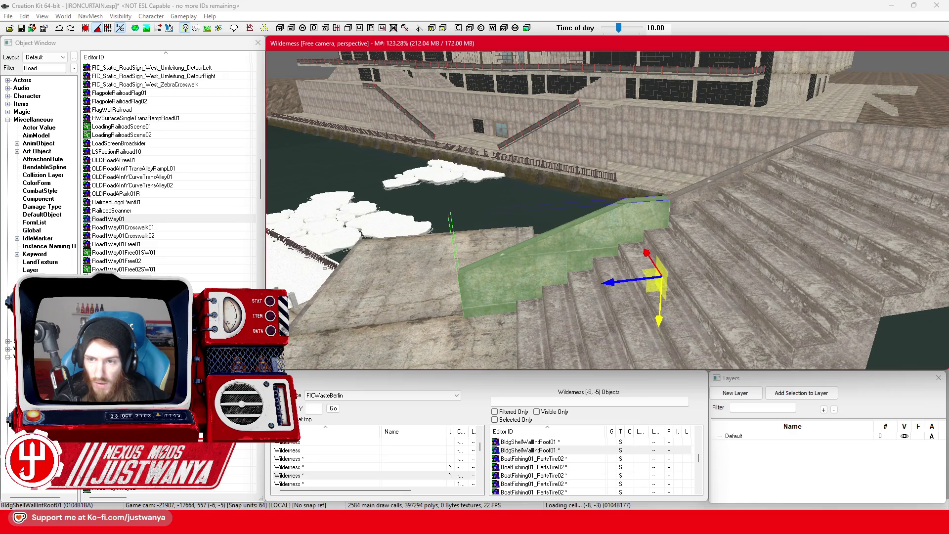
left_click_drag(619, 283, 653, 276)
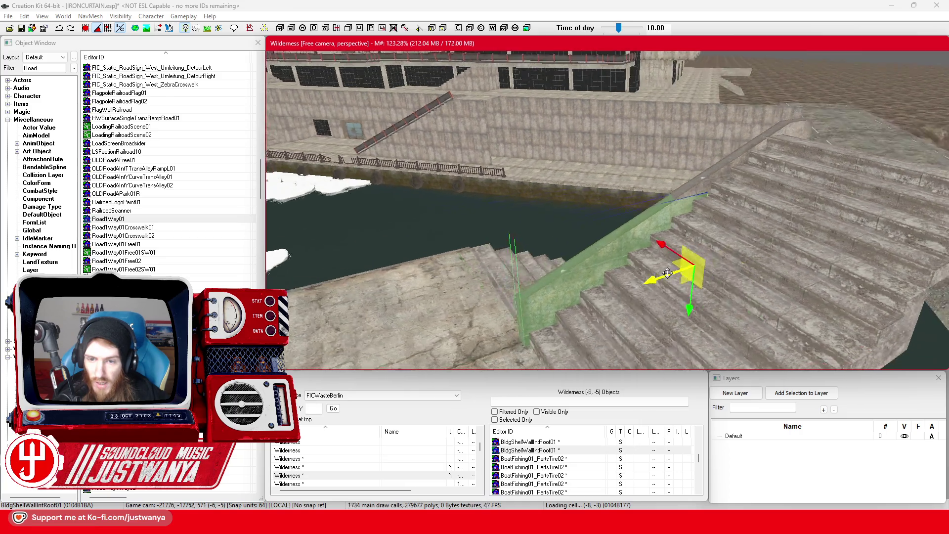
key("shift")
key("shift")
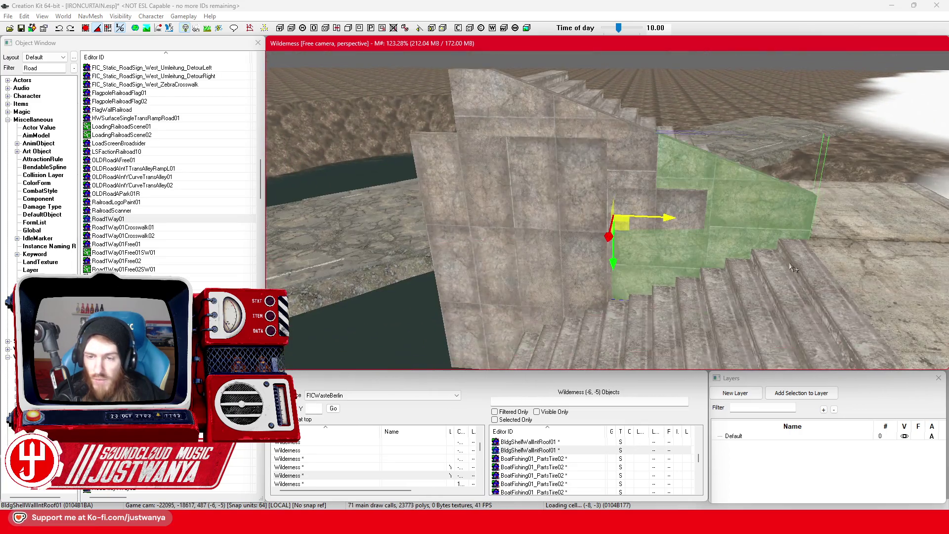
Delete the lower wall section and the wall piece behind it.
left_click(631, 194)
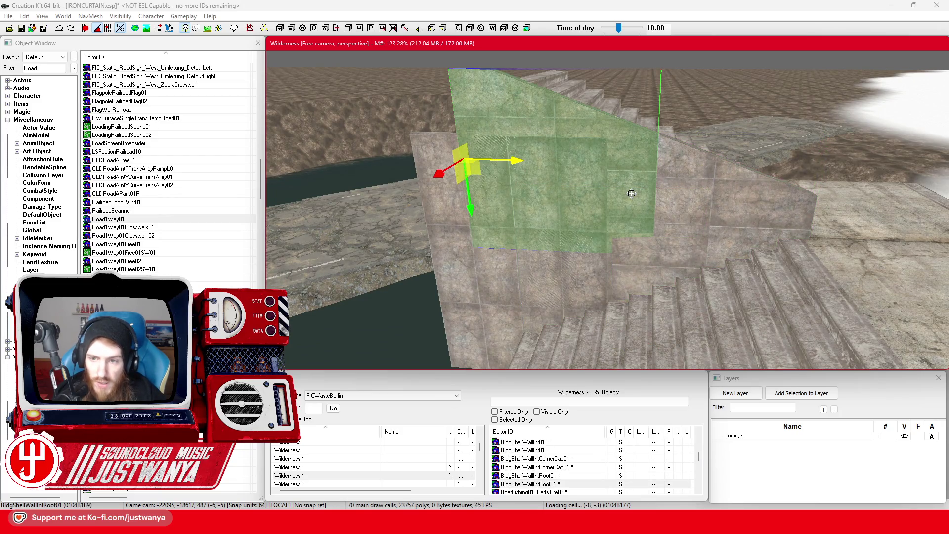
left_click(557, 266)
key("Delete")
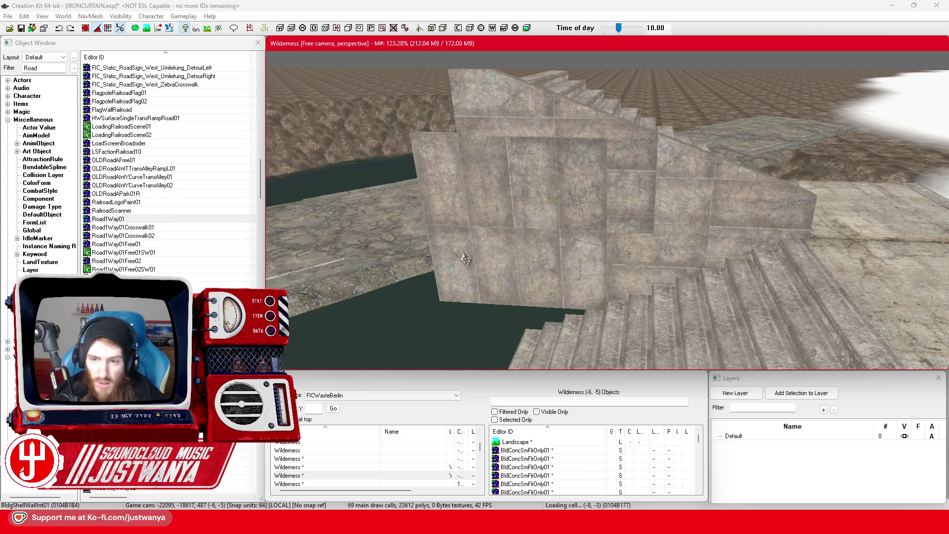
left_click(465, 263)
key("Delete")
Delete three surplus BldgShellWallInt01 pieces from the concrete block.
left_click(574, 252)
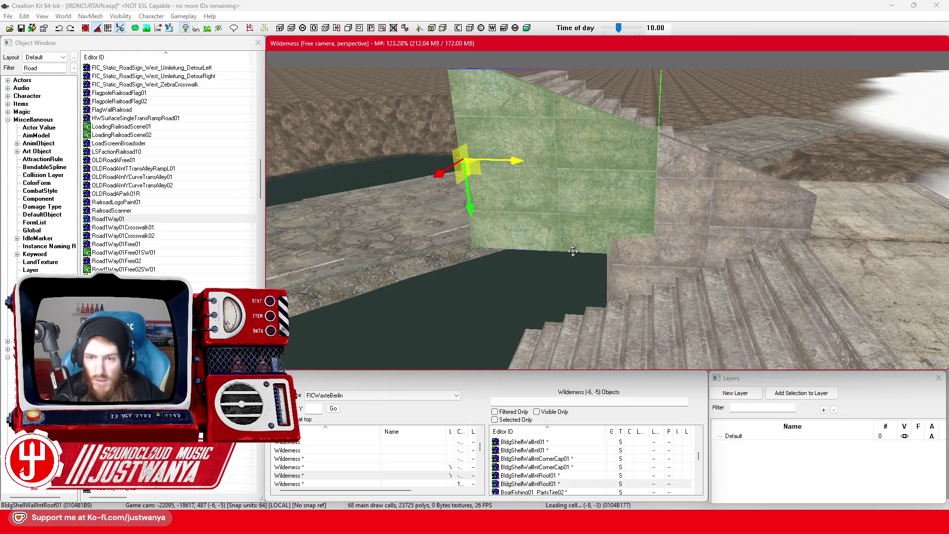
key("shift")
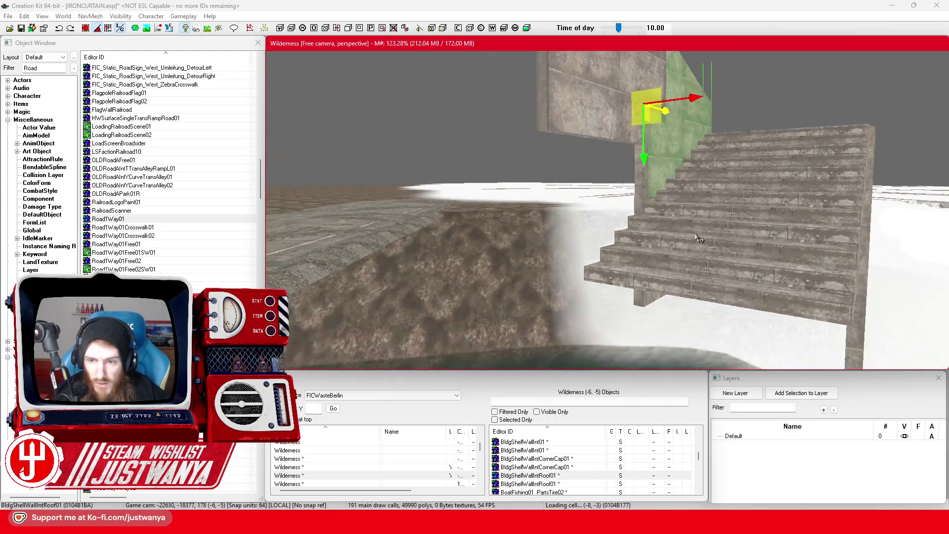
left_click(641, 190)
key("shift")
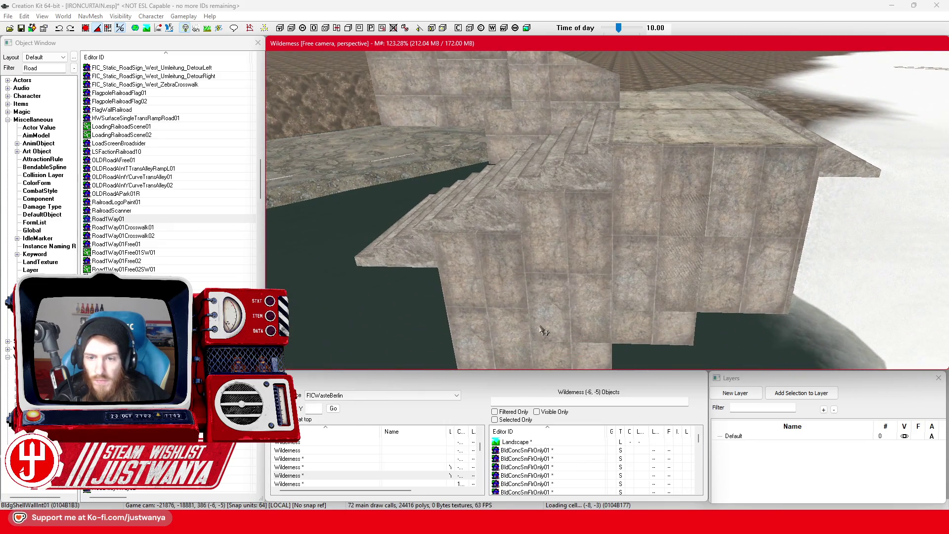
left_click(514, 335)
key("Delete")
left_click(604, 314)
key("Delete")
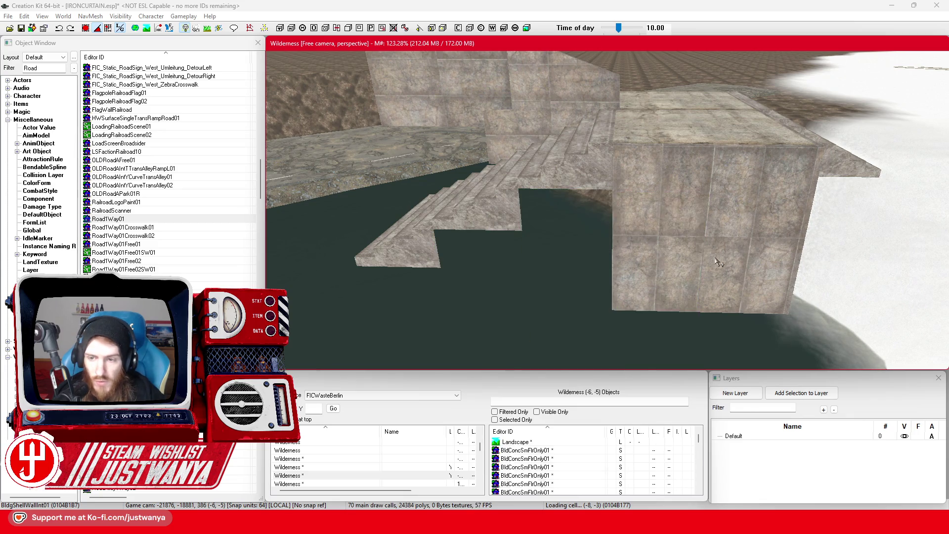
left_click(737, 247)
key("Delete")
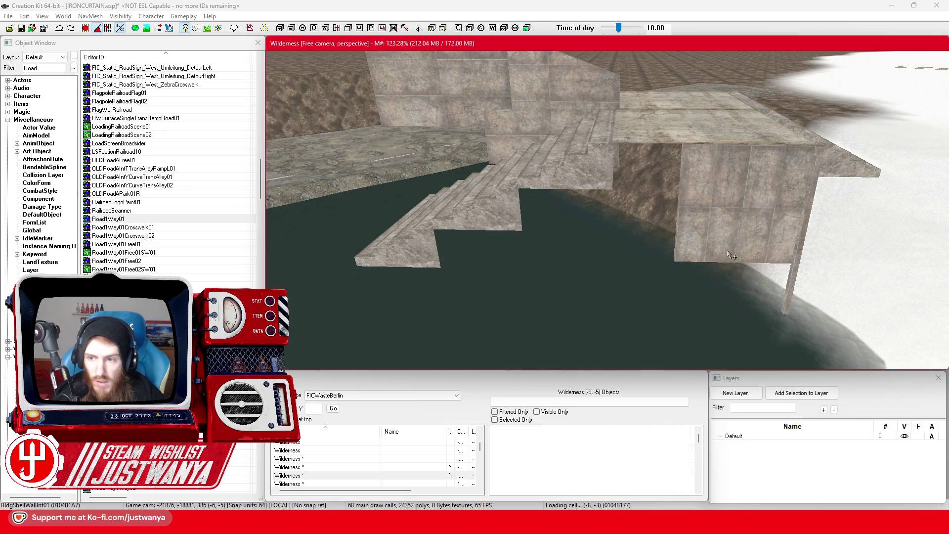
Restore the mistakenly deleted wall panels and delete the thin wall panel instead.
key("shift")
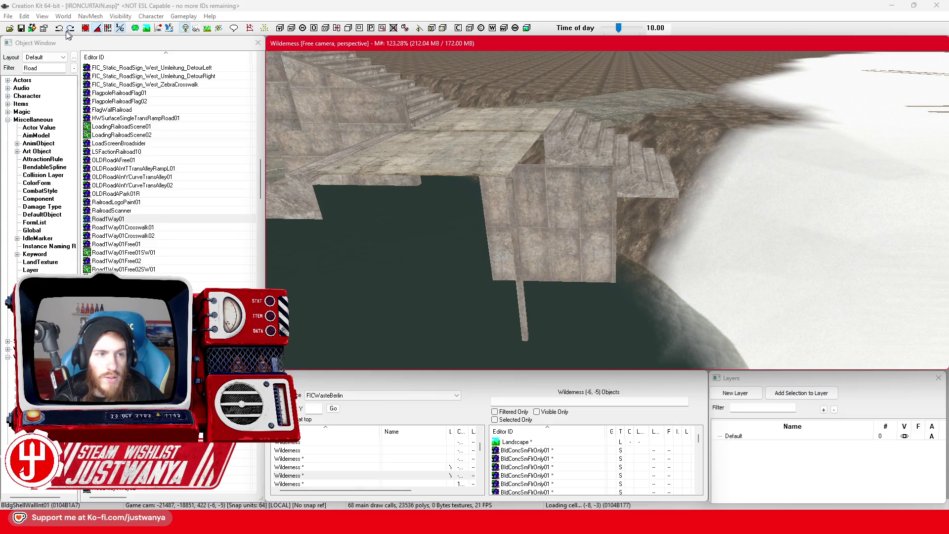
key("ctrl+v")
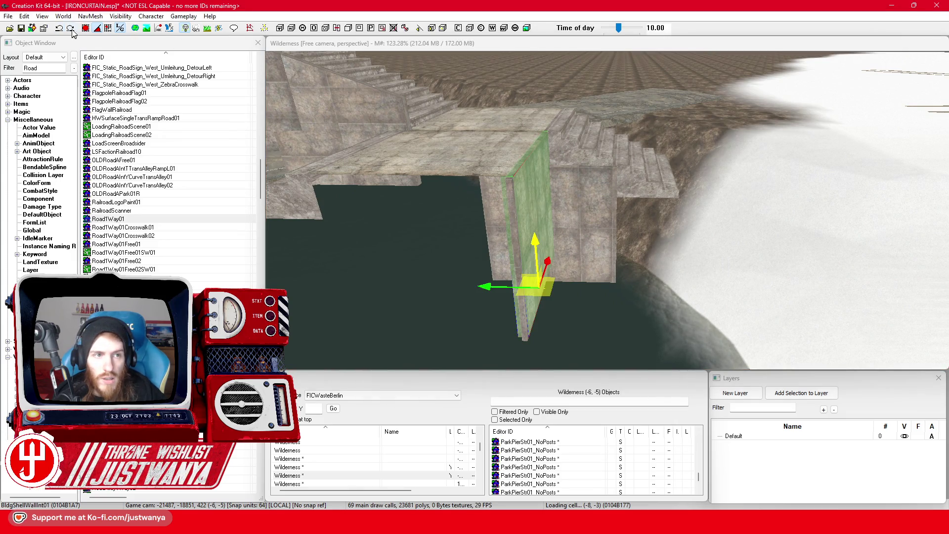
left_click(60, 29)
left_click(589, 245)
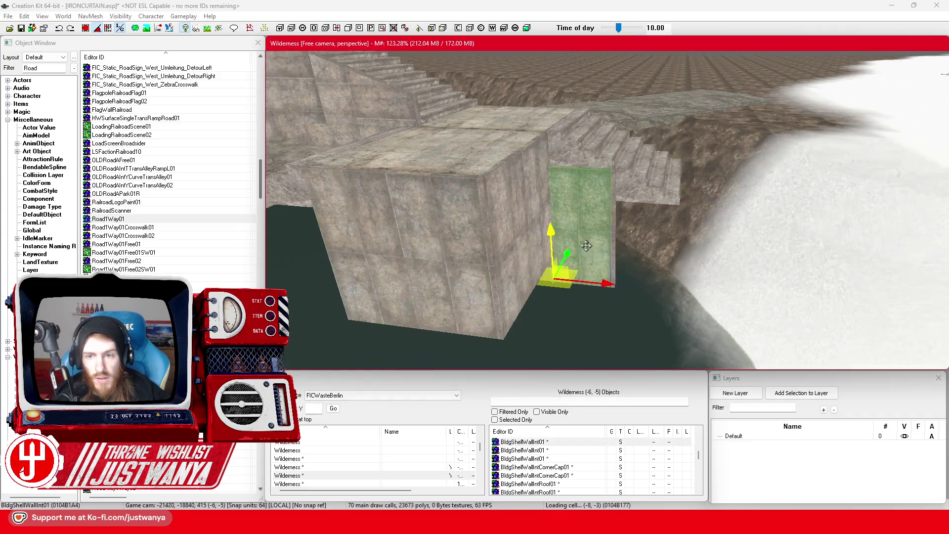
key("Delete")
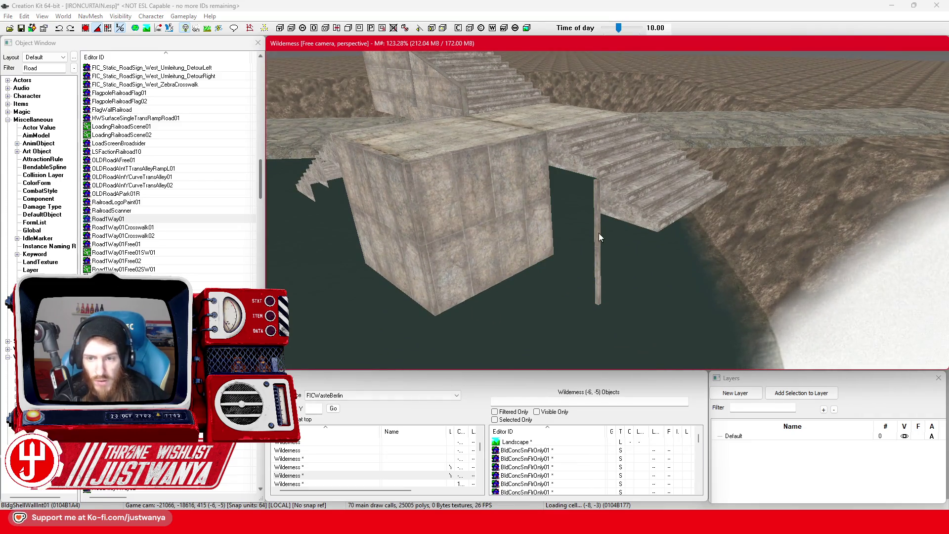
Move the BldgShellWallIntRoof01 panel left and down into place beside the stairs.
left_click(599, 237)
left_click(501, 159)
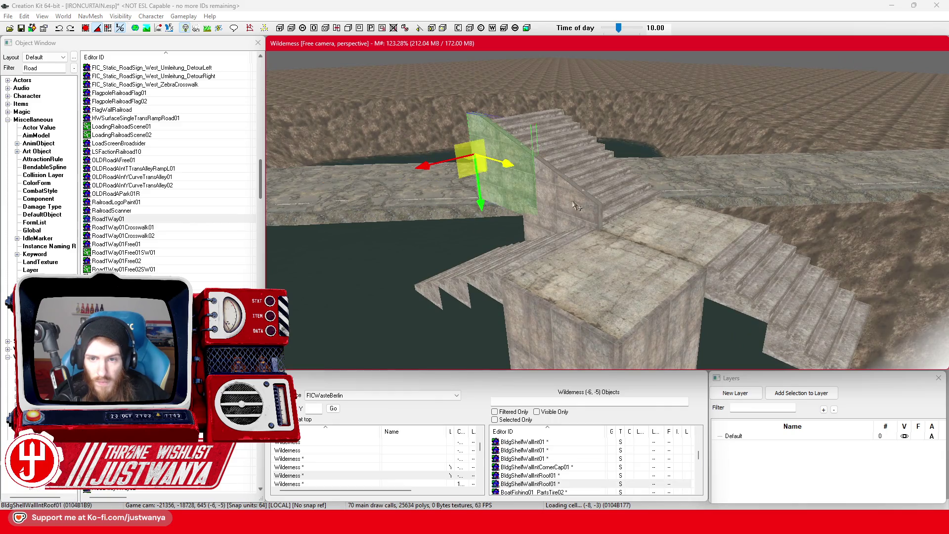
left_click(576, 206, "ctrl")
left_click_drag(556, 207, 808, 302)
key("f")
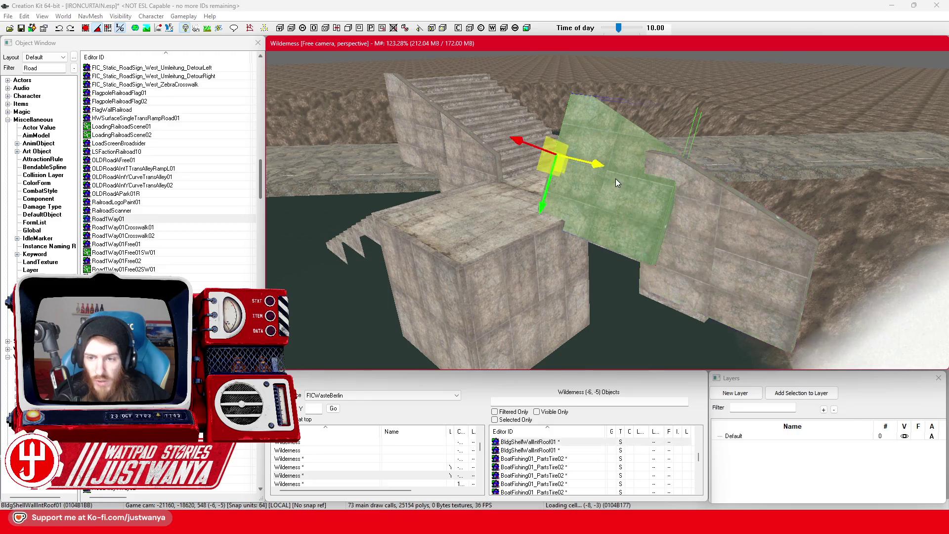
left_click(616, 179)
left_click(731, 255)
left_click_drag(695, 234, 630, 214)
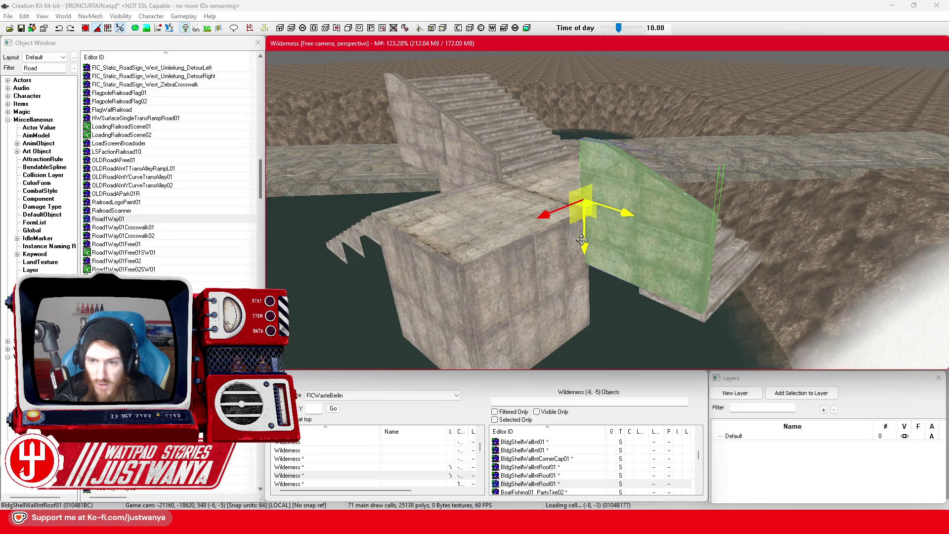
mouse_move(582, 240)
left_mouse_down()
mouse_move(583, 297)
mouse_move(584, 289)
left_mouse_up()
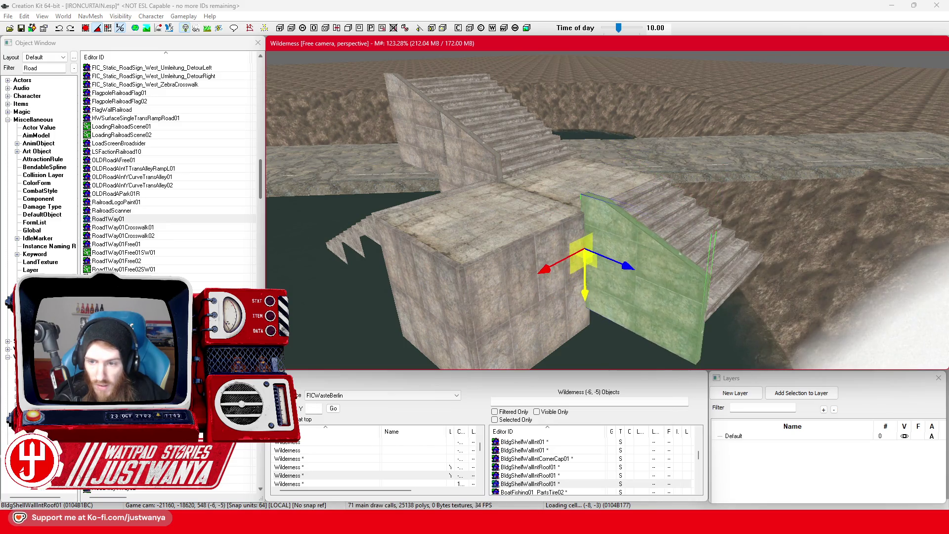
key("shift")
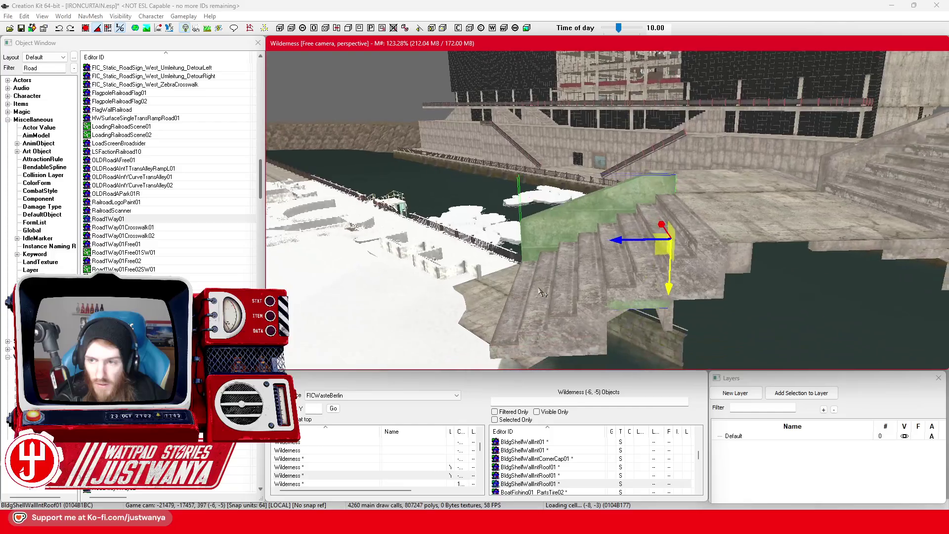
Lower the panel, then slide both roof wall panels along the stairs and slightly down.
left_click_drag(663, 285, 663, 300)
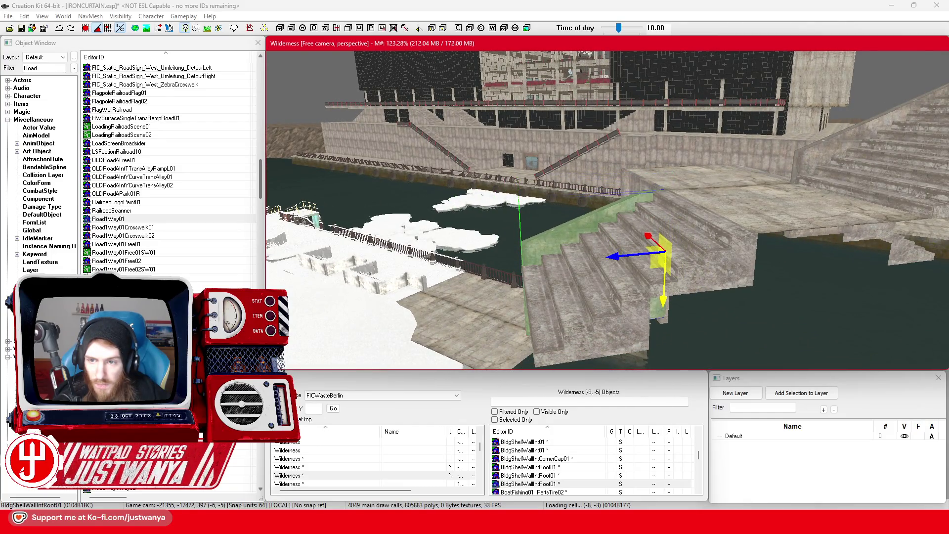
key("shift")
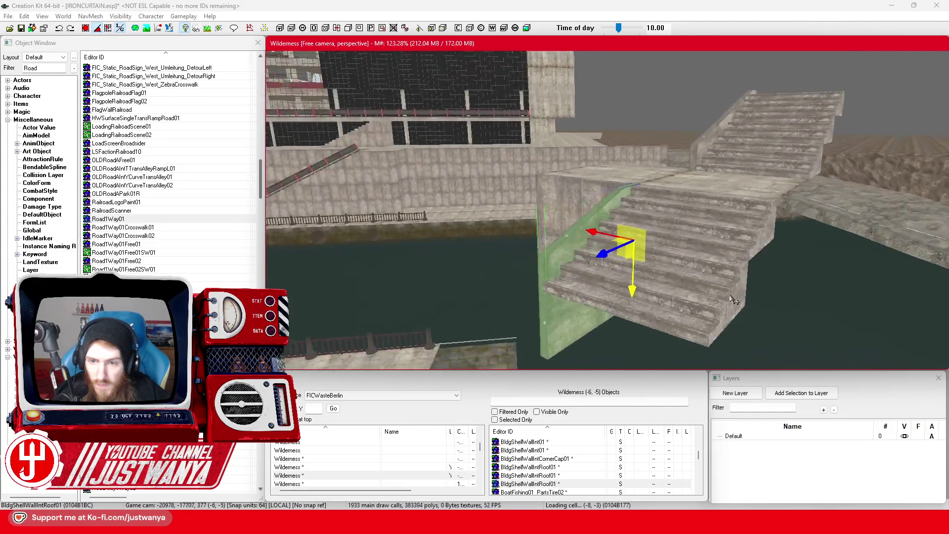
key("shift")
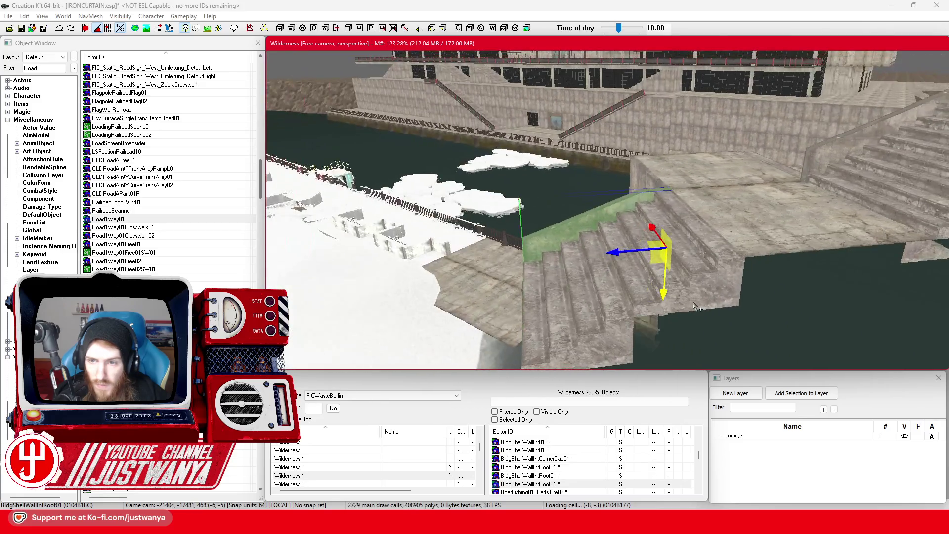
key("shift")
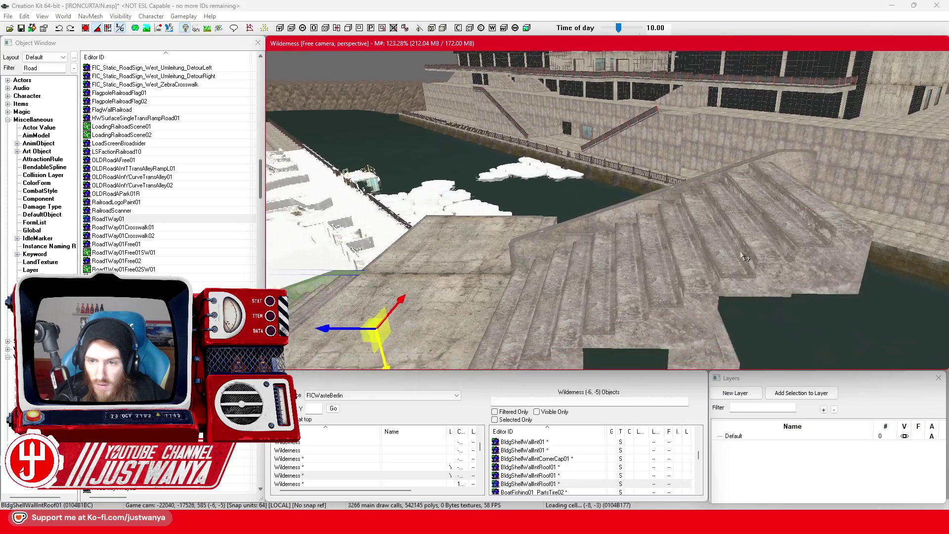
left_click(715, 173, "ctrl")
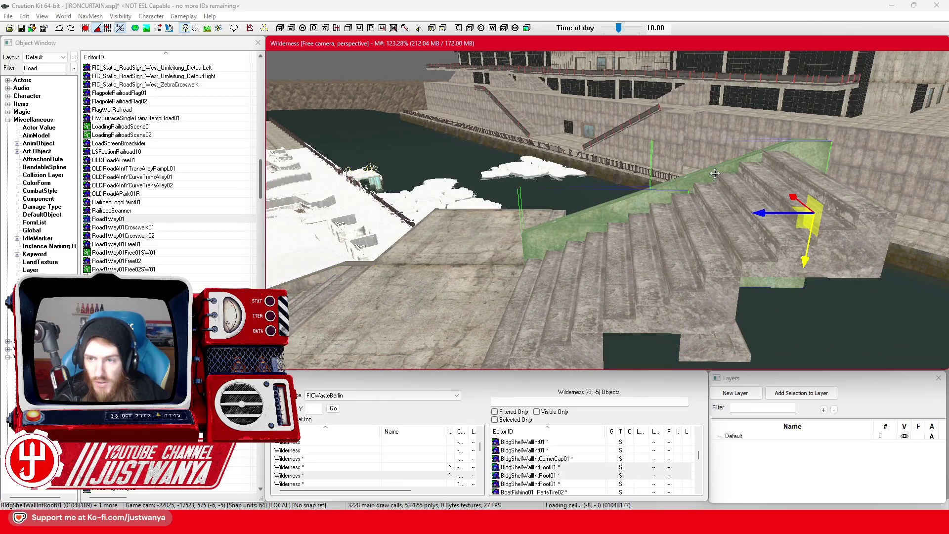
left_click_drag(773, 209, 738, 212)
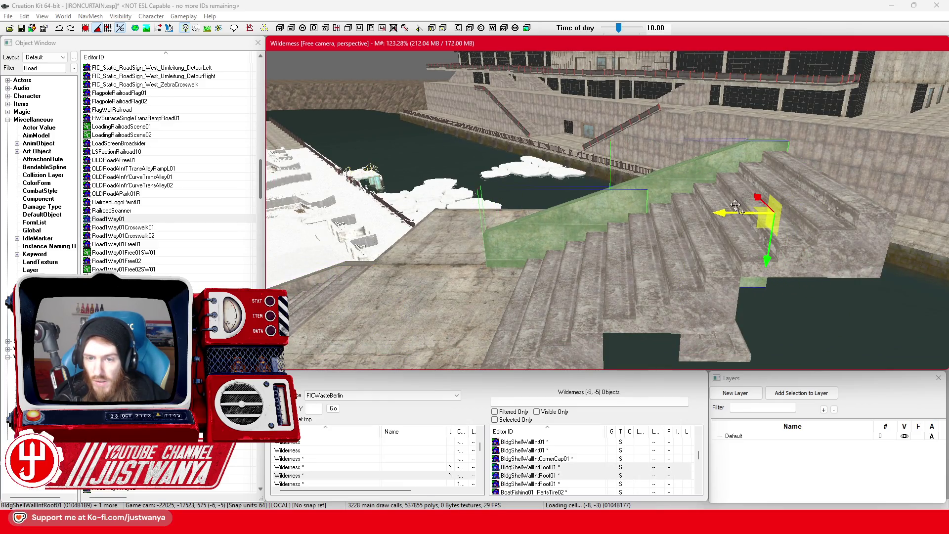
left_click_drag(767, 262, 766, 271)
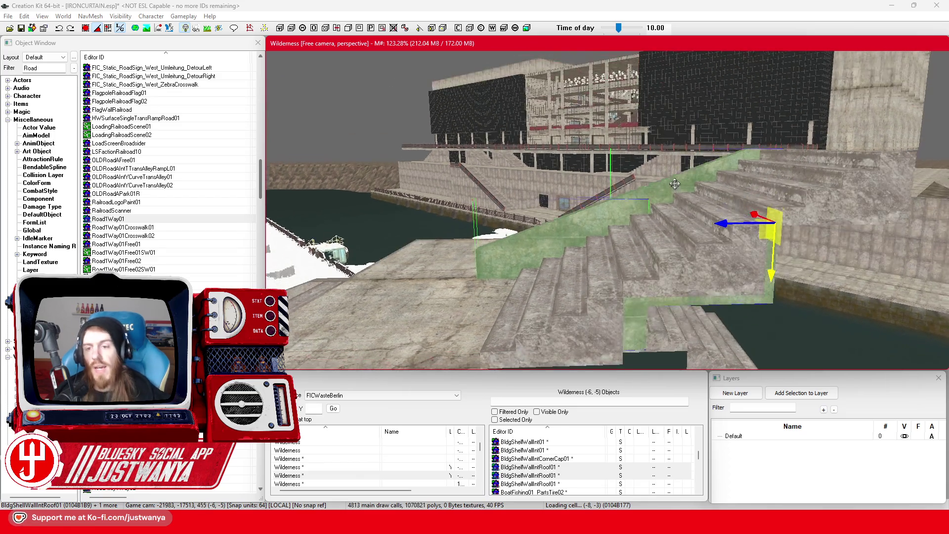
key("shift")
key("shift")
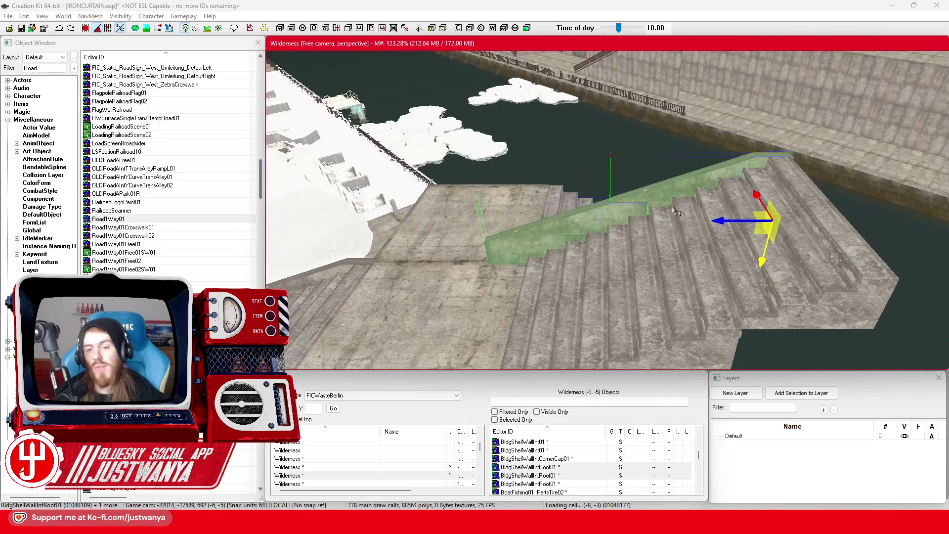
key("shift")
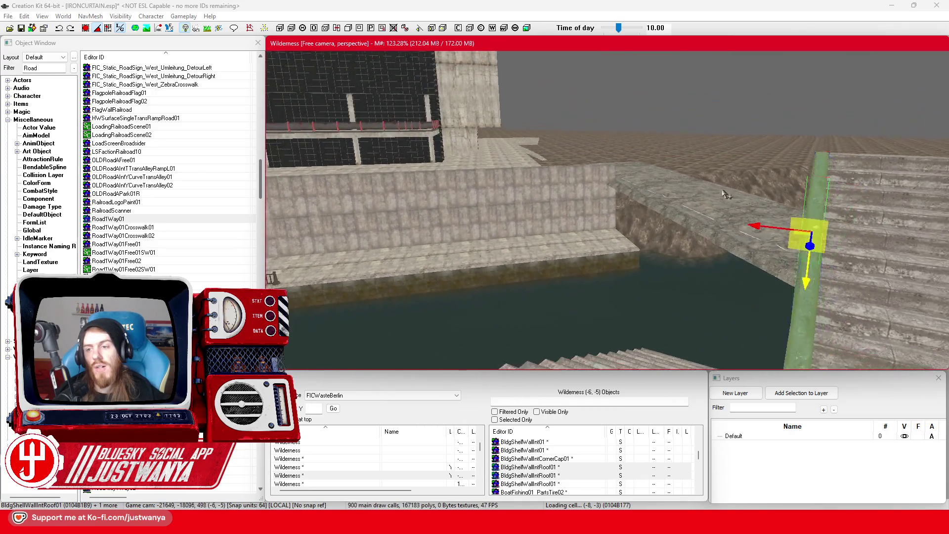
key("shift")
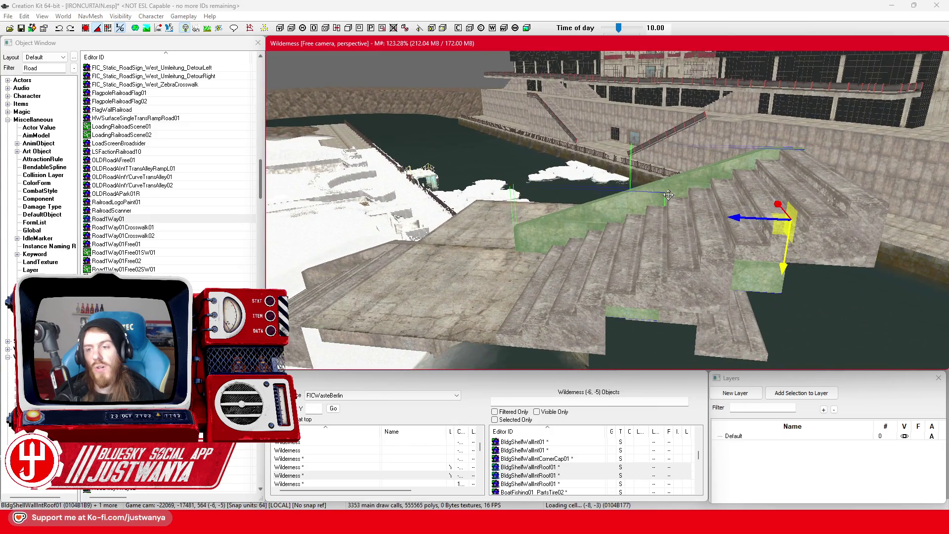
key("shift")
Switch to rotation with World transform axes and select the single panel by the stairs.
key("e")
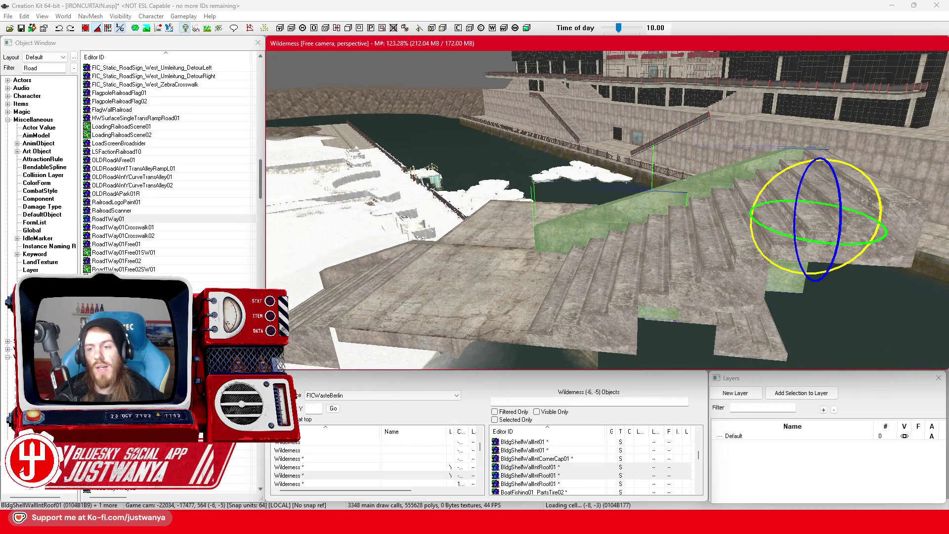
left_click(98, 29)
left_click(817, 161)
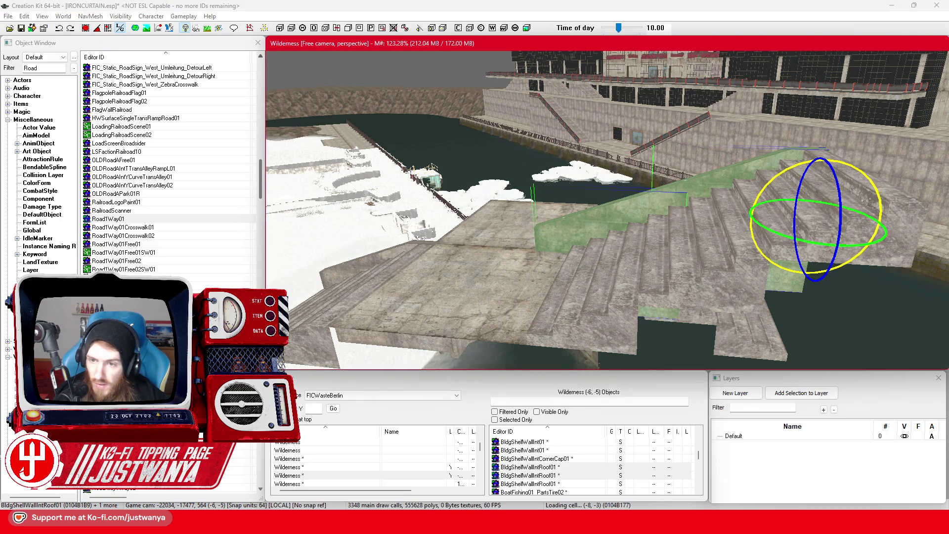
left_click(58, 28)
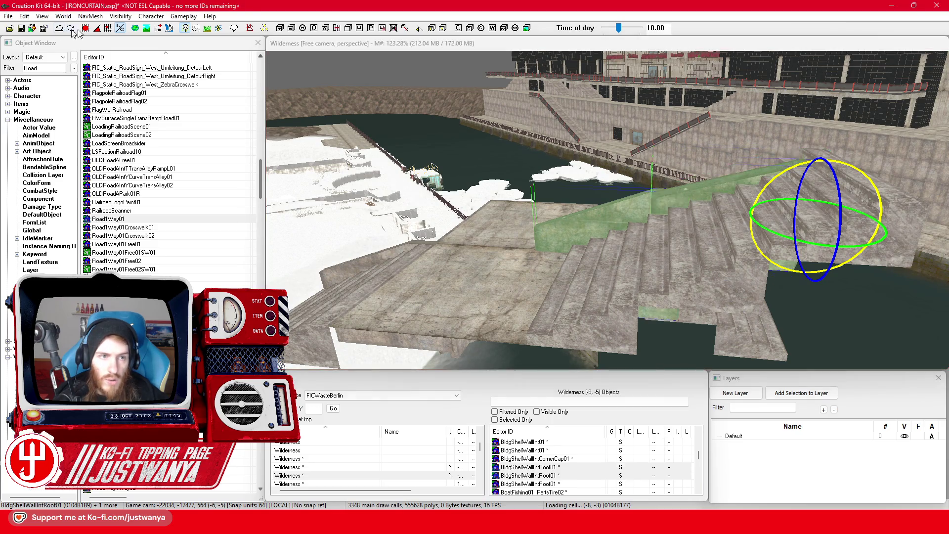
left_click(120, 28)
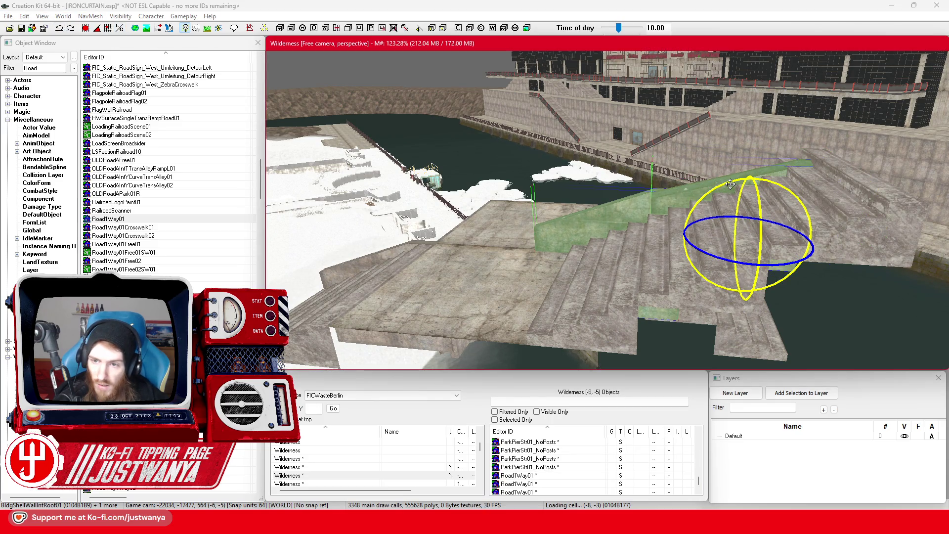
left_click(590, 216)
Check the wall's Reference values, then raise the stair-side shell wall higher along the steps.
key("f")
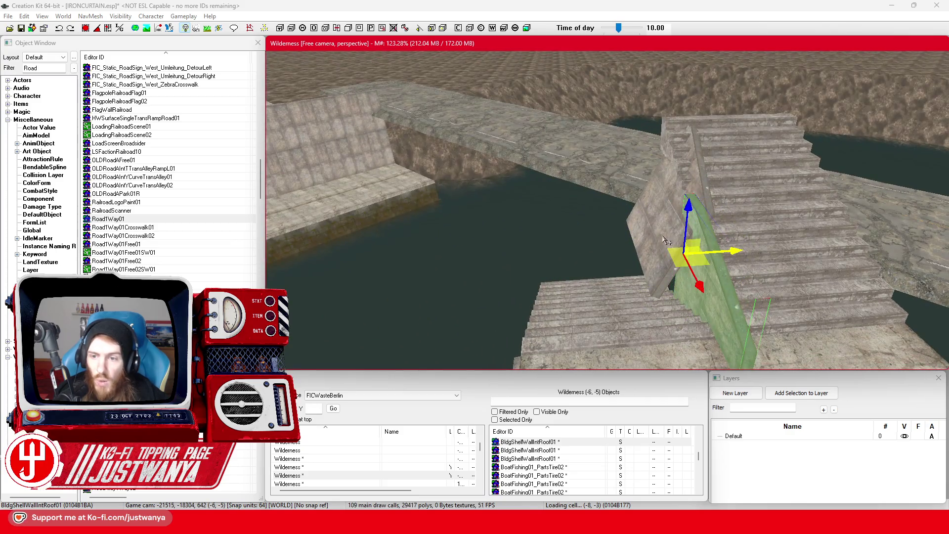
double_click(662, 235)
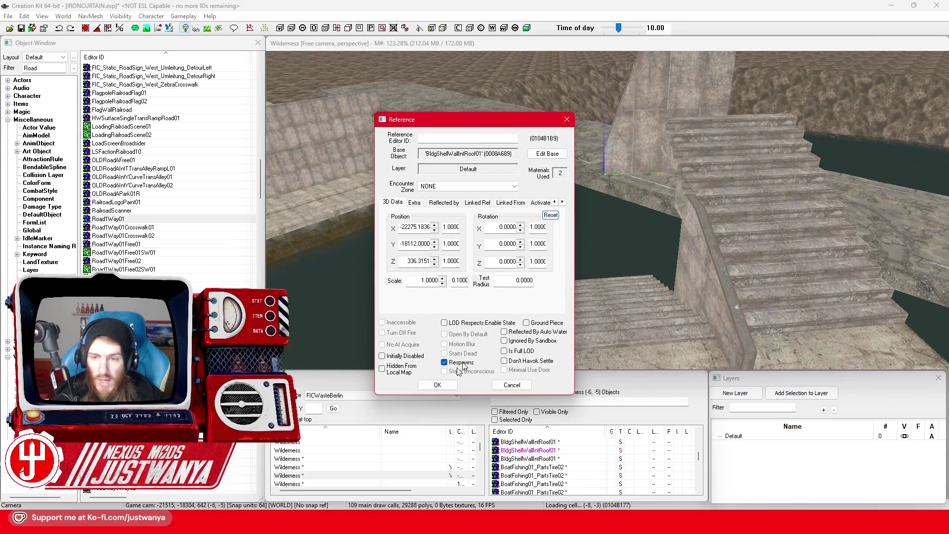
left_click(437, 384)
key("Delete")
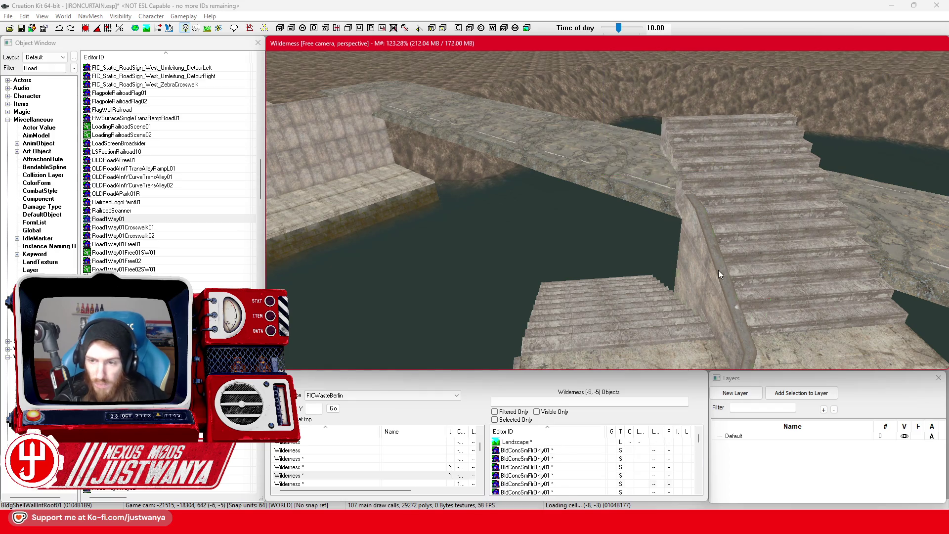
left_click(719, 270)
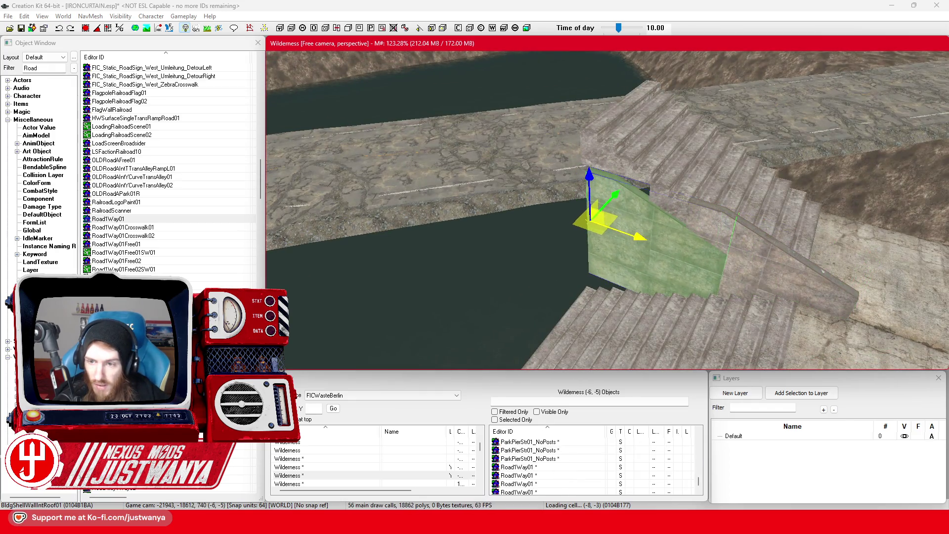
mouse_move(619, 206)
left_mouse_down()
mouse_move(618, 173)
mouse_move(586, 185)
left_mouse_up()
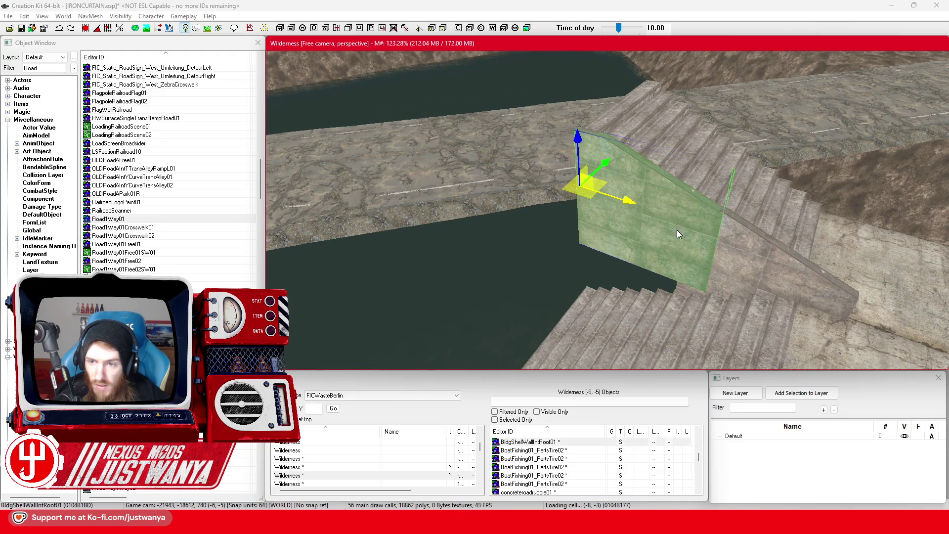
key("shift")
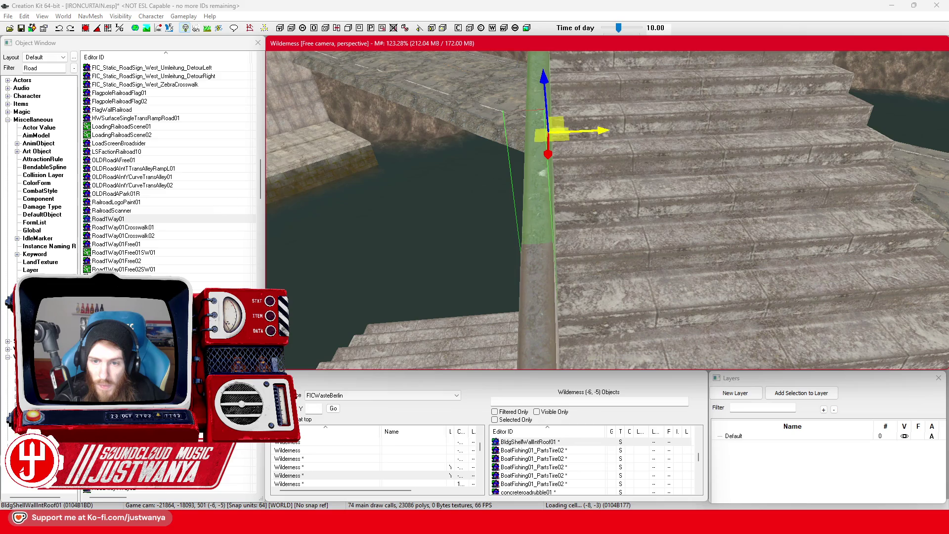
scroll(603, 195, "down", 3)
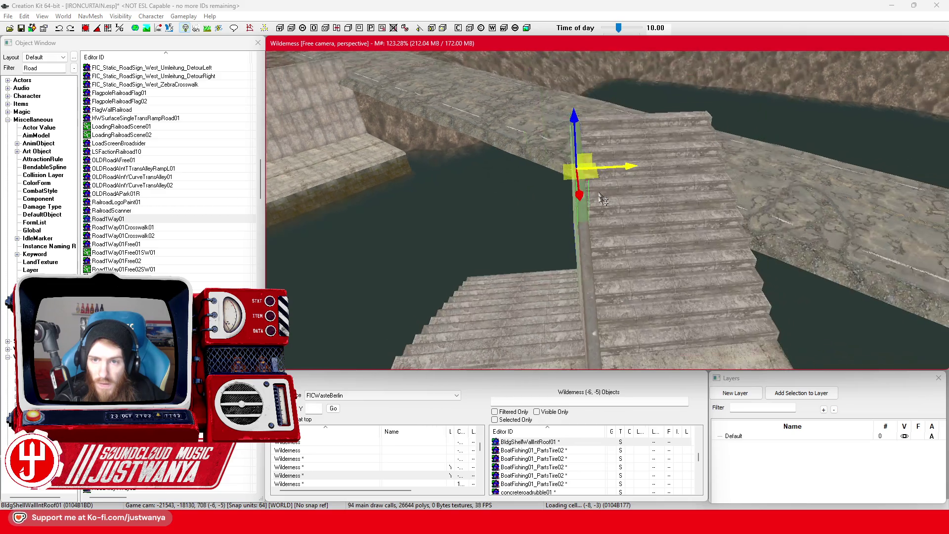
key("shift")
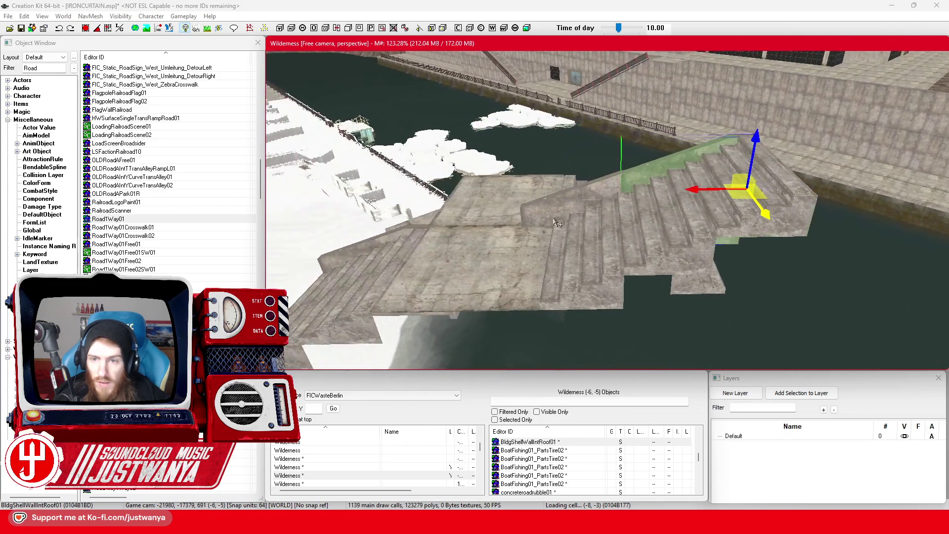
left_click(572, 209, "ctrl")
scroll(578, 218, "up", 5)
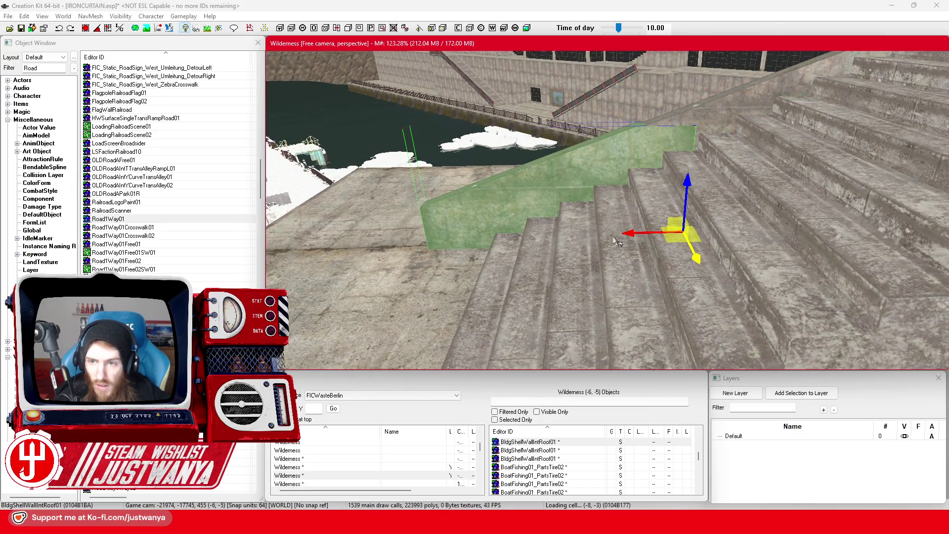
left_click(577, 170)
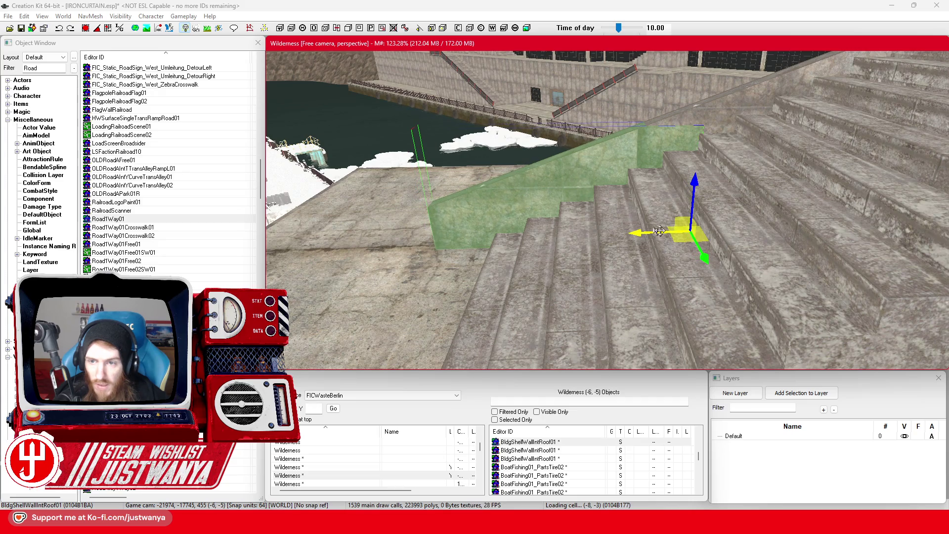
left_click(753, 108, "ctrl")
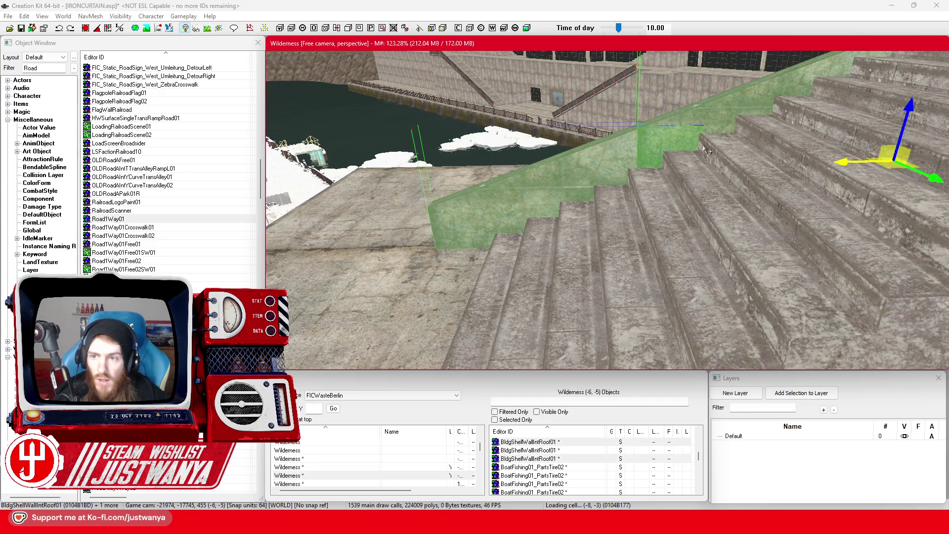
scroll(717, 139, "down", 5)
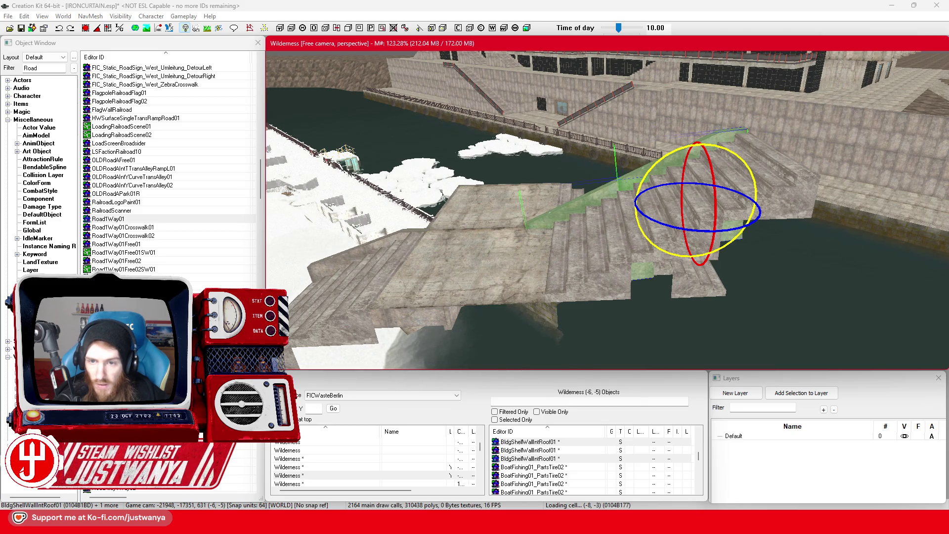
key("w")
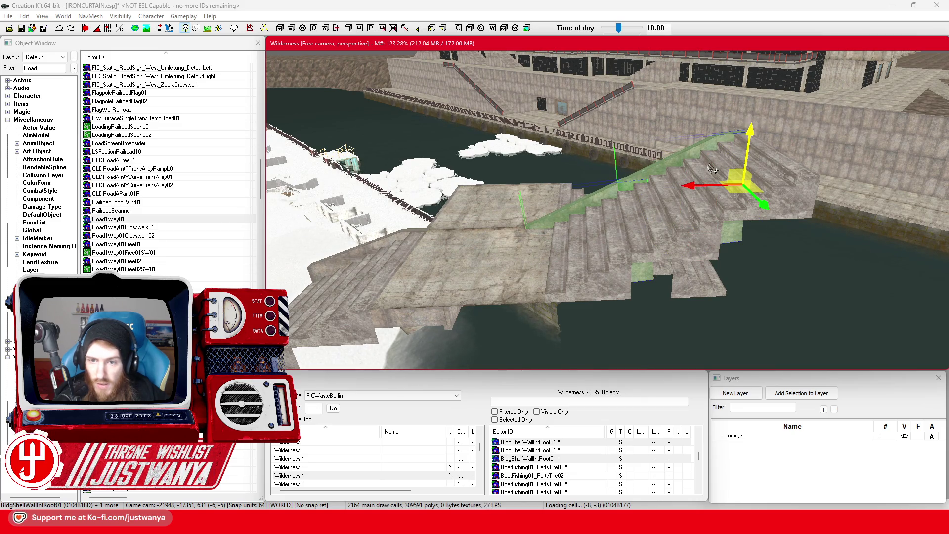
scroll(712, 169, "up", 5)
key("e")
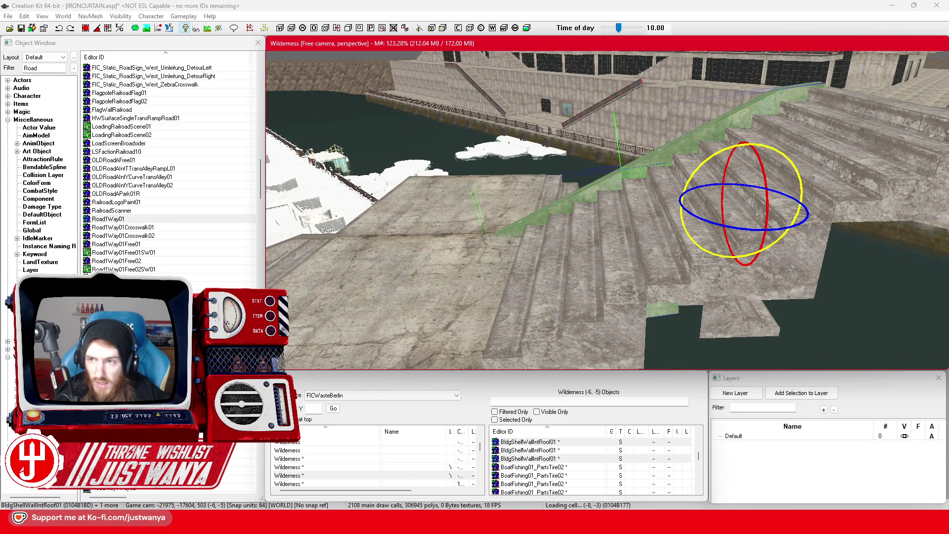
key("w")
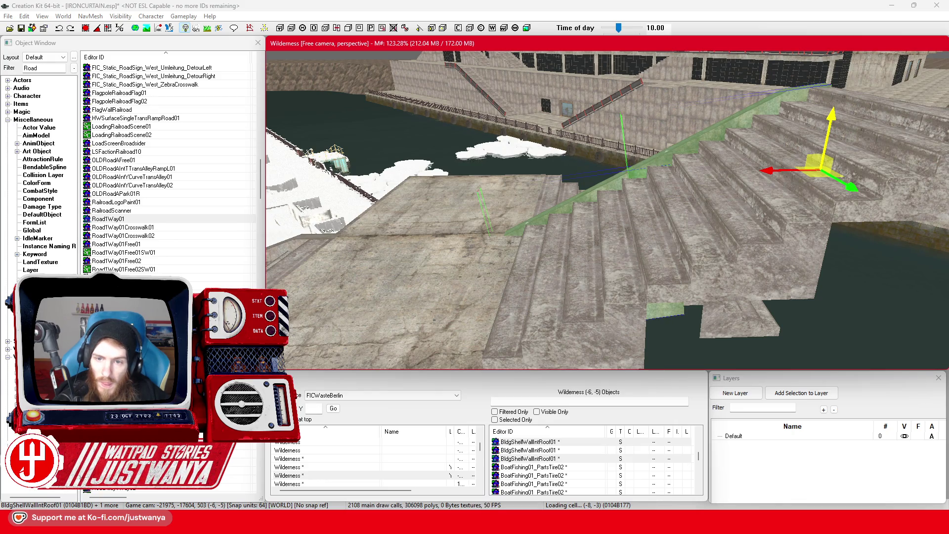
left_click(617, 237)
key("f")
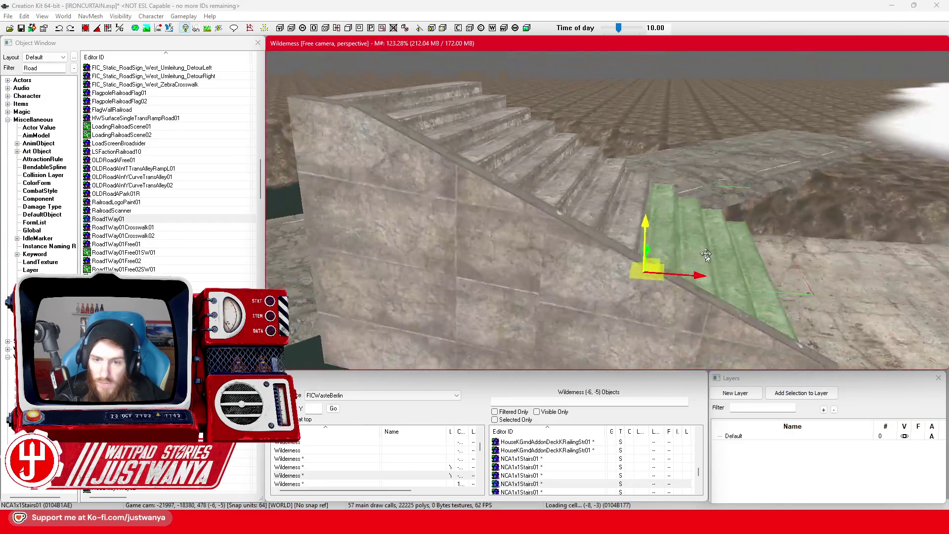
scroll(719, 248, "down", 3)
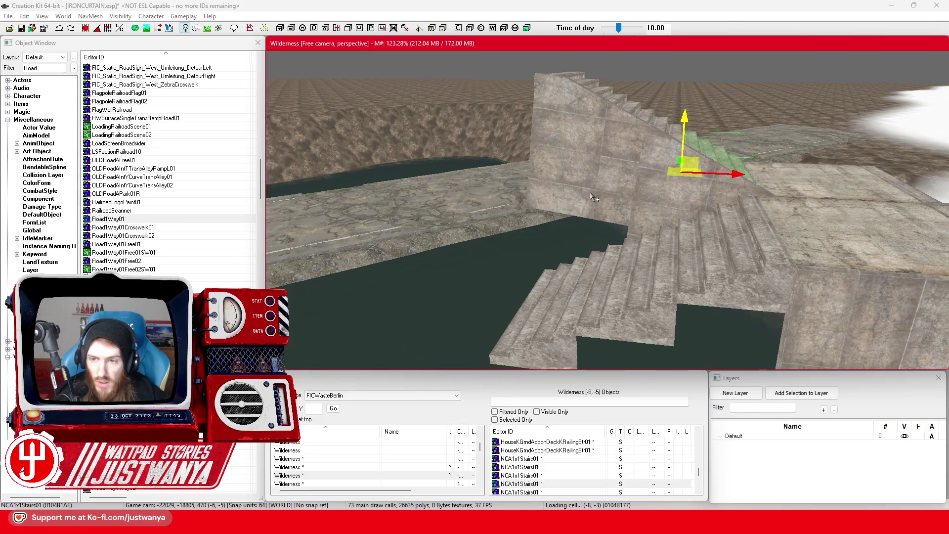
scroll(597, 199, "down", 2)
left_click(597, 198)
key("f")
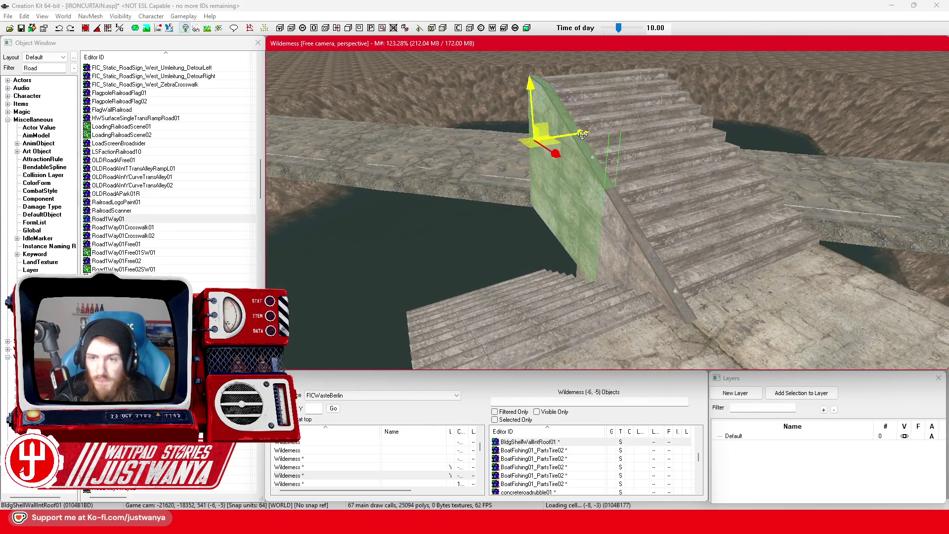
mouse_move(537, 313)
left_mouse_down()
mouse_move(547, 331)
mouse_move(592, 322)
left_mouse_up()
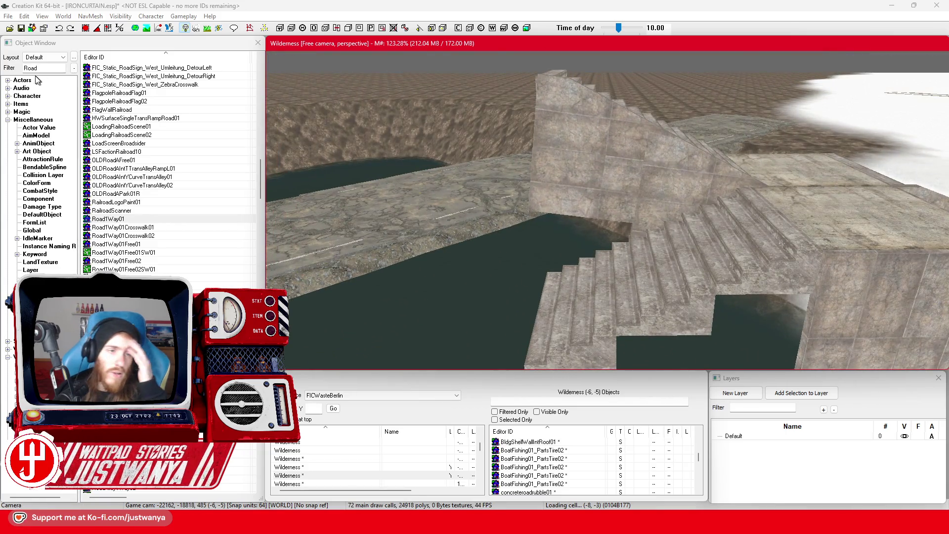
Save the IRONCURTAIN.esp plugin, then select the sloped wall and raise it slightly.
left_click(21, 28)
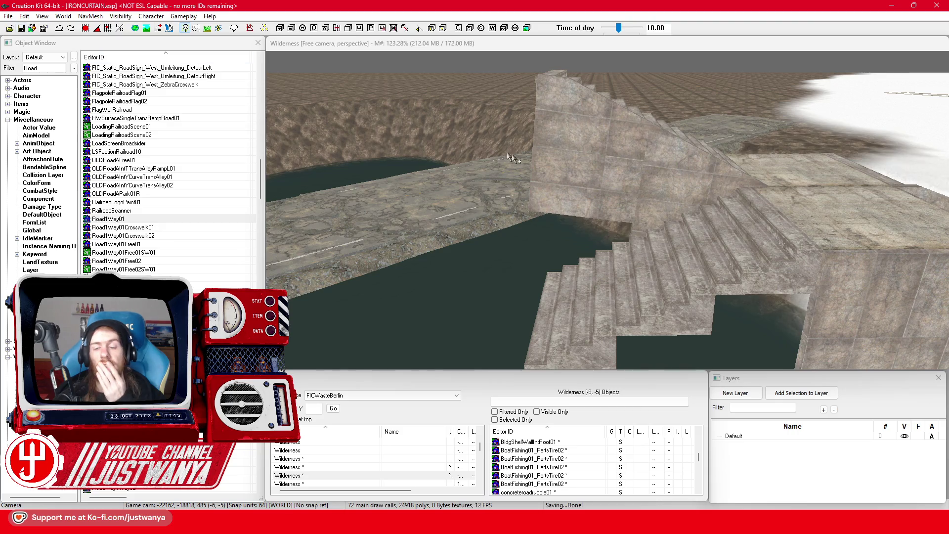
left_click_drag(671, 220, 639, 204)
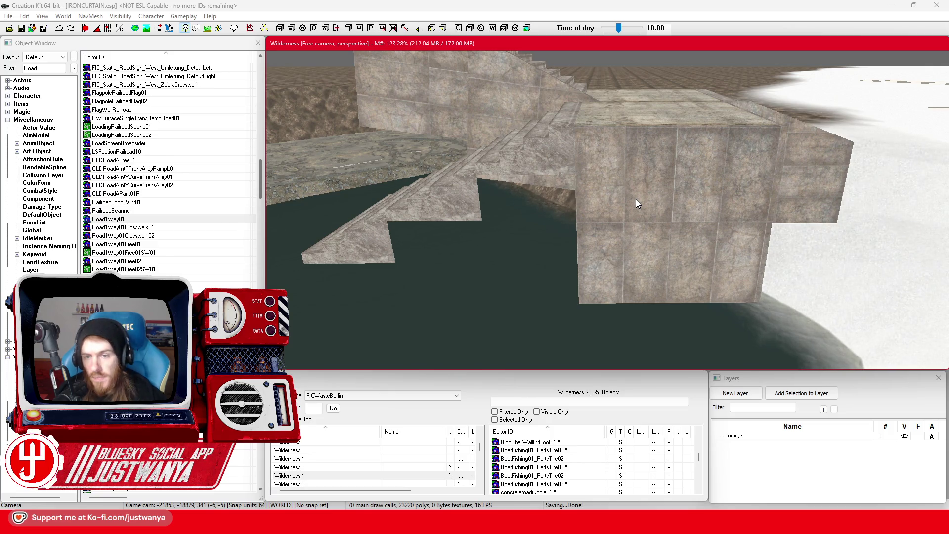
left_click(636, 199)
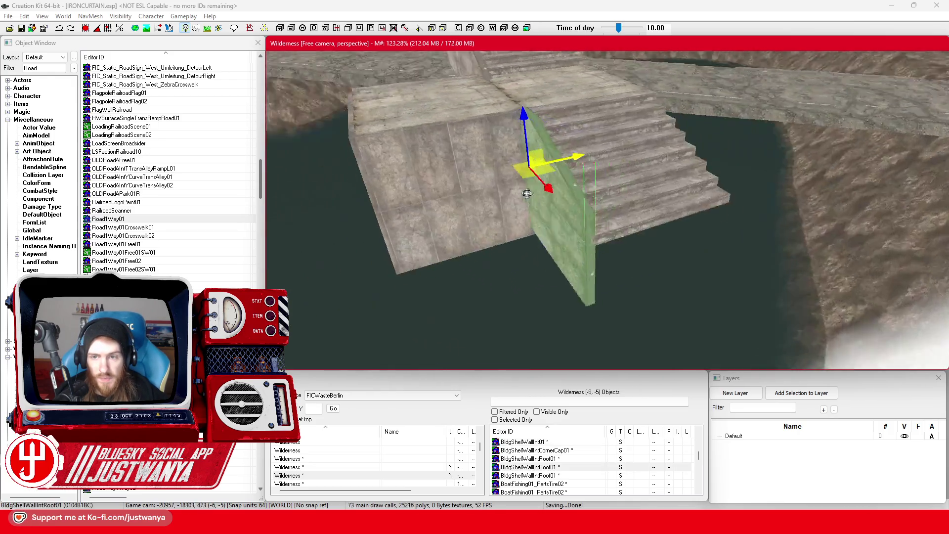
left_click(460, 197)
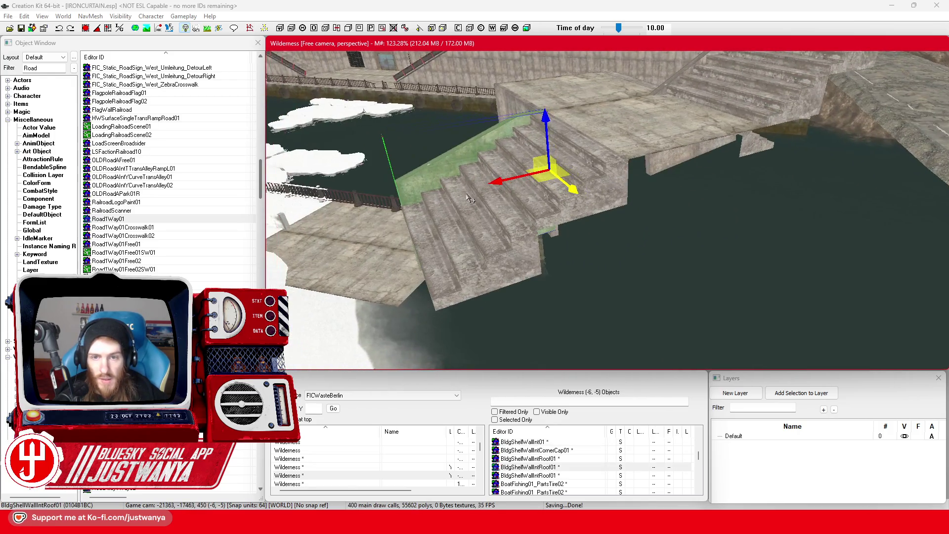
key("e")
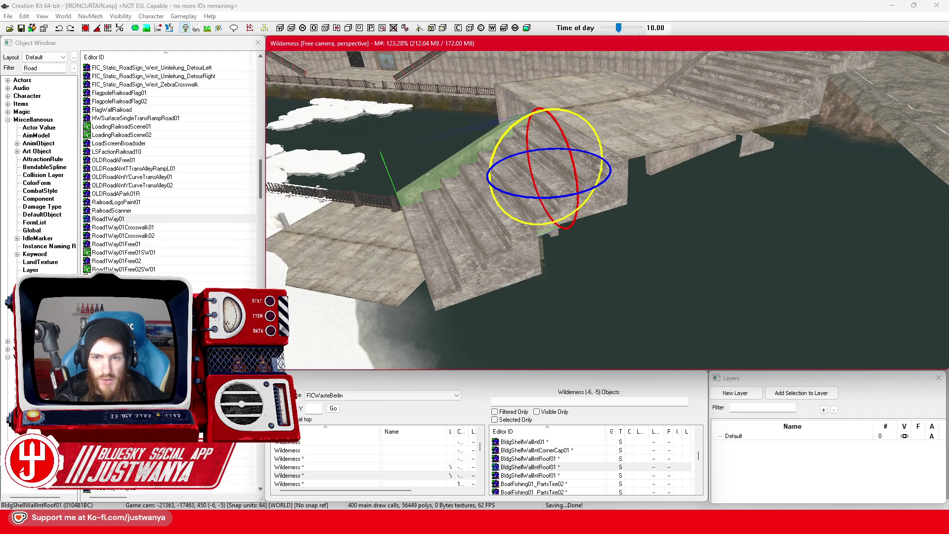
key("e")
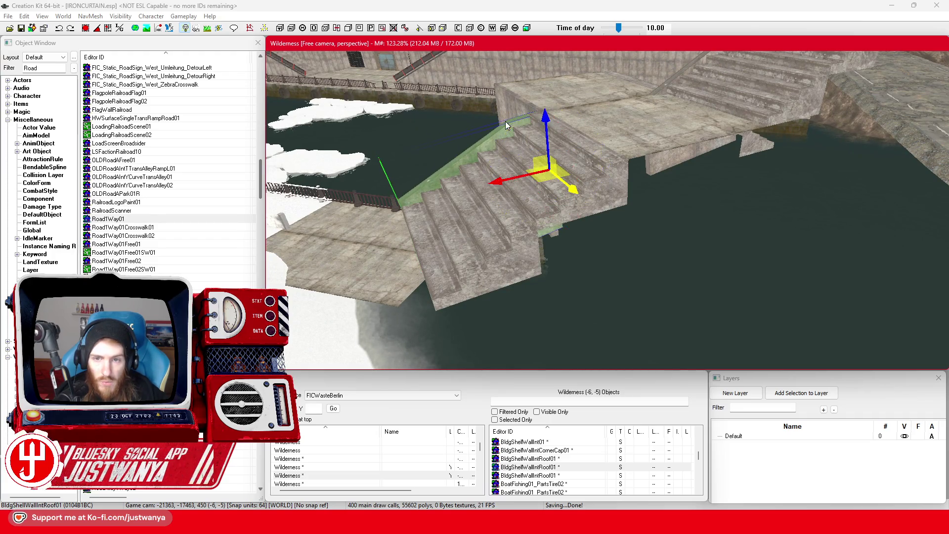
scroll(569, 153, "up", 5)
left_click_drag(569, 152, 580, 152)
Constrain to the X axis and slide the sloped wall along the stairs, lowering it flush.
key("x")
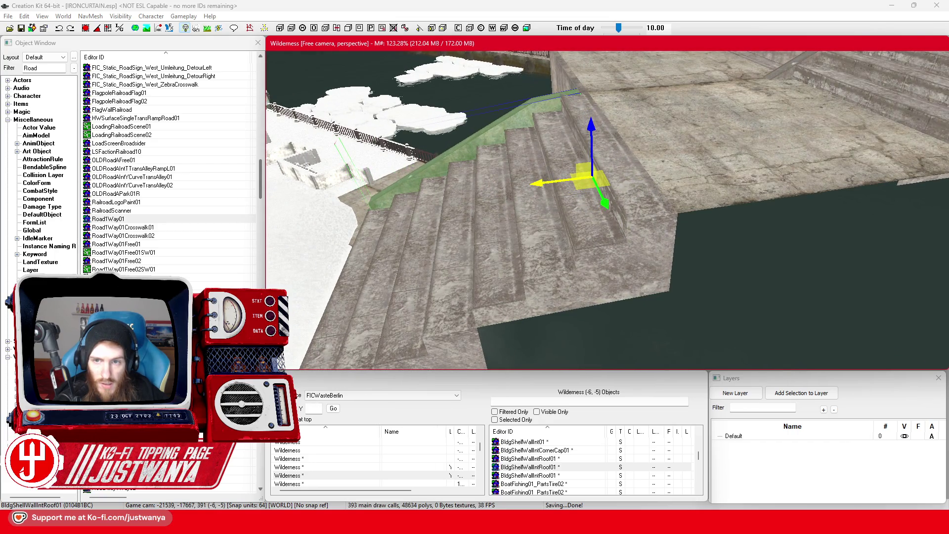
scroll(553, 179, "up", 5)
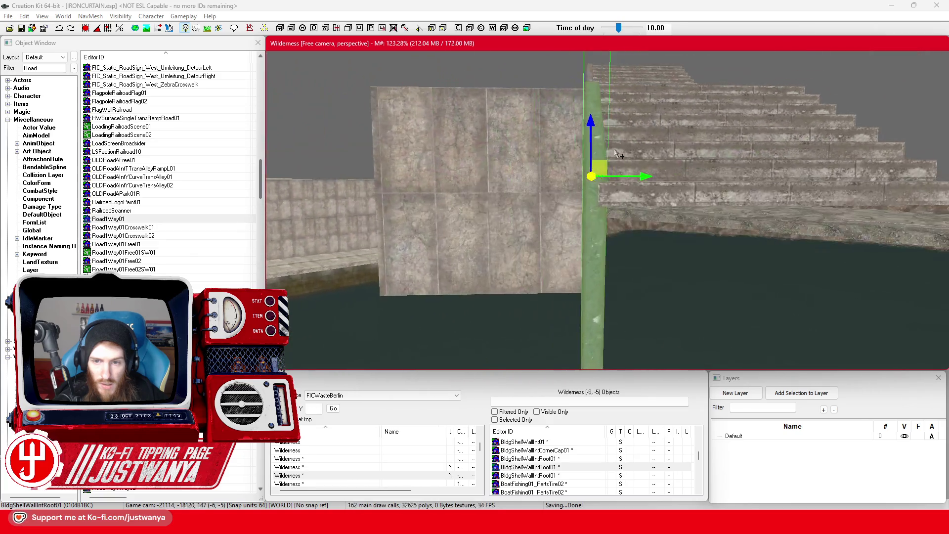
scroll(653, 151, "up", 3)
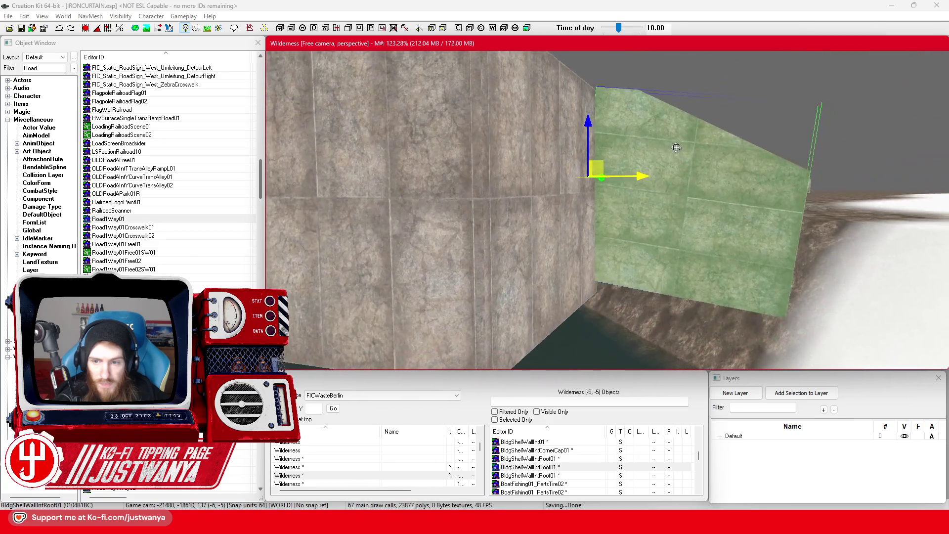
scroll(661, 154, "down", 3)
scroll(662, 155, "down", 5)
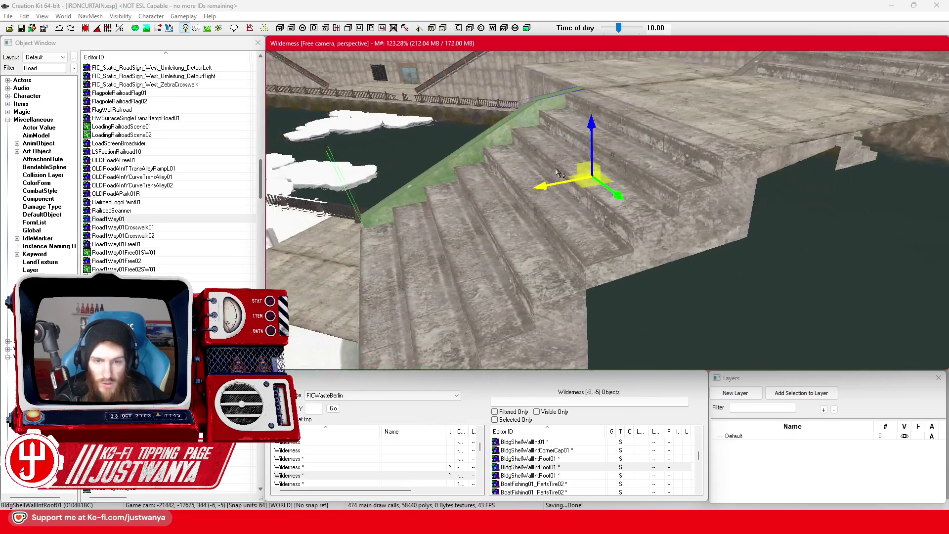
scroll(542, 190, "up", 3)
scroll(541, 195, "down", 2)
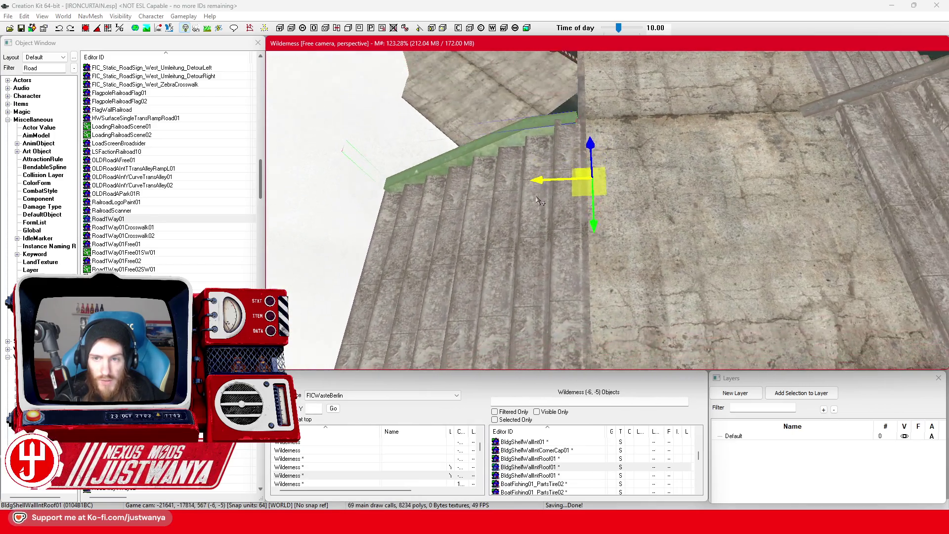
left_click_drag(541, 180, 544, 179)
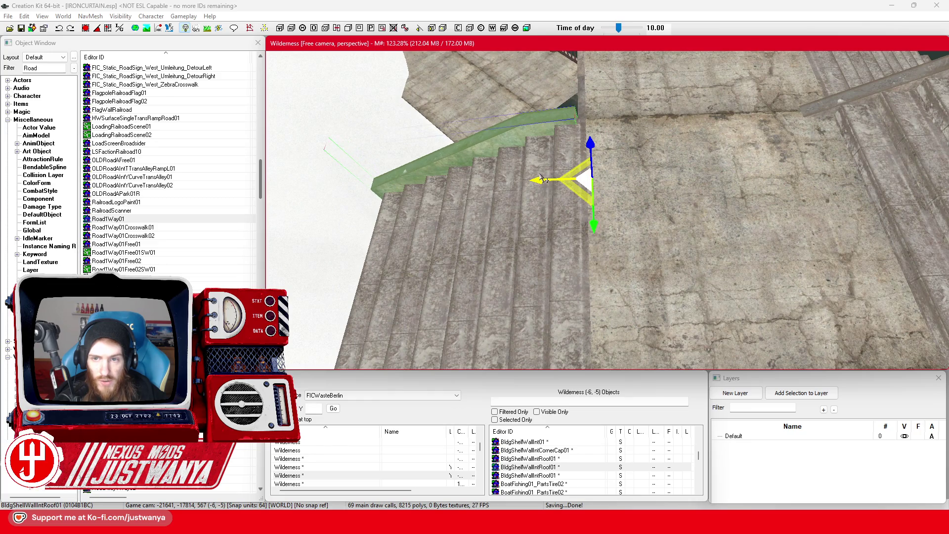
scroll(555, 151, "down", 4)
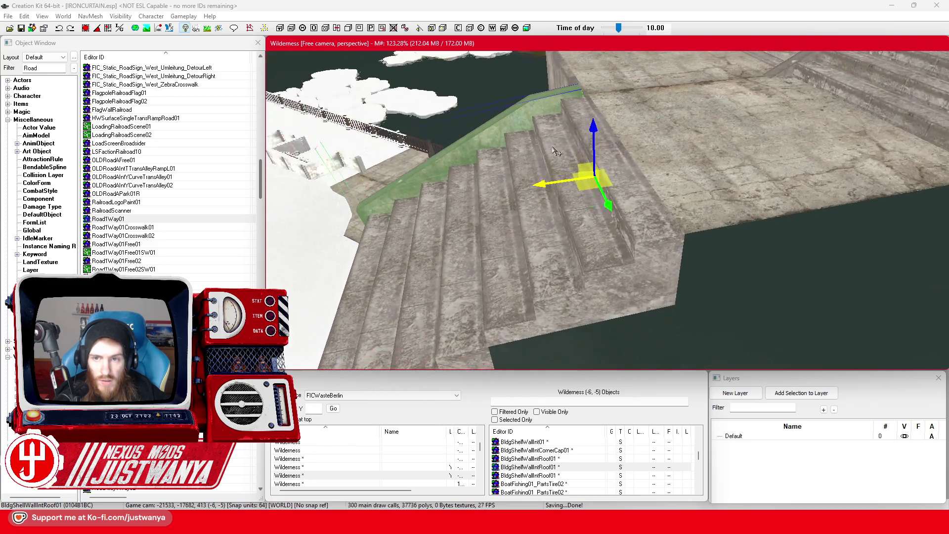
left_click_drag(539, 184, 543, 188)
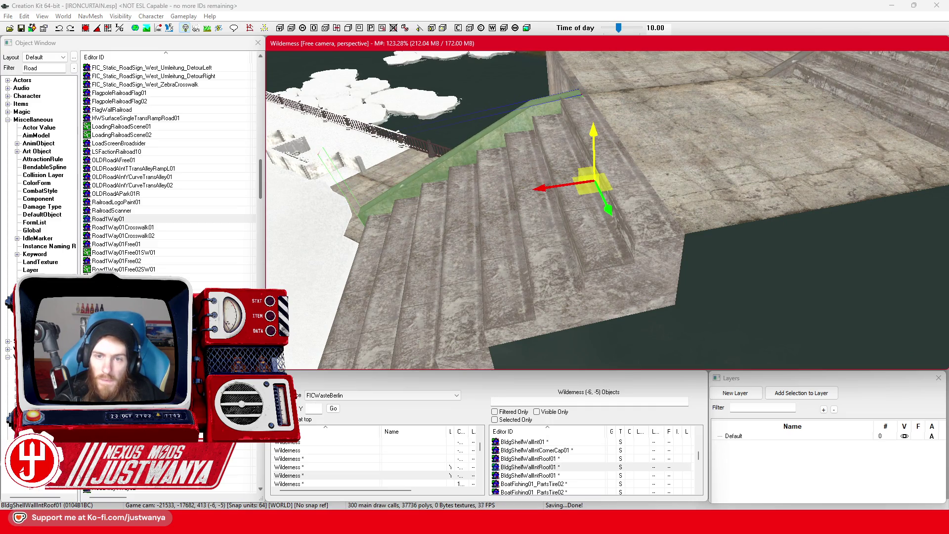
mouse_move(483, 138)
left_mouse_down()
mouse_move(614, 125)
mouse_move(588, 145)
left_mouse_up()
left_click_drag(633, 182, 633, 184)
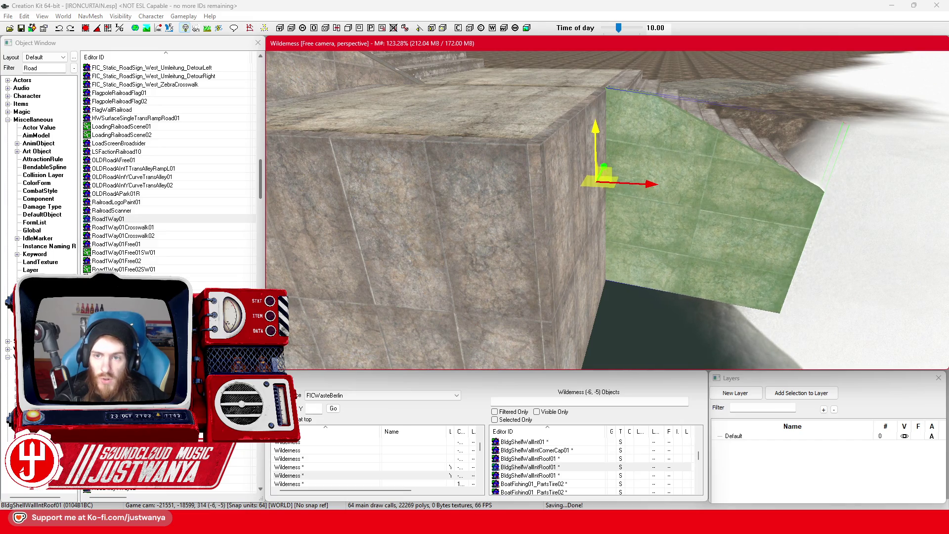
Select the floor slab on the landing and view the whole staircase.
left_click(548, 94)
scroll(548, 94, "down", 5)
left_click_drag(548, 94, 481, 157)
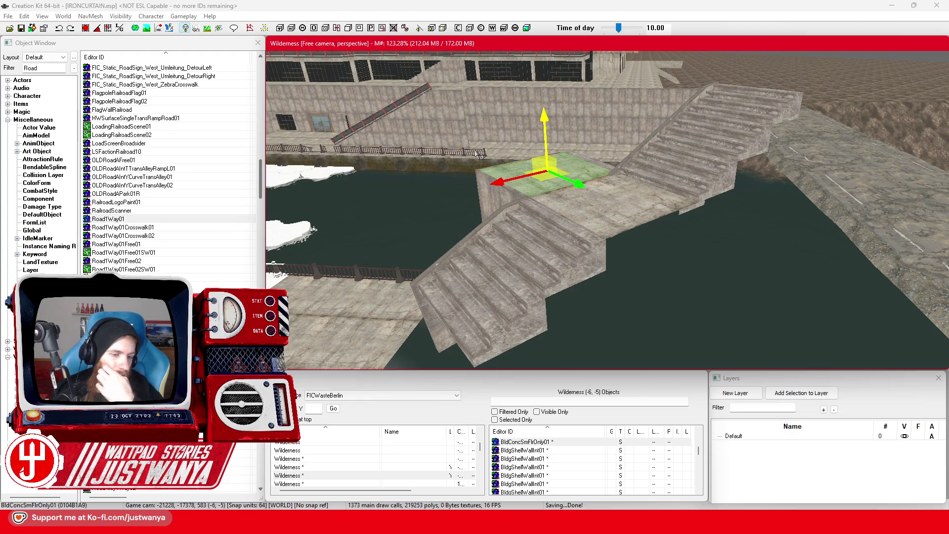
Select the sloped stair wall and paste a new piece beside the lower stair block.
left_click(625, 170)
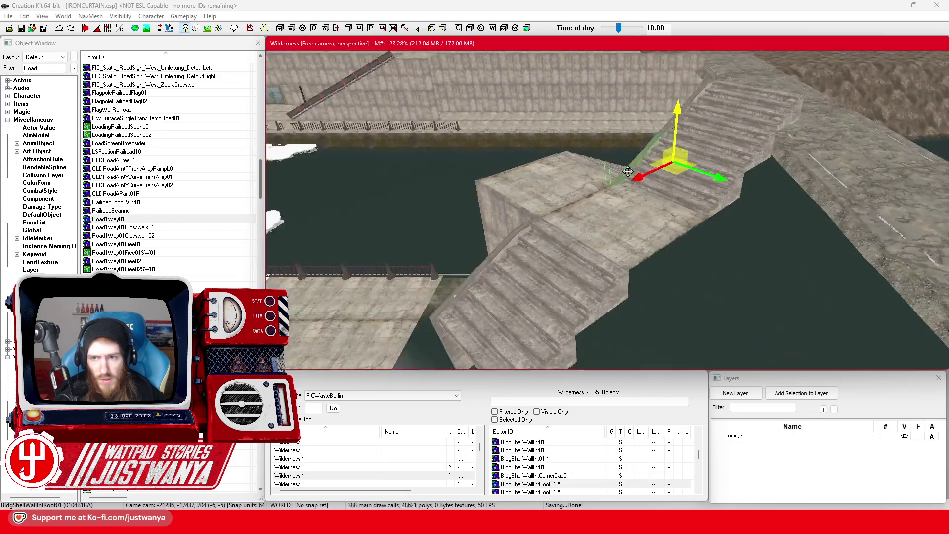
scroll(495, 228, "up", 5)
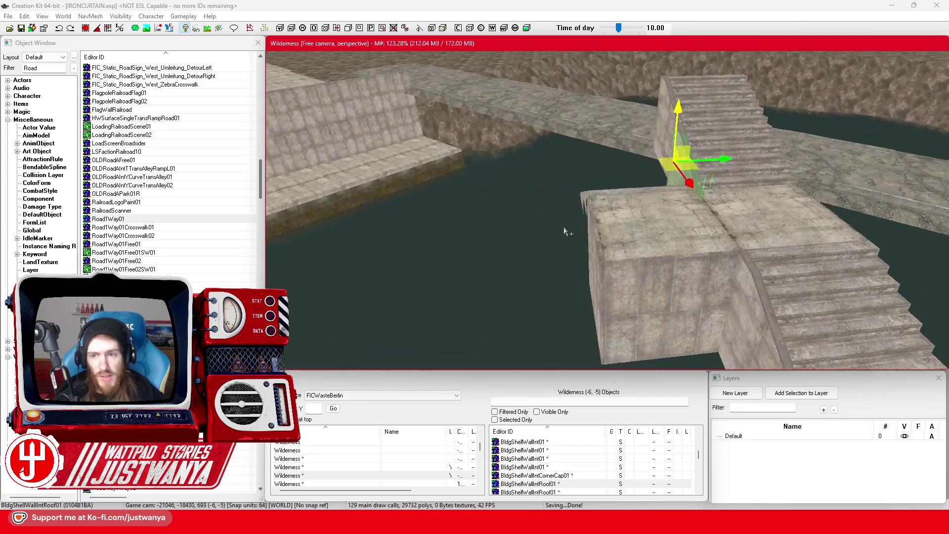
left_click_drag(553, 237, 591, 231)
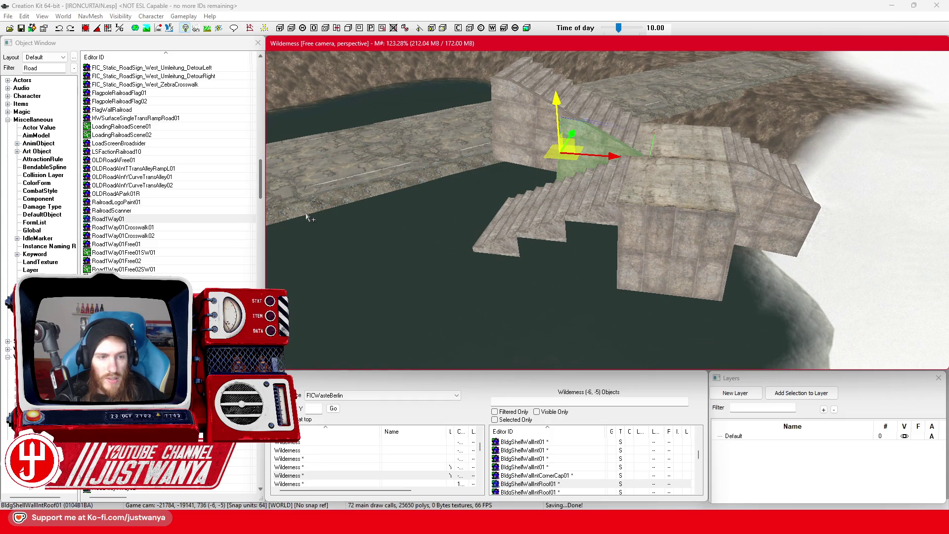
key("ctrl+v")
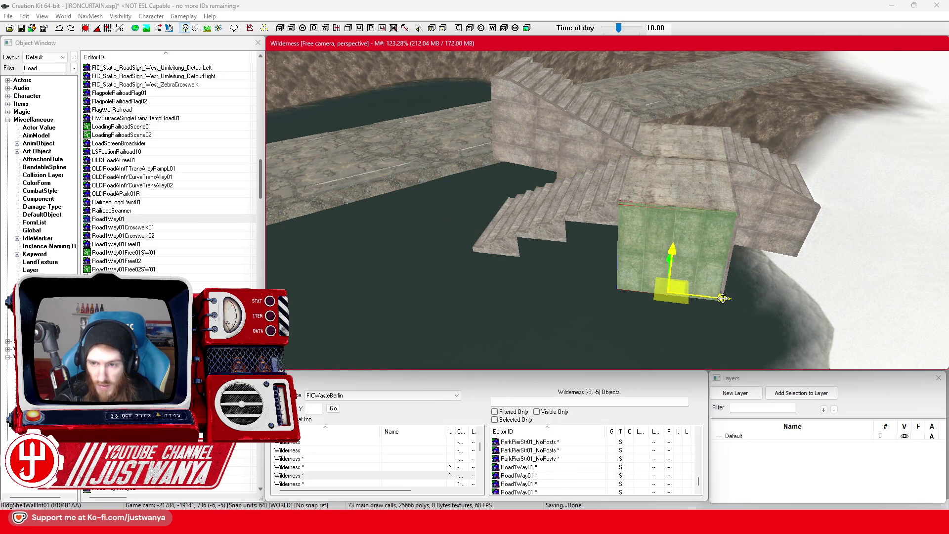
Swap the new piece to the BldgShellWallIntRoof01 model and rotate it into a sloped ramp.
mouse_move(638, 262)
left_mouse_down()
mouse_move(608, 282)
mouse_move(495, 317)
left_mouse_up()
key("q")
key("q")
key("q")
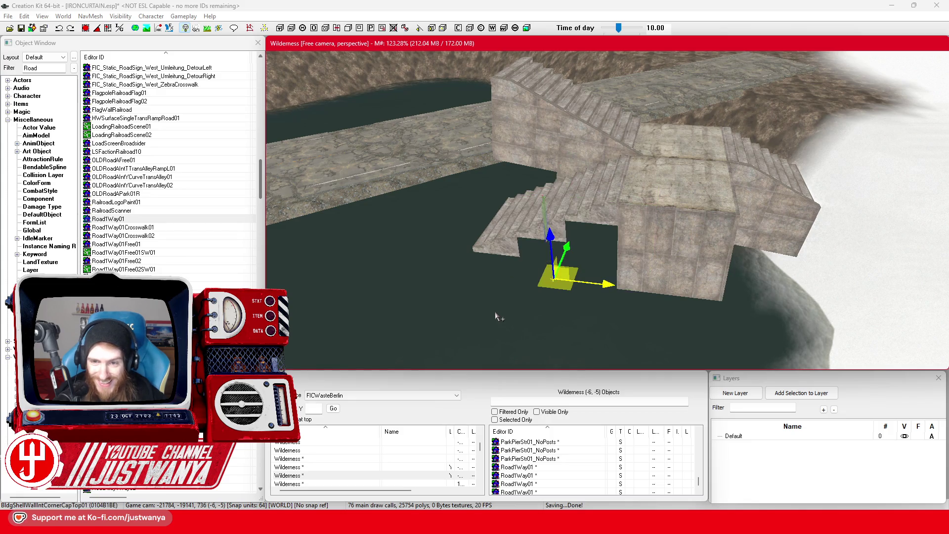
key("q")
key("q")
key("q")
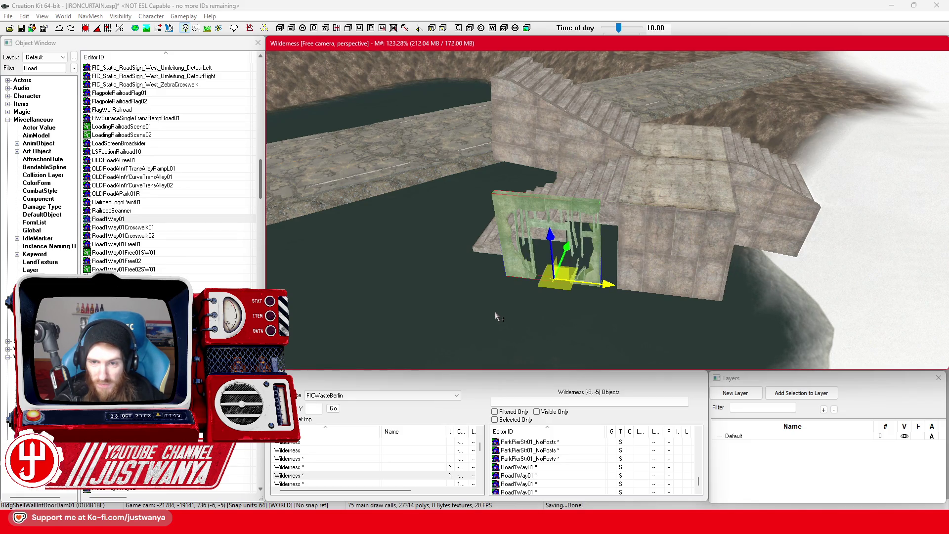
key("q")
key("q")
key("q")
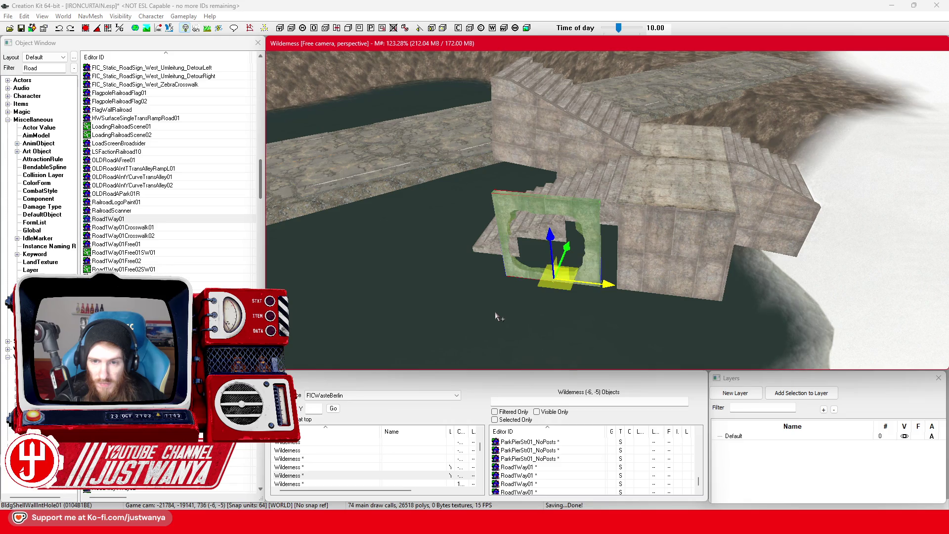
key("q")
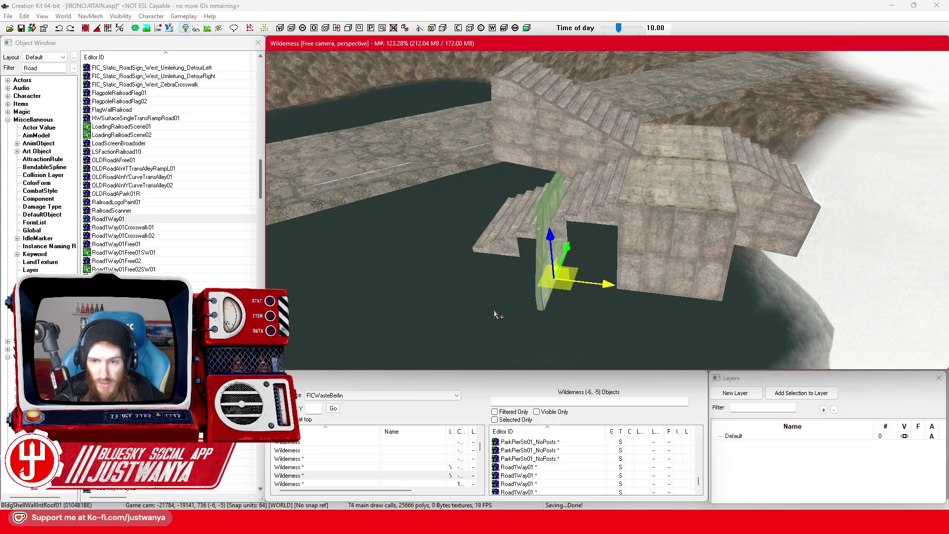
key("2")
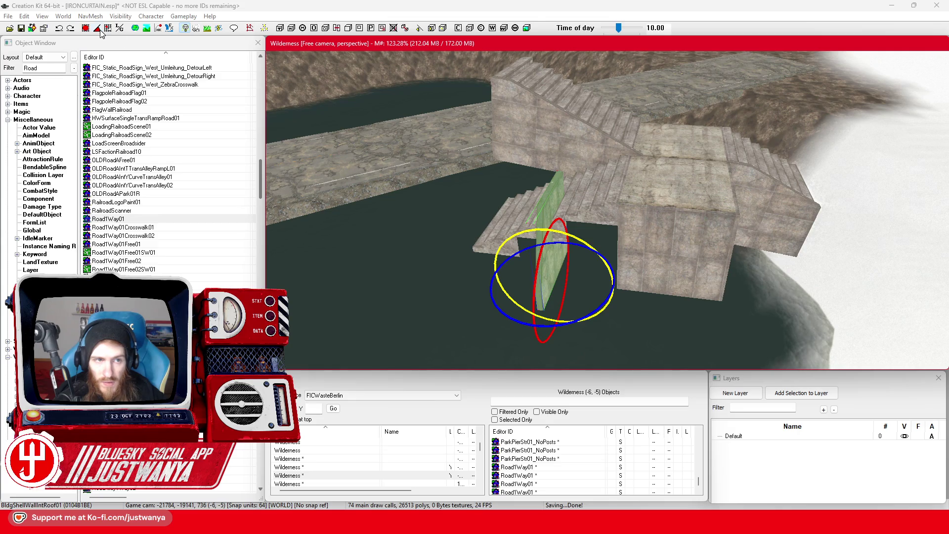
left_click_drag(513, 322, 549, 324)
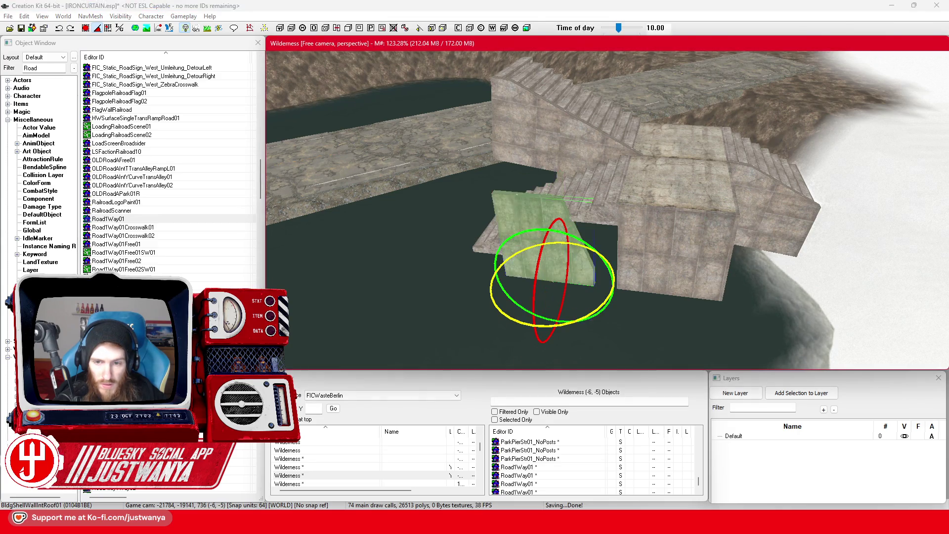
left_click_drag(516, 244, 529, 252)
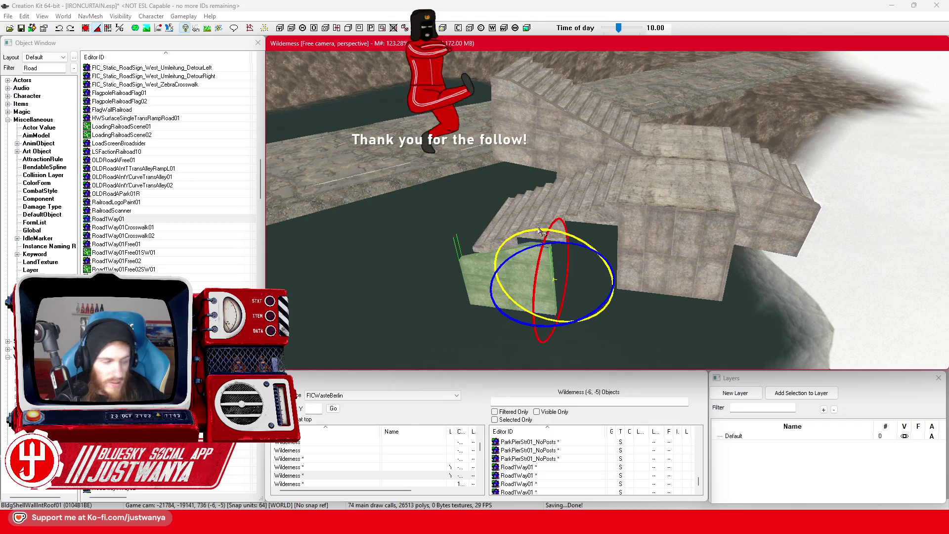
Slide the ramp right and up along X and Z against the lower stair block.
key("1")
key("shift")
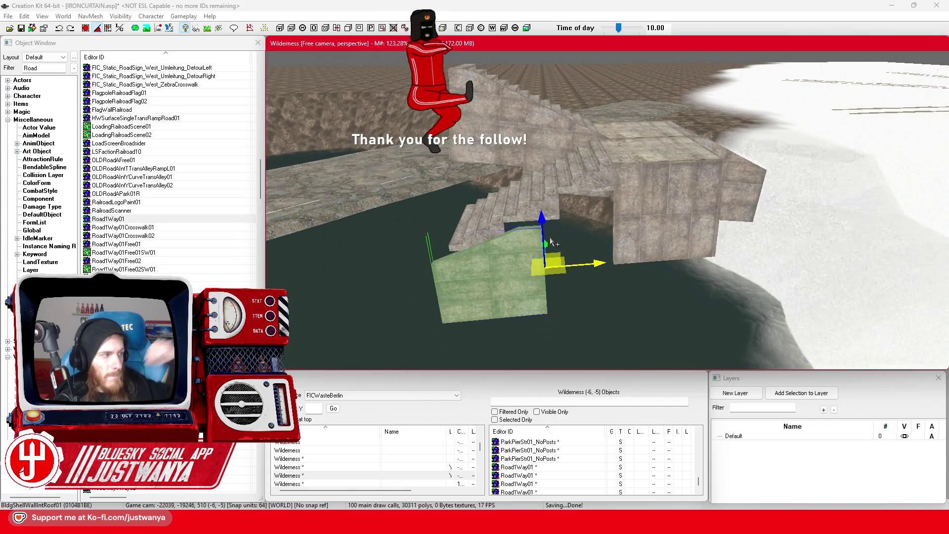
left_click_drag(561, 247, 633, 243)
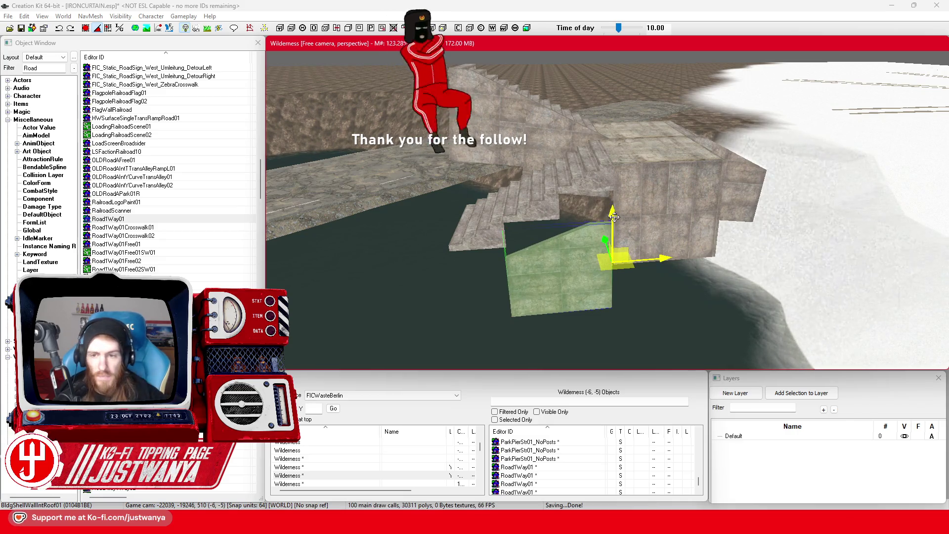
left_click_drag(616, 232, 613, 188)
scroll(549, 227, "up", 6)
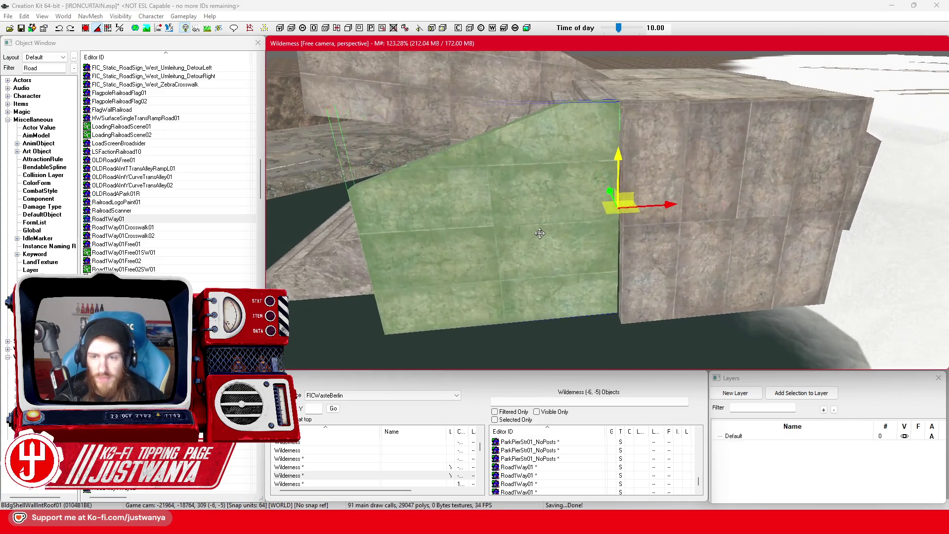
left_click_drag(548, 227, 515, 267)
key("x")
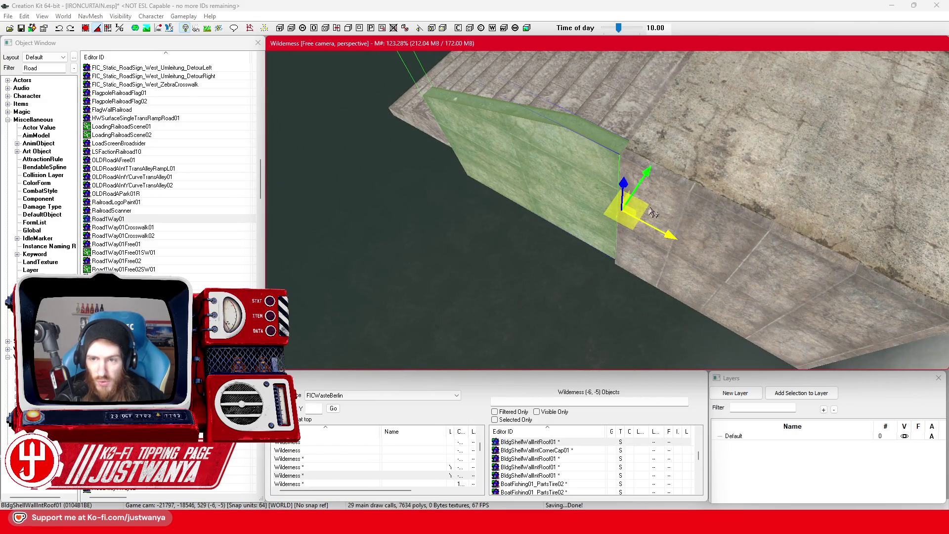
left_click_drag(651, 213, 610, 198)
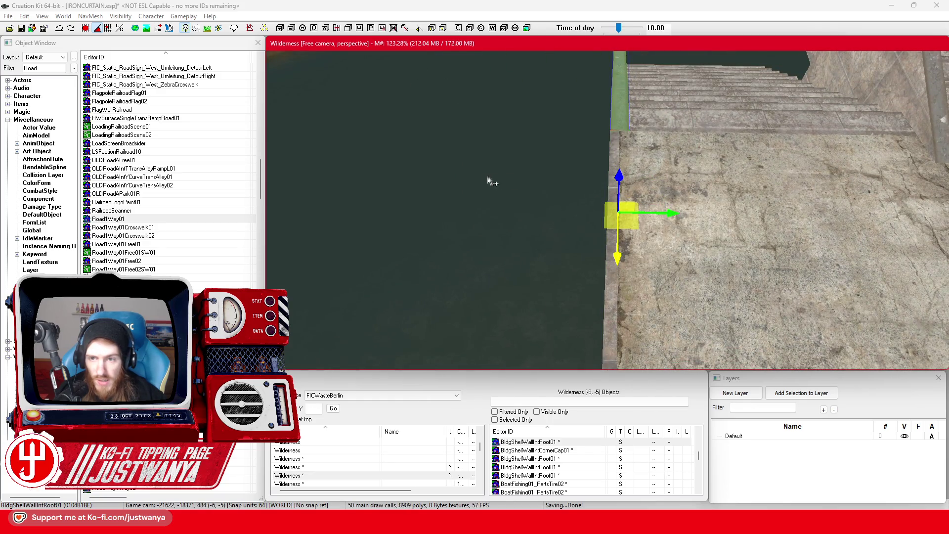
mouse_move(489, 182)
left_mouse_down()
mouse_move(555, 229)
mouse_move(575, 231)
mouse_move(541, 191)
left_mouse_up()
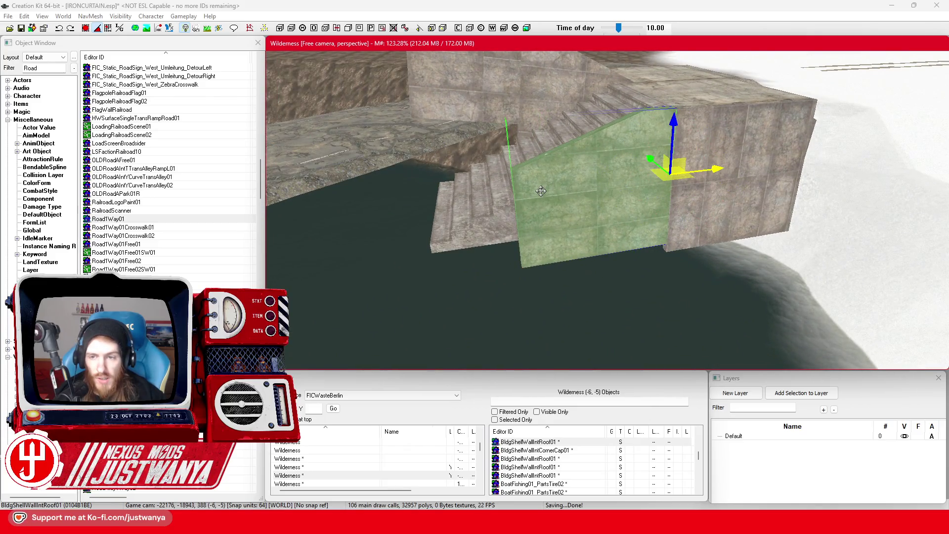
Shift the sloped wall right and lower it against the side of the stairs.
key("e")
key("w")
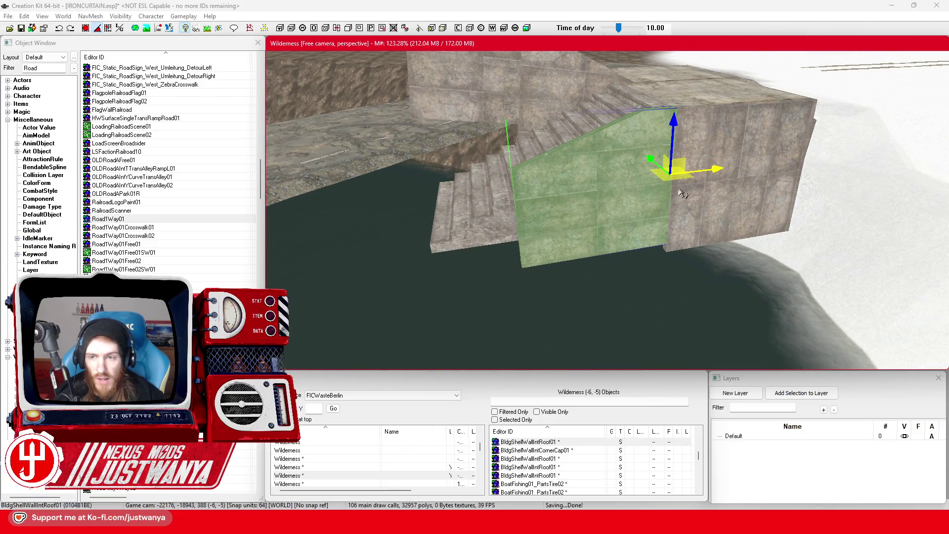
left_click_drag(541, 191, 495, 193)
left_click_drag(577, 175, 614, 170)
left_click_drag(557, 141, 558, 180)
mouse_move(473, 210)
left_mouse_down()
mouse_move(565, 196)
mouse_move(542, 211)
left_mouse_up()
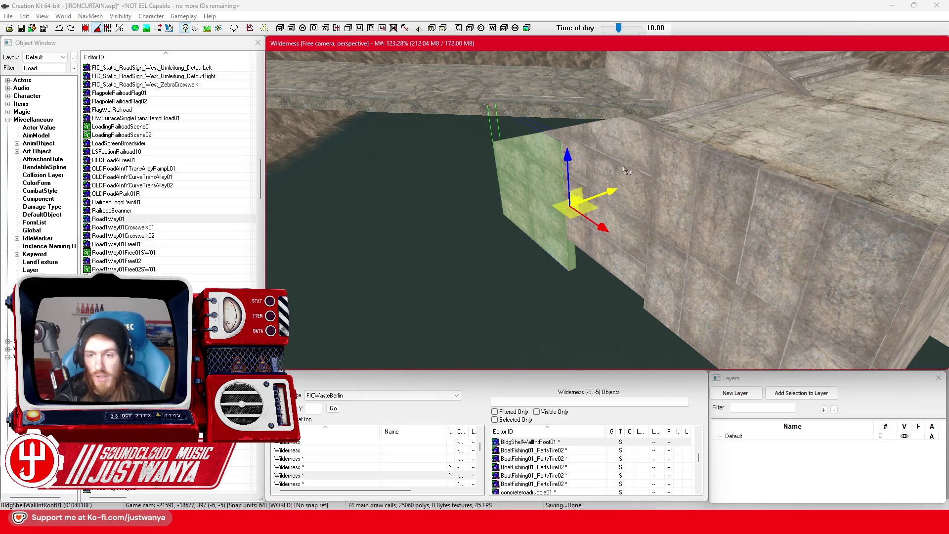
Duplicate the BldgShellWallIntRoof01 piece with Ctrl+D to extend the wall along the stairs.
key("ctrl+d")
mouse_move(507, 225)
left_mouse_down()
mouse_move(486, 240)
mouse_move(545, 240)
mouse_move(547, 283)
mouse_move(573, 282)
mouse_move(508, 282)
left_mouse_up()
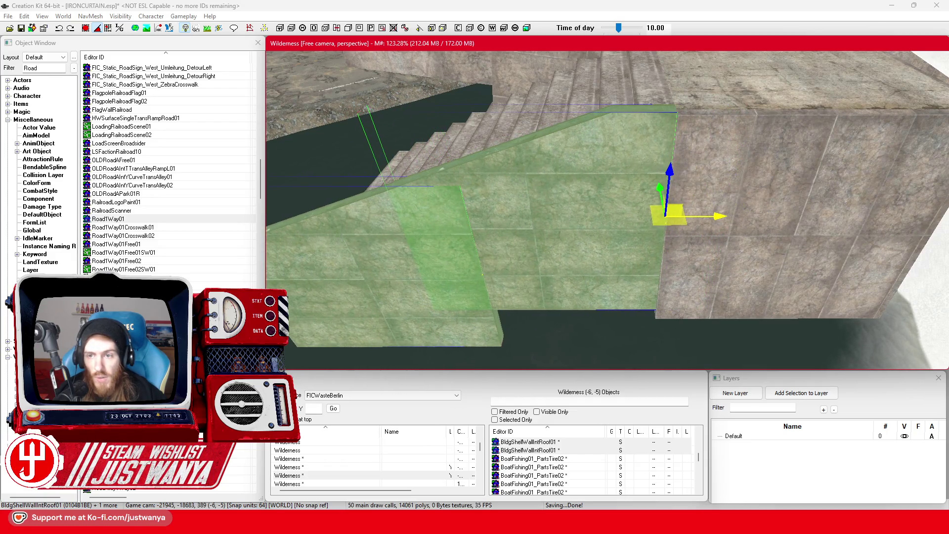
key("e")
mouse_move(671, 210)
left_mouse_down()
mouse_move(504, 234)
mouse_move(559, 246)
left_mouse_up()
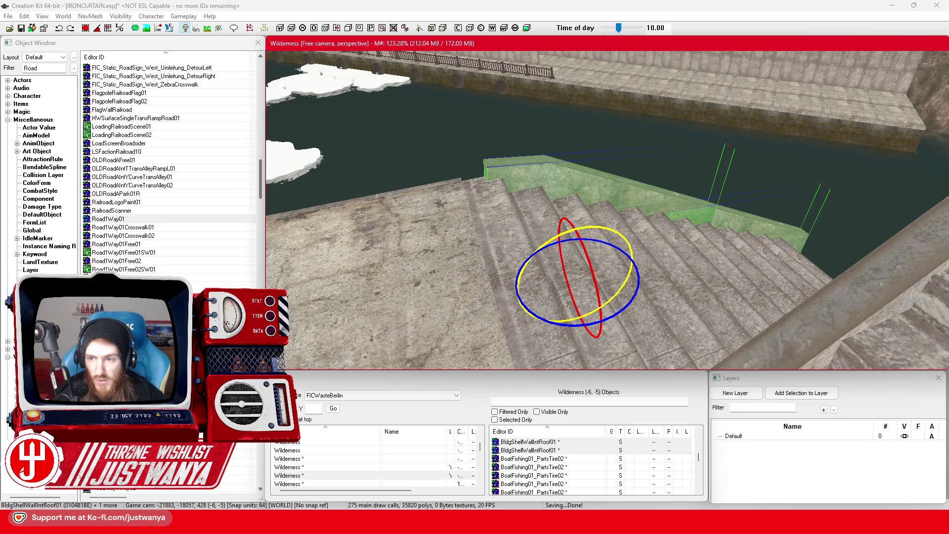
Alternately nudge and tilt the duplicated wall until it follows the stair slope flush against the steps.
key("w")
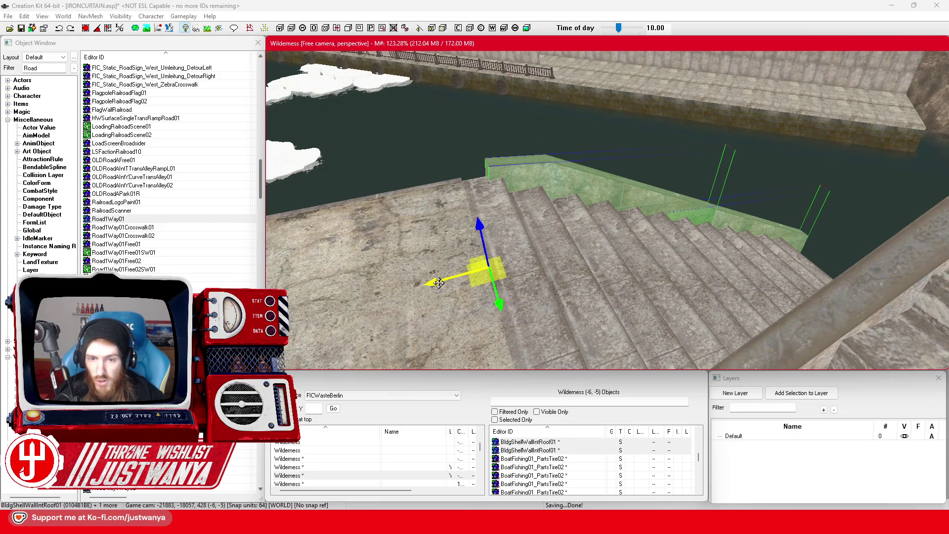
left_click_drag(476, 275, 464, 275)
key("e")
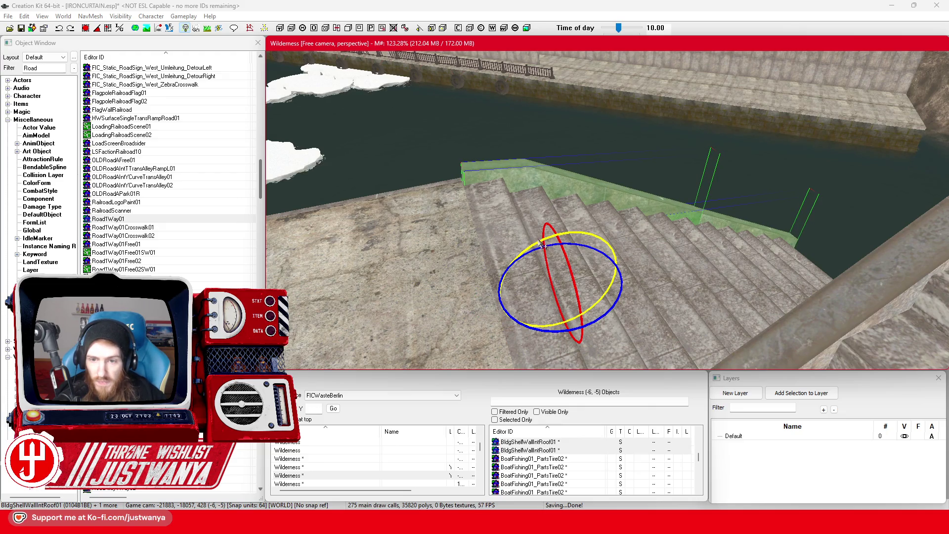
left_click_drag(543, 245, 523, 244)
key("w")
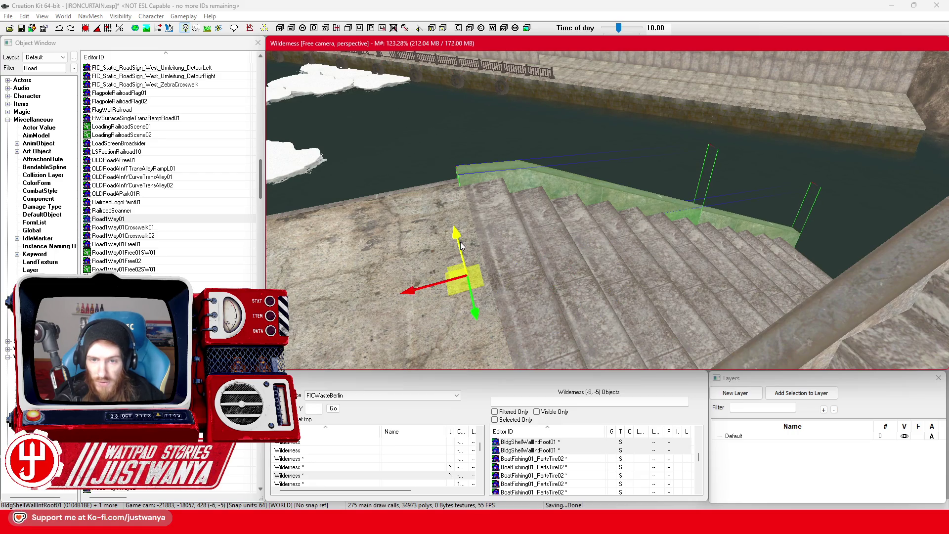
left_click_drag(461, 246, 461, 253)
key("e")
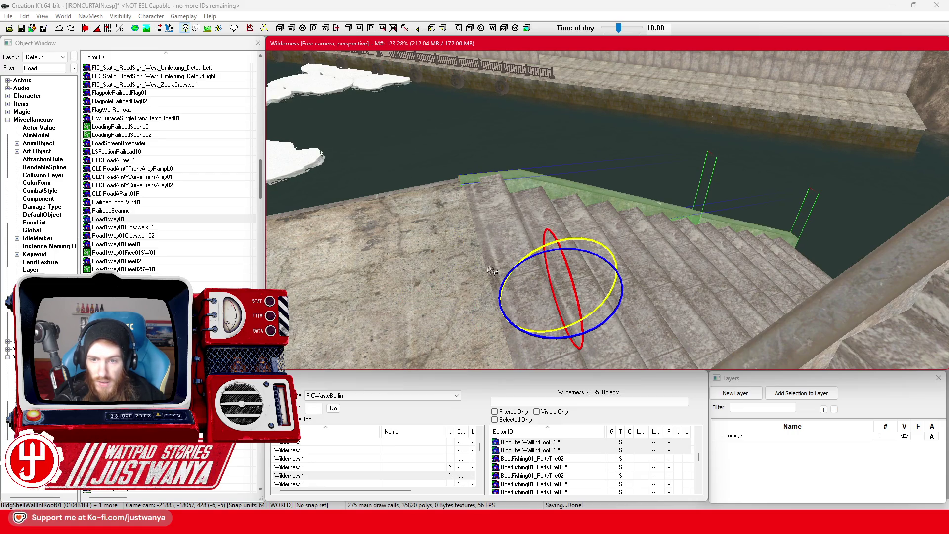
left_click_drag(540, 249, 548, 249)
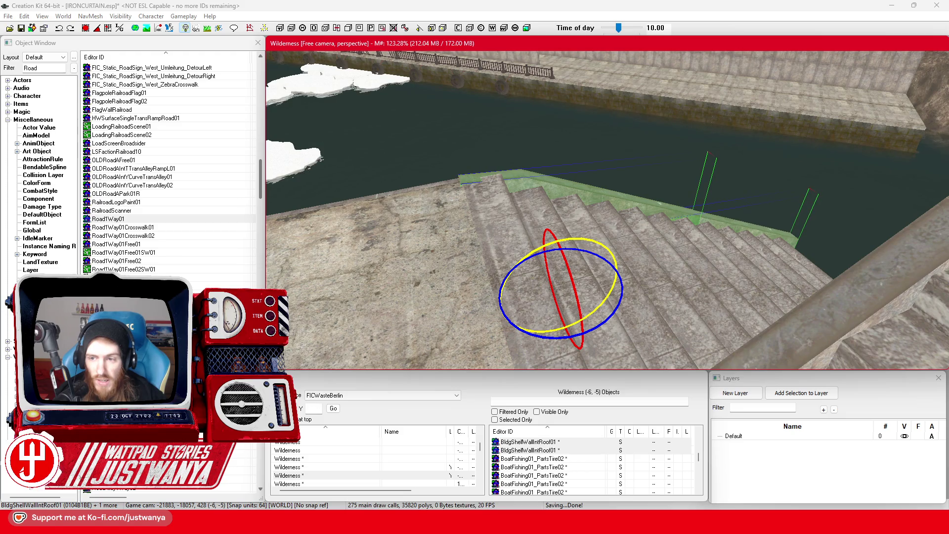
key("w")
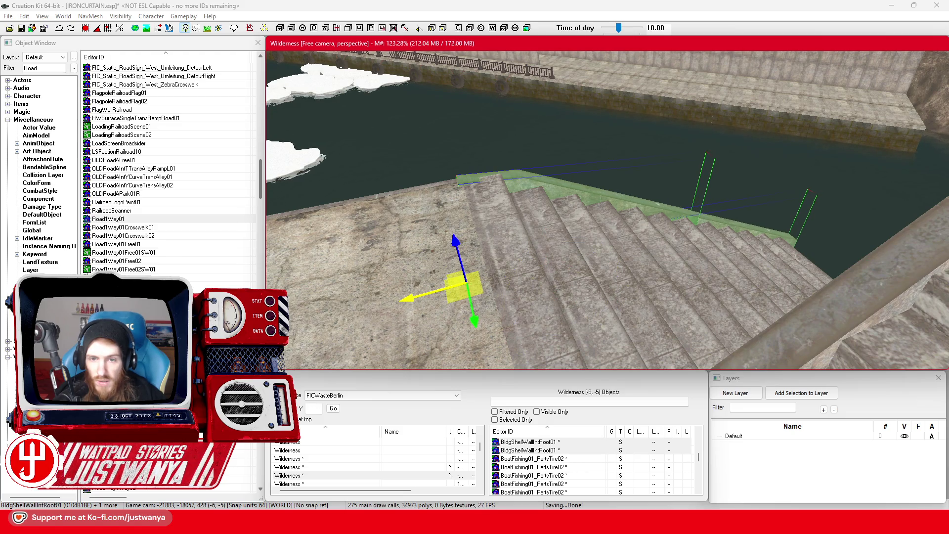
left_click_drag(417, 299, 420, 297)
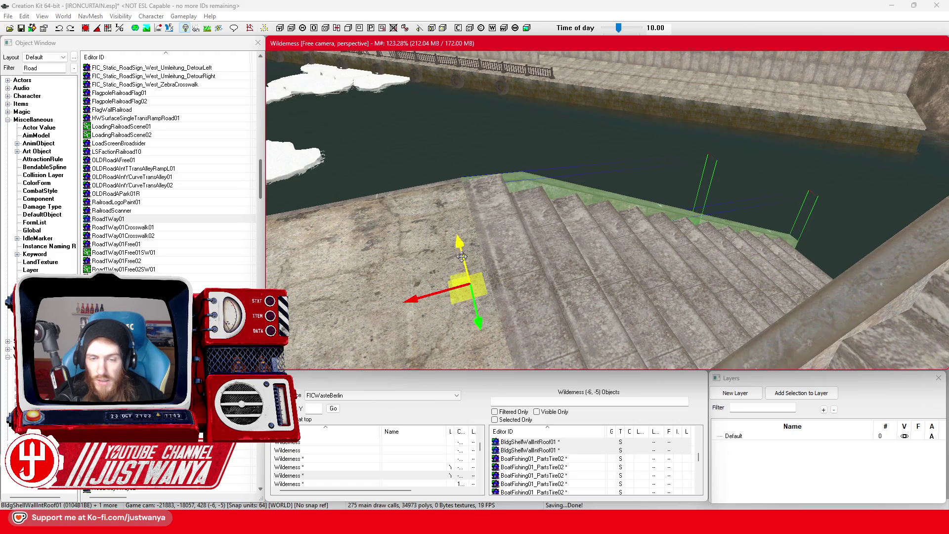
key("shift")
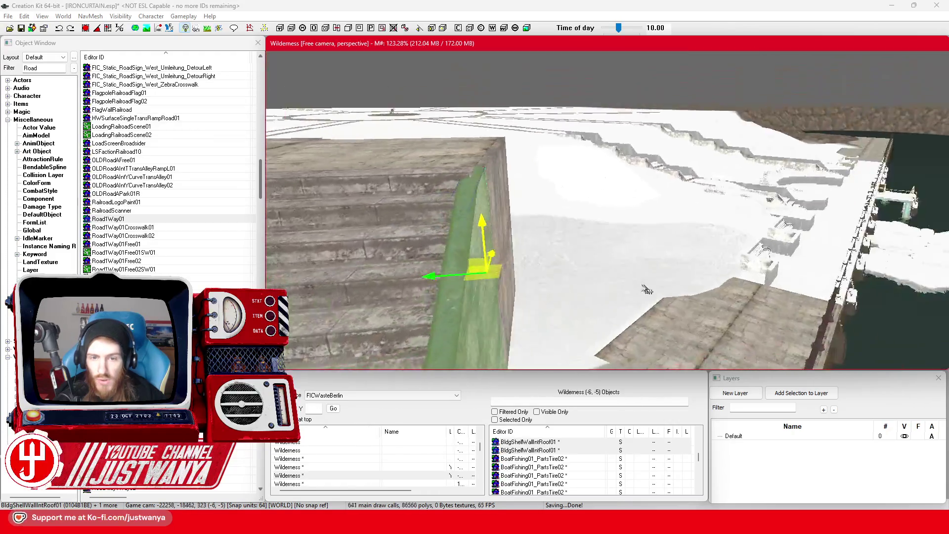
key("shift")
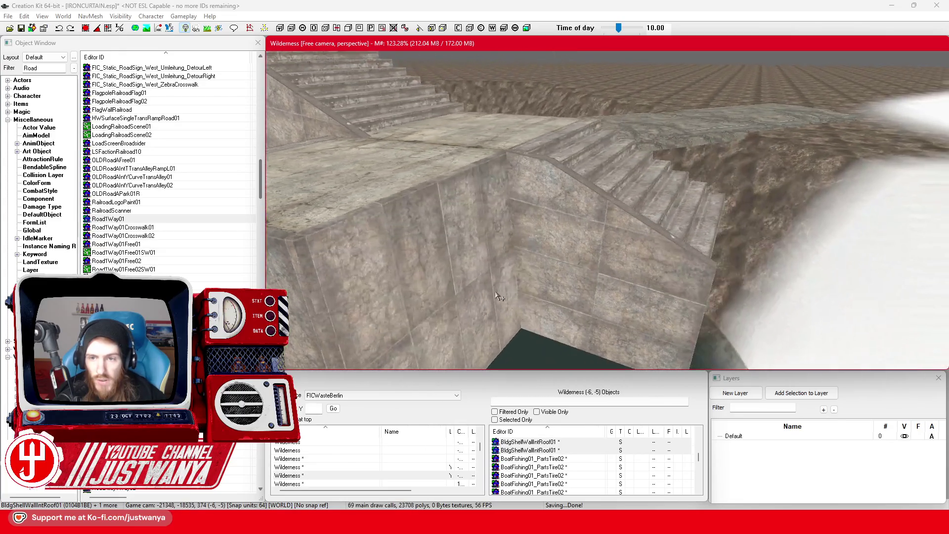
key("shift")
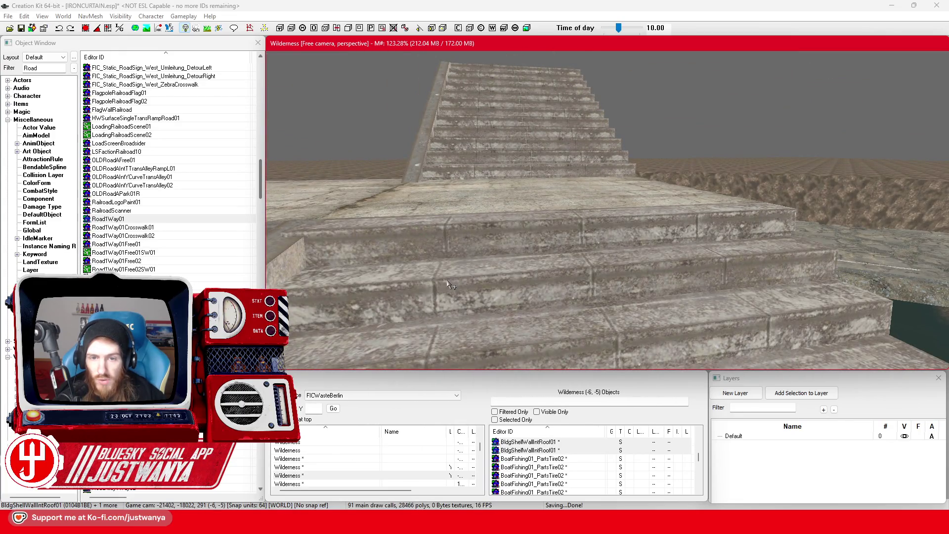
key("shift")
key("shift")
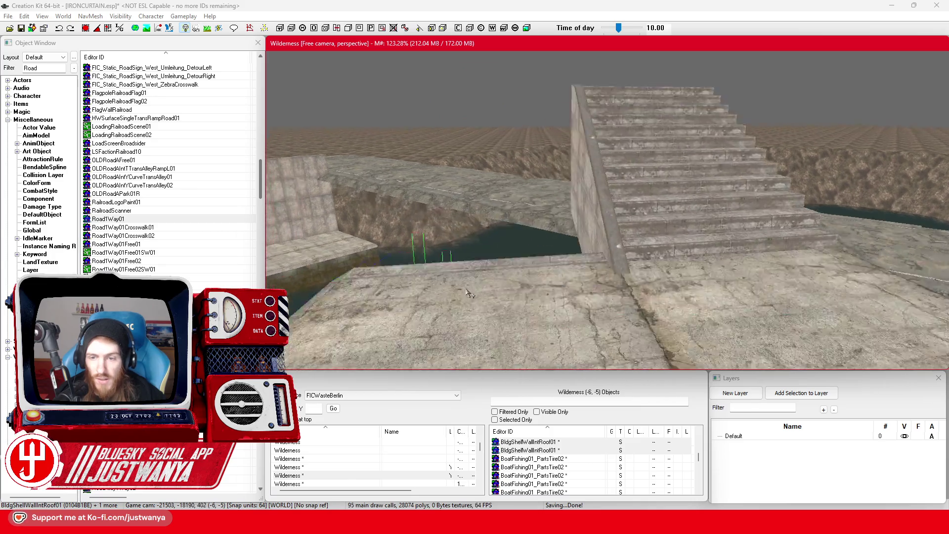
scroll(465, 279, "down", 5)
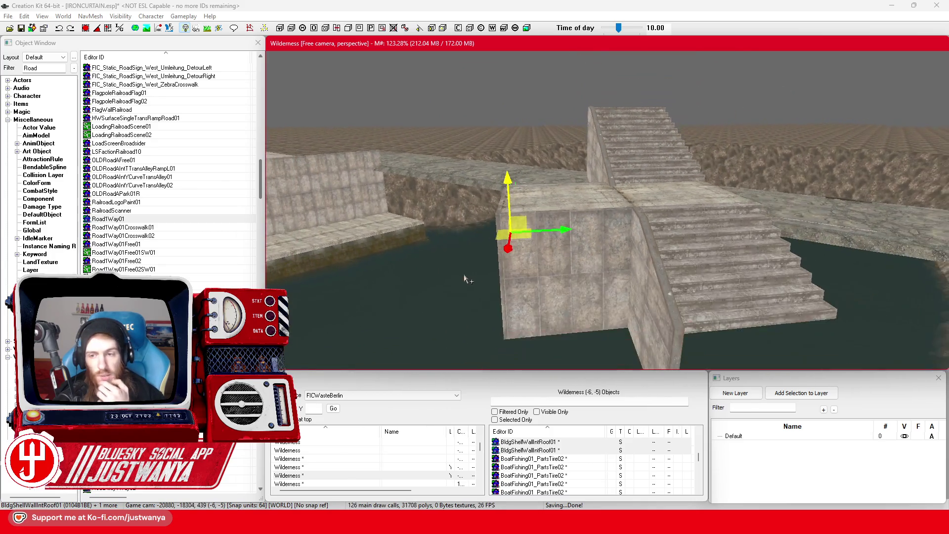
key("shift")
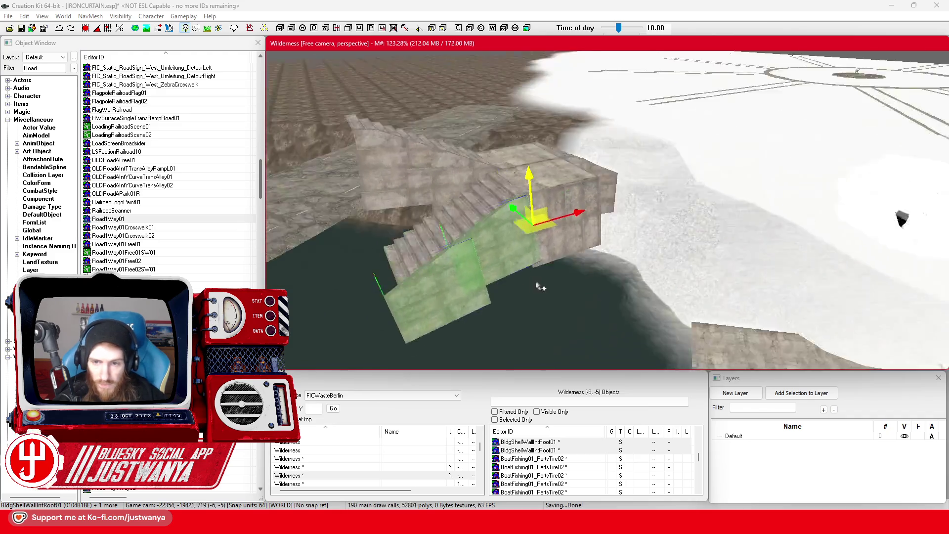
key("shift")
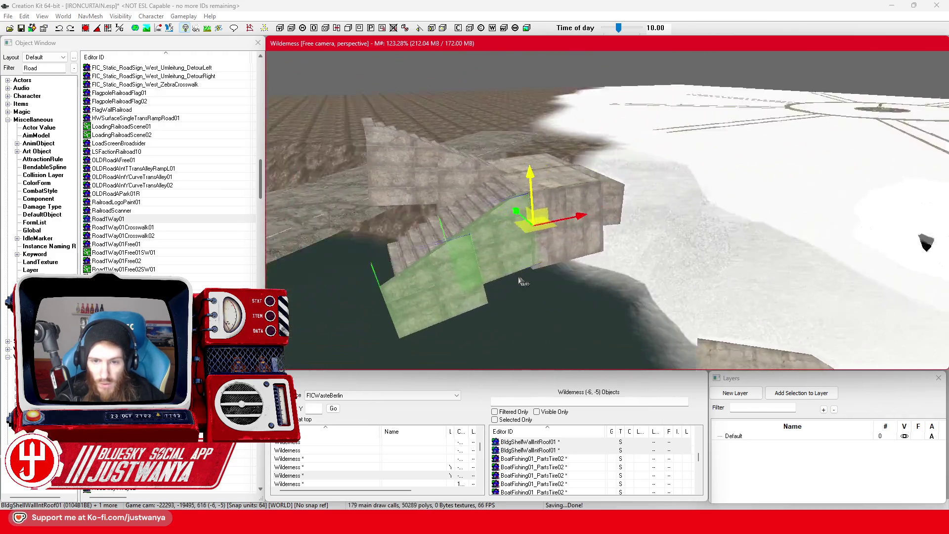
key("shift")
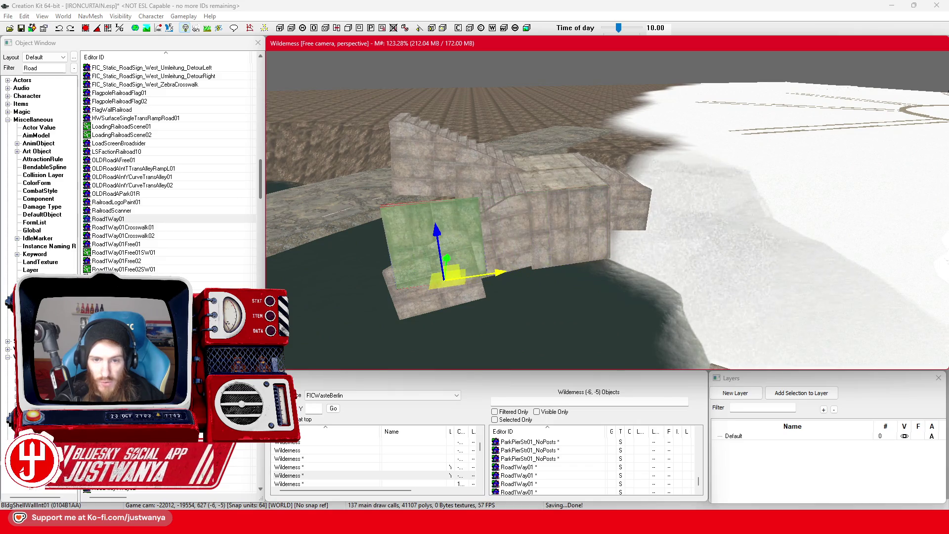
key("shift")
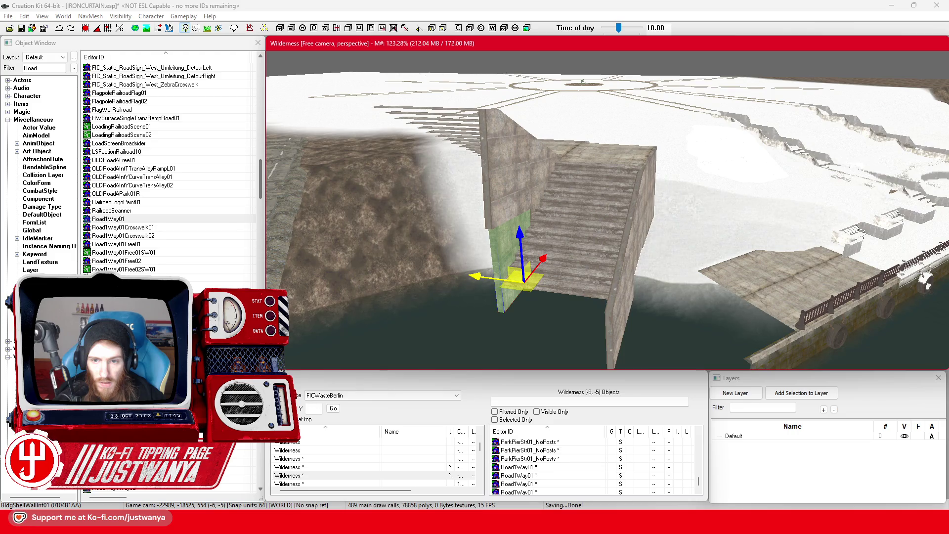
scroll(604, 312, "up", 5)
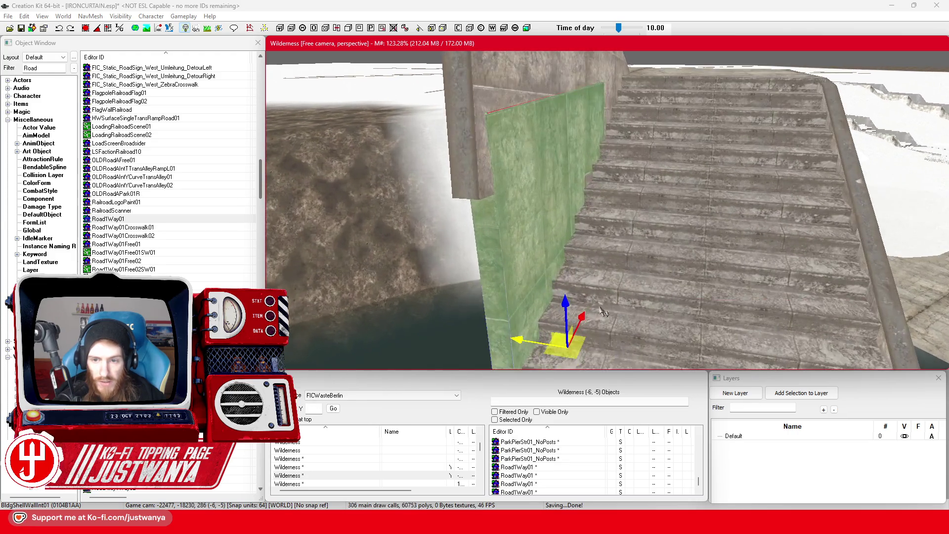
key("shift")
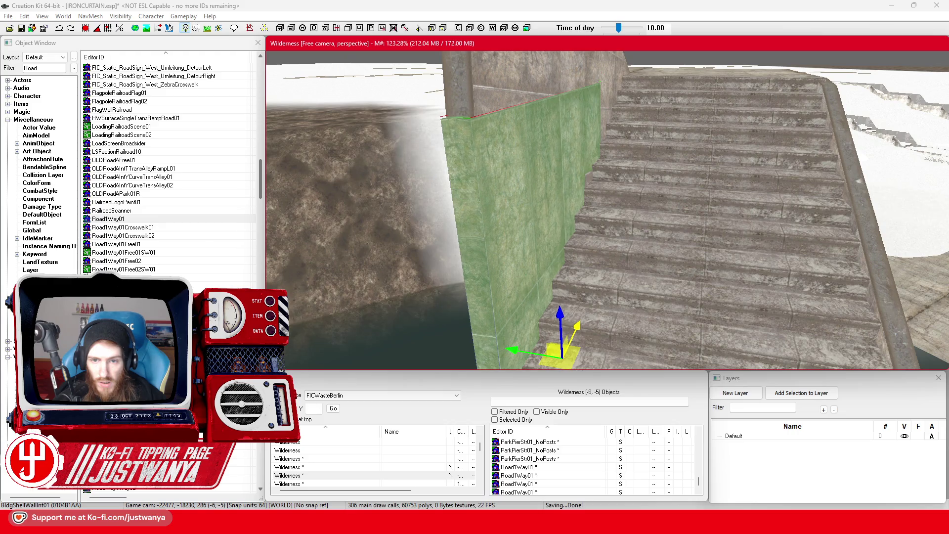
key("shift")
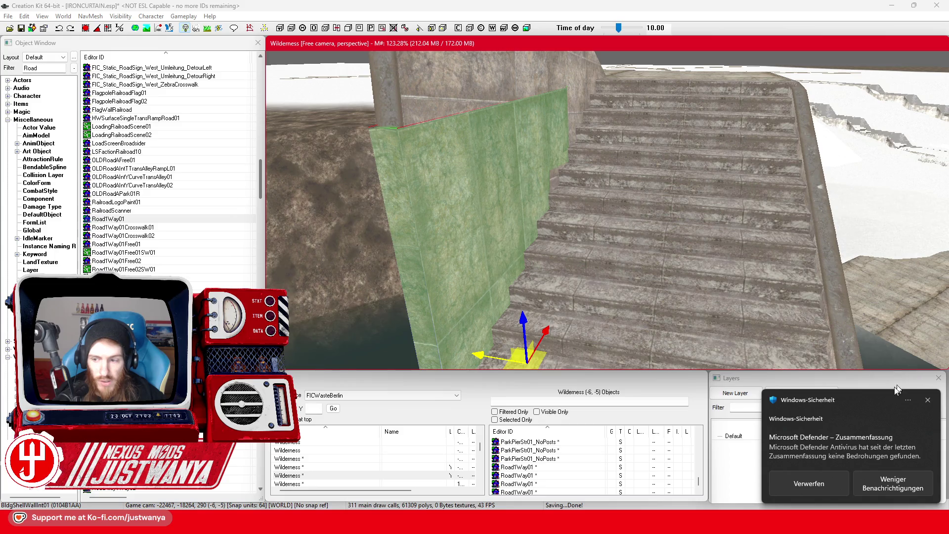
left_click(928, 400)
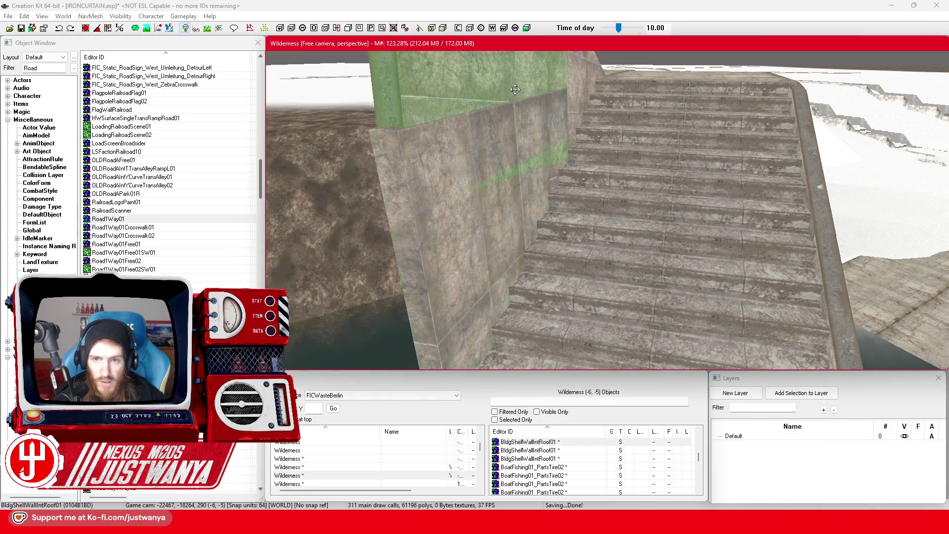
left_click(567, 181)
key("shift")
key("shift")
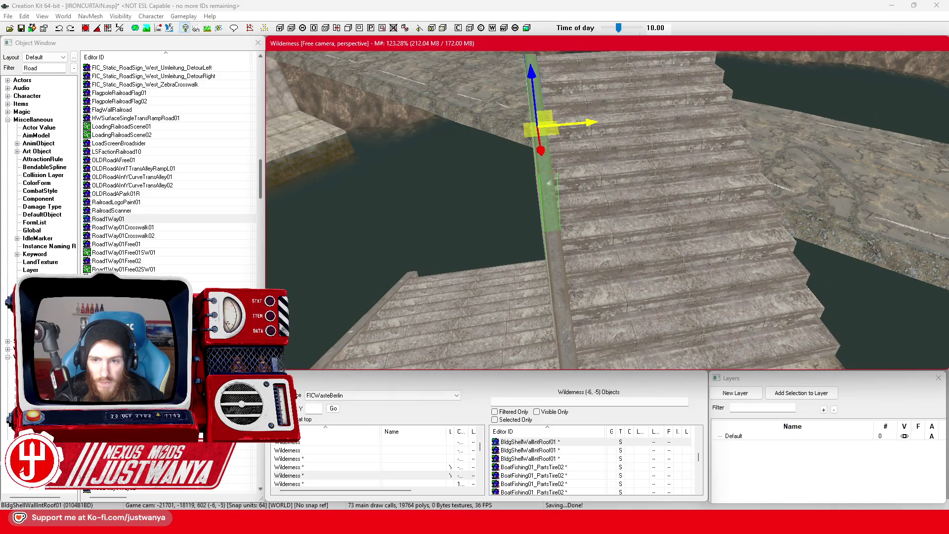
key("shift")
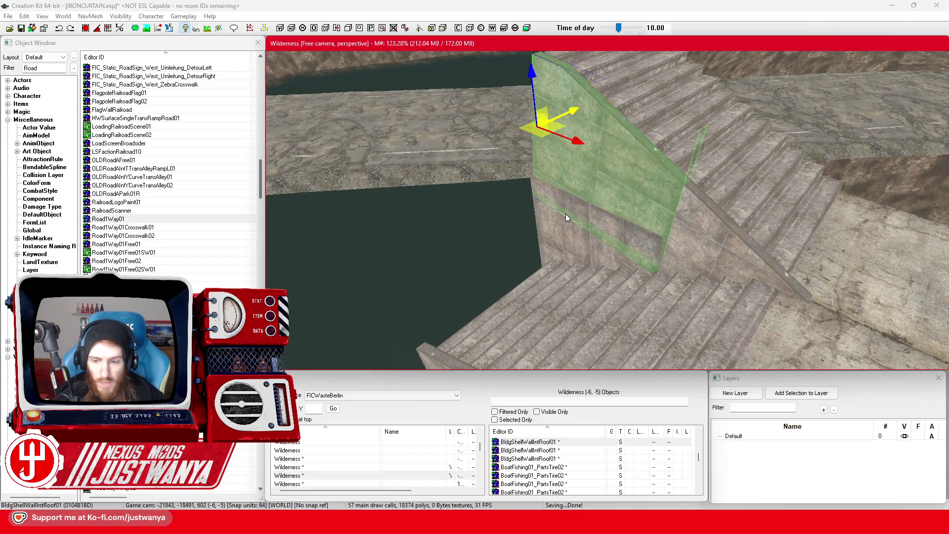
left_click(565, 214)
key("shift")
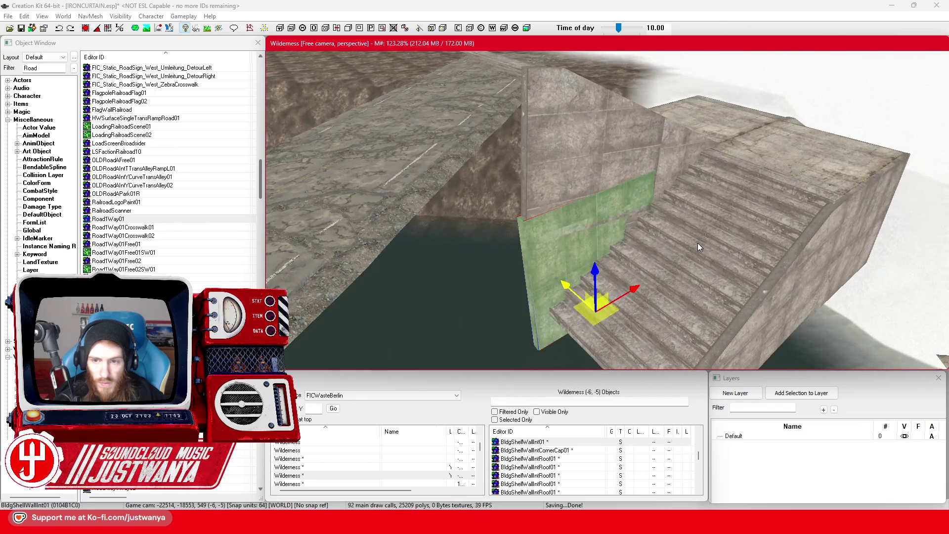
left_click(700, 248)
key("shift")
key("shift")
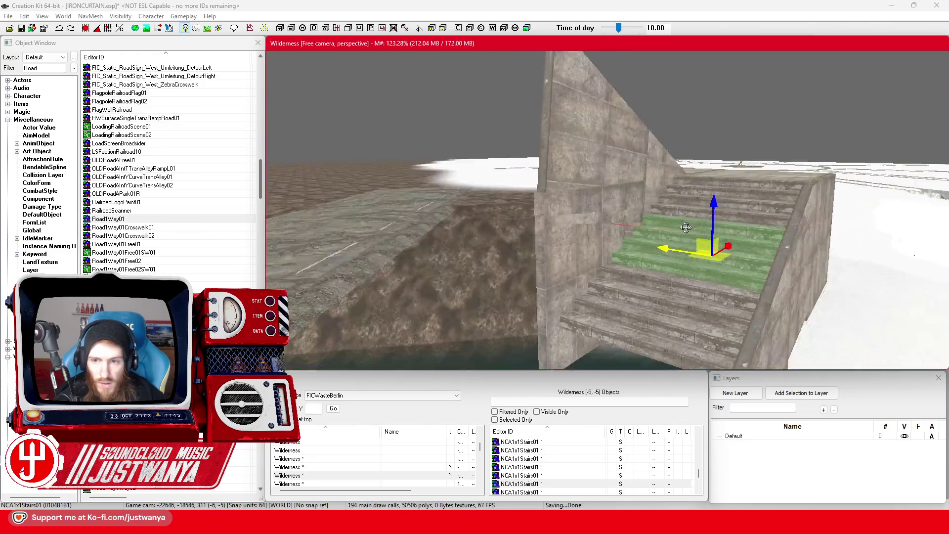
left_click(619, 127)
key("shift")
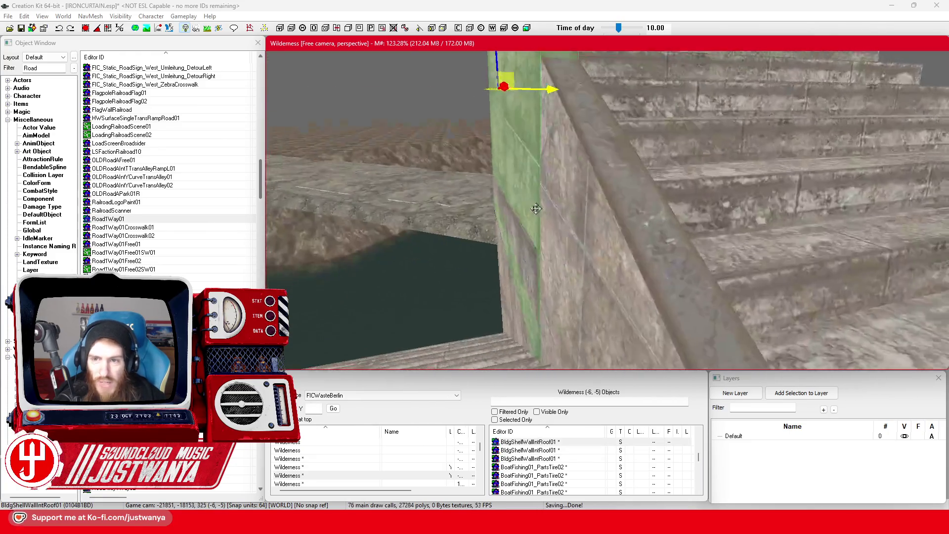
key("shift")
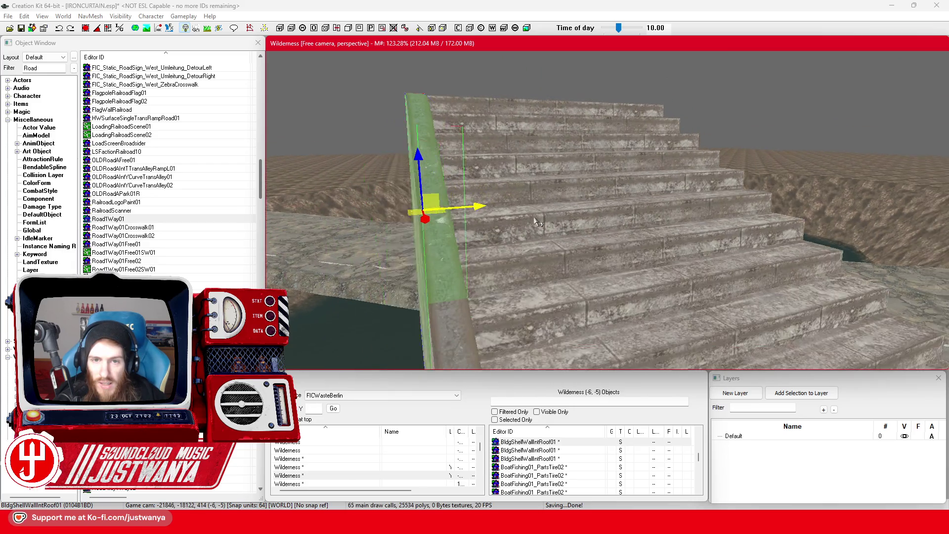
key("shift")
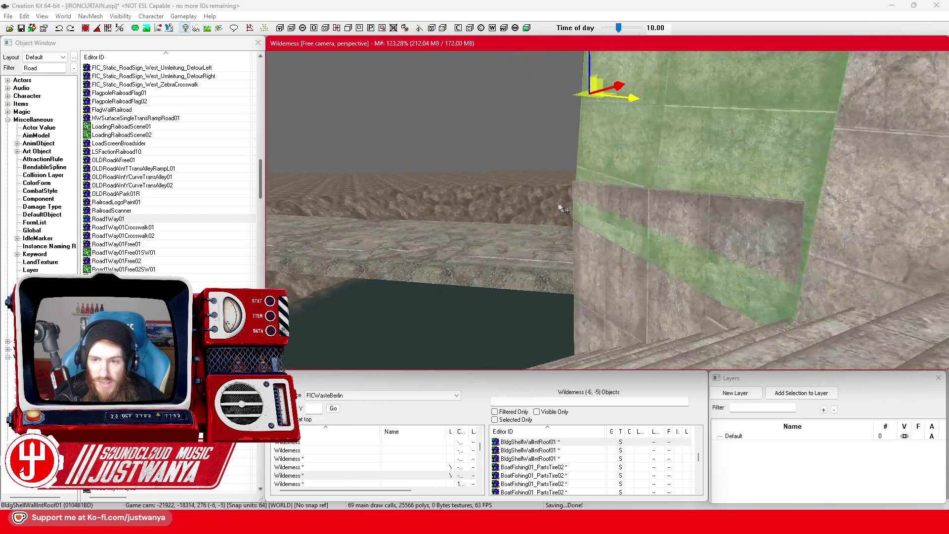
key("shift")
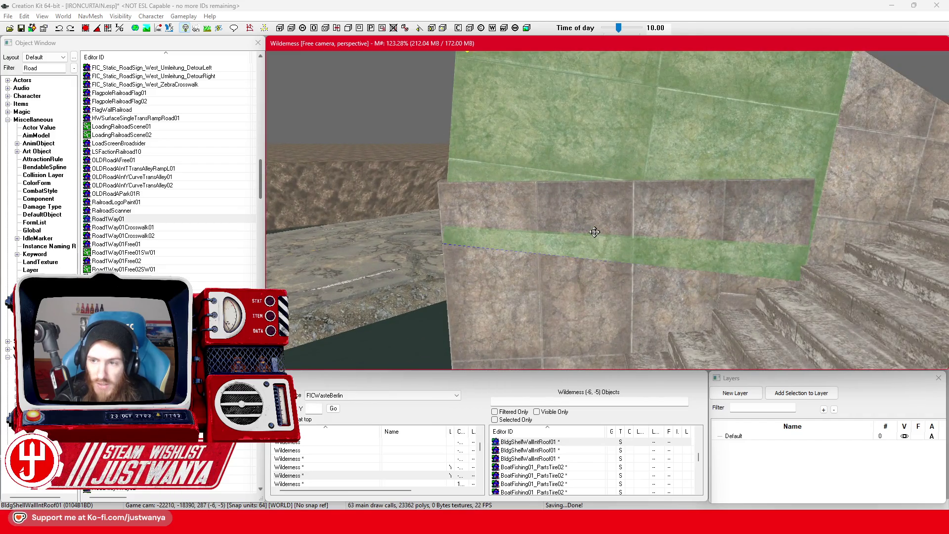
key("shift")
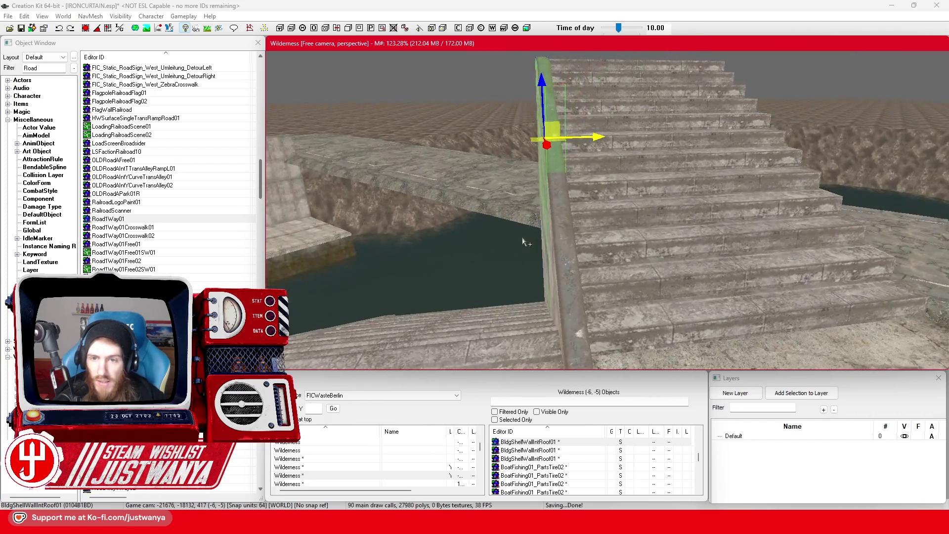
double_click(544, 172)
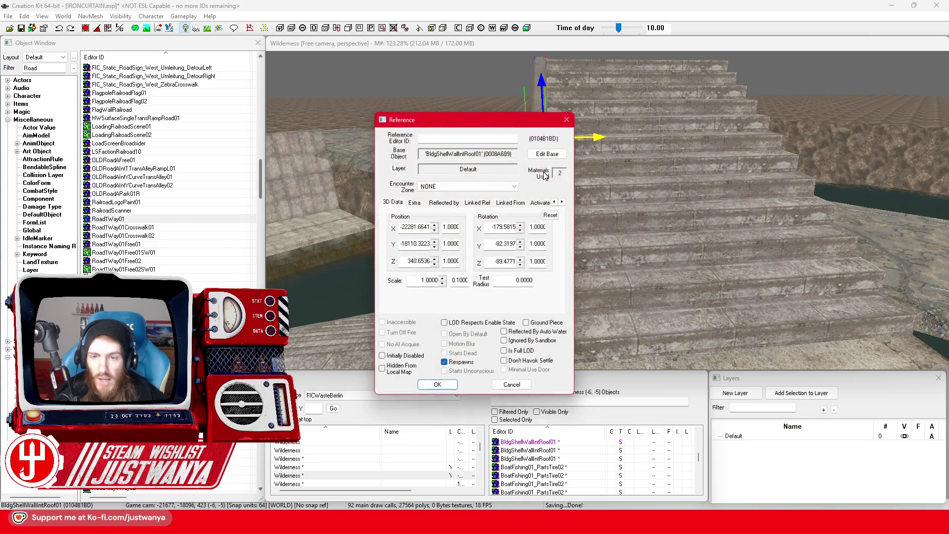
left_click(512, 385)
key("shift")
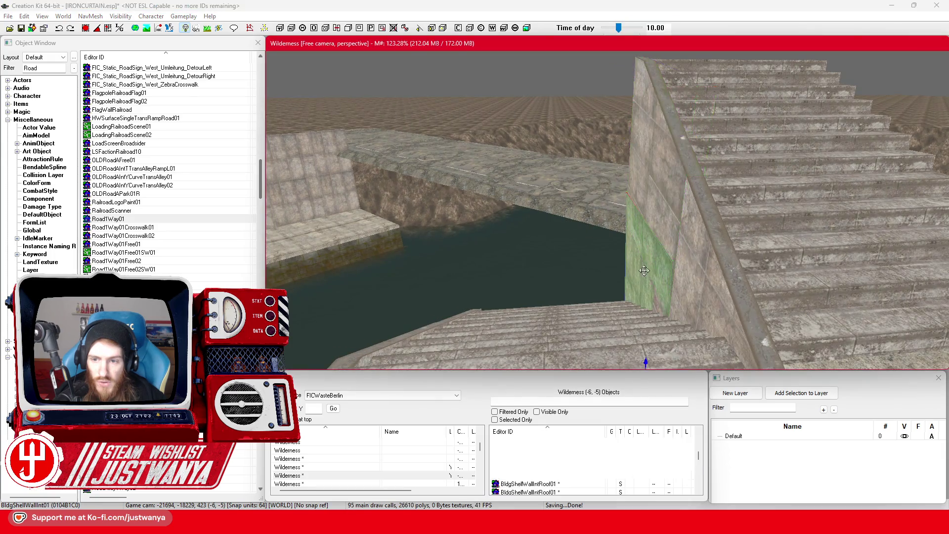
Slide the lower shell wall sideways along X and lower it toward the water.
key("shift")
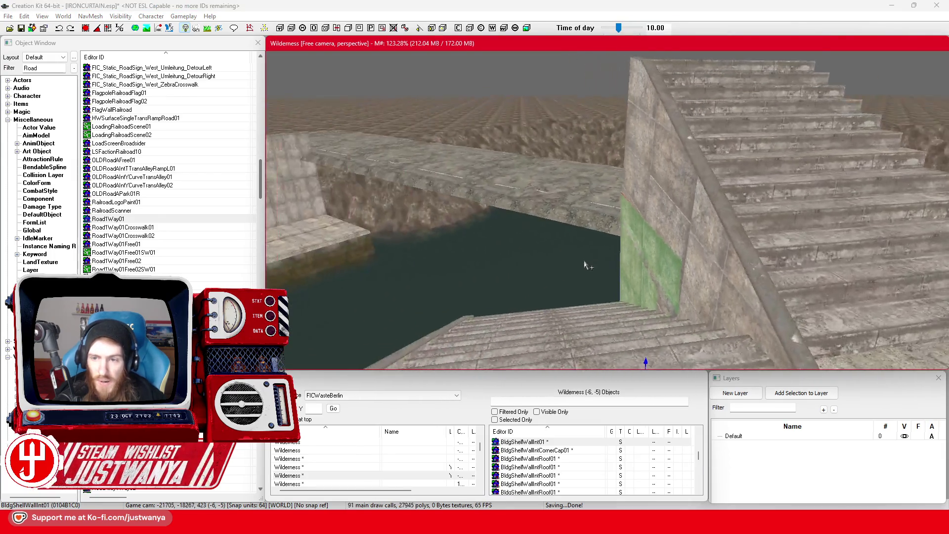
key("shift")
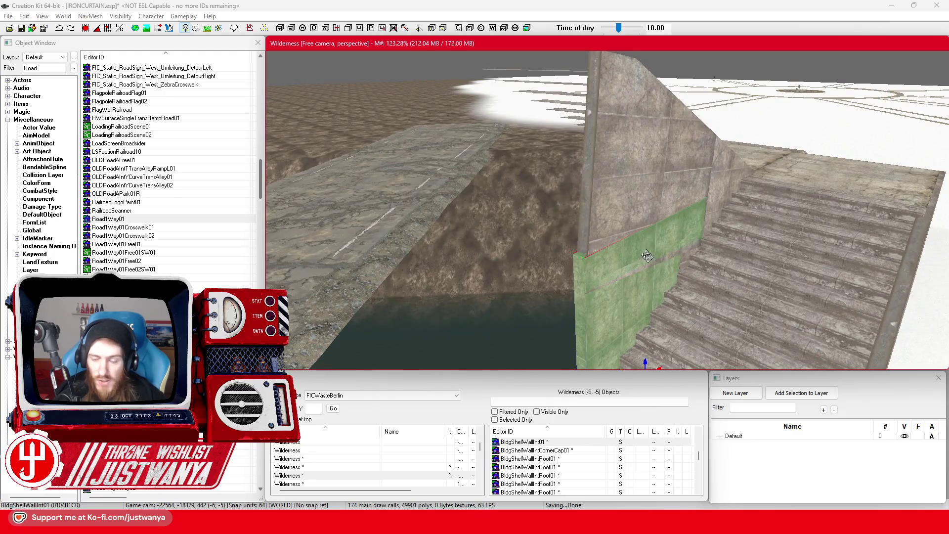
key("shift")
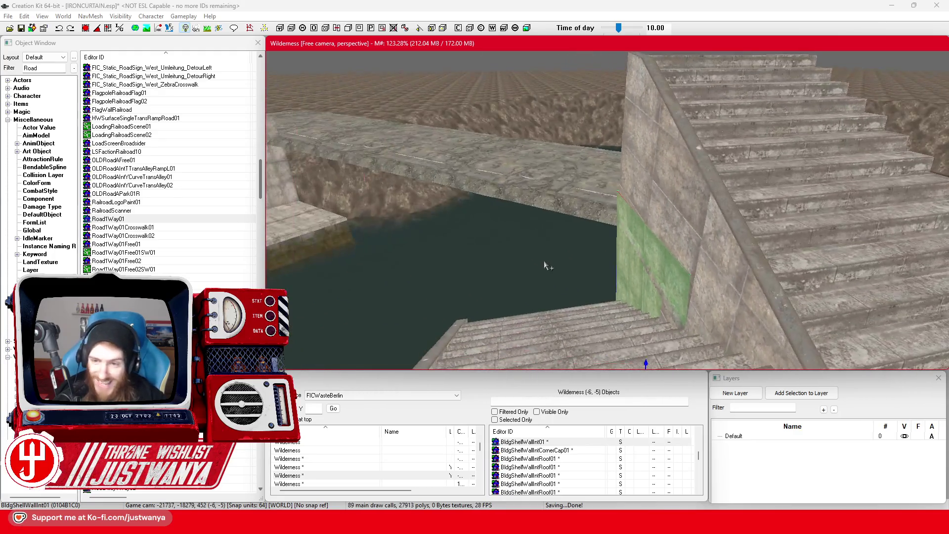
key("shift")
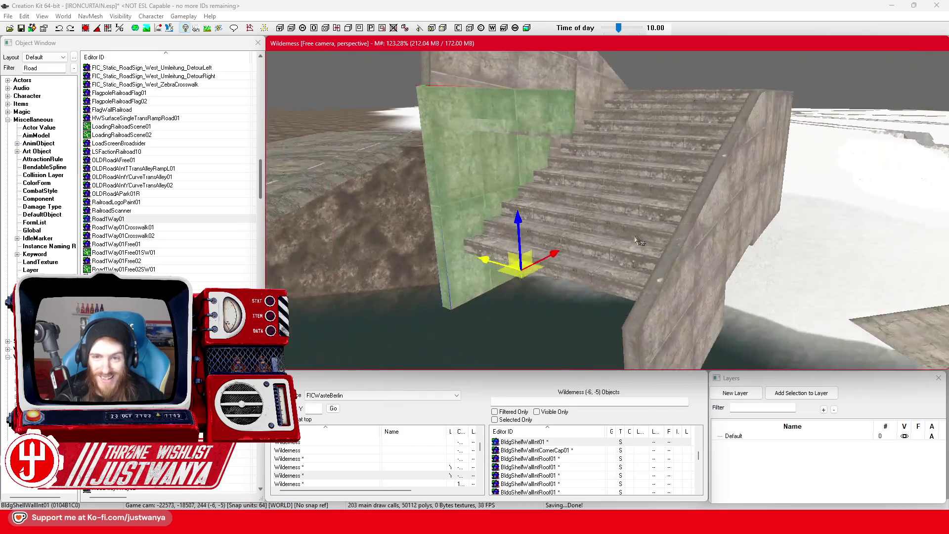
key("shift")
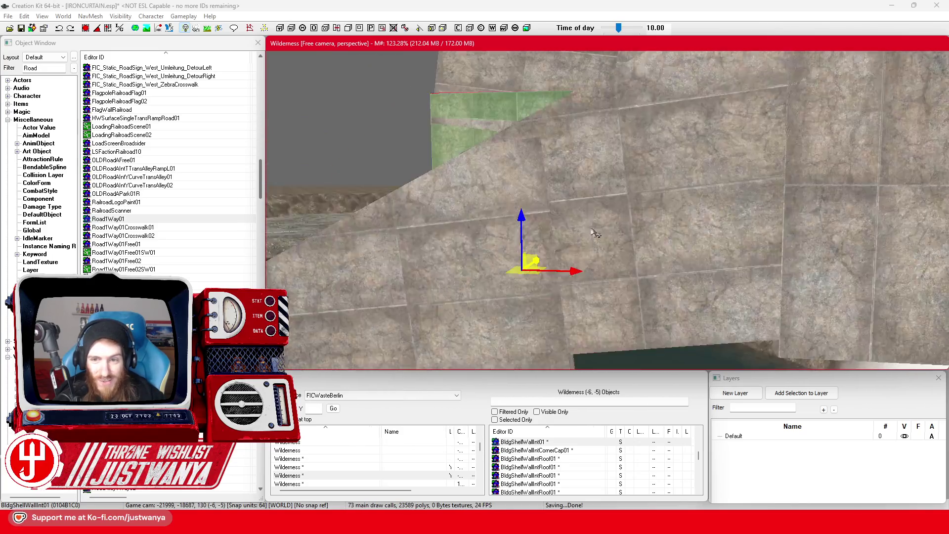
scroll(595, 233, "down", 10)
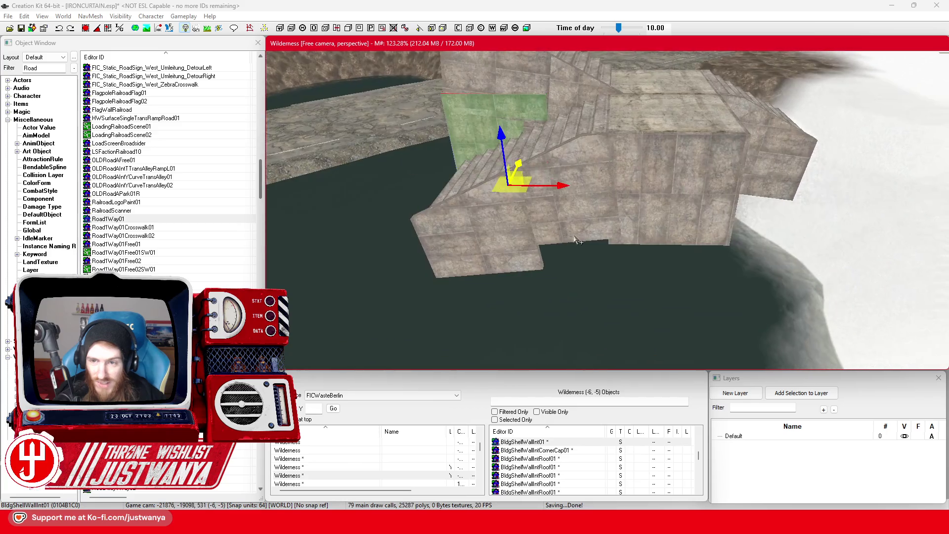
key("shift")
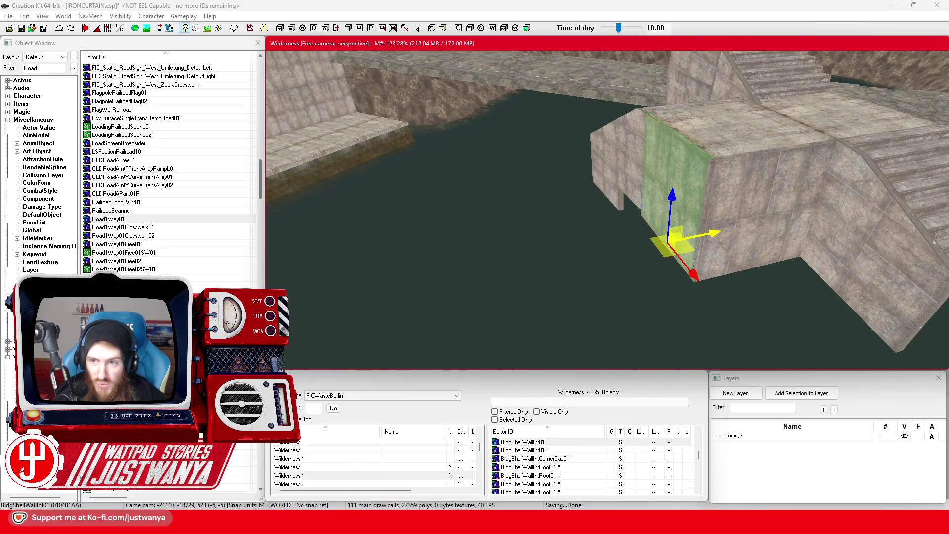
scroll(642, 232, "up", 5)
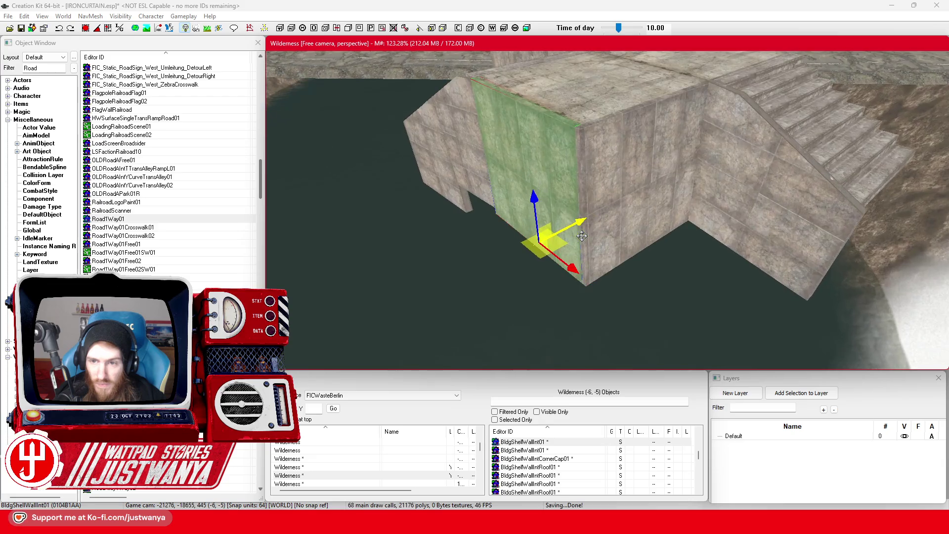
scroll(582, 236, "up", 2)
key("shift")
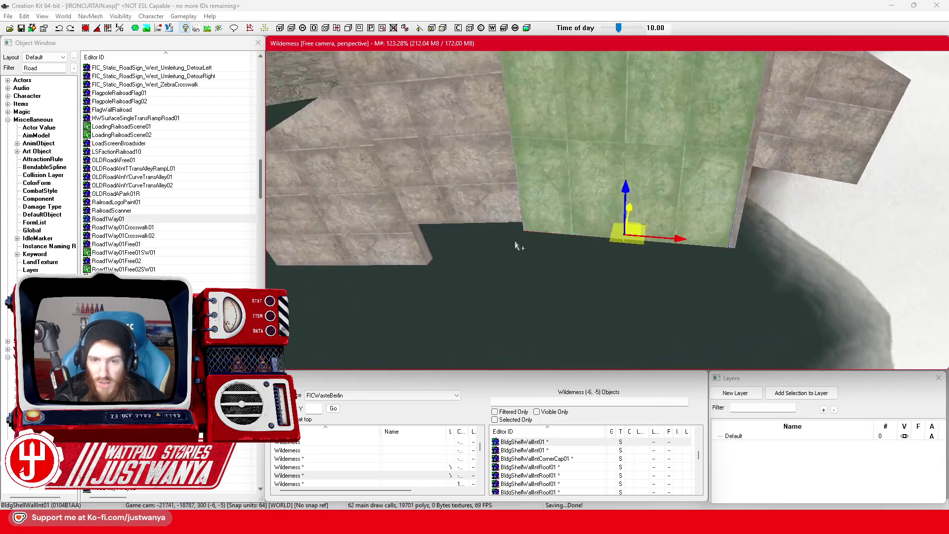
left_click_drag(803, 280, 605, 261)
mouse_move(567, 232)
left_mouse_down()
mouse_move(578, 270)
mouse_move(574, 302)
mouse_move(574, 286)
left_mouse_up()
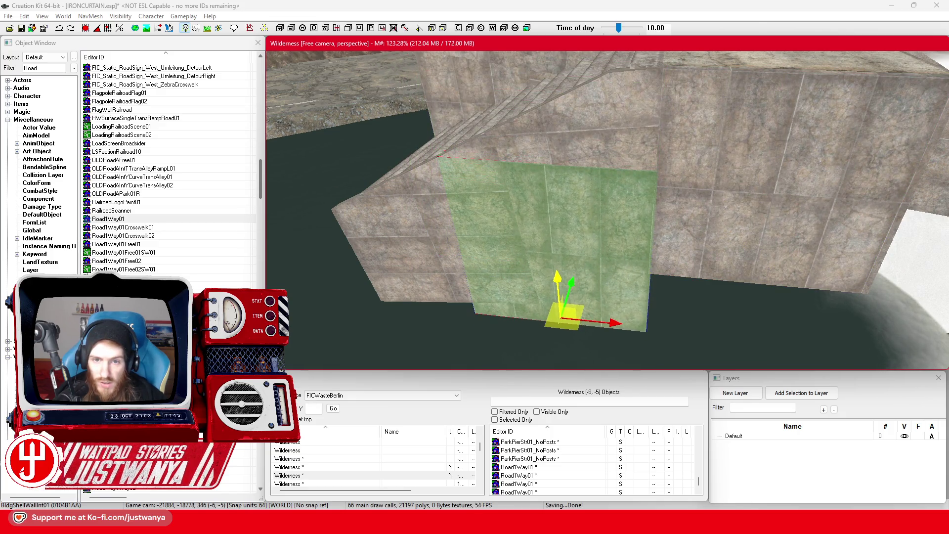
Select both shell wall pieces to the left of the stairs.
scroll(491, 250, "up", 3)
scroll(491, 249, "down", 3)
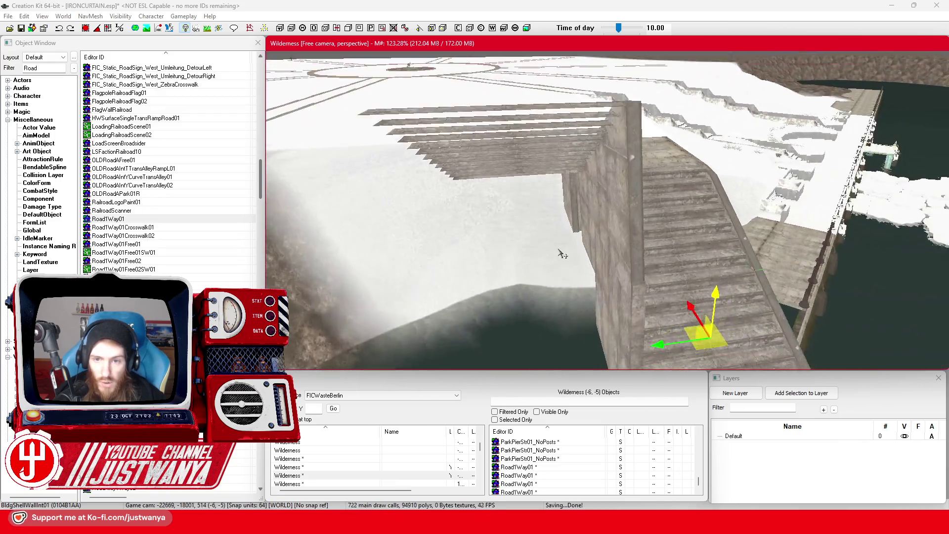
mouse_move(563, 254)
left_mouse_down()
mouse_move(465, 224)
mouse_move(497, 187)
left_mouse_up()
left_click(465, 224)
left_click(531, 182, "ctrl")
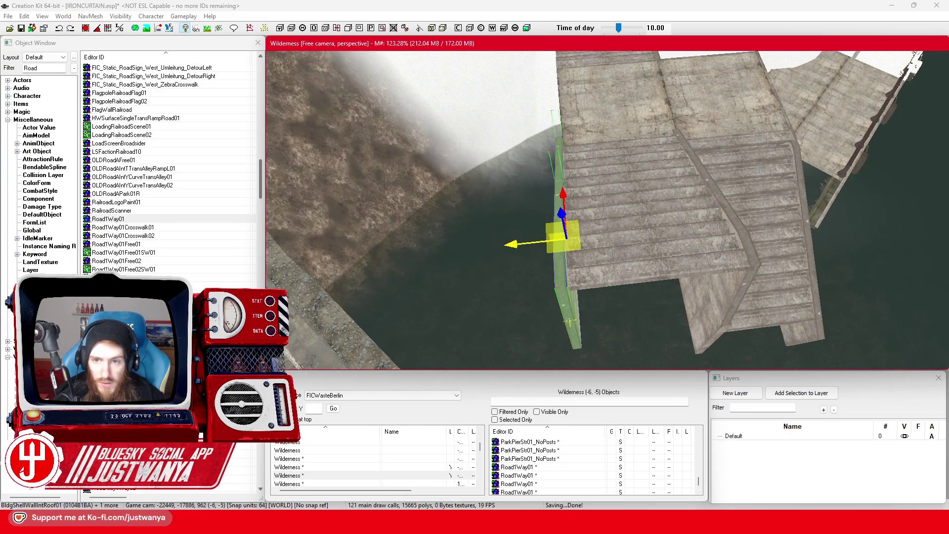
mouse_move(514, 242)
left_mouse_down()
mouse_move(462, 265)
mouse_move(615, 258)
mouse_move(629, 224)
mouse_move(515, 267)
left_mouse_up()
left_click(629, 223)
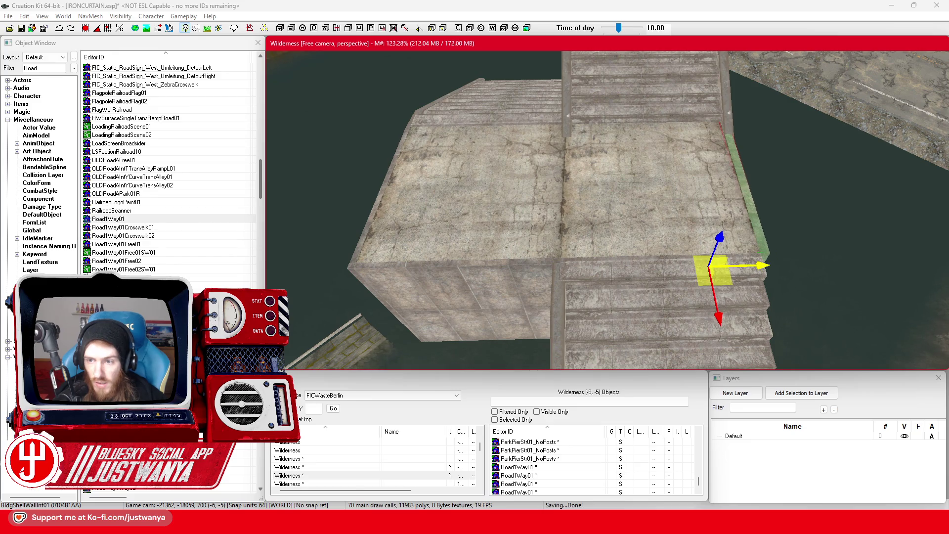
mouse_move(711, 271)
left_mouse_down()
mouse_move(692, 270)
mouse_move(711, 271)
left_mouse_up()
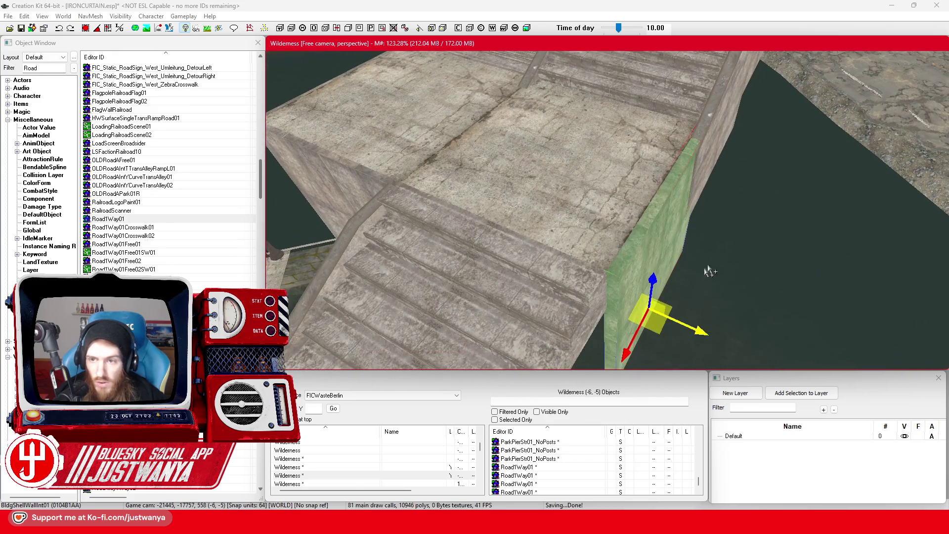
left_click(369, 227)
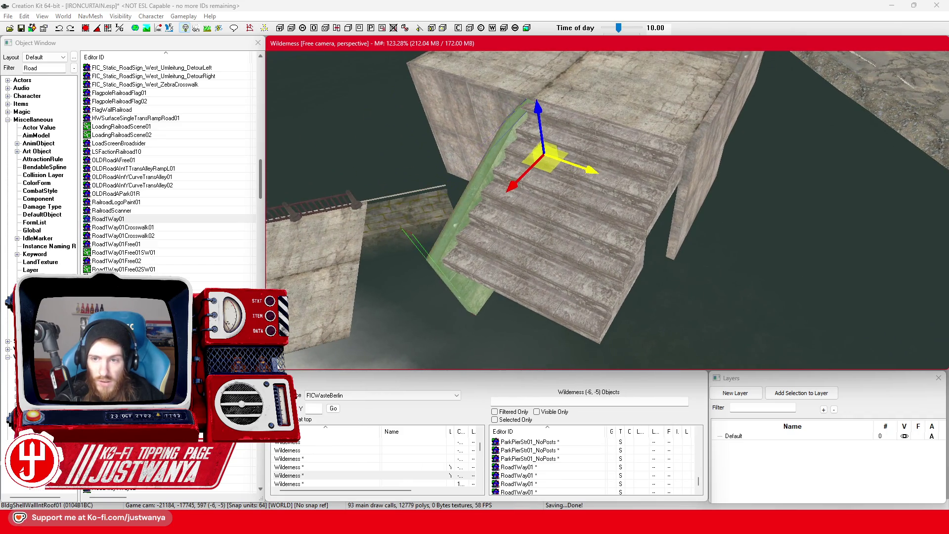
left_click(643, 272)
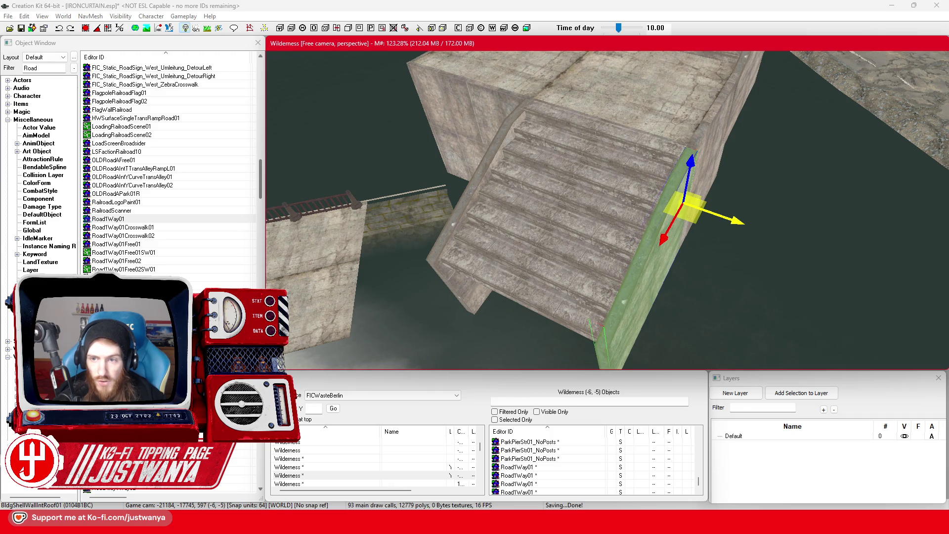
left_click(646, 232)
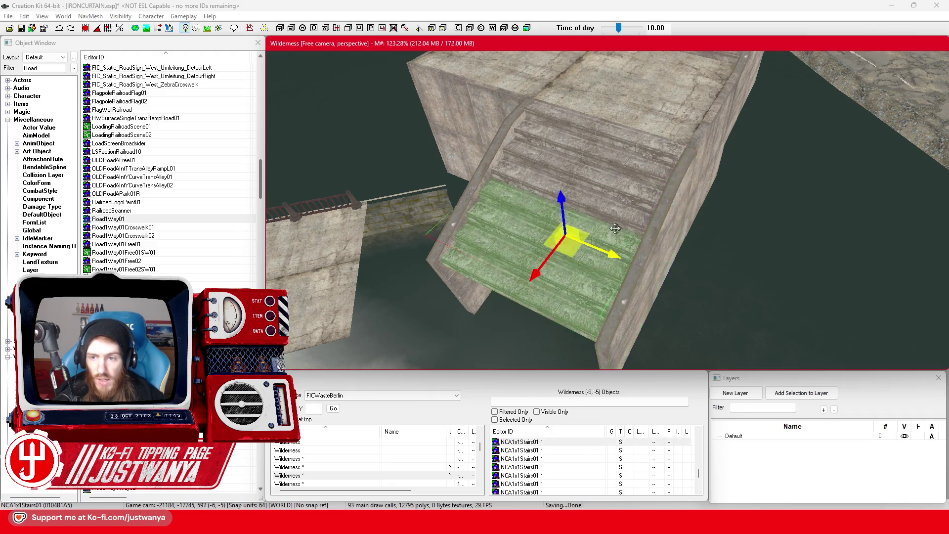
key("shift")
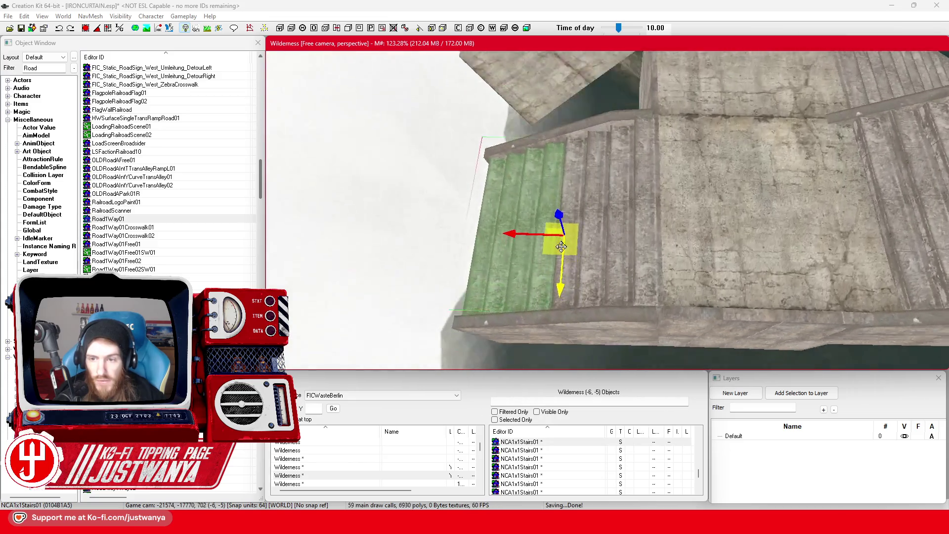
left_click(591, 228)
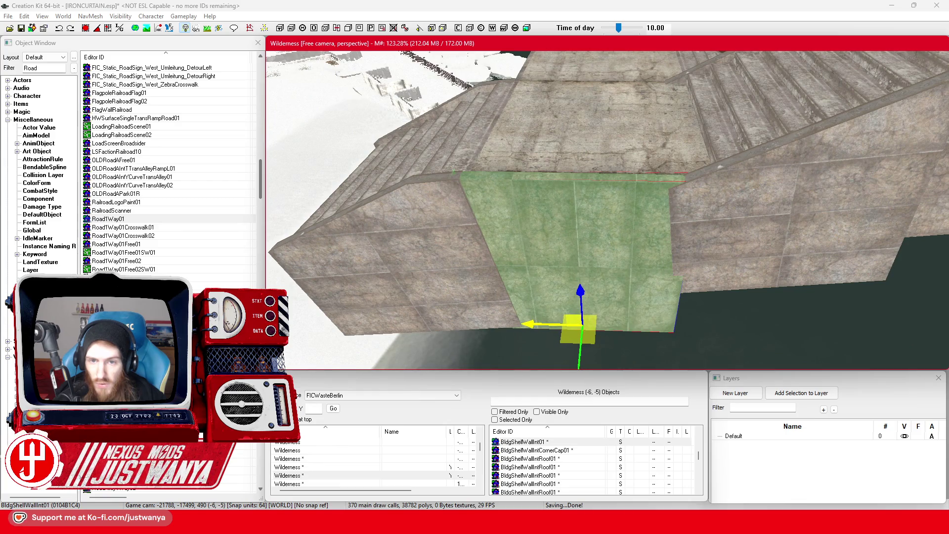
key("shift")
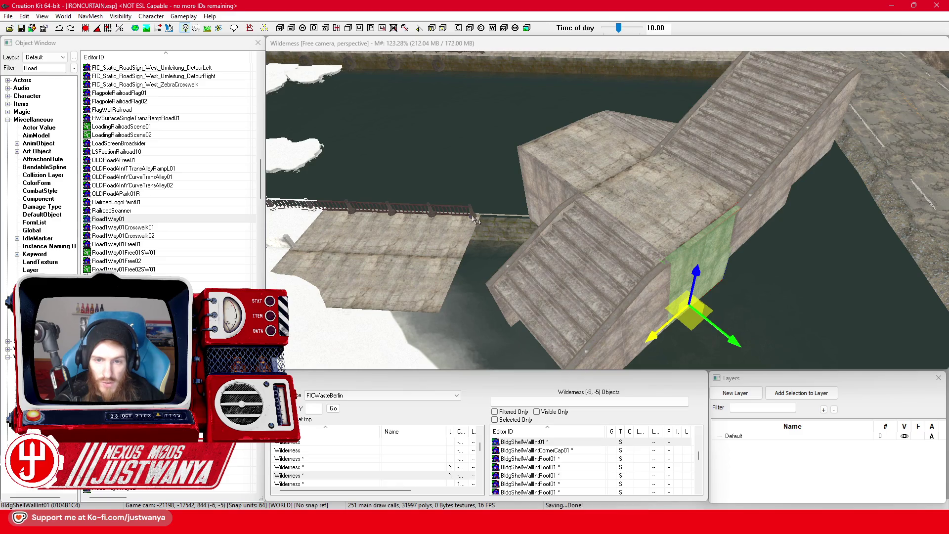
left_click(476, 219)
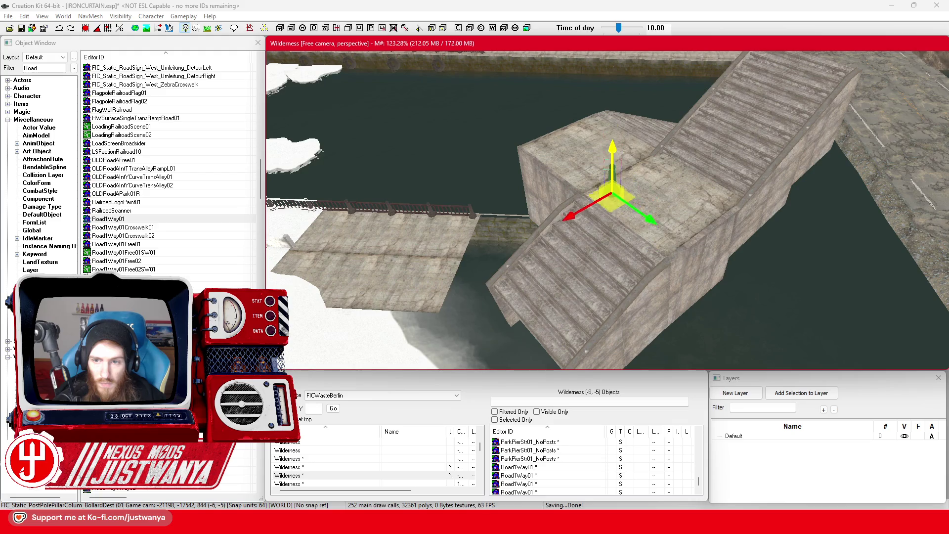
Move the bollard left along X onto the curb corner beside the stairs, then select the curb.
scroll(595, 262, "down", 5)
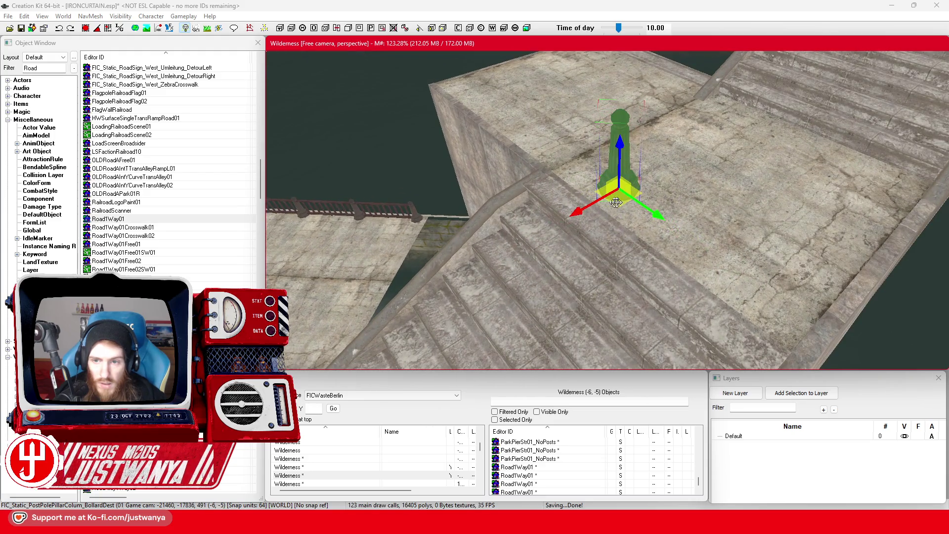
key("f")
scroll(614, 102, "up", 5)
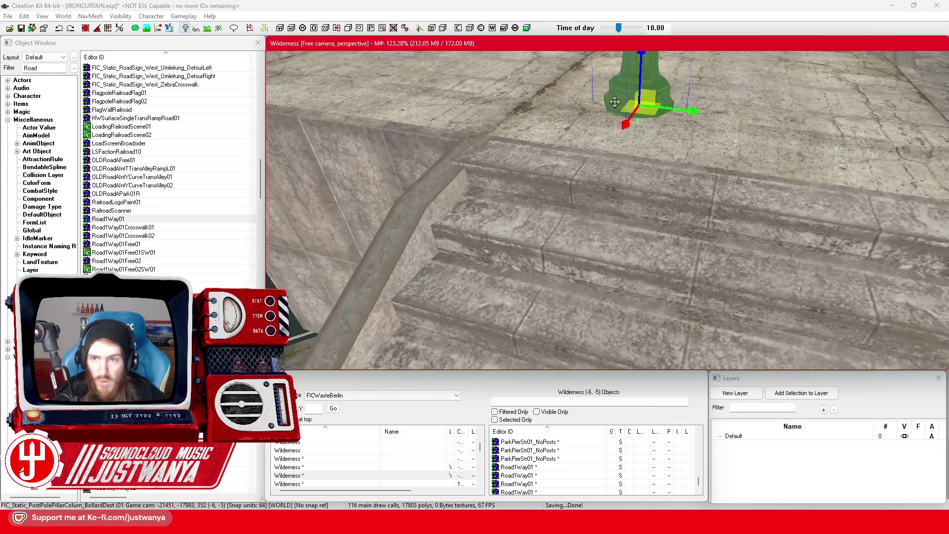
scroll(619, 107, "up", 3)
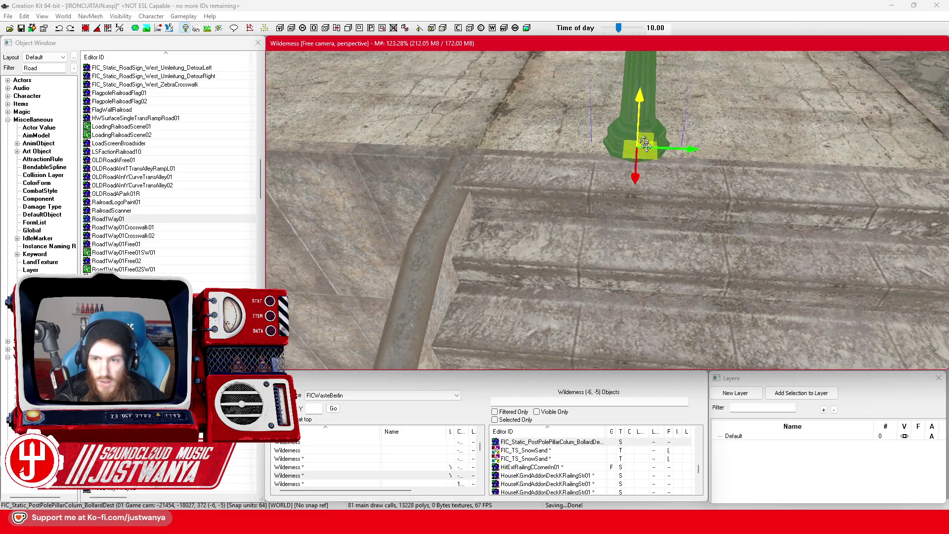
mouse_move(645, 144)
left_mouse_down()
mouse_move(477, 159)
mouse_move(492, 163)
left_mouse_up()
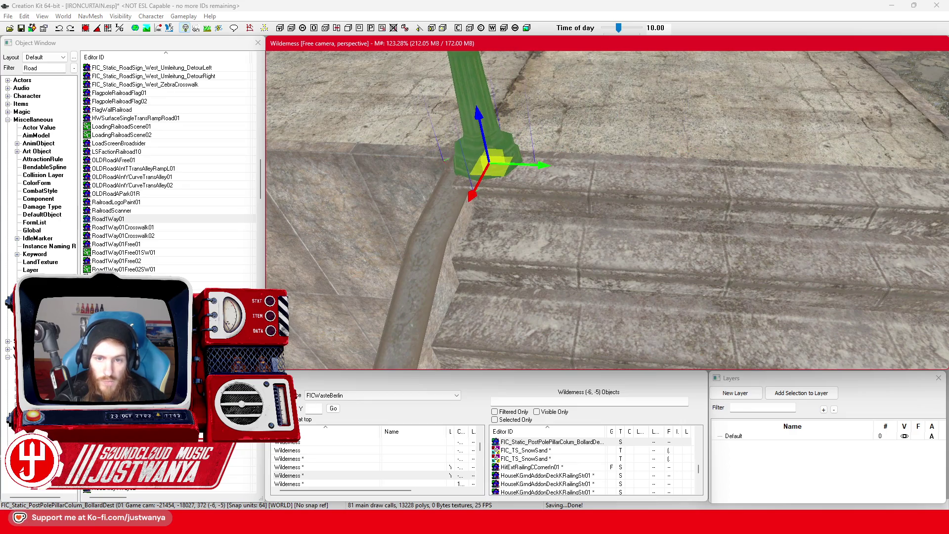
key("shift")
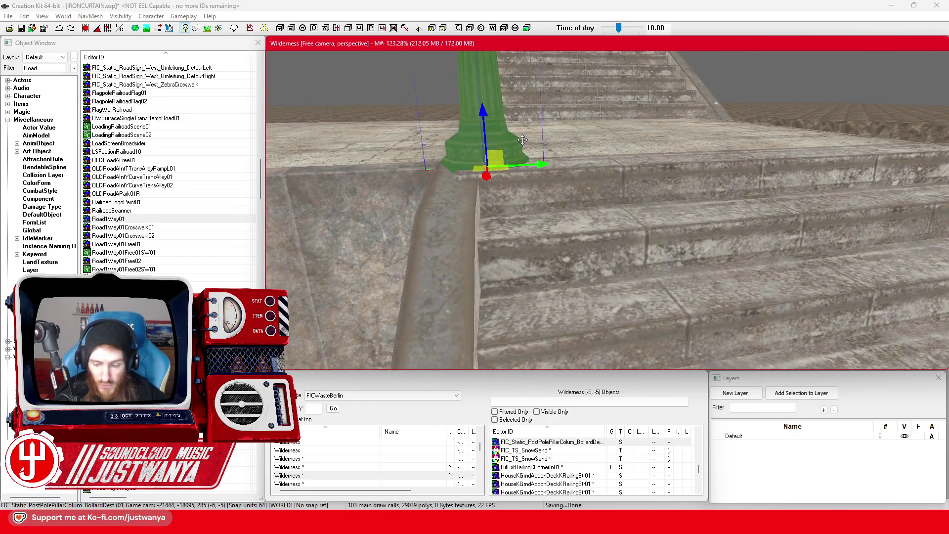
left_click(453, 231)
Shift the left and right BldgShellWallIntRoof01 curbs slightly right, then switch to the Berlin Street View browser.
key("f")
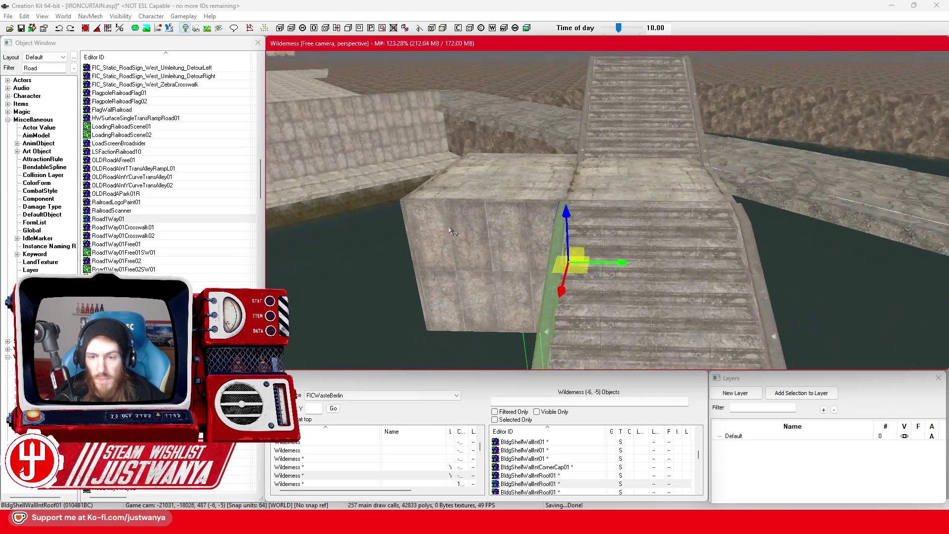
scroll(604, 174, "up", 5)
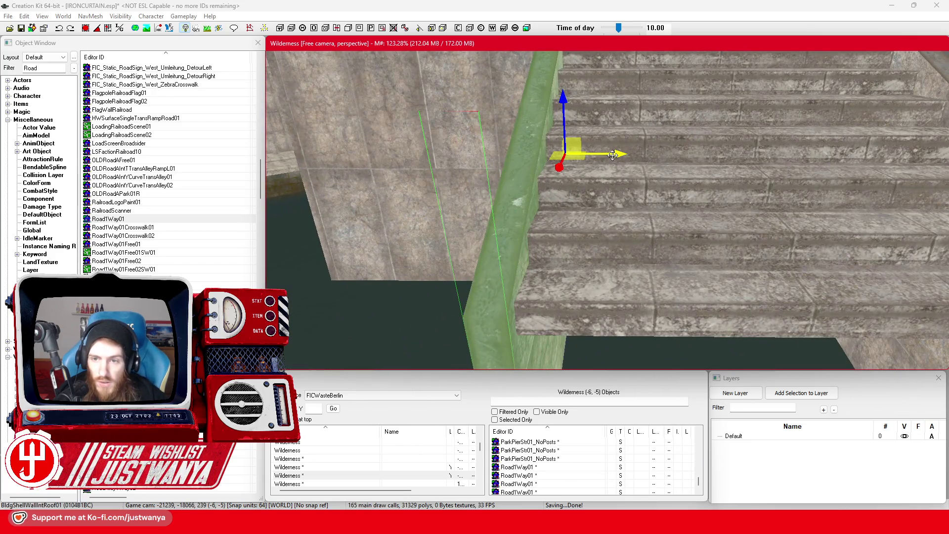
left_click_drag(613, 155, 629, 155)
key("shift")
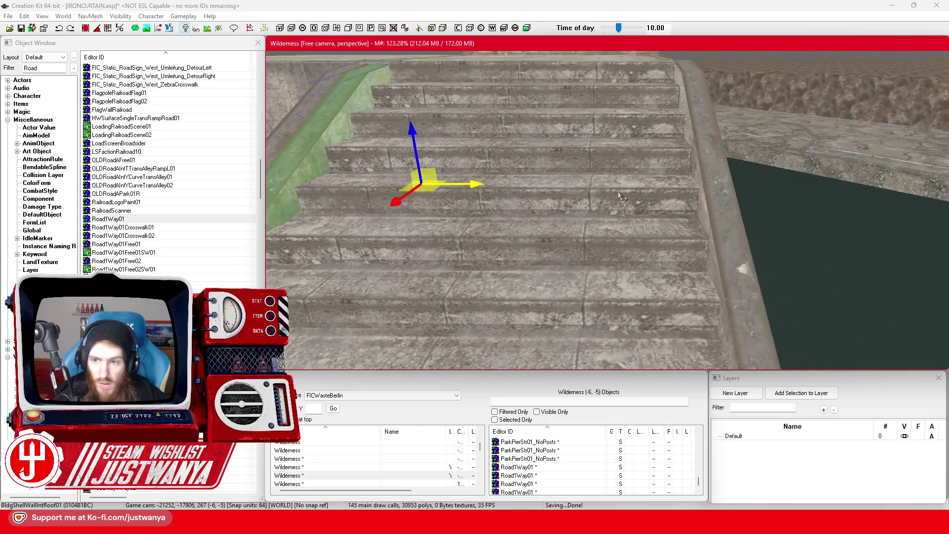
left_click(714, 201)
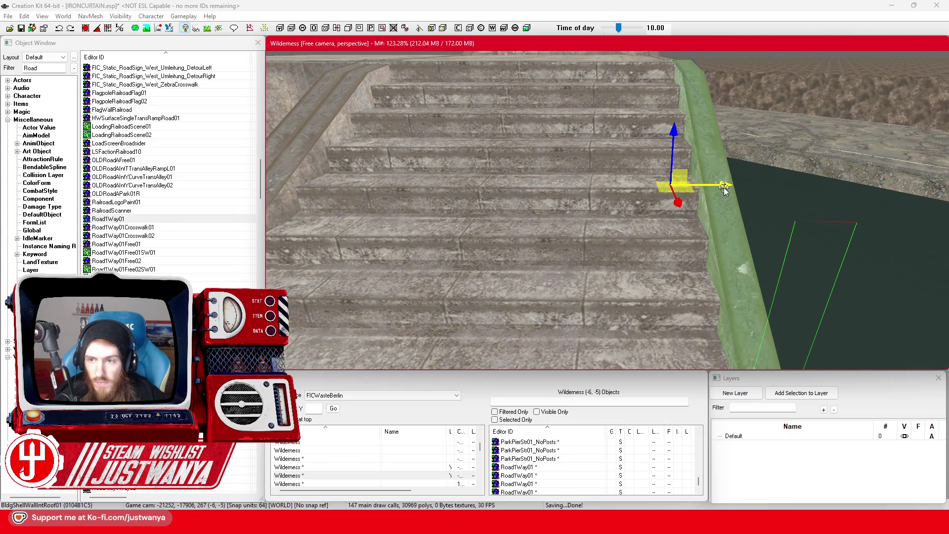
left_click_drag(725, 188, 740, 188)
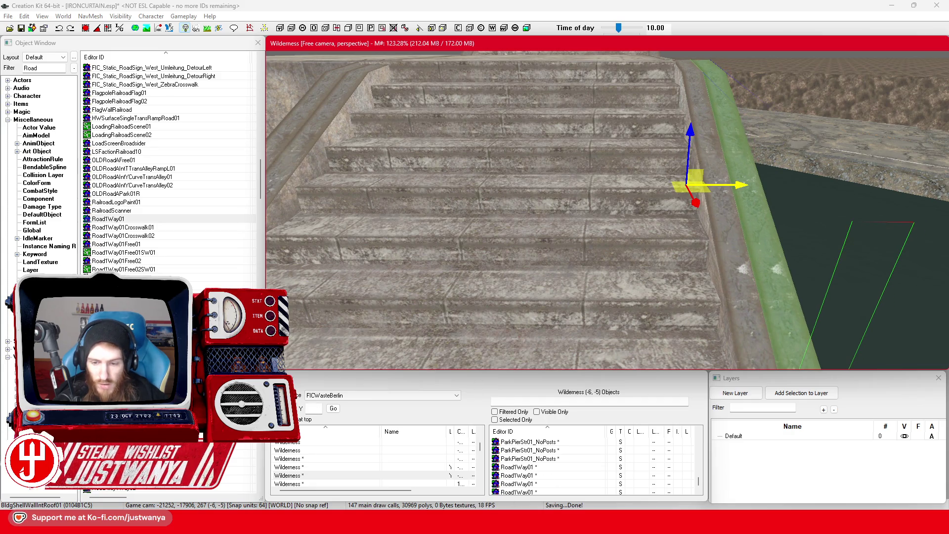
left_click(604, 482)
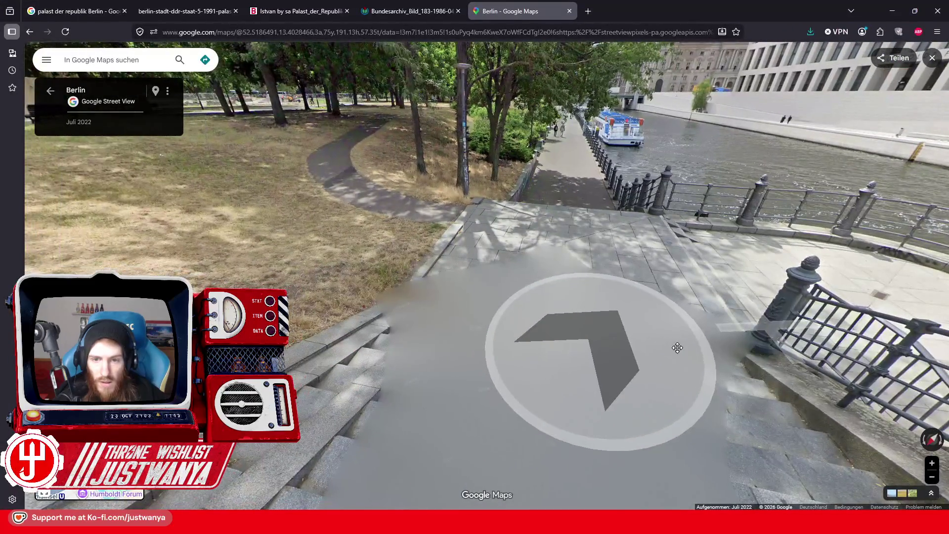
Look around the Berlin park lawn and step toward the riverside stairs and bridge.
left_click_drag(503, 376, 712, 357)
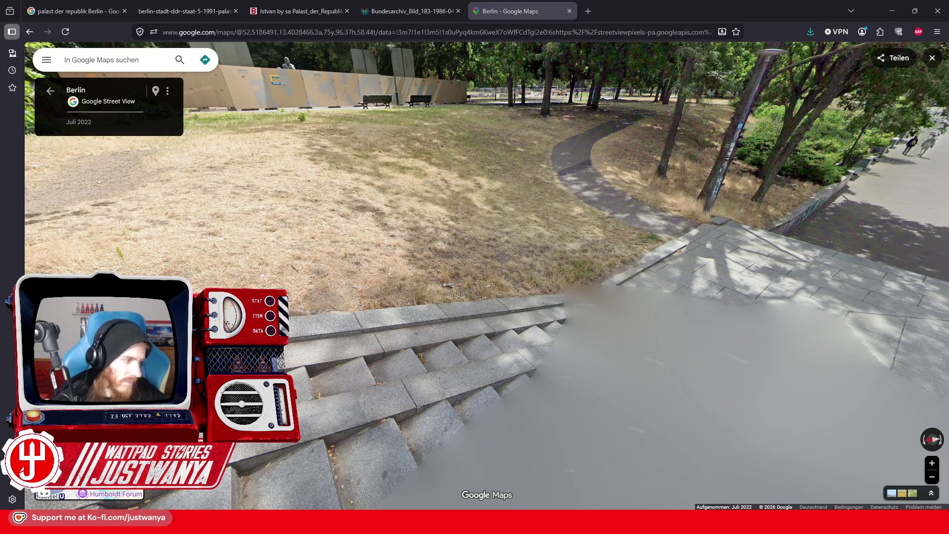
mouse_move(471, 293)
left_mouse_down()
mouse_move(322, 289)
mouse_move(499, 292)
left_mouse_up()
left_click_drag(173, 249, 208, 242)
left_click(218, 241)
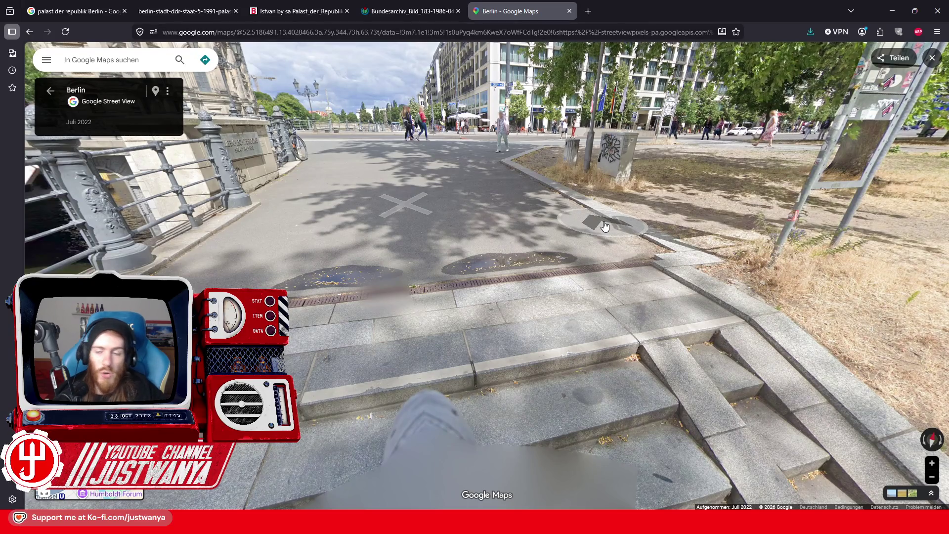
left_click_drag(326, 307, 569, 277)
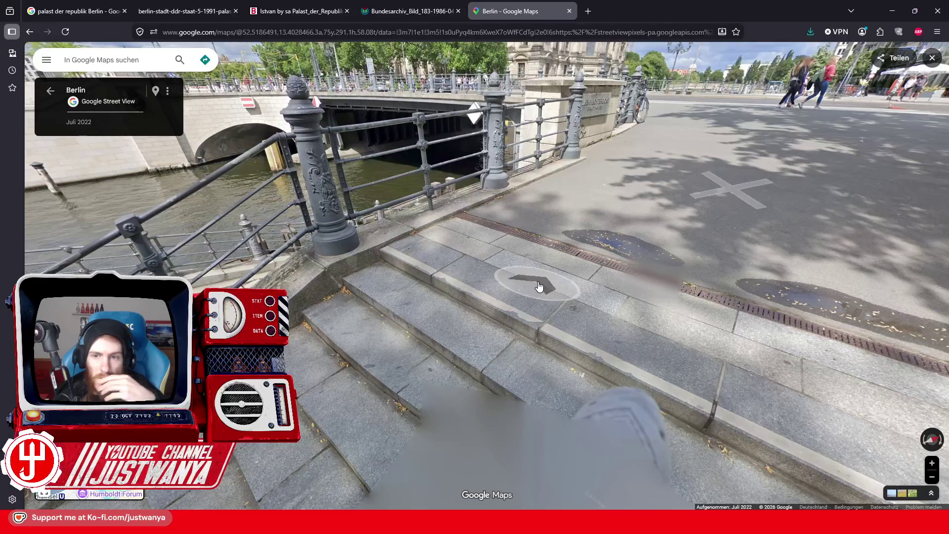
left_click_drag(554, 163, 801, 148)
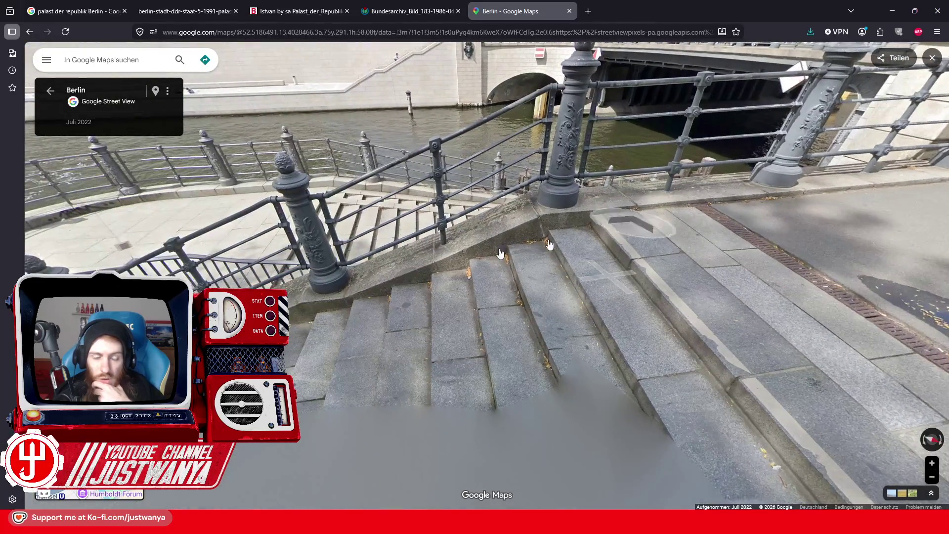
left_click_drag(213, 306, 482, 297)
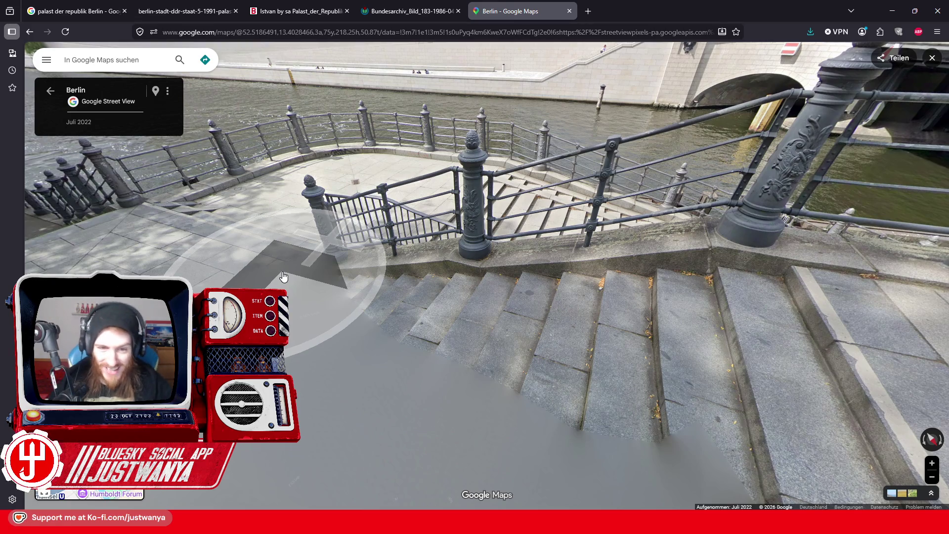
Walk along the riverside walkway toward the bridge and center on the stone arch.
left_click(284, 276)
left_click(322, 289)
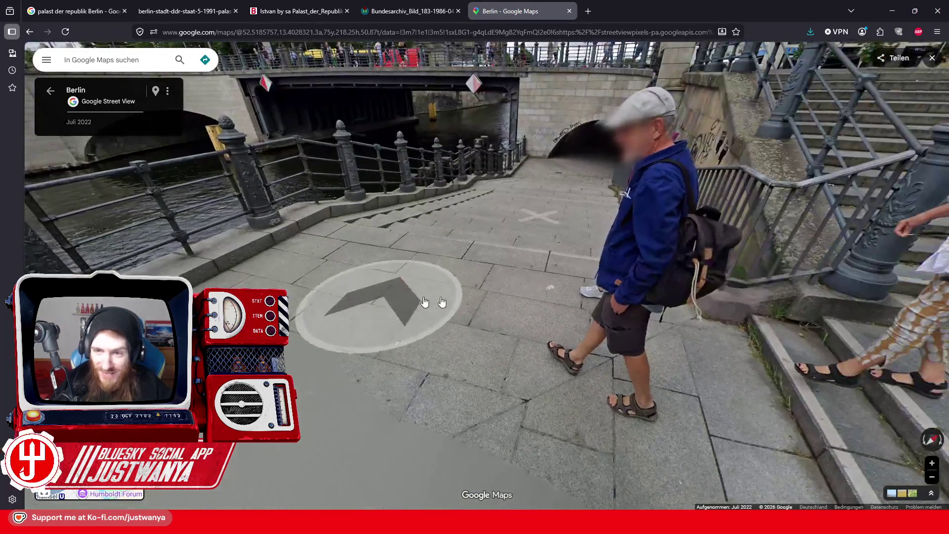
left_click(359, 303)
left_click(359, 302)
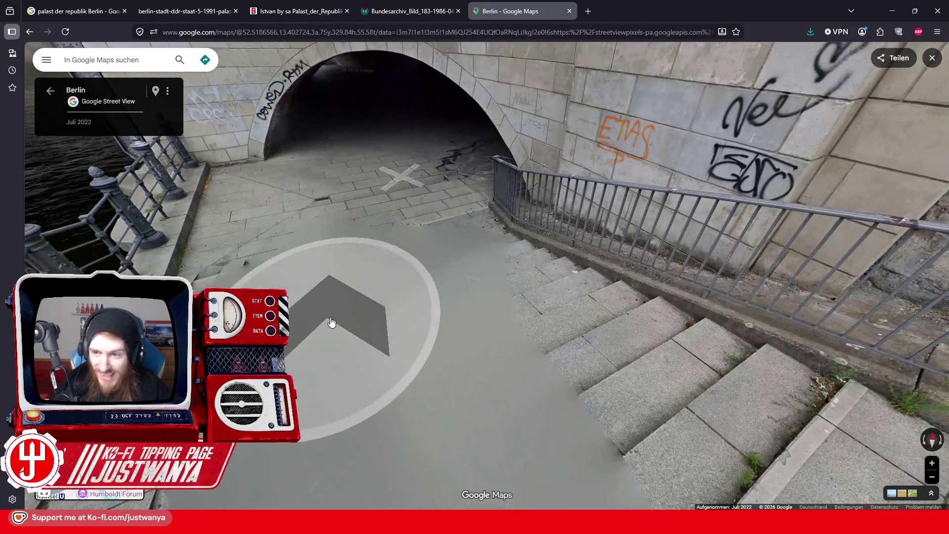
left_click_drag(331, 322, 318, 303)
left_click_drag(264, 285, 158, 366)
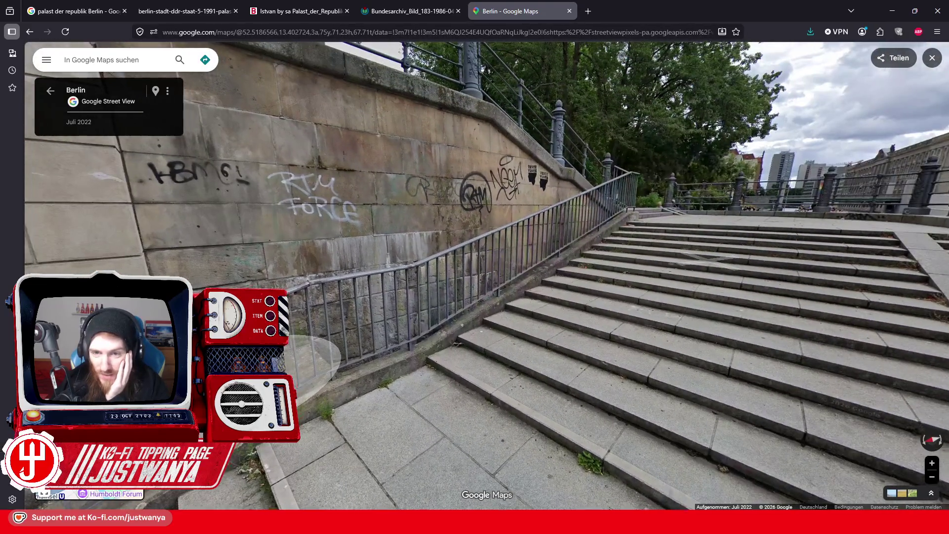
left_click_drag(317, 356, 613, 317)
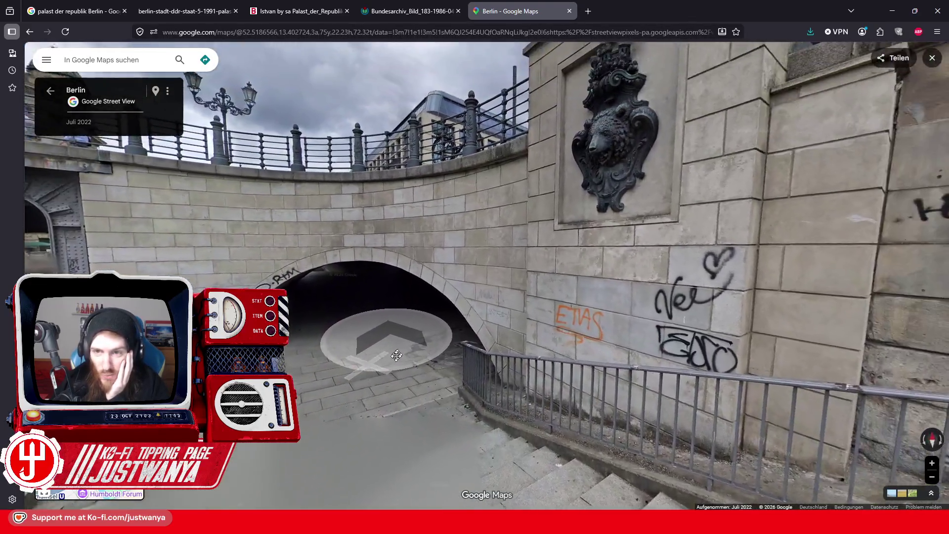
mouse_move(397, 355)
left_mouse_down()
mouse_move(376, 380)
mouse_move(406, 322)
left_mouse_up()
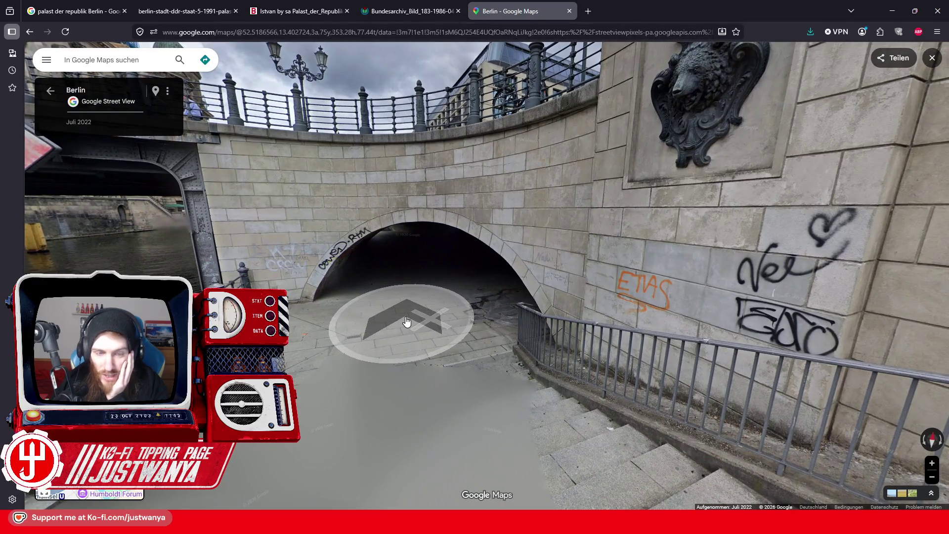
Step forward under the bridge arch, look down at the walkway, and minimize the browser.
mouse_move(322, 331)
left_mouse_down()
mouse_move(406, 315)
mouse_move(282, 296)
mouse_move(793, 249)
left_mouse_up()
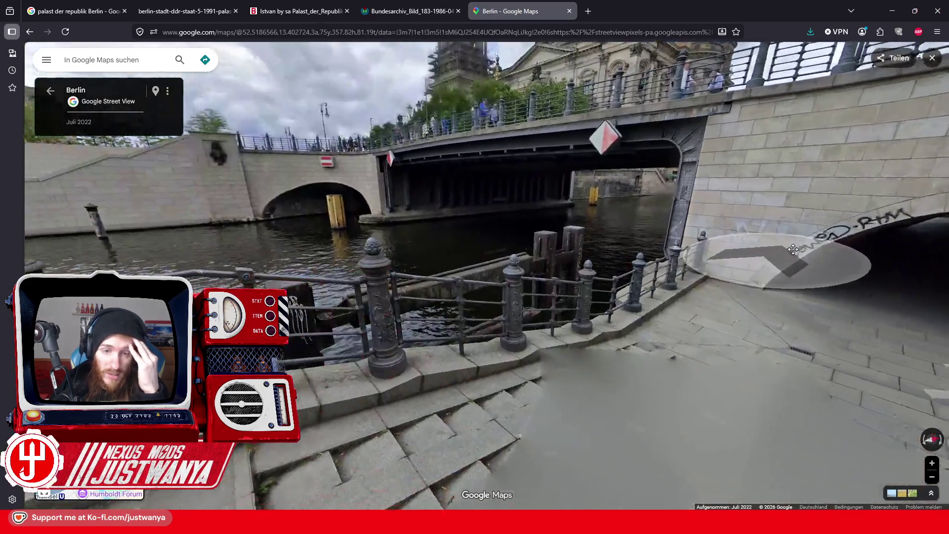
left_click(794, 250)
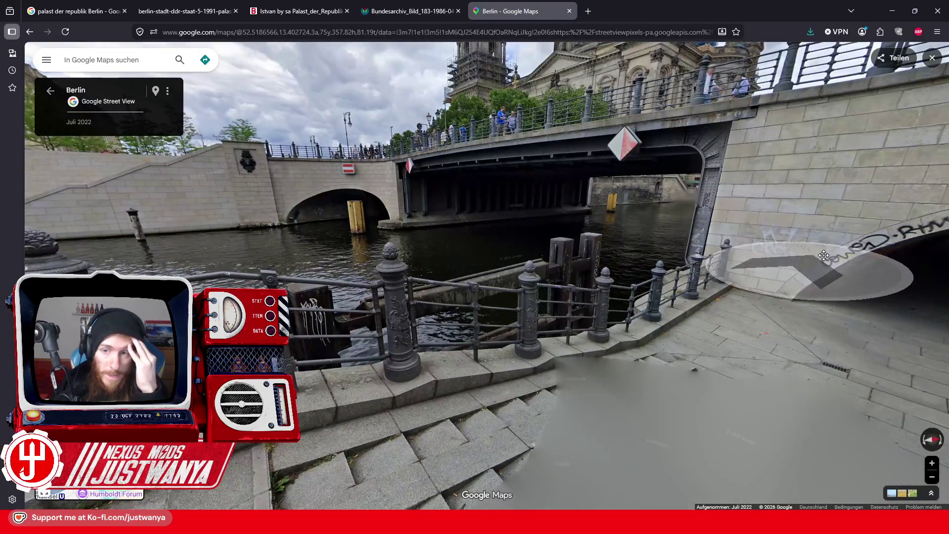
left_click(752, 265)
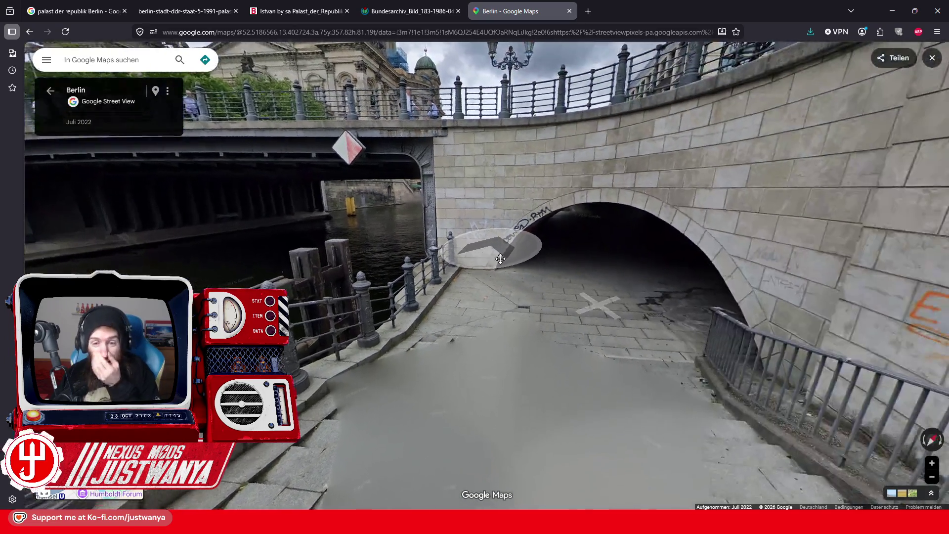
left_click_drag(548, 296, 538, 239)
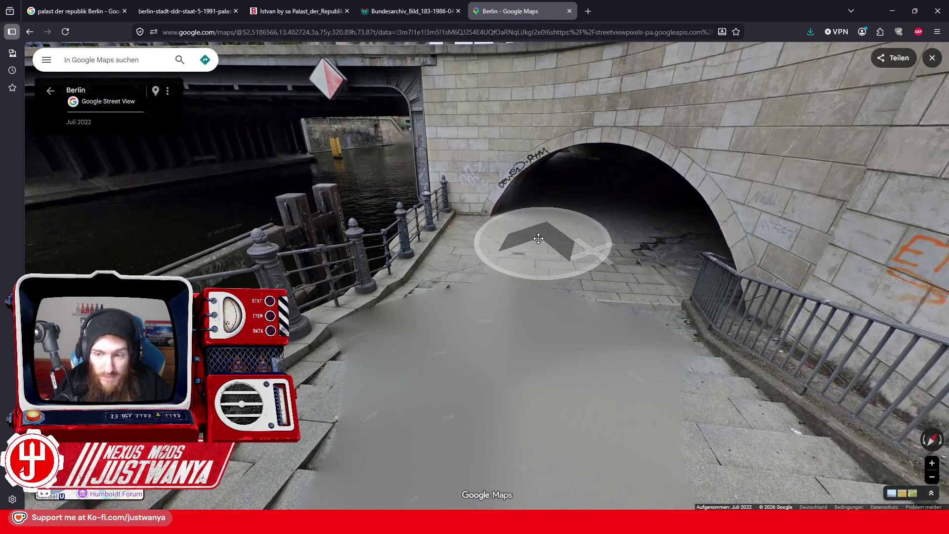
left_click(893, 11)
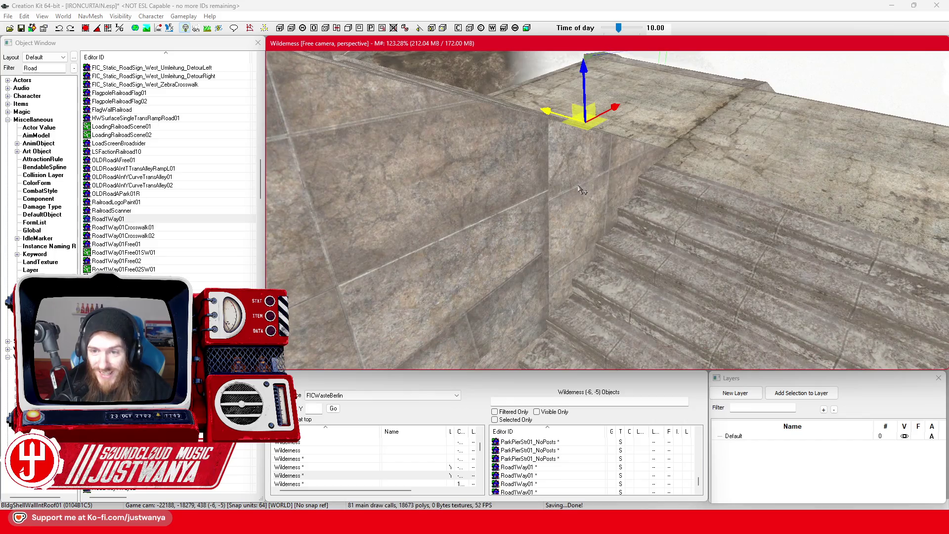
Nudge the selected stair walls slightly right along the stair edge.
left_click(597, 222)
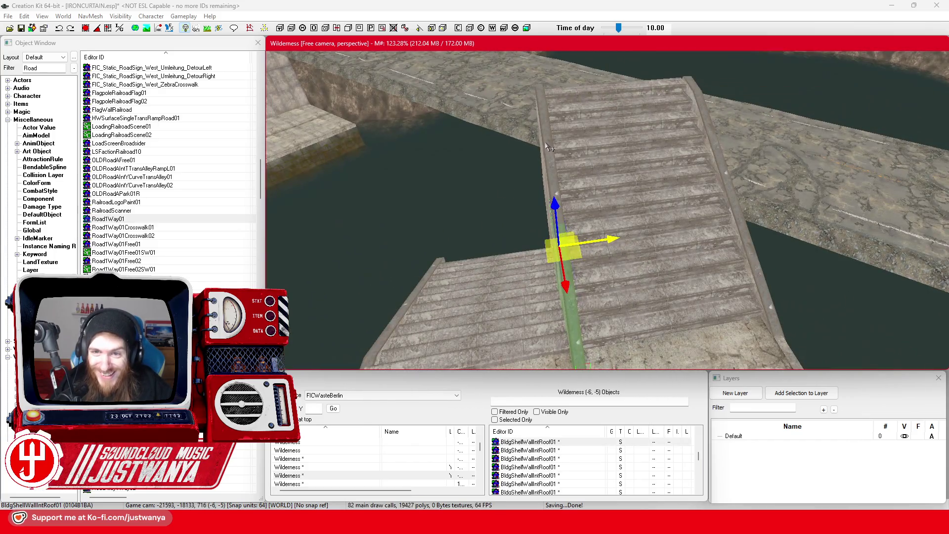
left_click(617, 240, "ctrl")
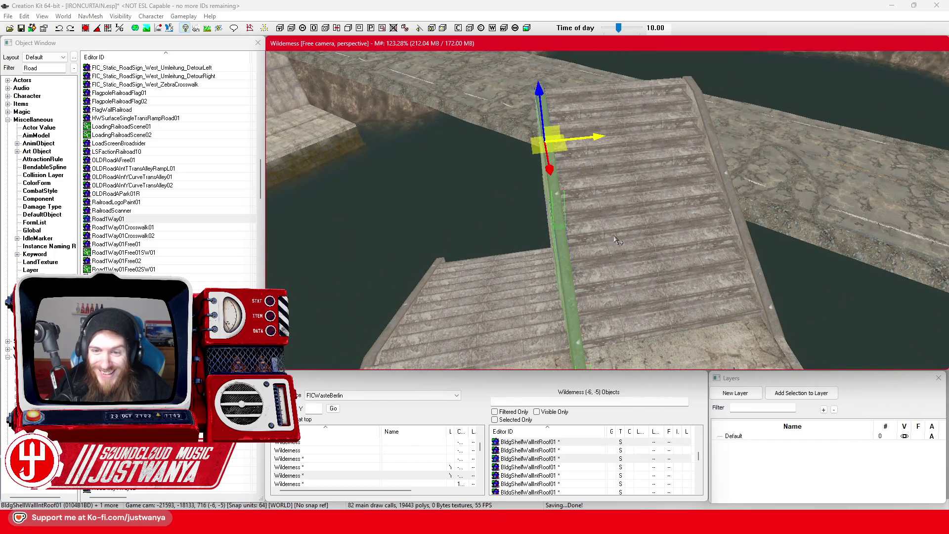
scroll(617, 240, "up", 5)
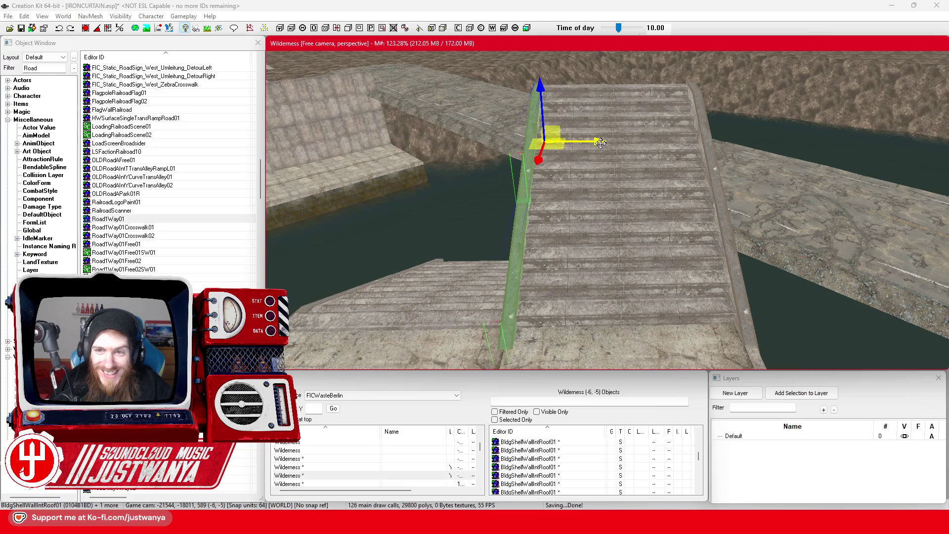
left_click_drag(601, 143, 612, 143)
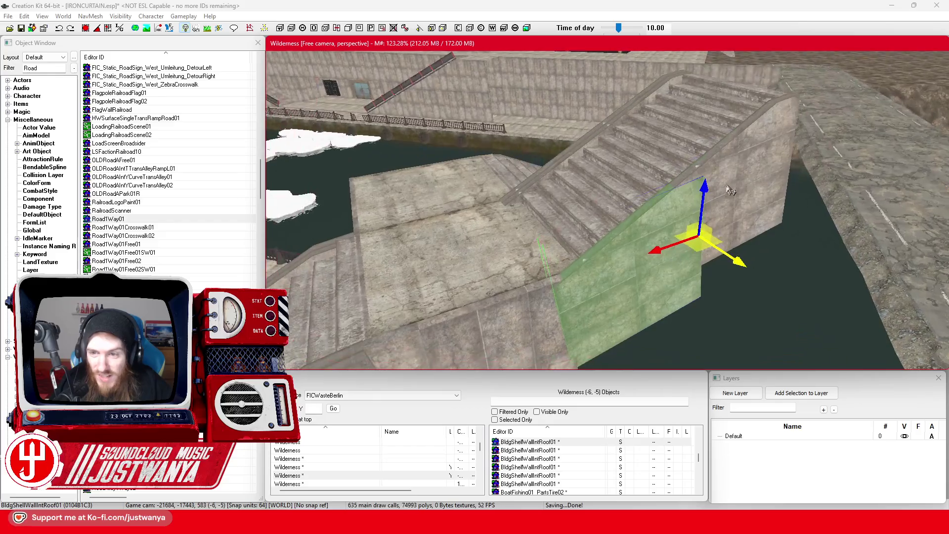
left_click(733, 163)
left_click_drag(733, 163, 740, 164)
Adjust the stairs' side wall slightly right, then slightly left to close the gap.
left_click(515, 326)
key("f")
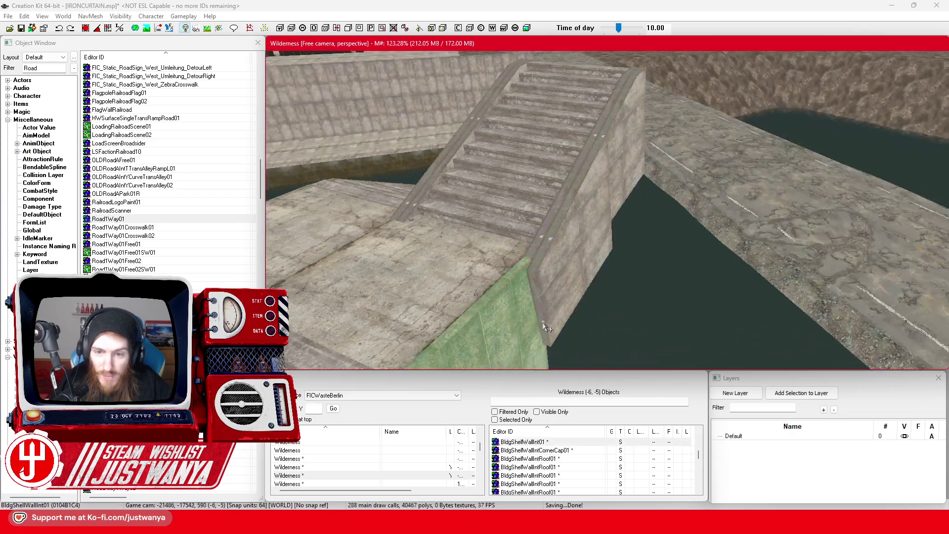
left_click_drag(647, 318, 659, 319)
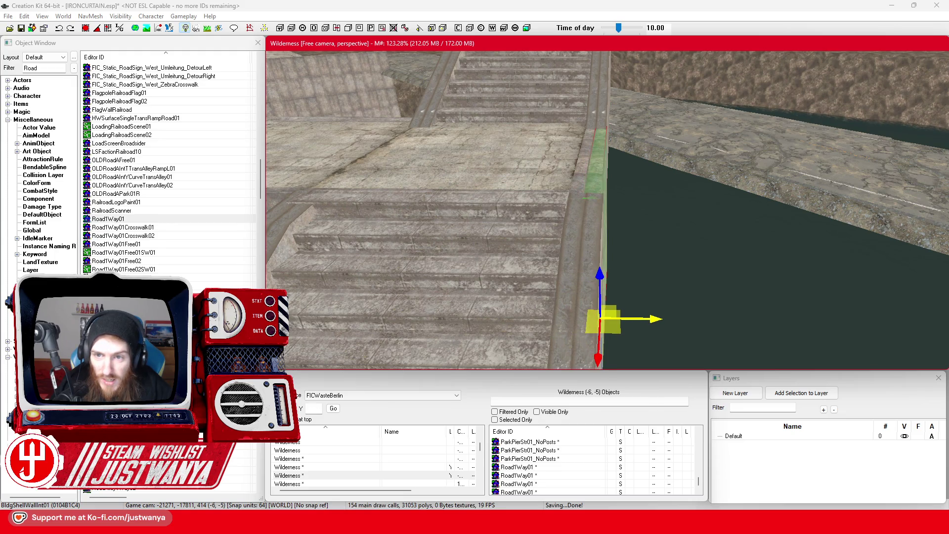
key("shift")
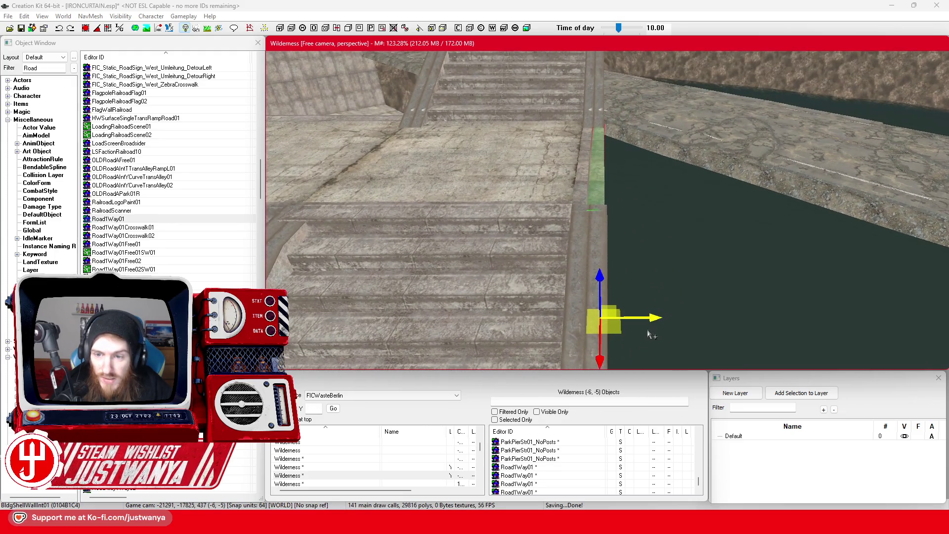
left_click_drag(643, 318, 638, 318)
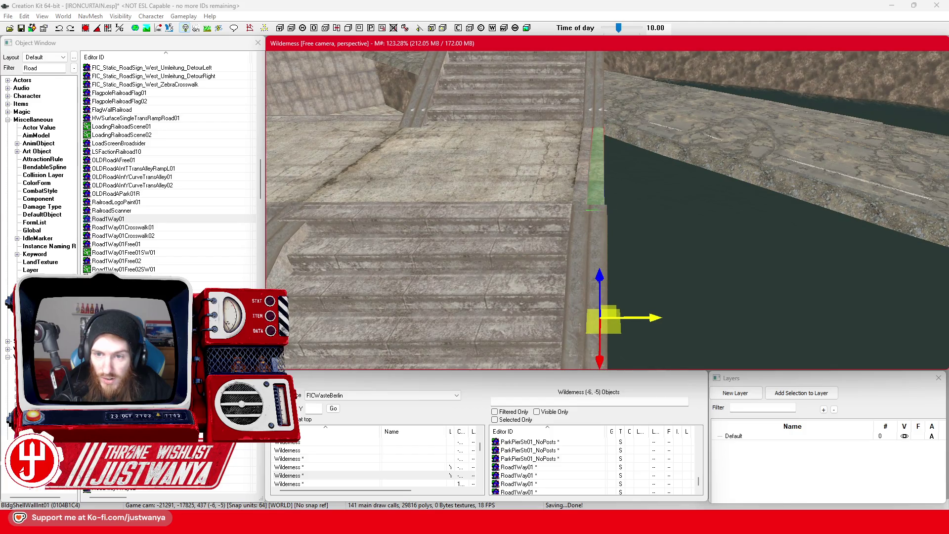
key("shift")
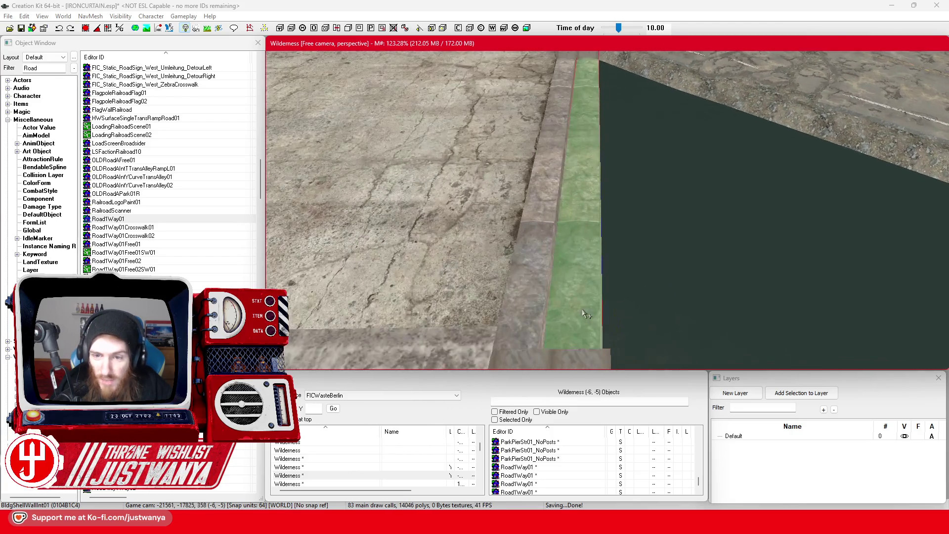
key("shift")
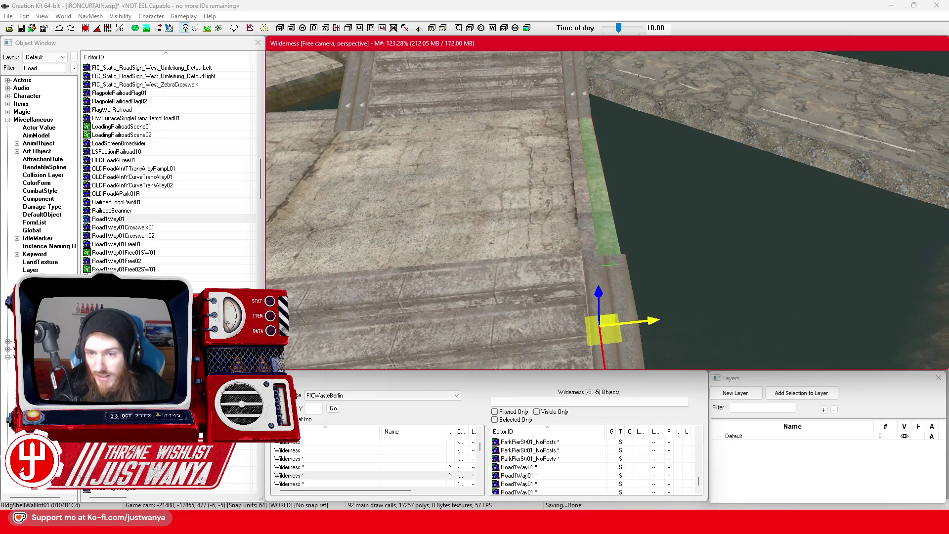
Slide the BldgShellWallIntRoof01 piece up the stair edge and slightly right.
left_click(590, 232, "ctrl")
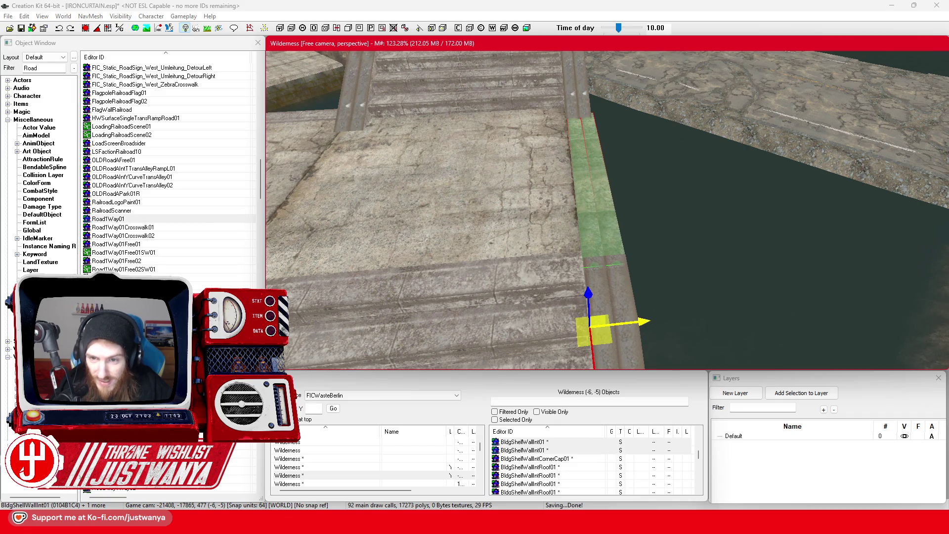
key("shift")
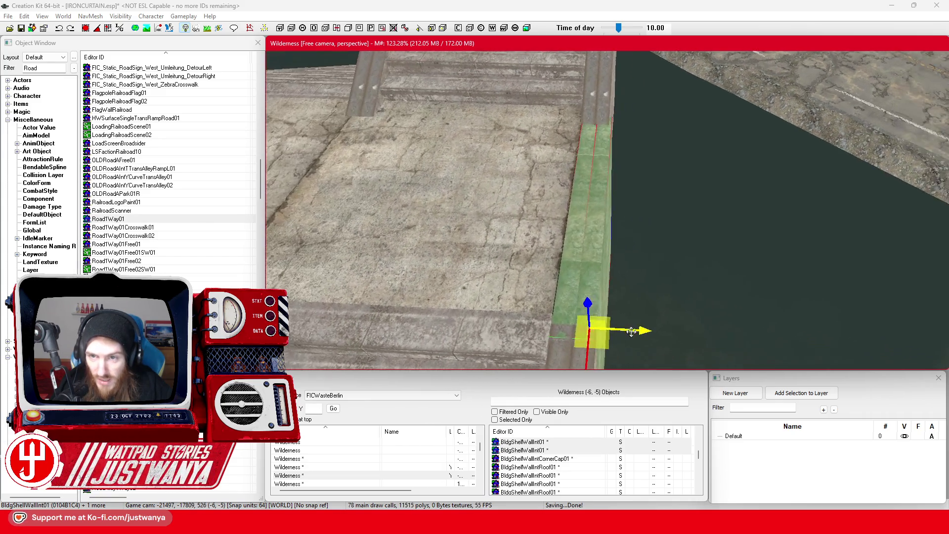
left_click(645, 153)
key("shift")
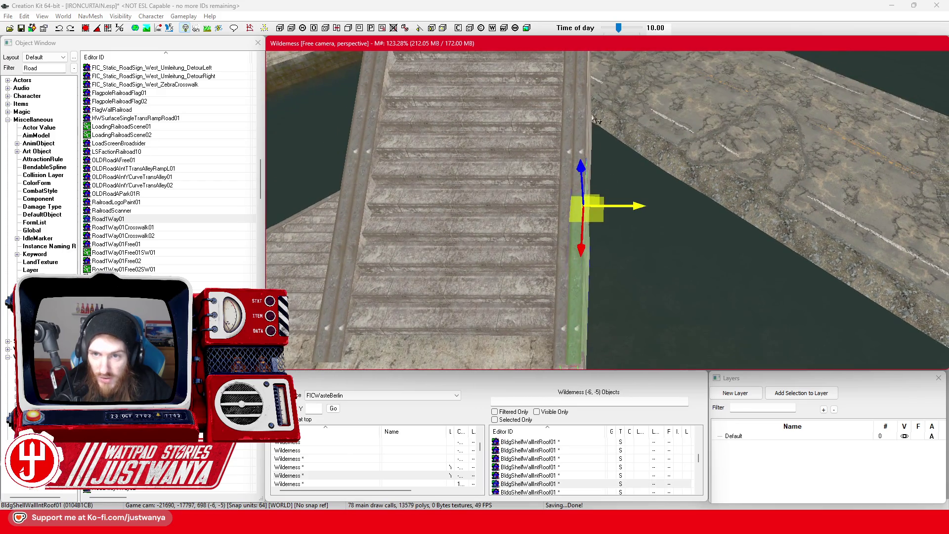
left_click_drag(597, 120, 587, 99)
key("f")
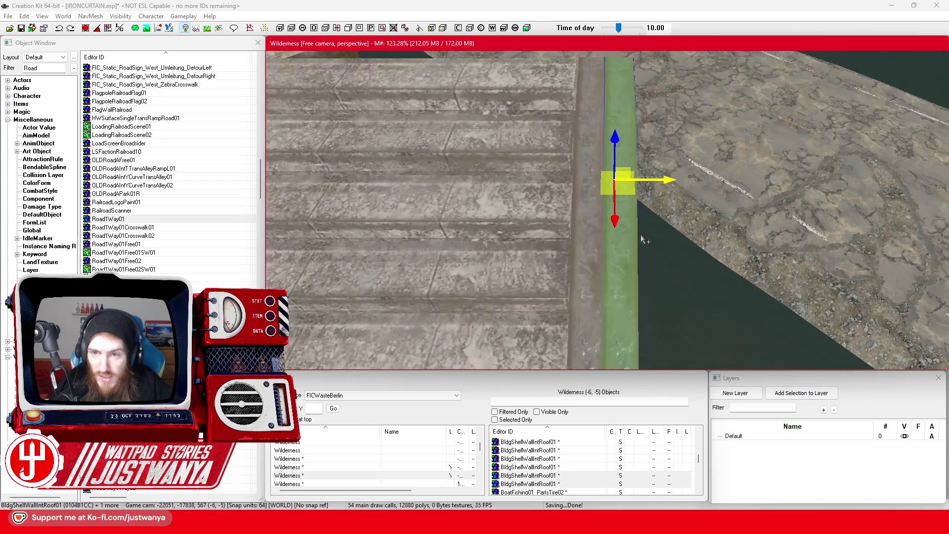
left_click_drag(670, 184, 673, 184)
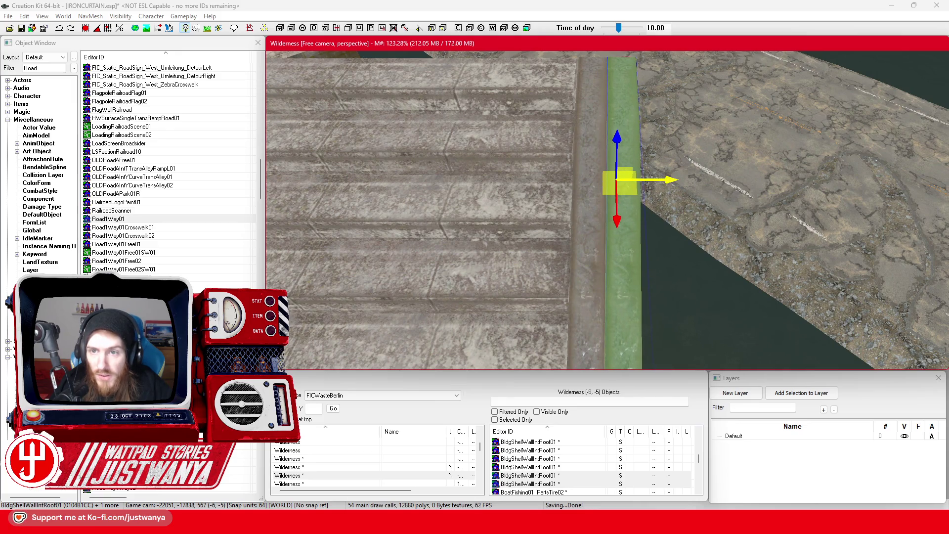
left_click(534, 212)
key("f")
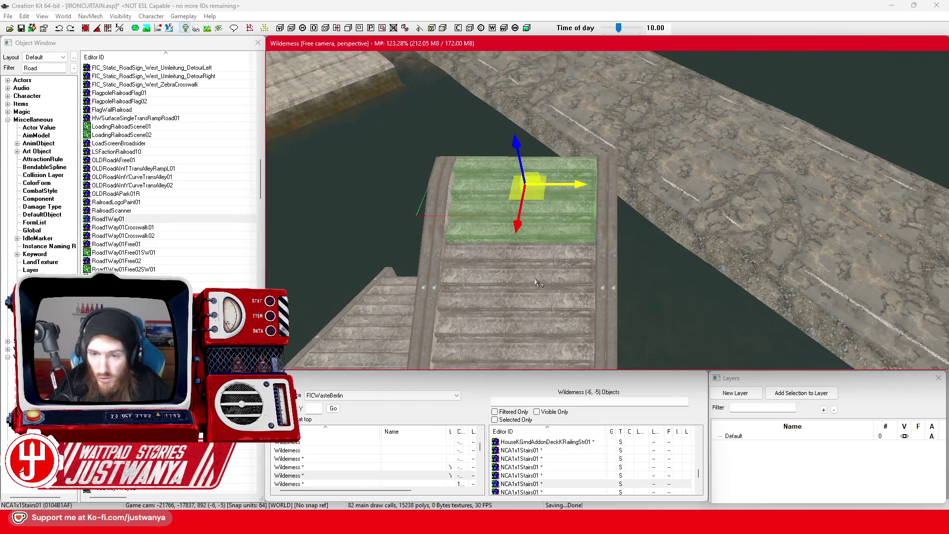
scroll(555, 244, "up", 3)
scroll(555, 247, "down", 5)
left_click(554, 250)
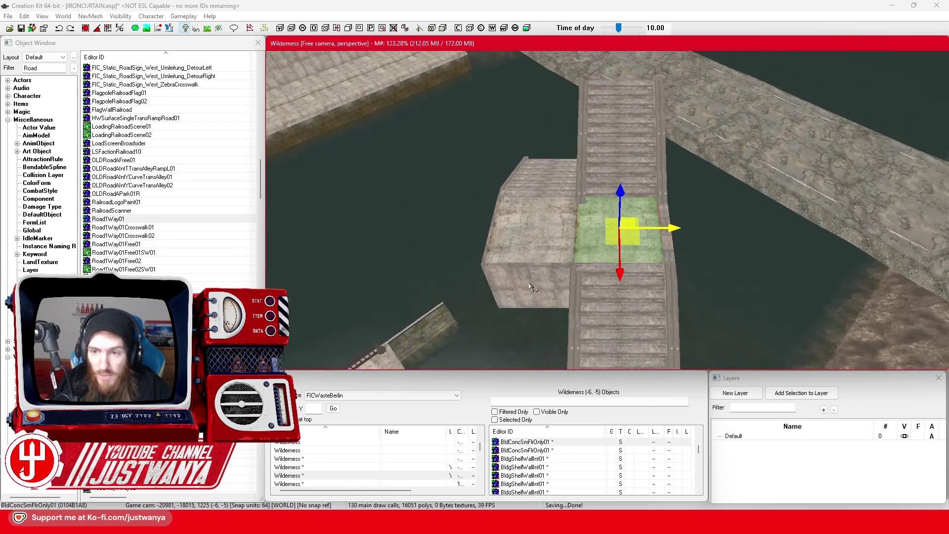
key("shift")
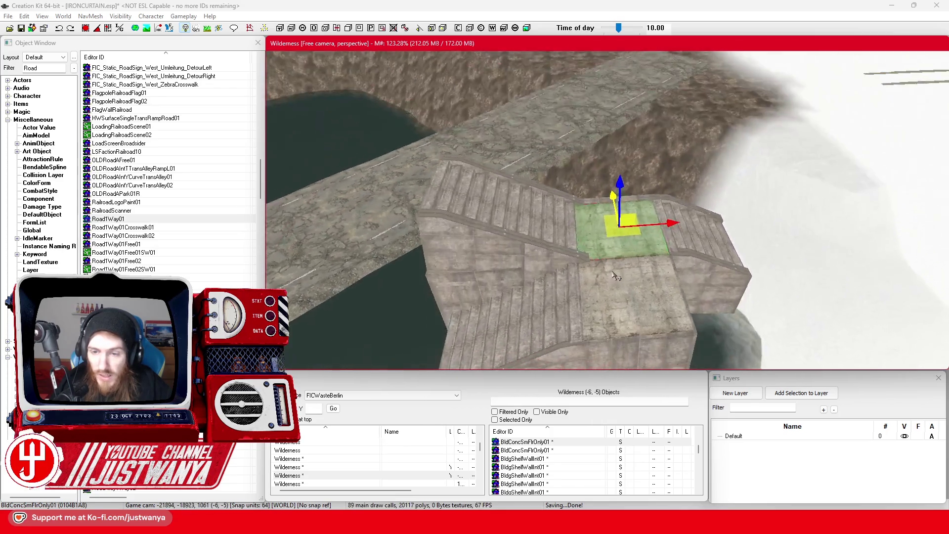
key("shift")
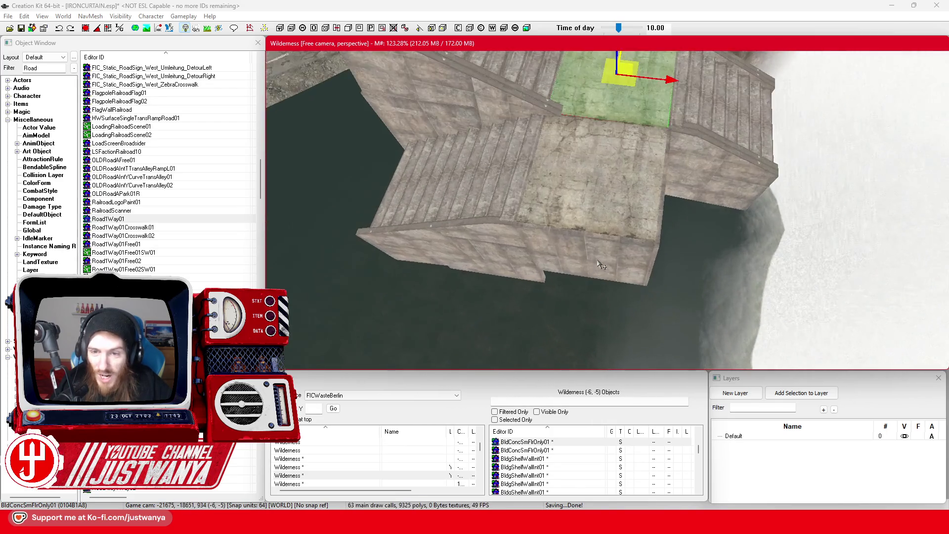
key("shift")
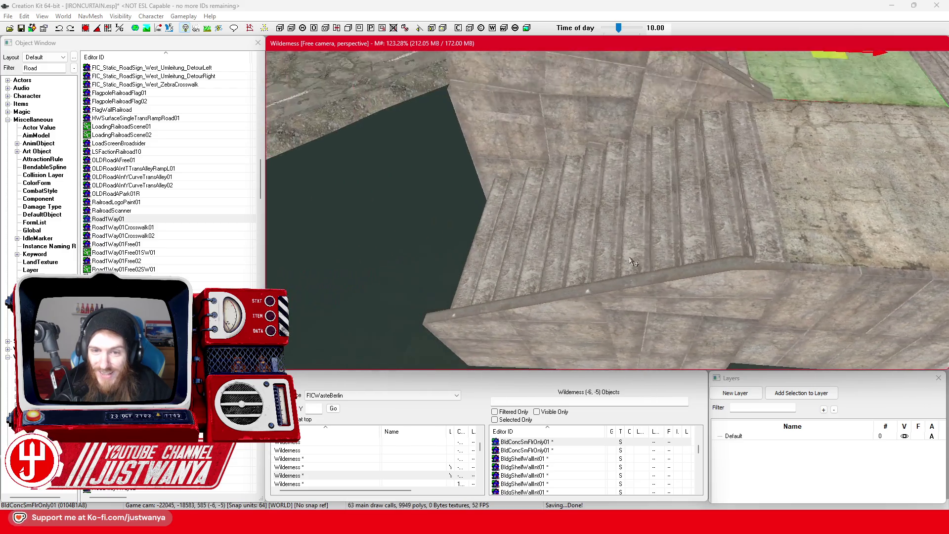
left_click(679, 278)
left_click(498, 329, "ctrl")
key("shift")
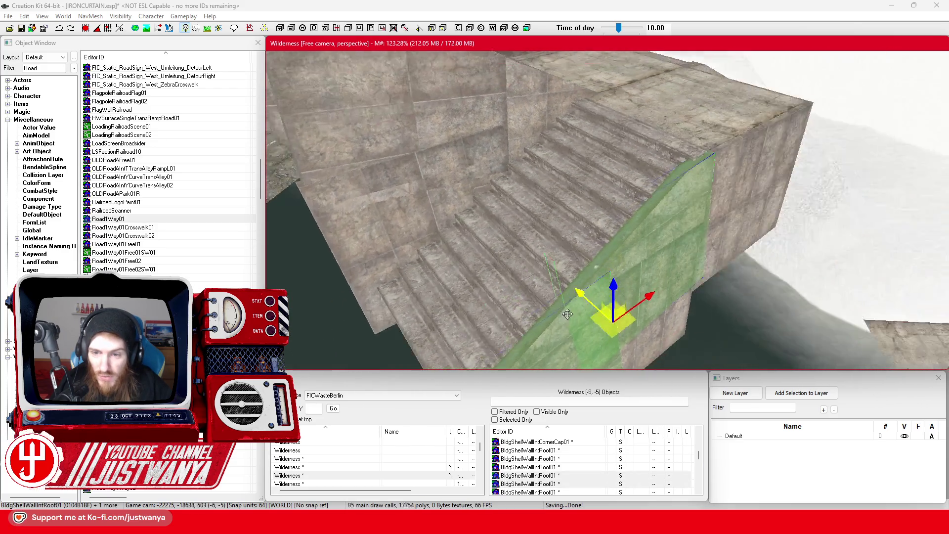
key("shift")
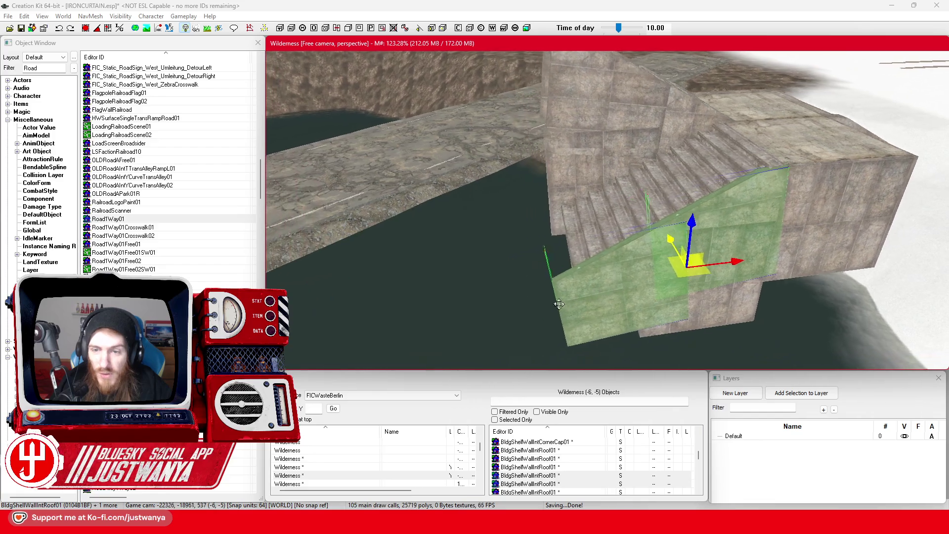
left_click(636, 247)
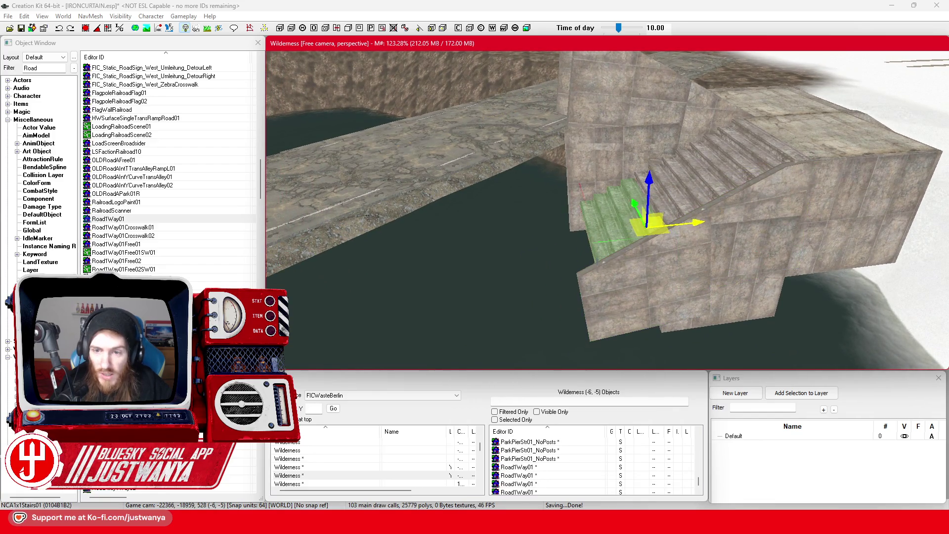
Move the NCA1x1Stairs01 piece off the staircase onto the water as a small lower step.
mouse_move(643, 227)
left_mouse_down()
mouse_move(559, 232)
mouse_move(635, 228)
left_mouse_up()
left_click(87, 30)
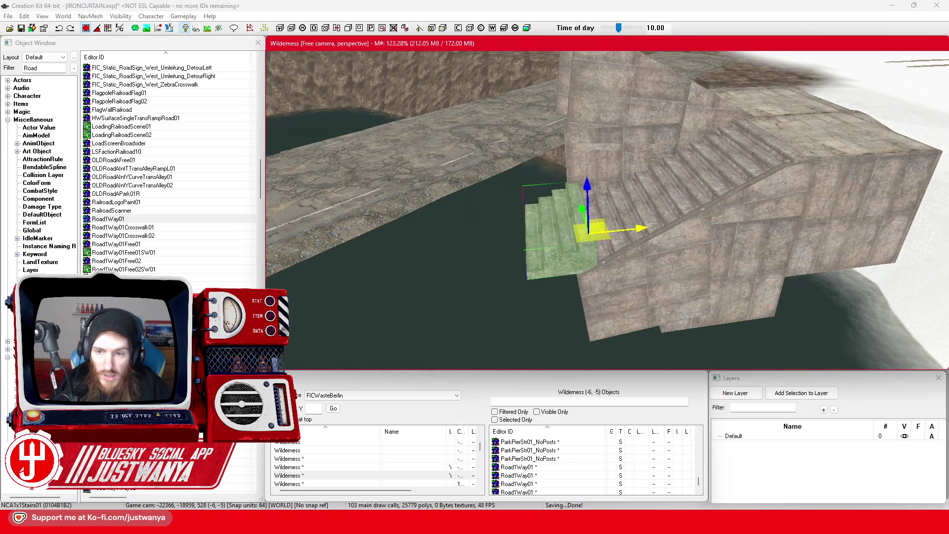
left_click(541, 239)
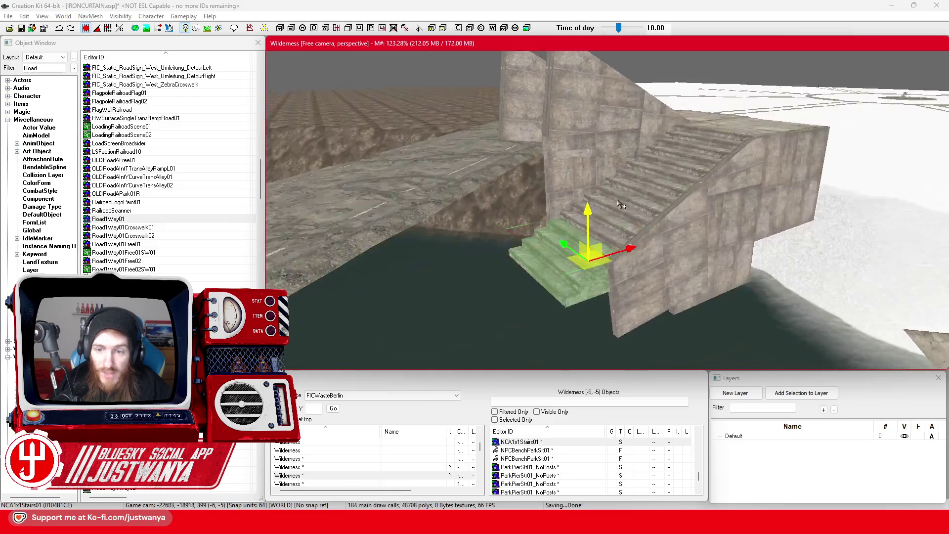
left_click_drag(621, 204, 601, 211)
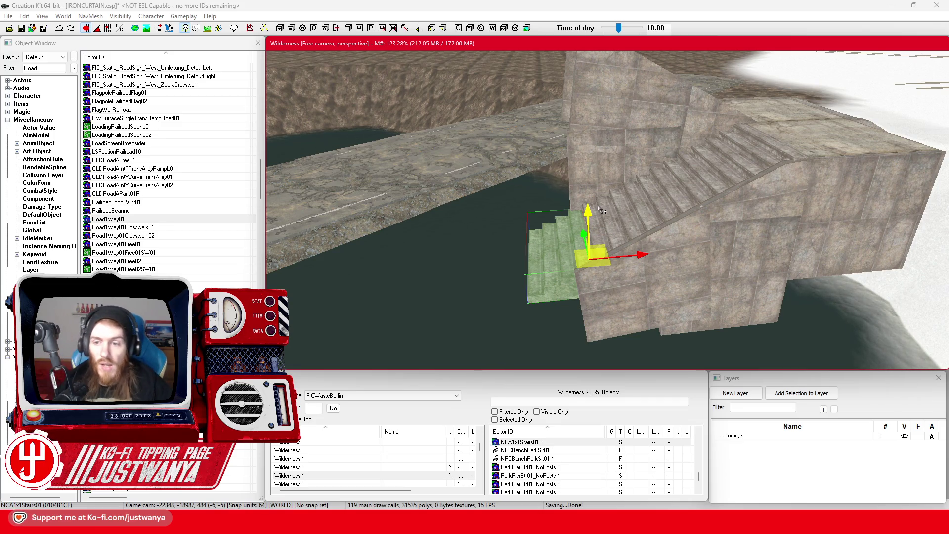
scroll(594, 221, "down", 3)
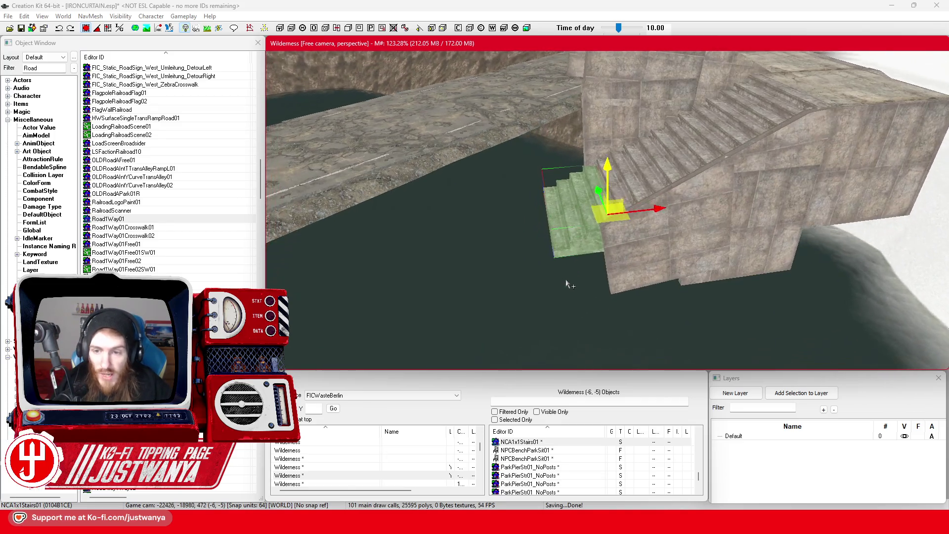
Test-move the adjacent sloped wall left, then undo the move.
left_click(630, 284)
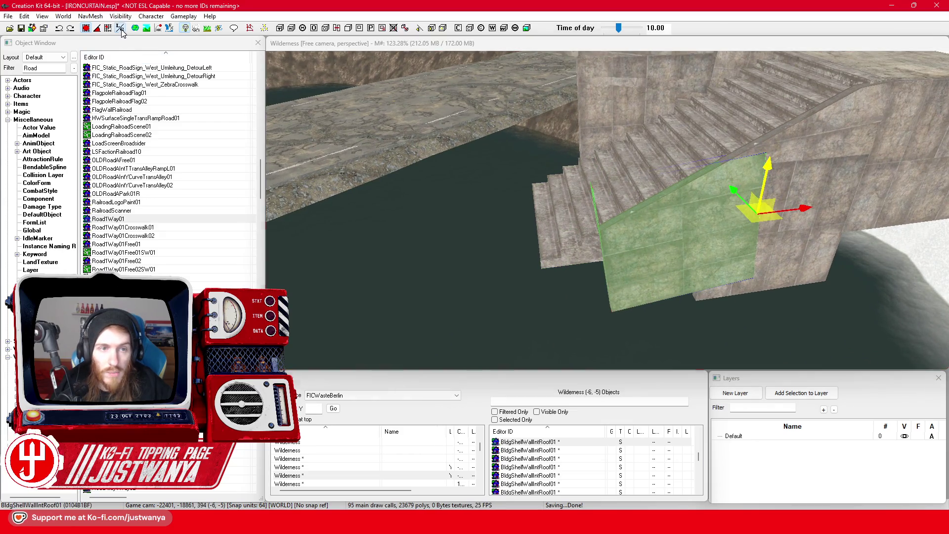
left_click_drag(710, 225, 697, 222)
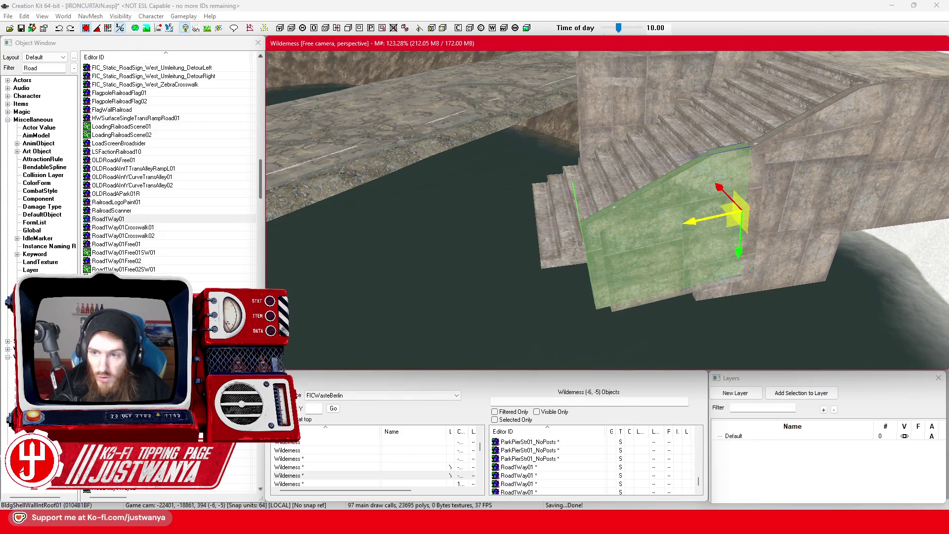
left_click(59, 28)
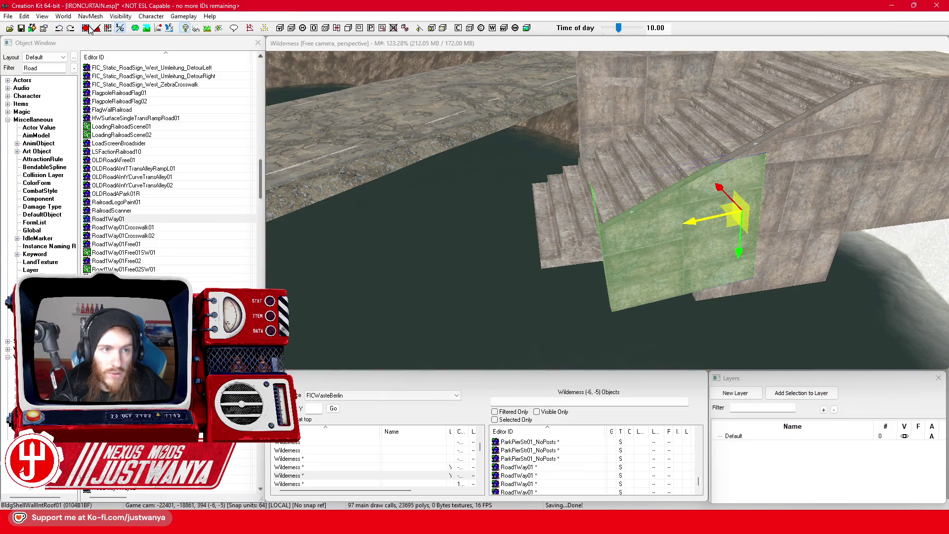